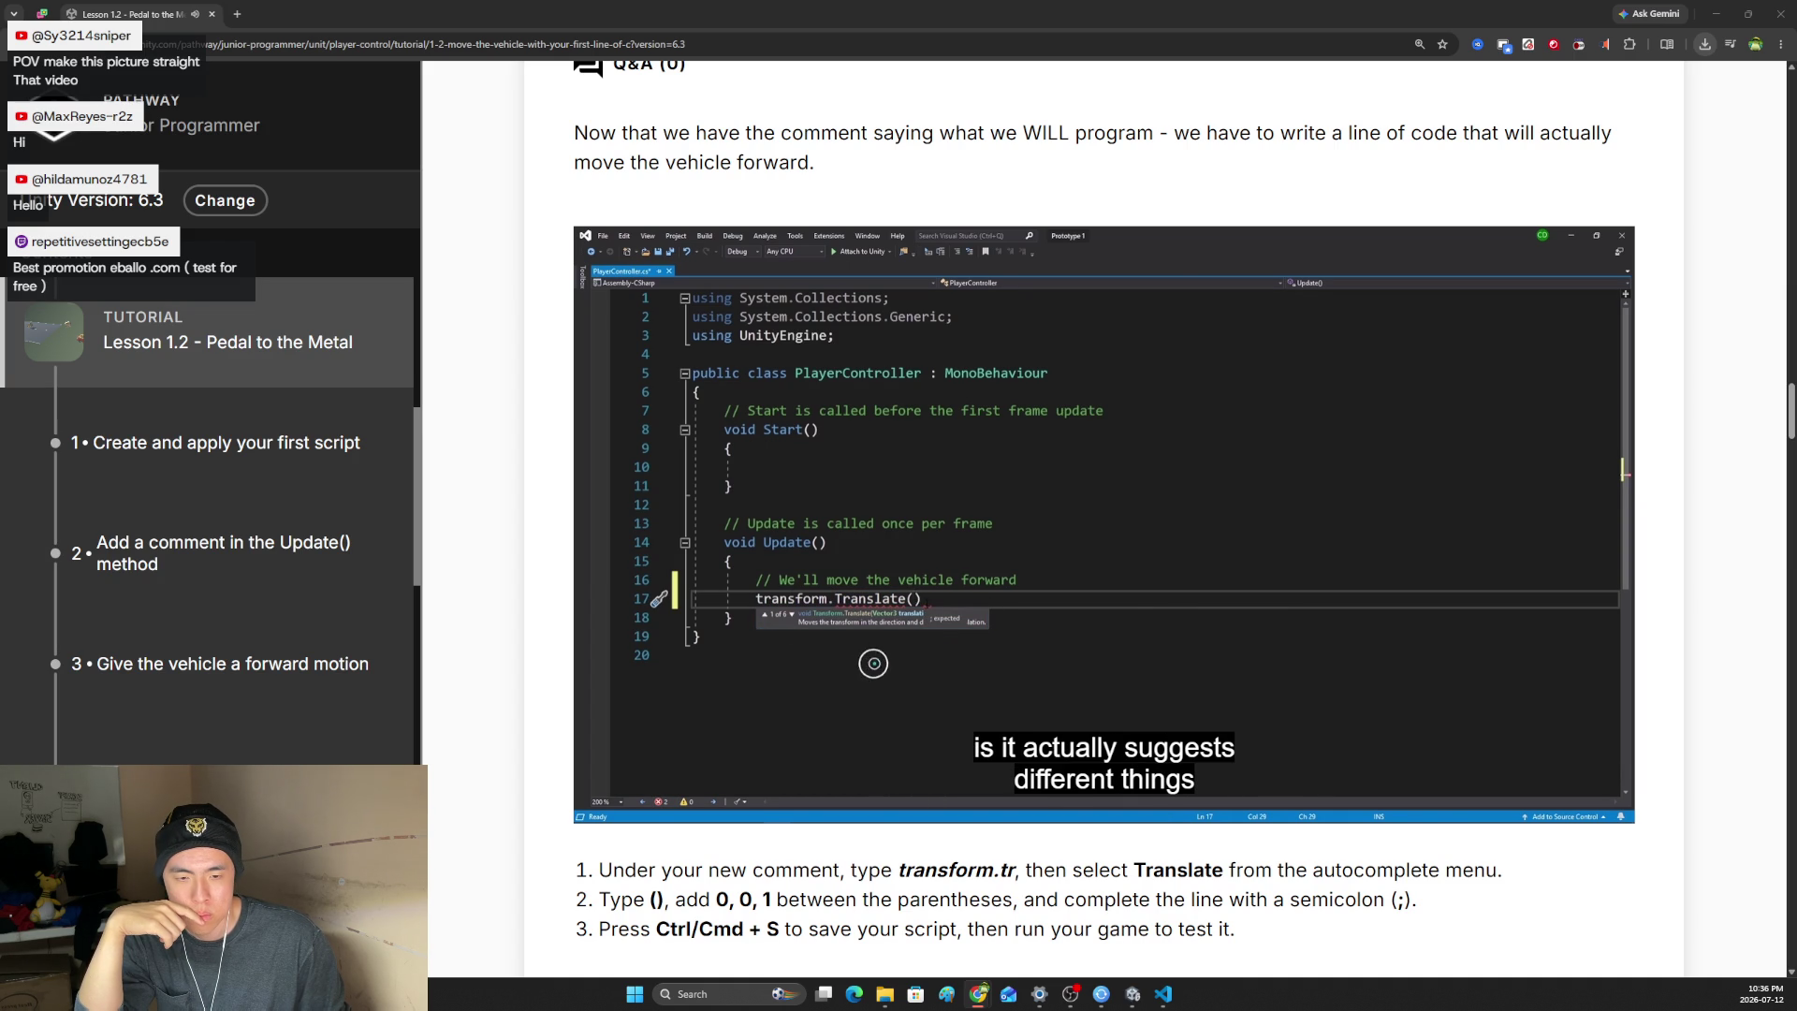
- Let the lesson video play to its end while adjusting its volume, finishing at full volume
{"action": "mouse_move", "coordinate": [692, 803]}
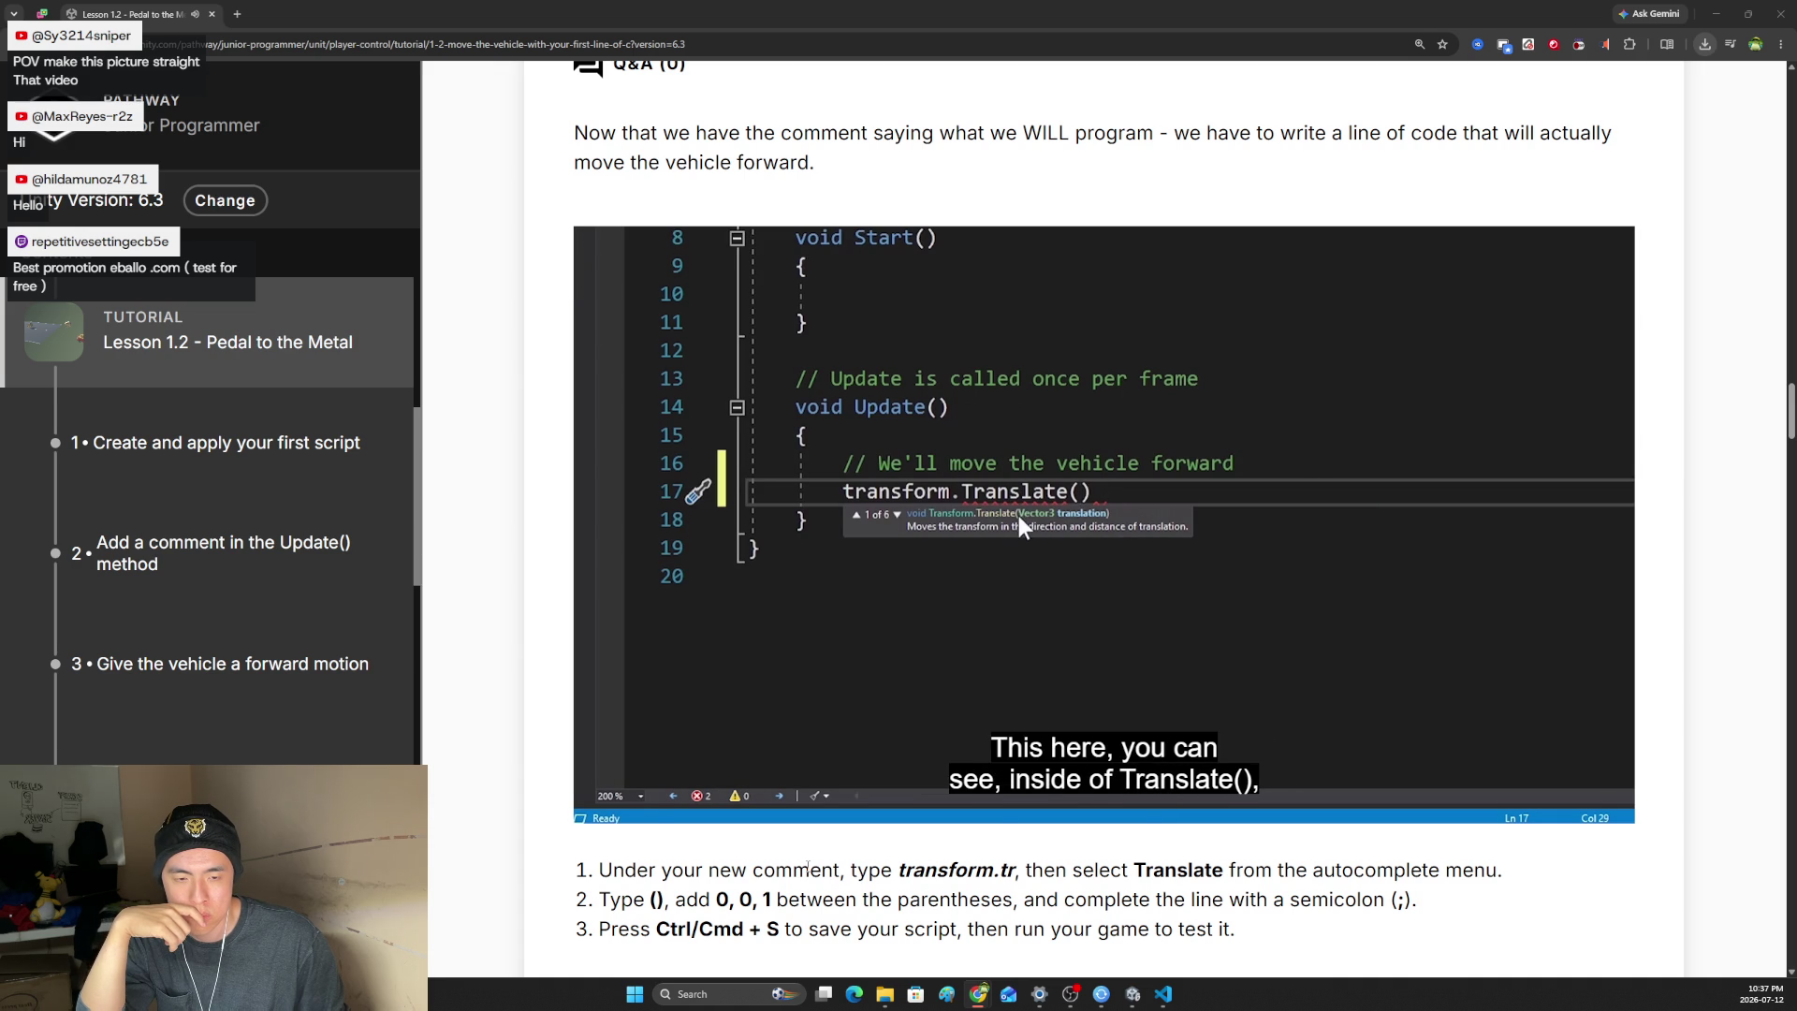
{"action": "mouse_move", "coordinate": [1115, 818]}
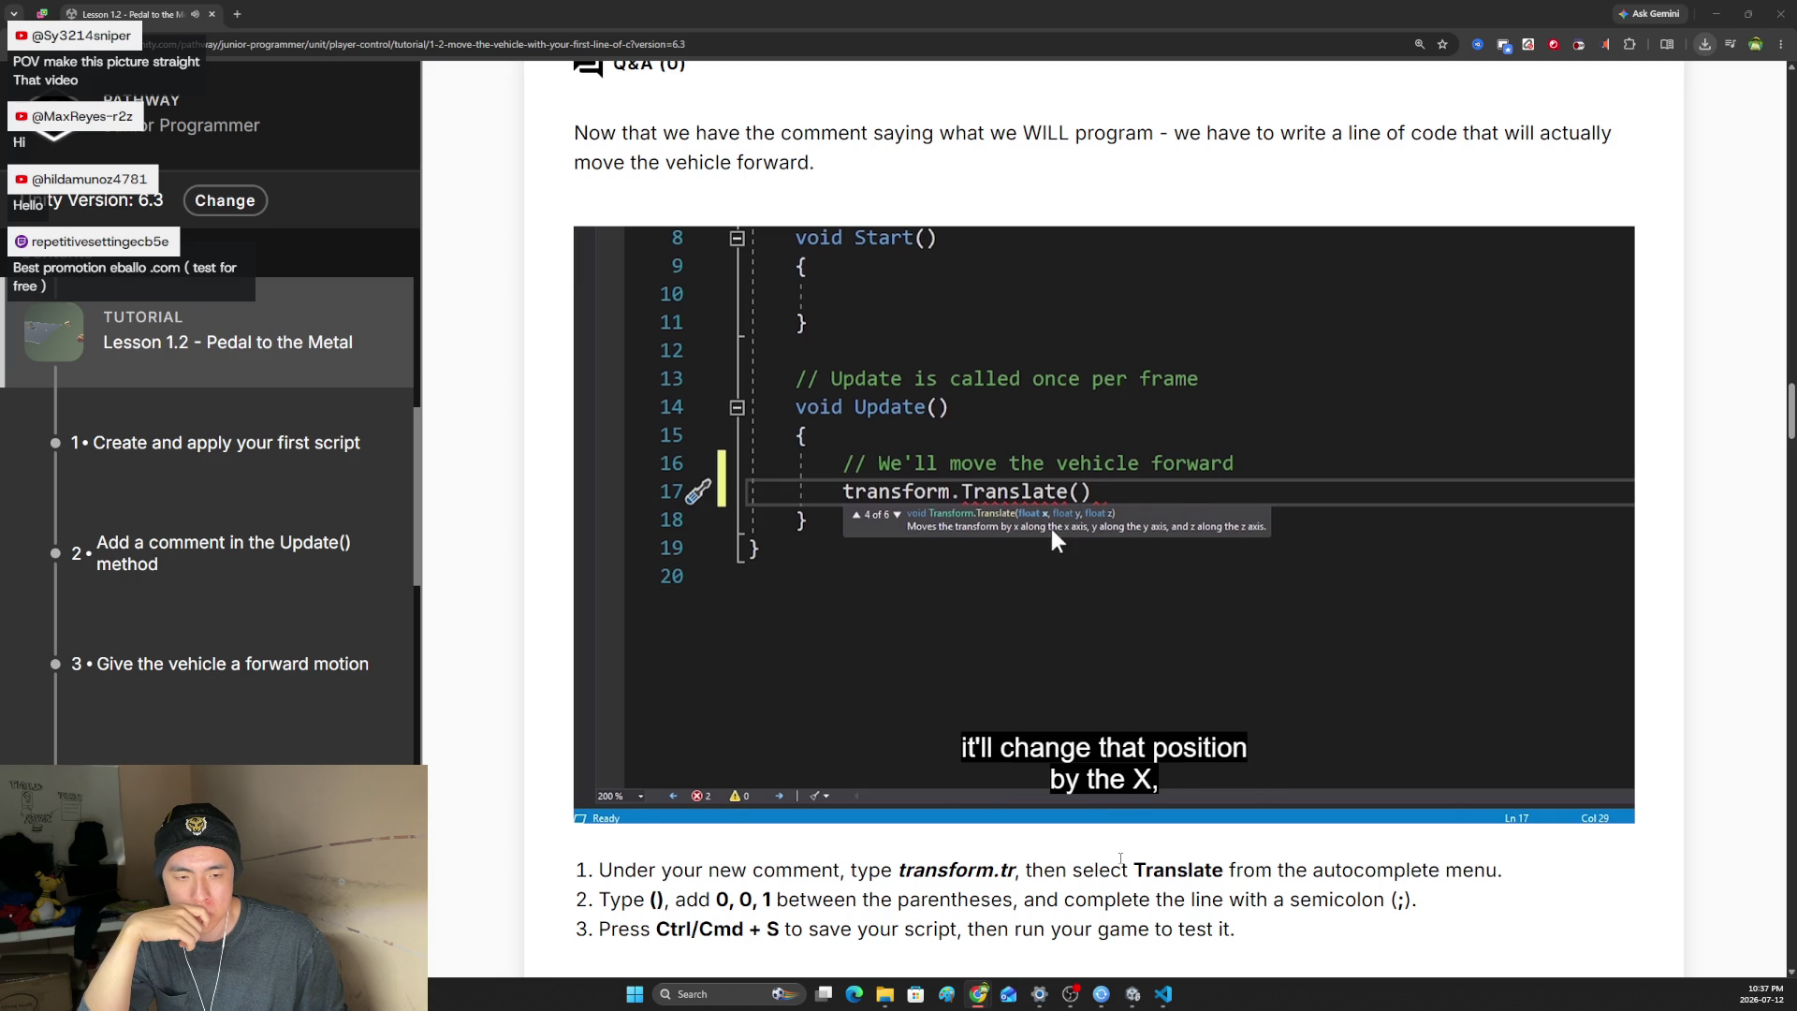
{"action": "mouse_move", "coordinate": [646, 720]}
{"action": "left_mouse_down"}
{"action": "mouse_move", "coordinate": [649, 756]}
{"action": "mouse_move", "coordinate": [670, 701]}
{"action": "left_mouse_up"}
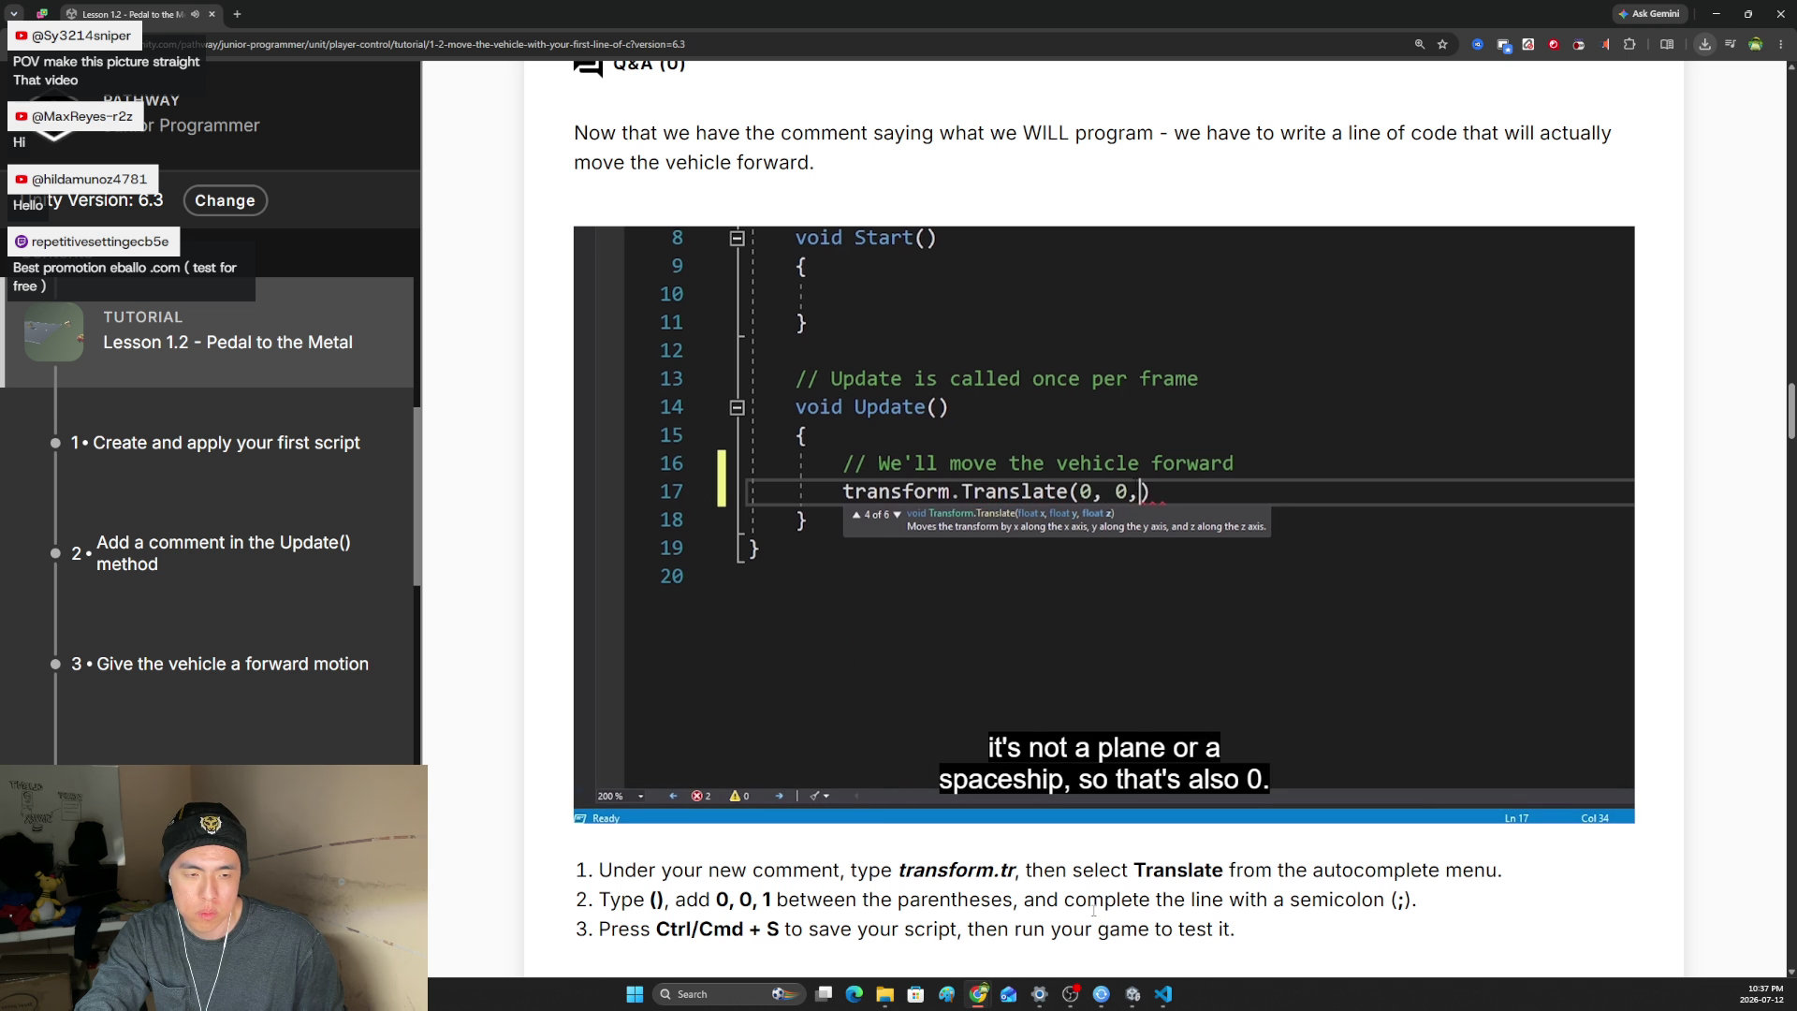
{"action": "mouse_move", "coordinate": [646, 803]}
{"action": "left_click", "coordinate": [644, 758]}
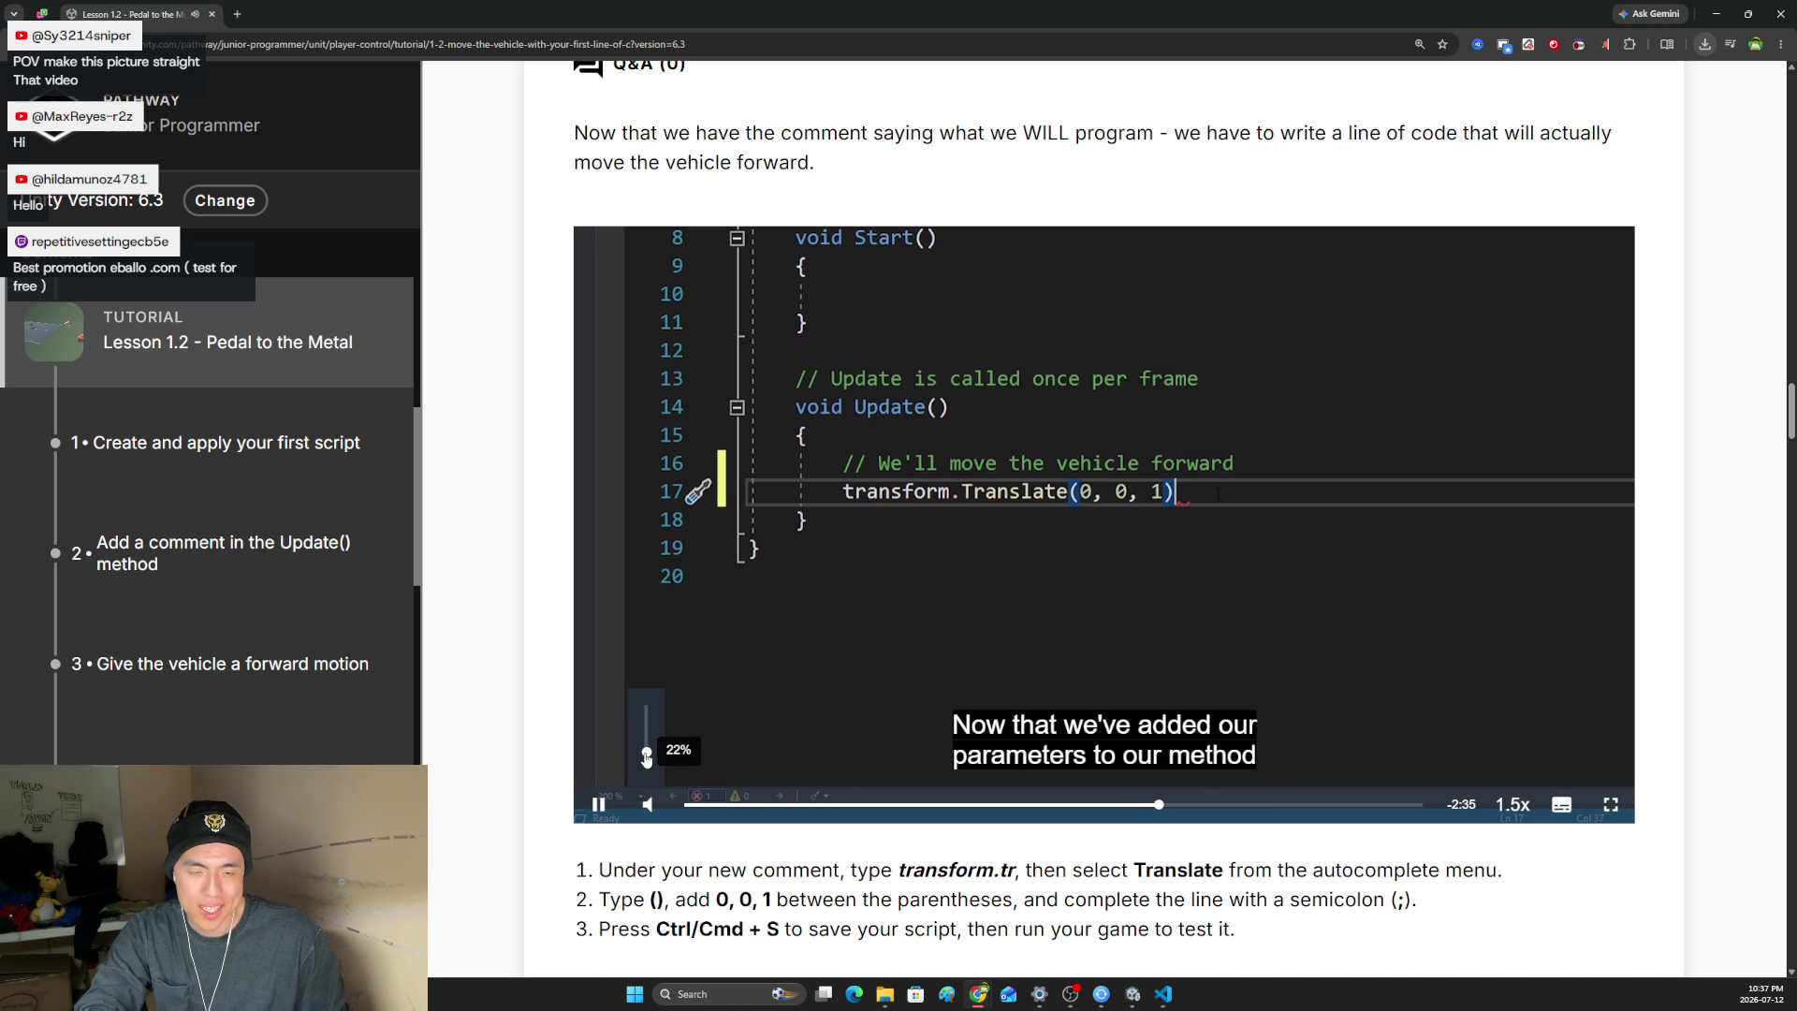
{"action": "left_click_drag", "start_coordinate": [645, 758], "coordinate": [645, 747]}
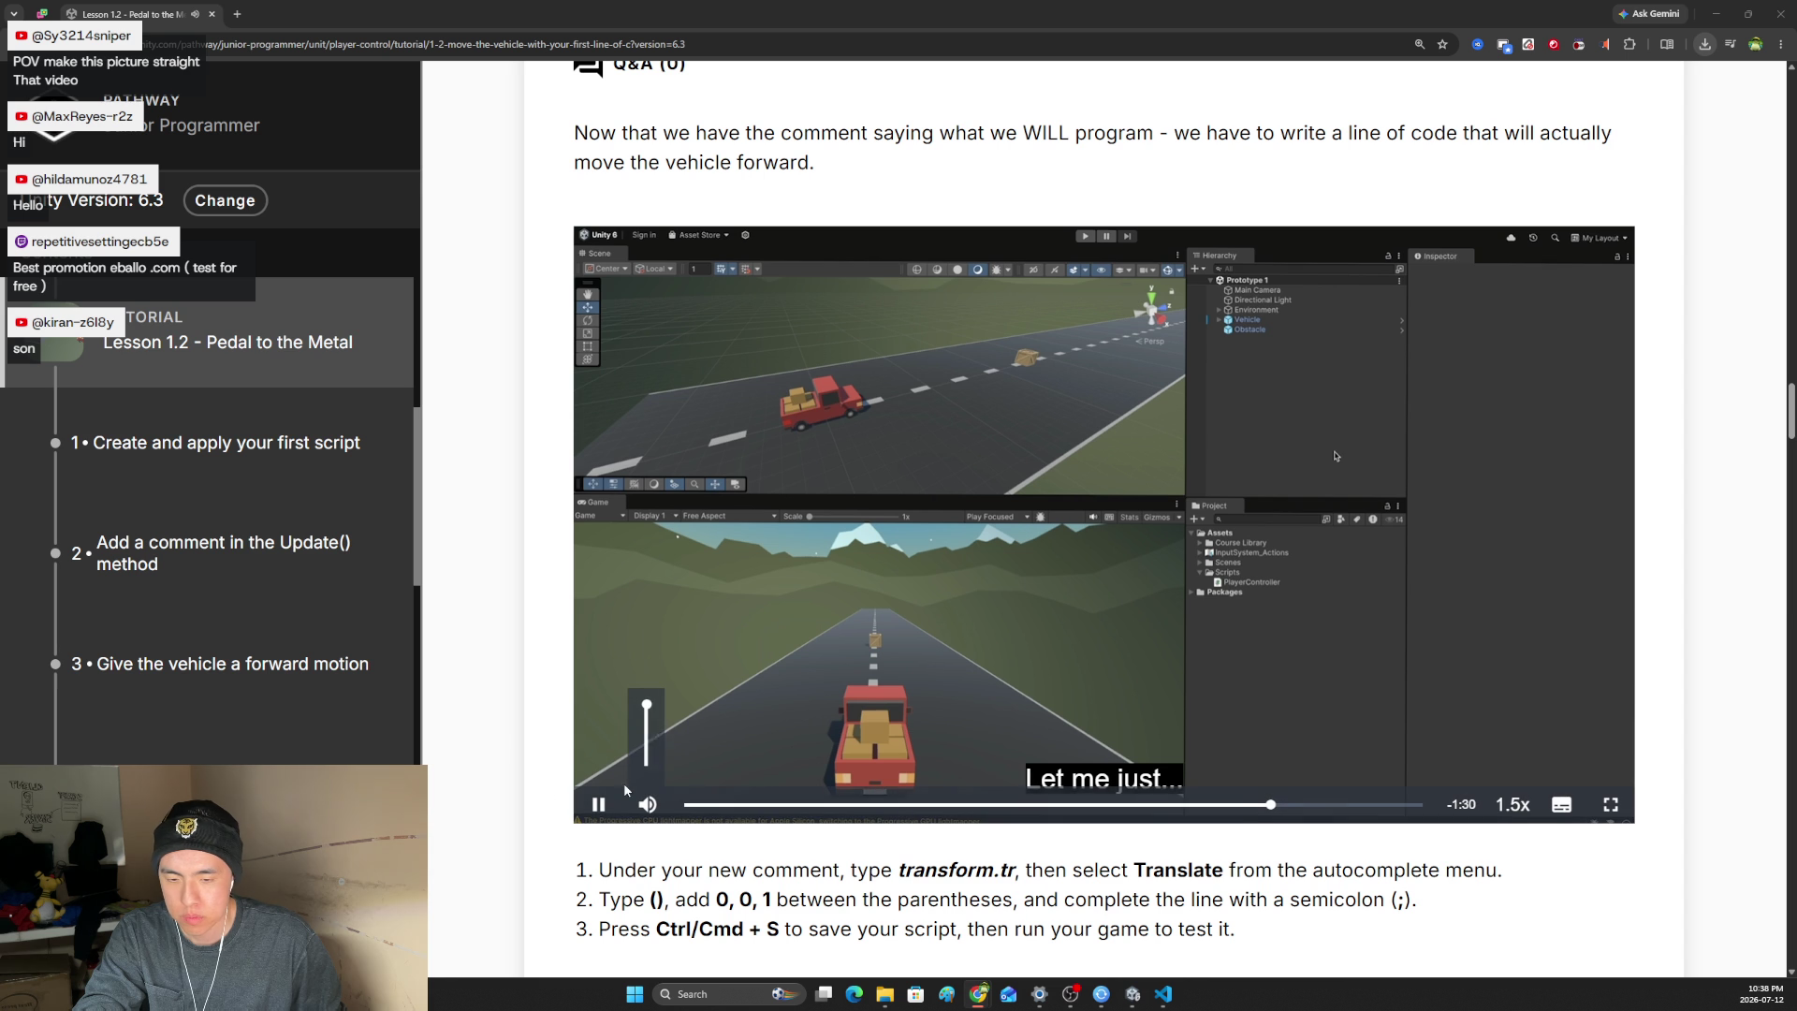
{"action": "left_click_drag", "start_coordinate": [648, 756], "coordinate": [648, 755]}
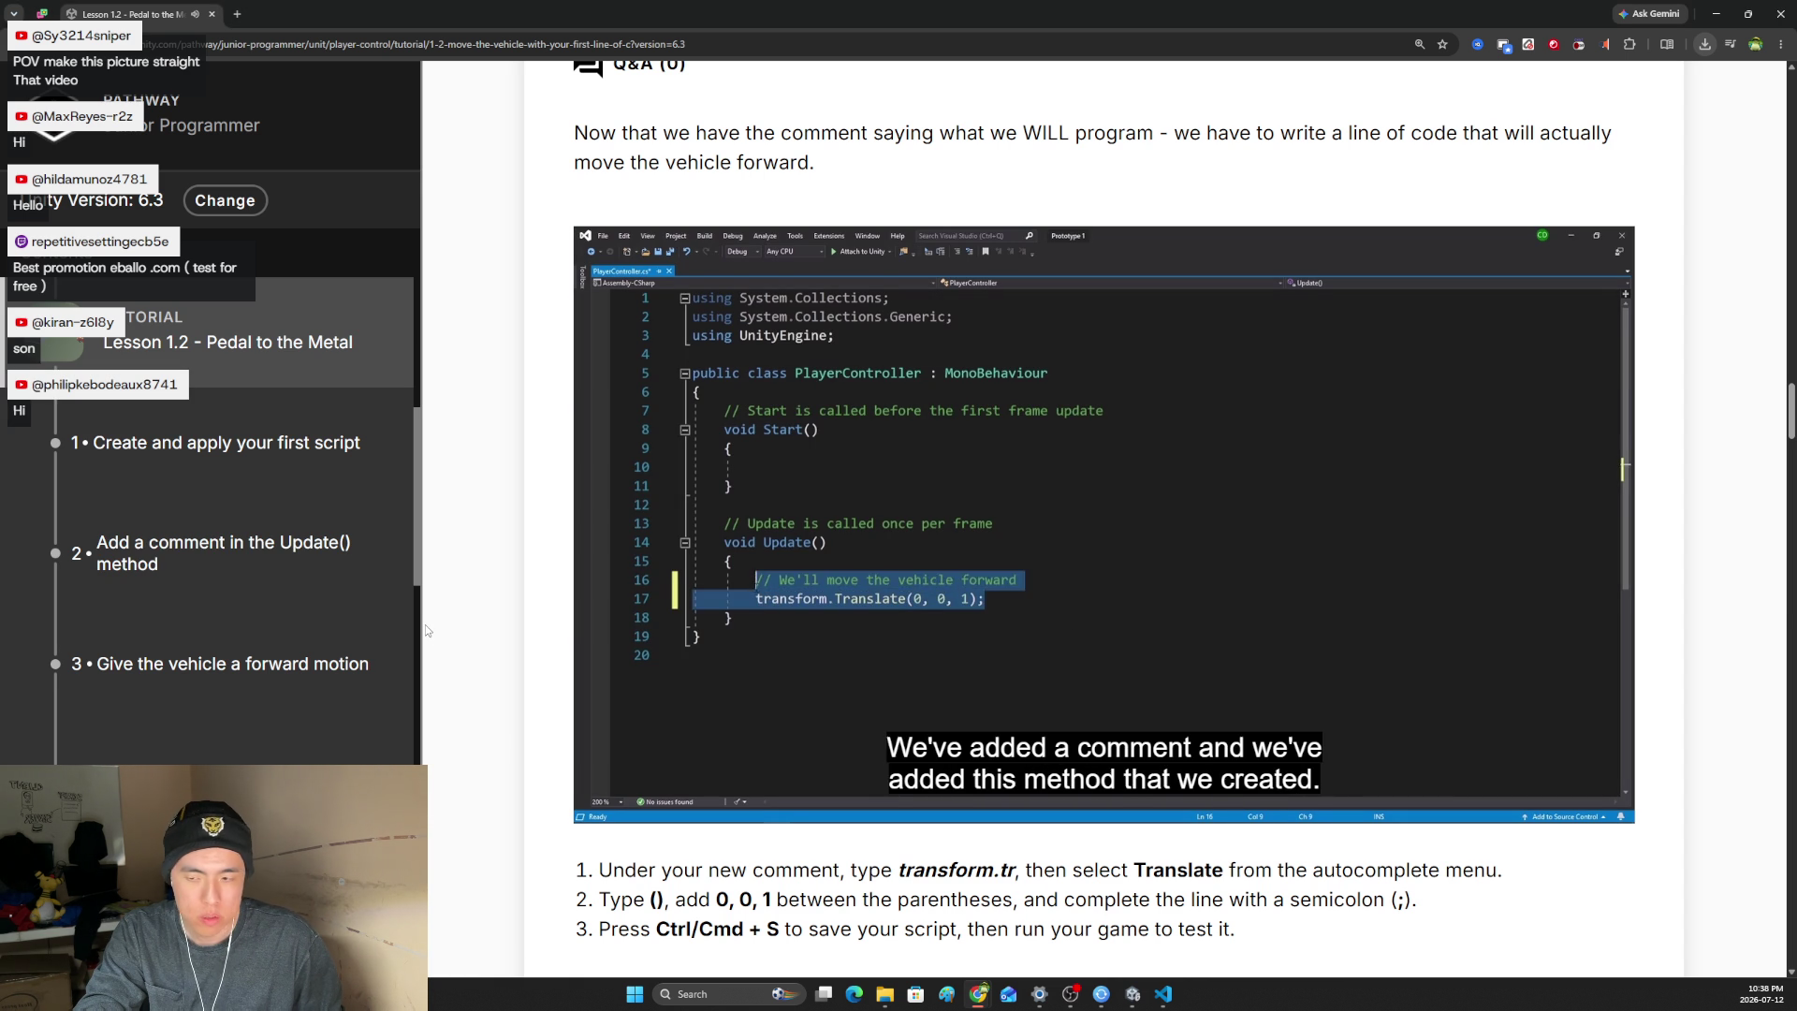
{"action": "left_click", "coordinate": [649, 759]}
{"action": "mouse_move", "coordinate": [651, 763]}
{"action": "left_mouse_down"}
{"action": "mouse_move", "coordinate": [651, 706]}
{"action": "mouse_move", "coordinate": [647, 758]}
{"action": "left_mouse_up"}
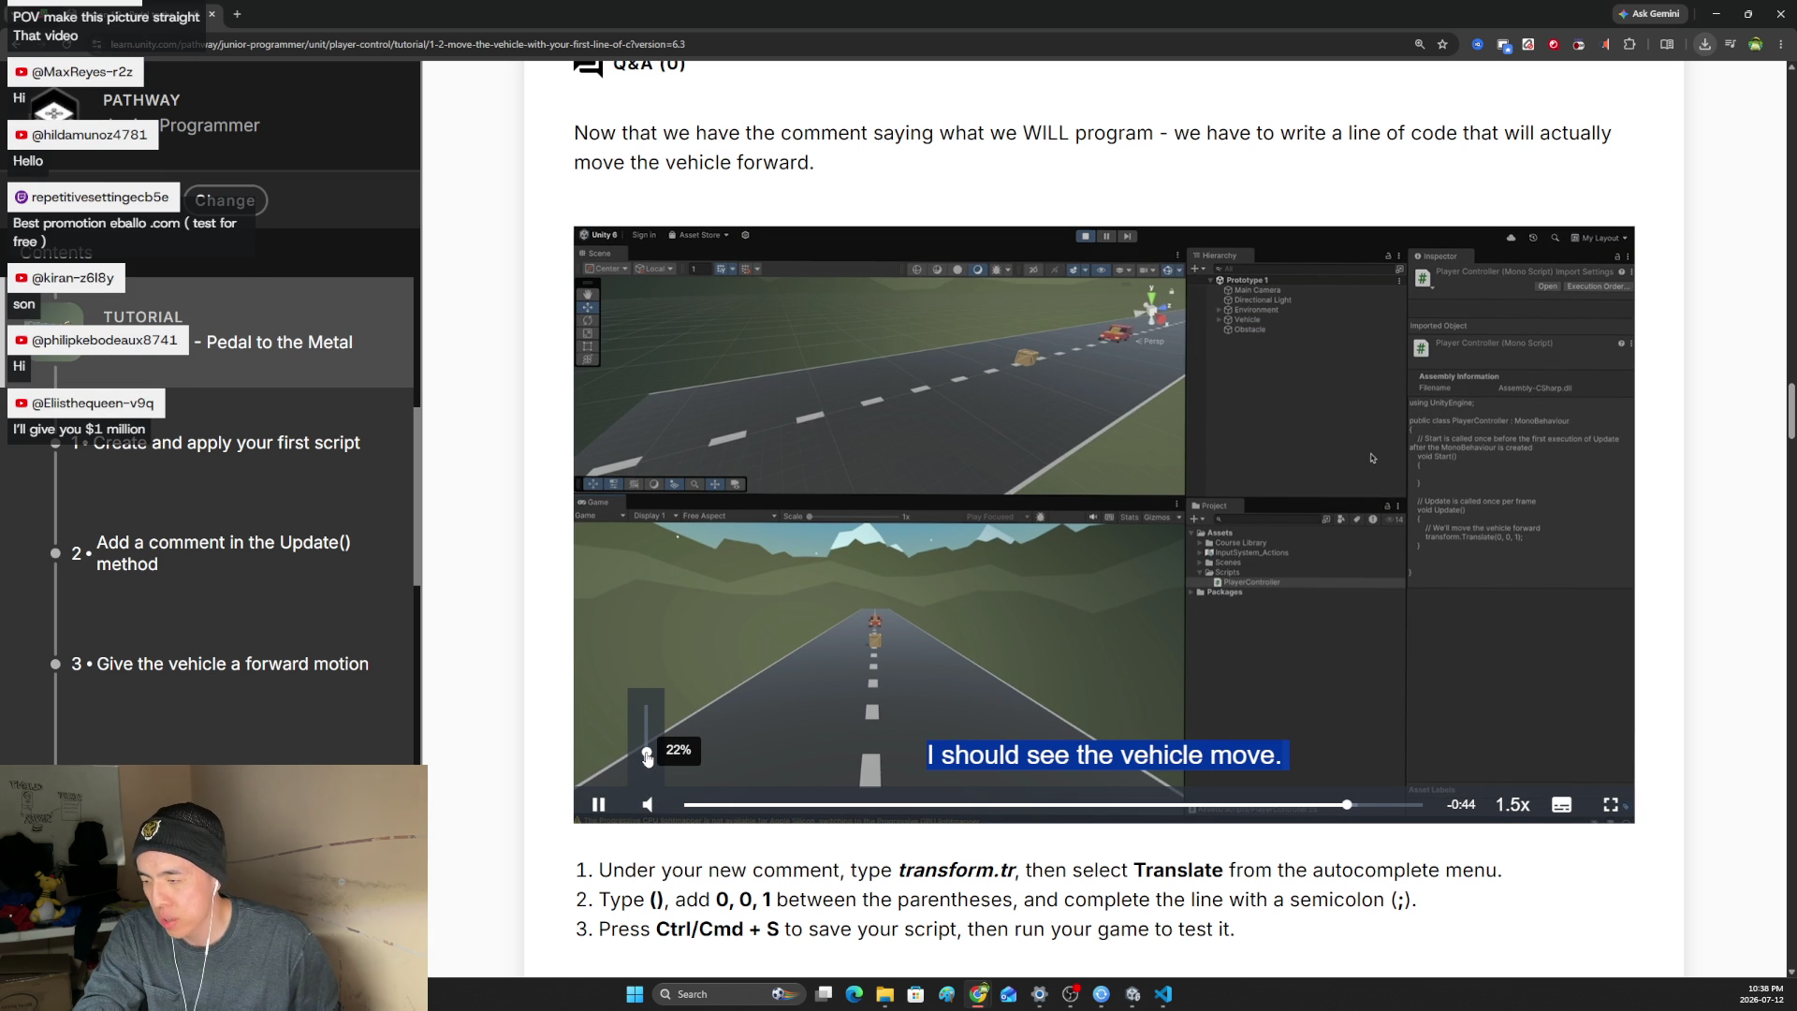
{"action": "mouse_move", "coordinate": [646, 758]}
{"action": "left_mouse_down"}
{"action": "mouse_move", "coordinate": [646, 703]}
{"action": "mouse_move", "coordinate": [641, 754]}
{"action": "left_mouse_up"}
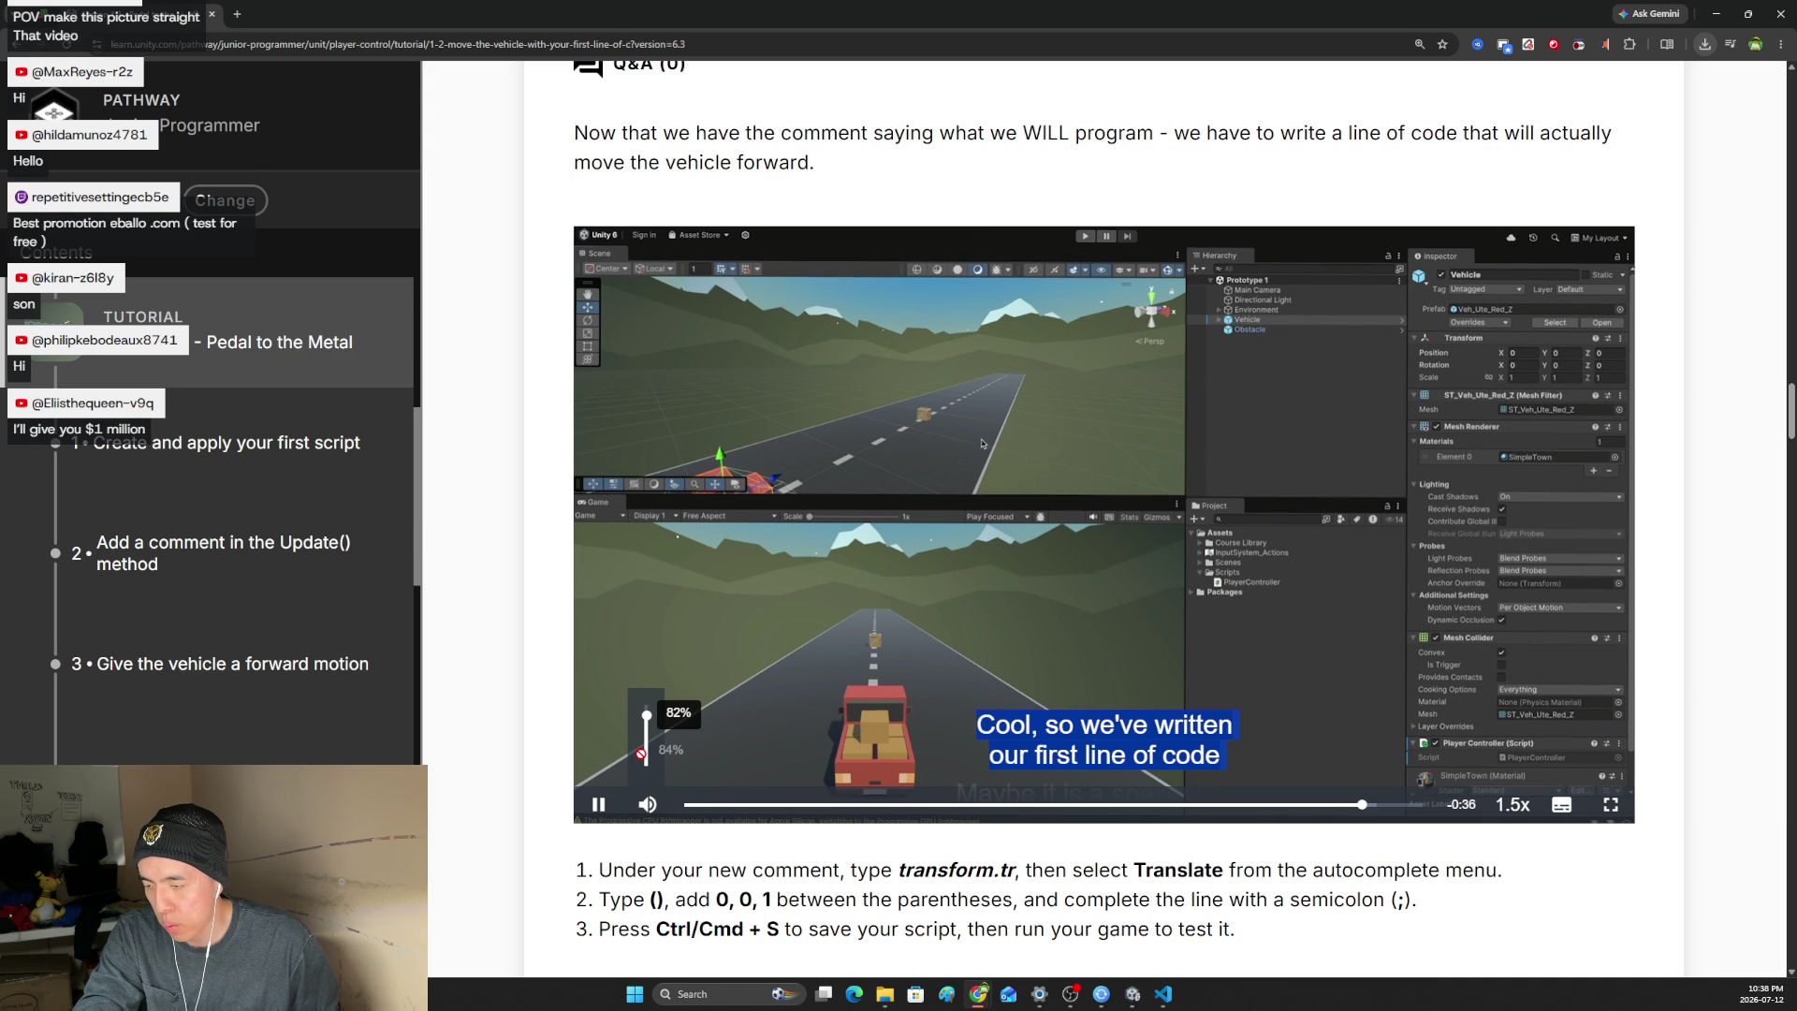
{"action": "mouse_move", "coordinate": [641, 755]}
{"action": "left_mouse_down"}
{"action": "mouse_move", "coordinate": [648, 706]}
{"action": "mouse_move", "coordinate": [647, 758]}
{"action": "left_mouse_up"}
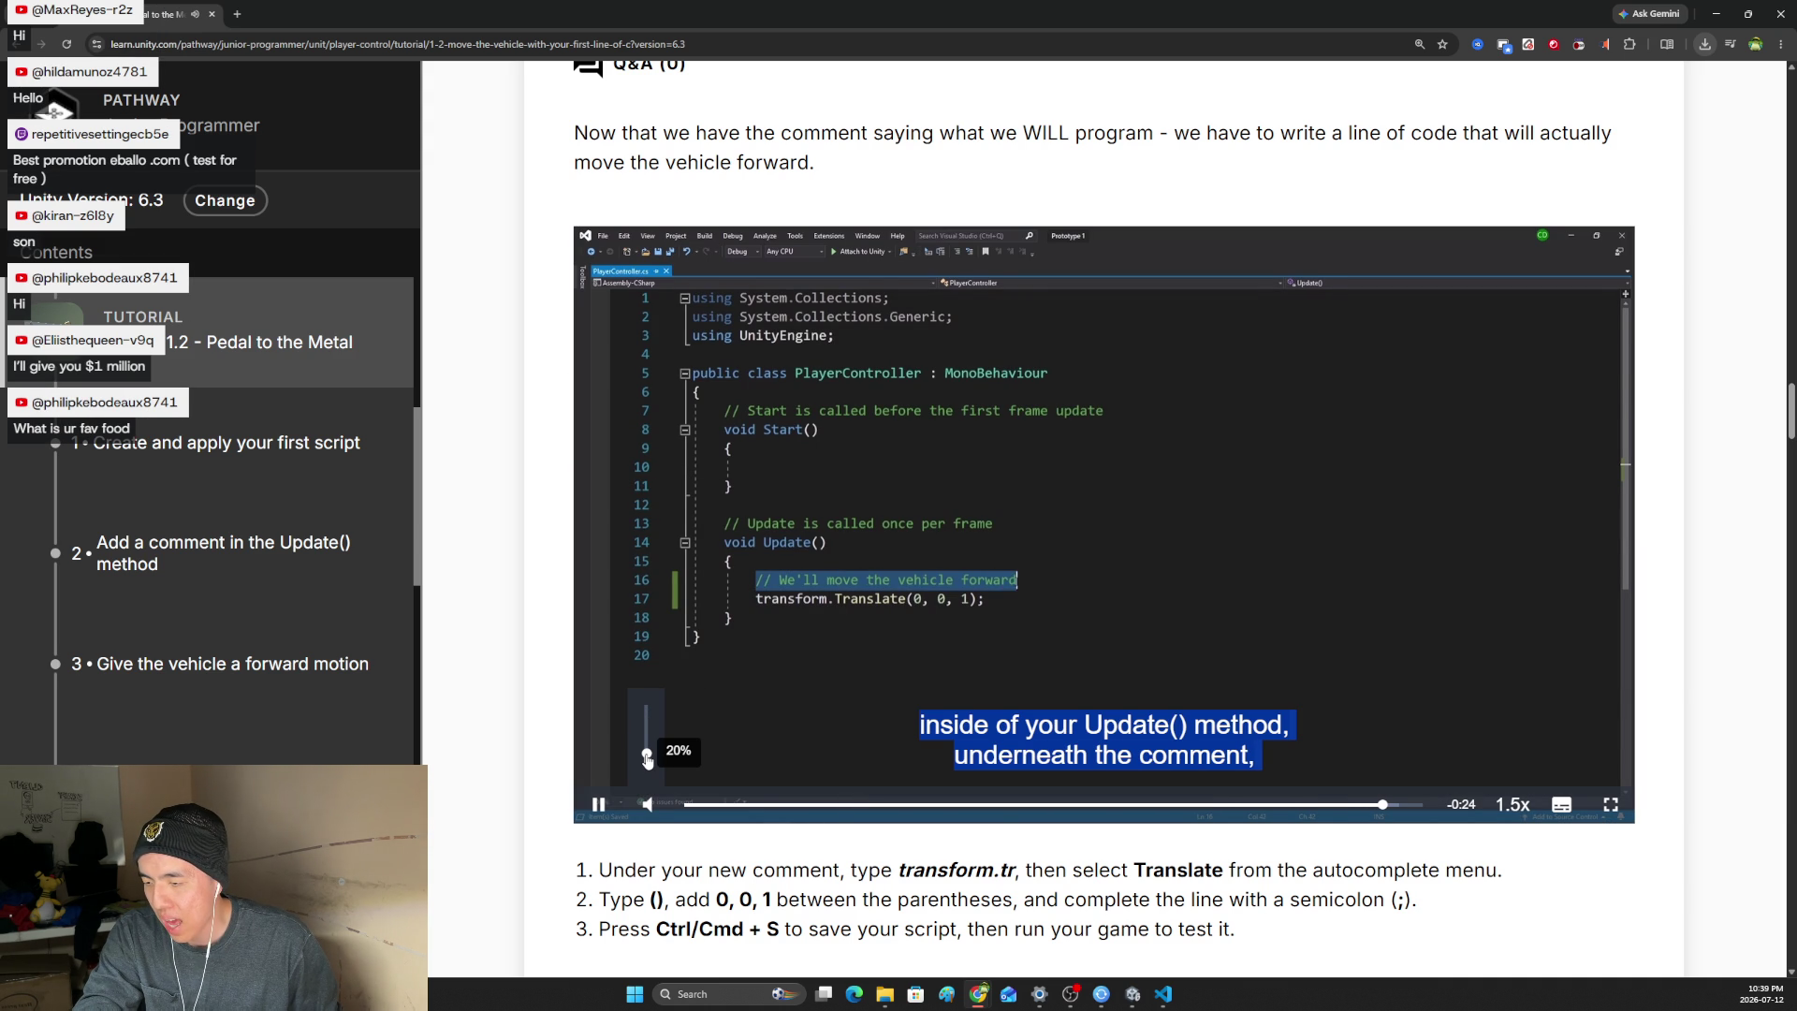
{"action": "left_click_drag", "start_coordinate": [646, 759], "coordinate": [652, 717]}
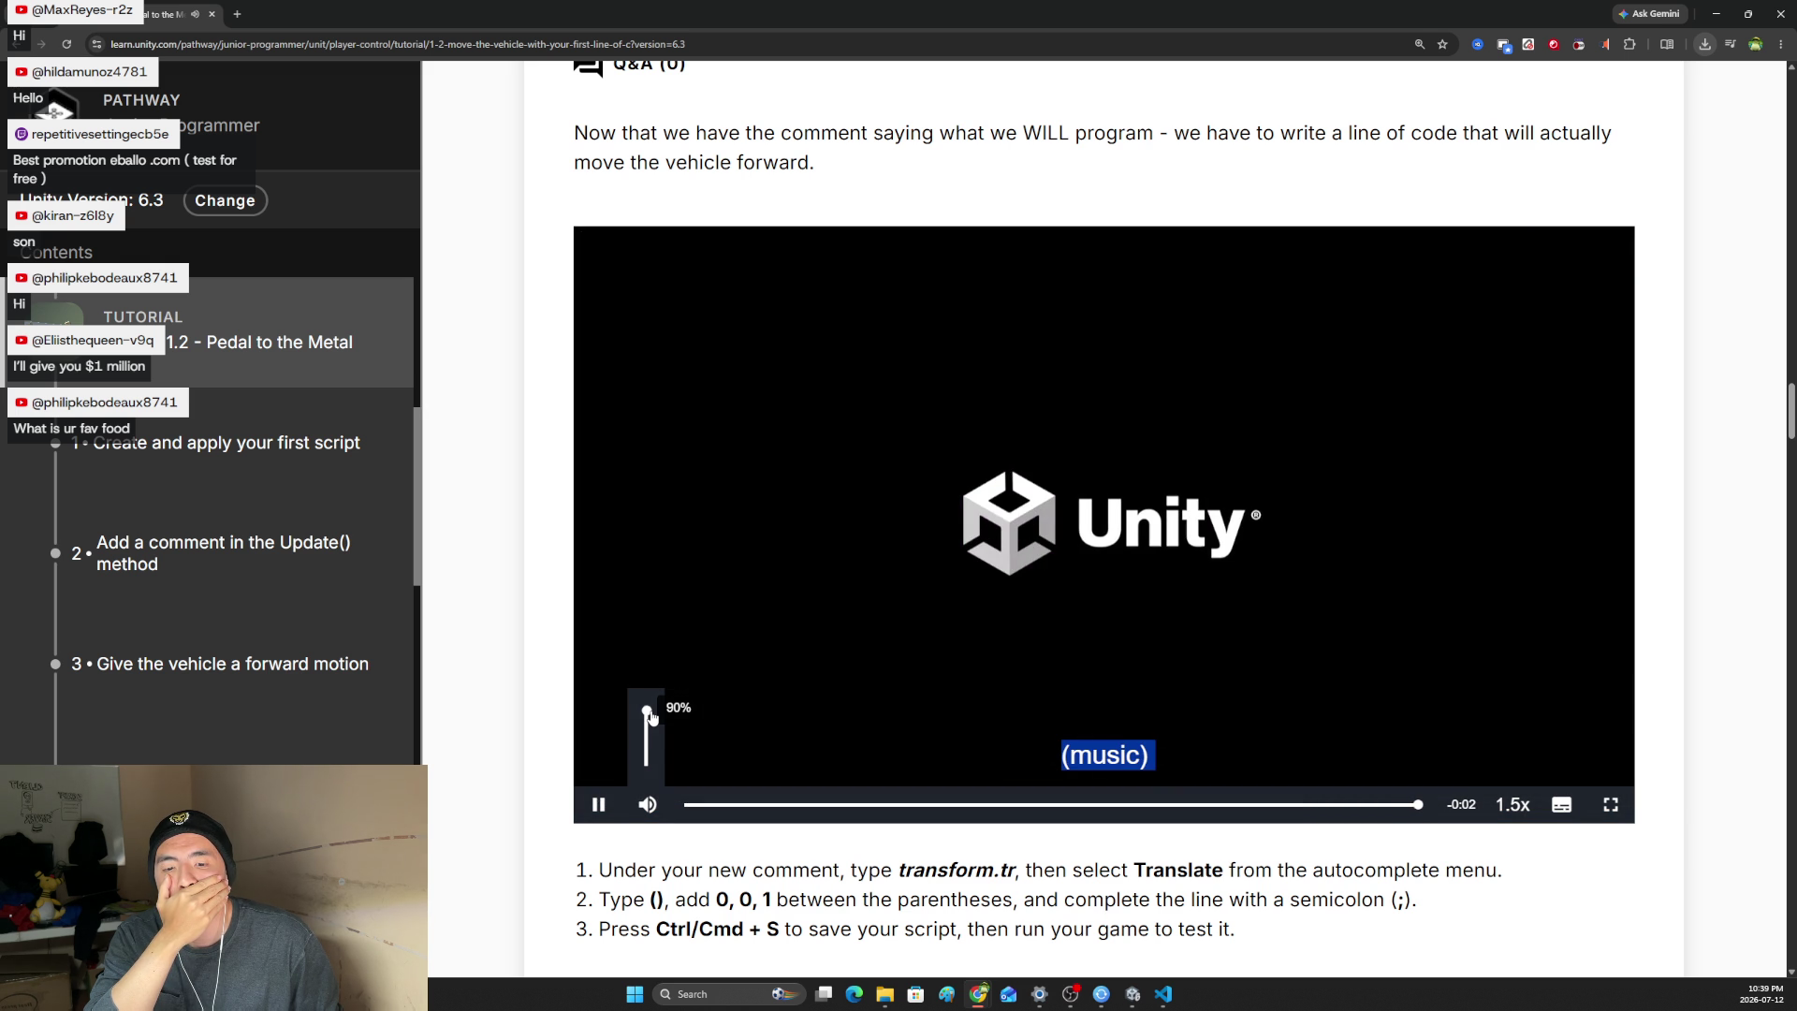
{"action": "left_click_drag", "start_coordinate": [652, 717], "coordinate": [657, 758]}
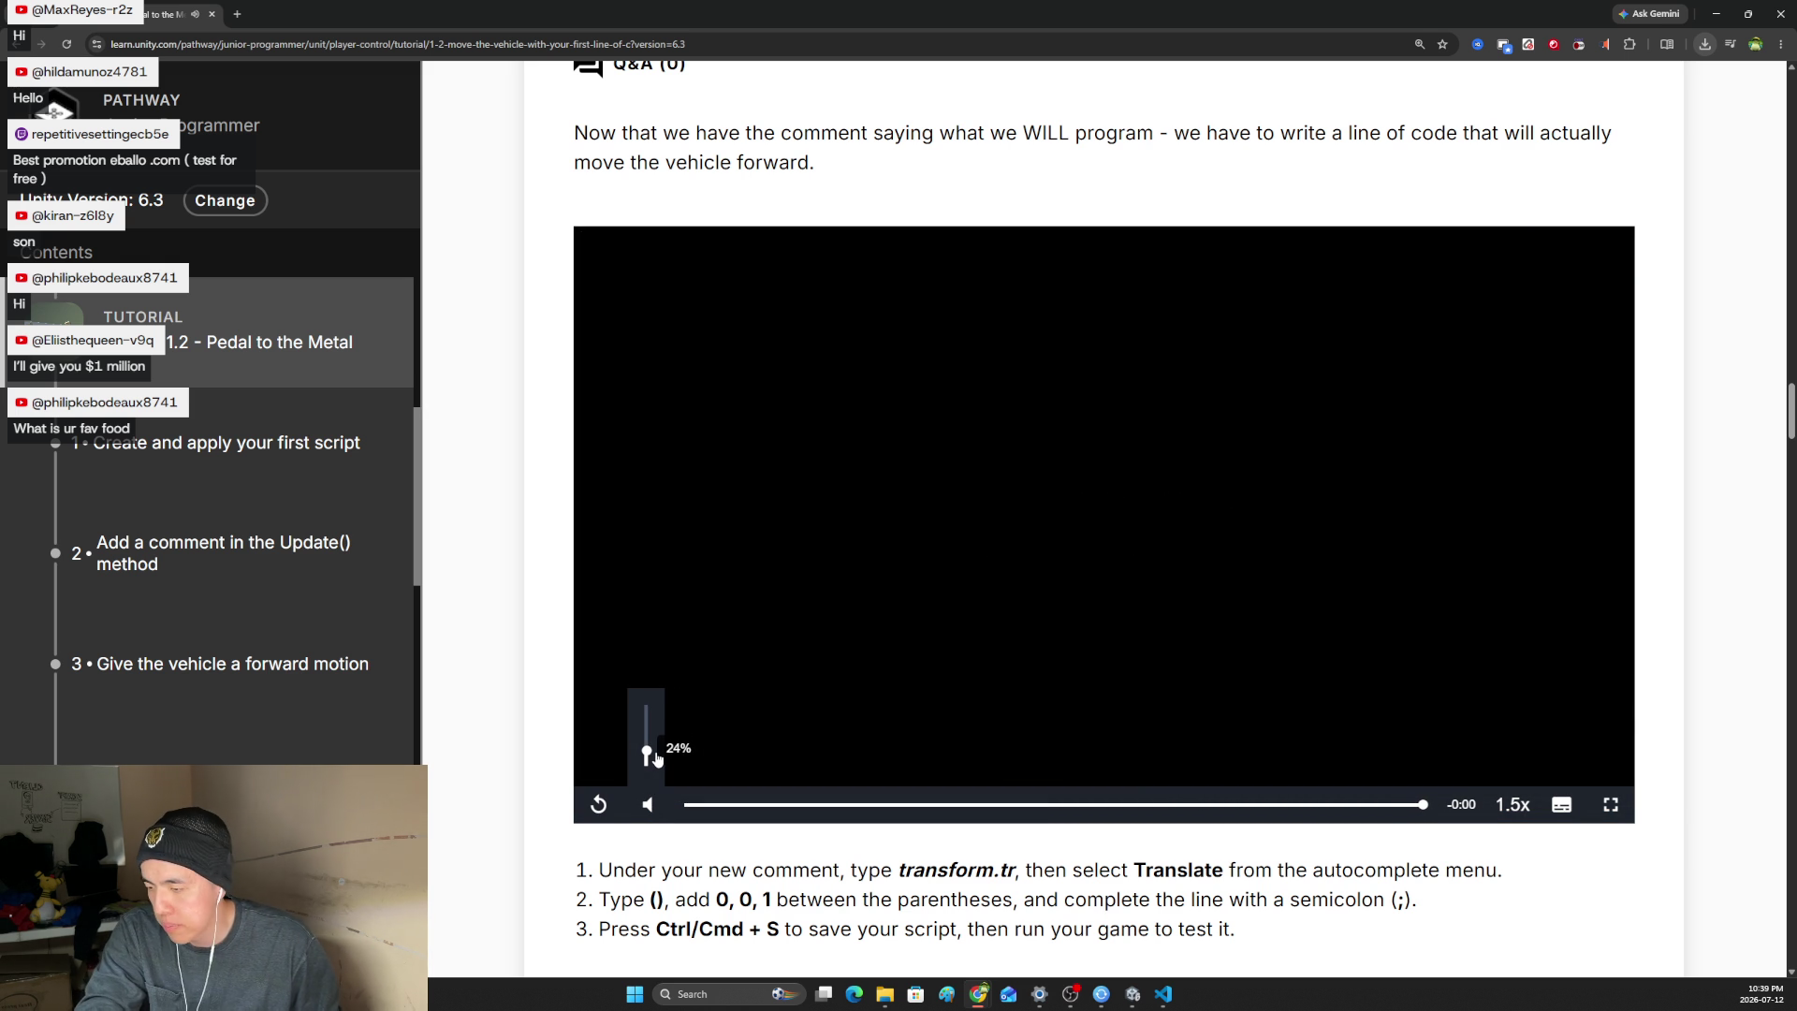
{"action": "left_click_drag", "start_coordinate": [656, 754], "coordinate": [646, 706]}
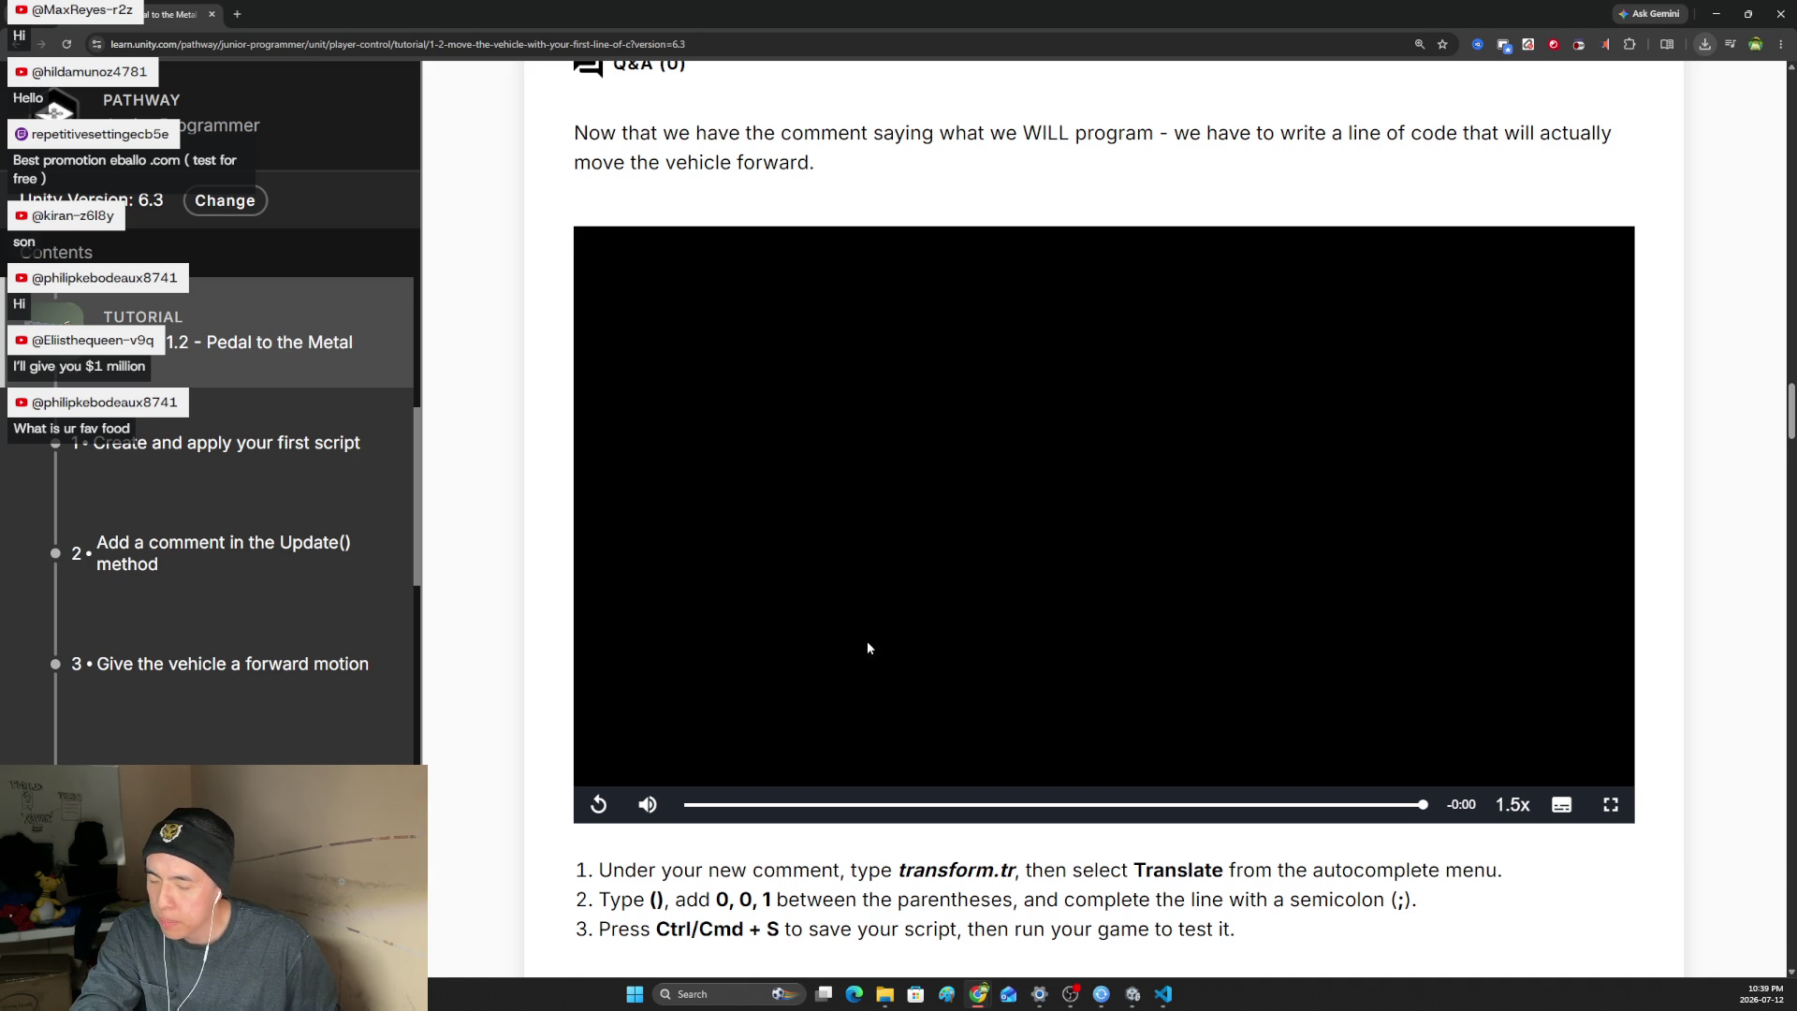
- Scroll down to the Update() sample with transform.Translate(0, 0, 1) and bring up PlayerController.cs in VS Code
{"action": "scroll", "coordinate": [908, 618], "scroll_direction": "down", "scroll_amount": 3}
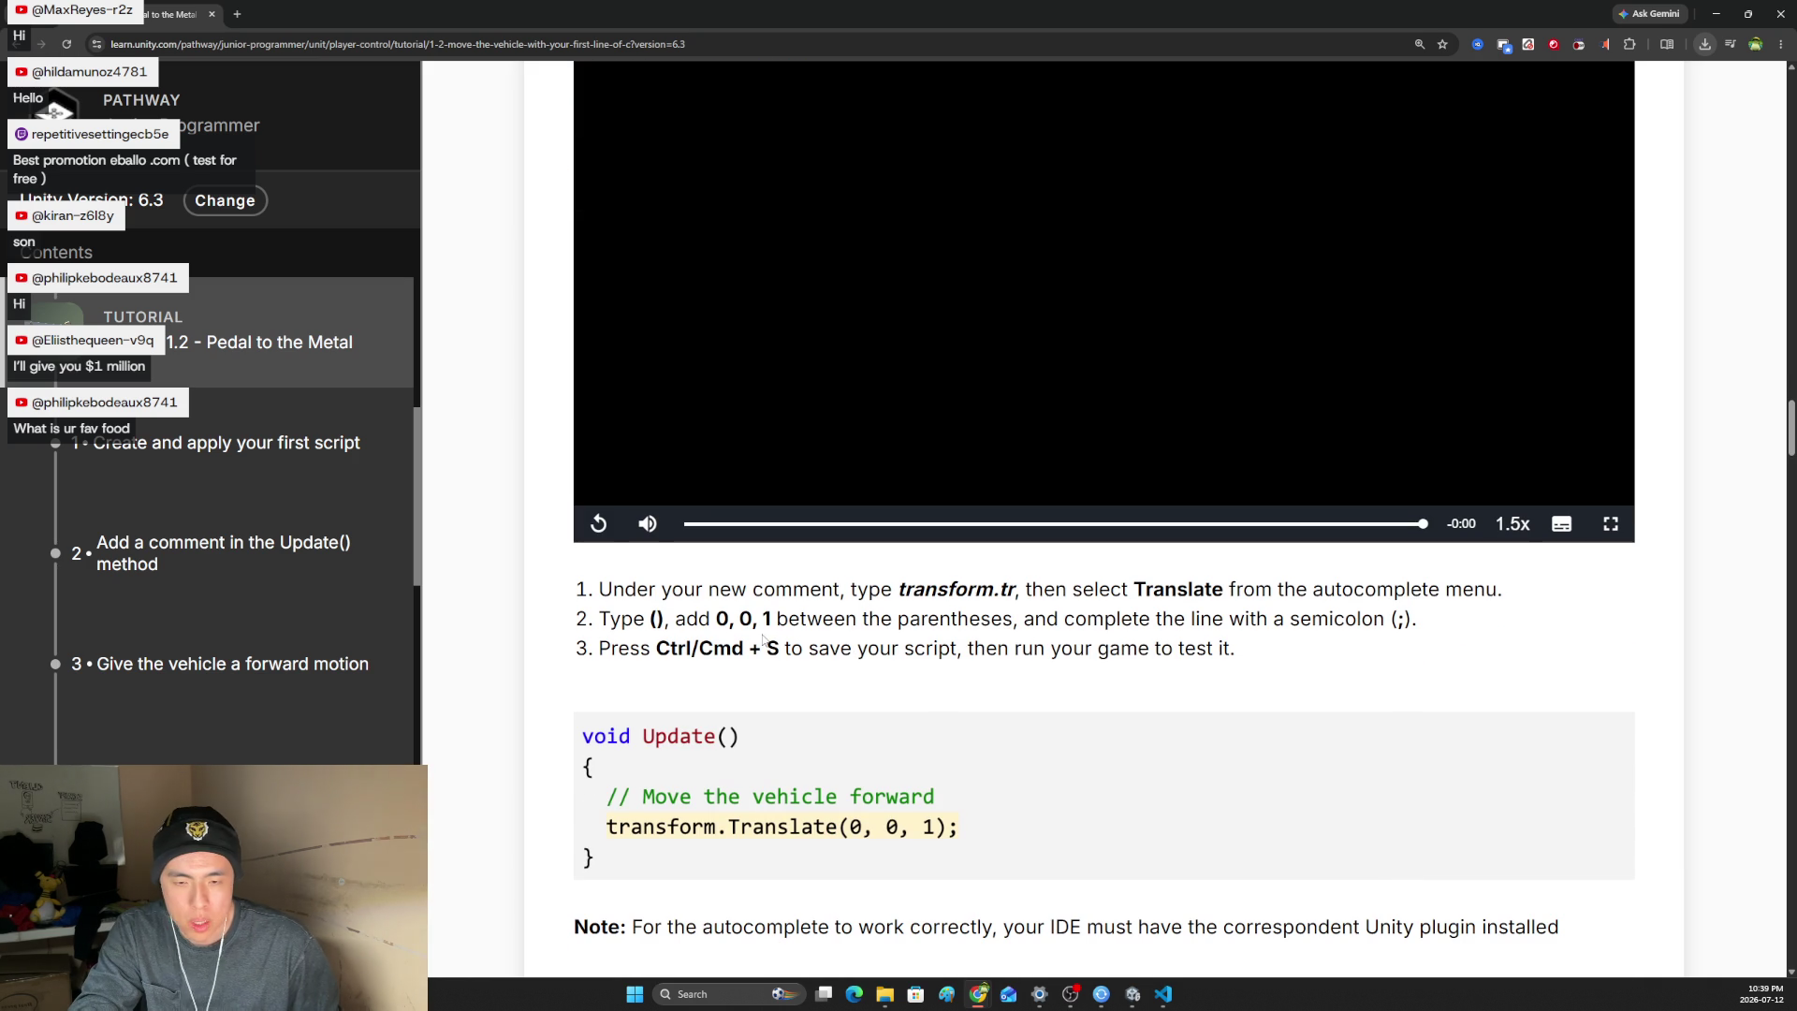
{"action": "left_click_drag", "start_coordinate": [731, 588], "coordinate": [1019, 588]}
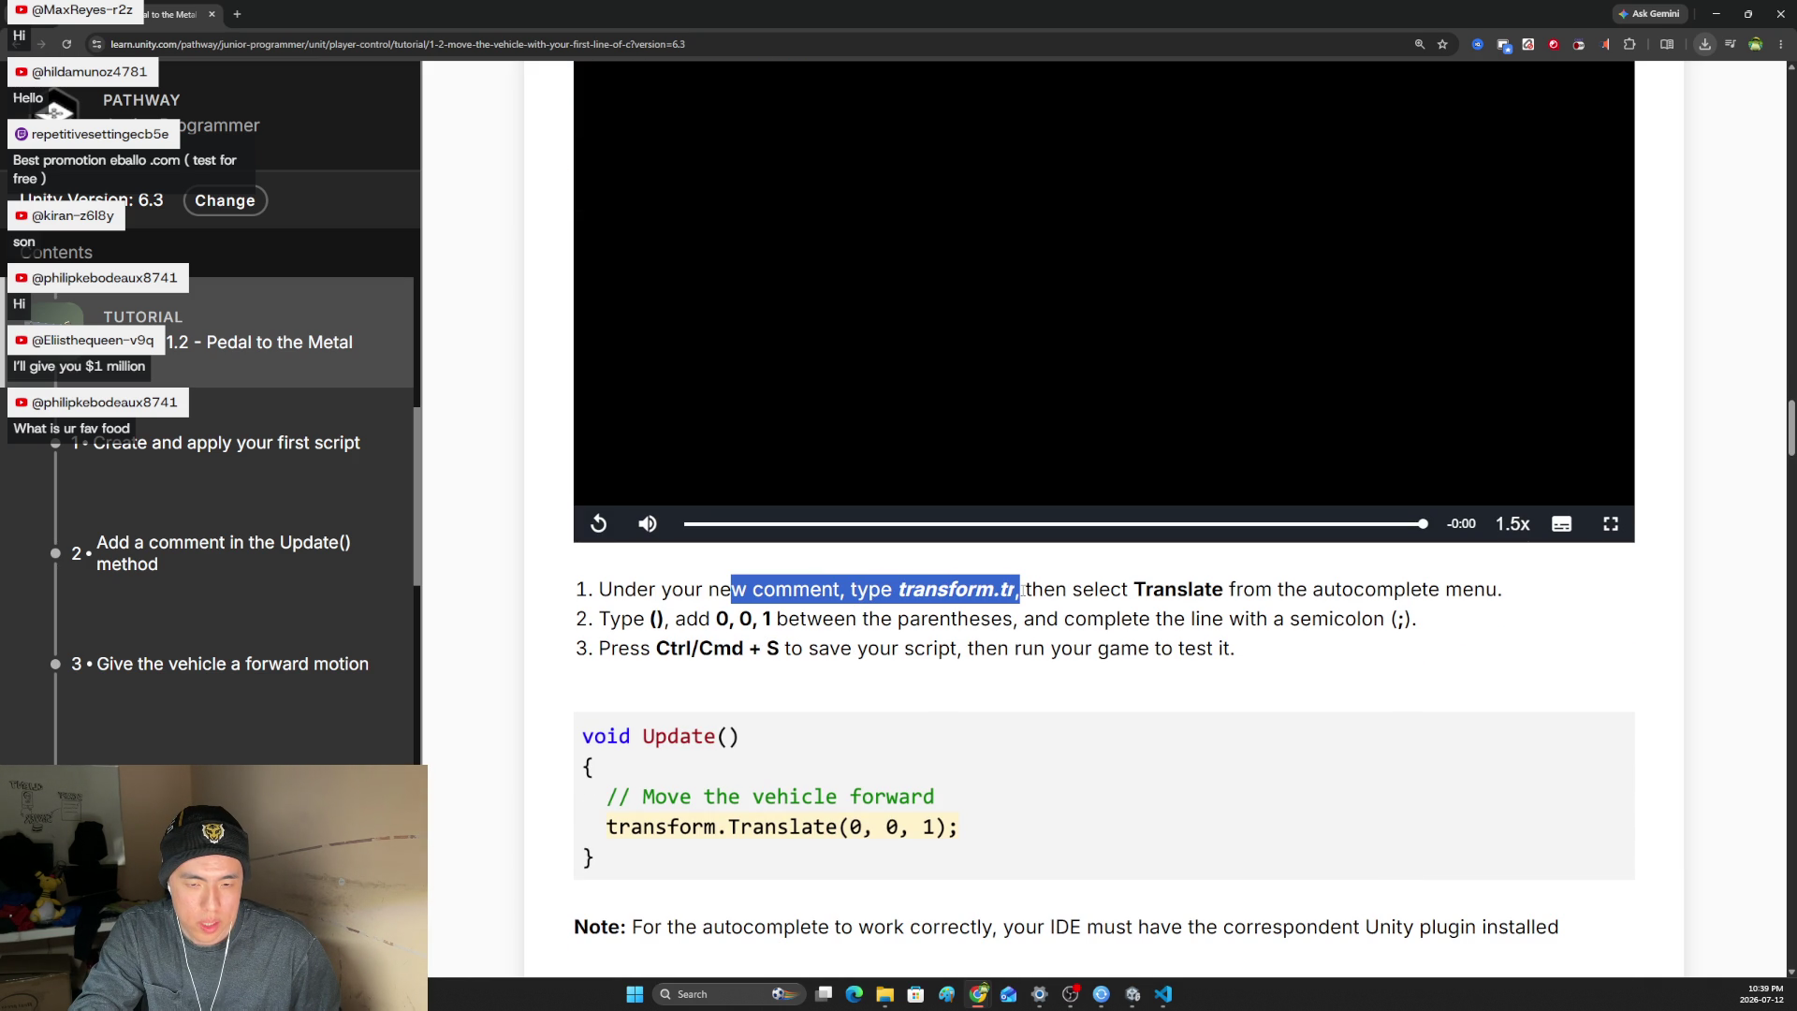
{"action": "left_click", "coordinate": [1021, 590]}
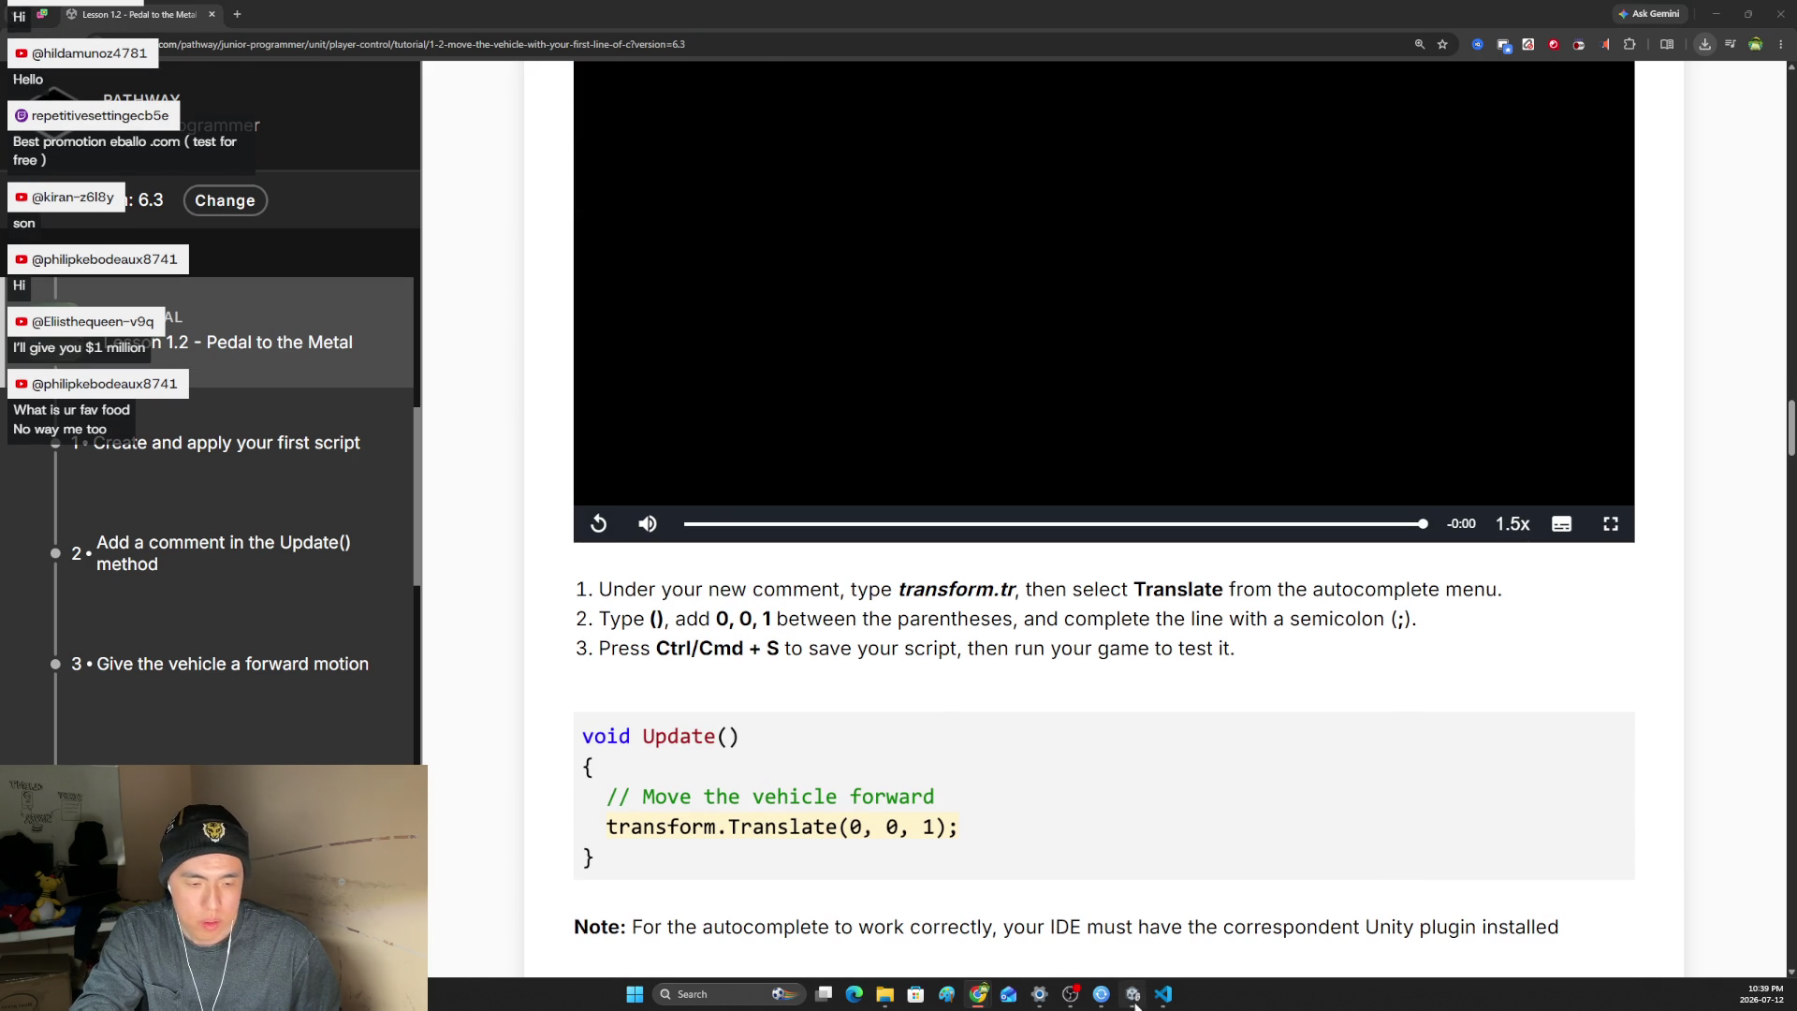
{"action": "left_click", "coordinate": [1163, 994]}
- Type transform.Translate( on a new line under the Move vehicle forward comment
{"action": "key", "text": "Return"}
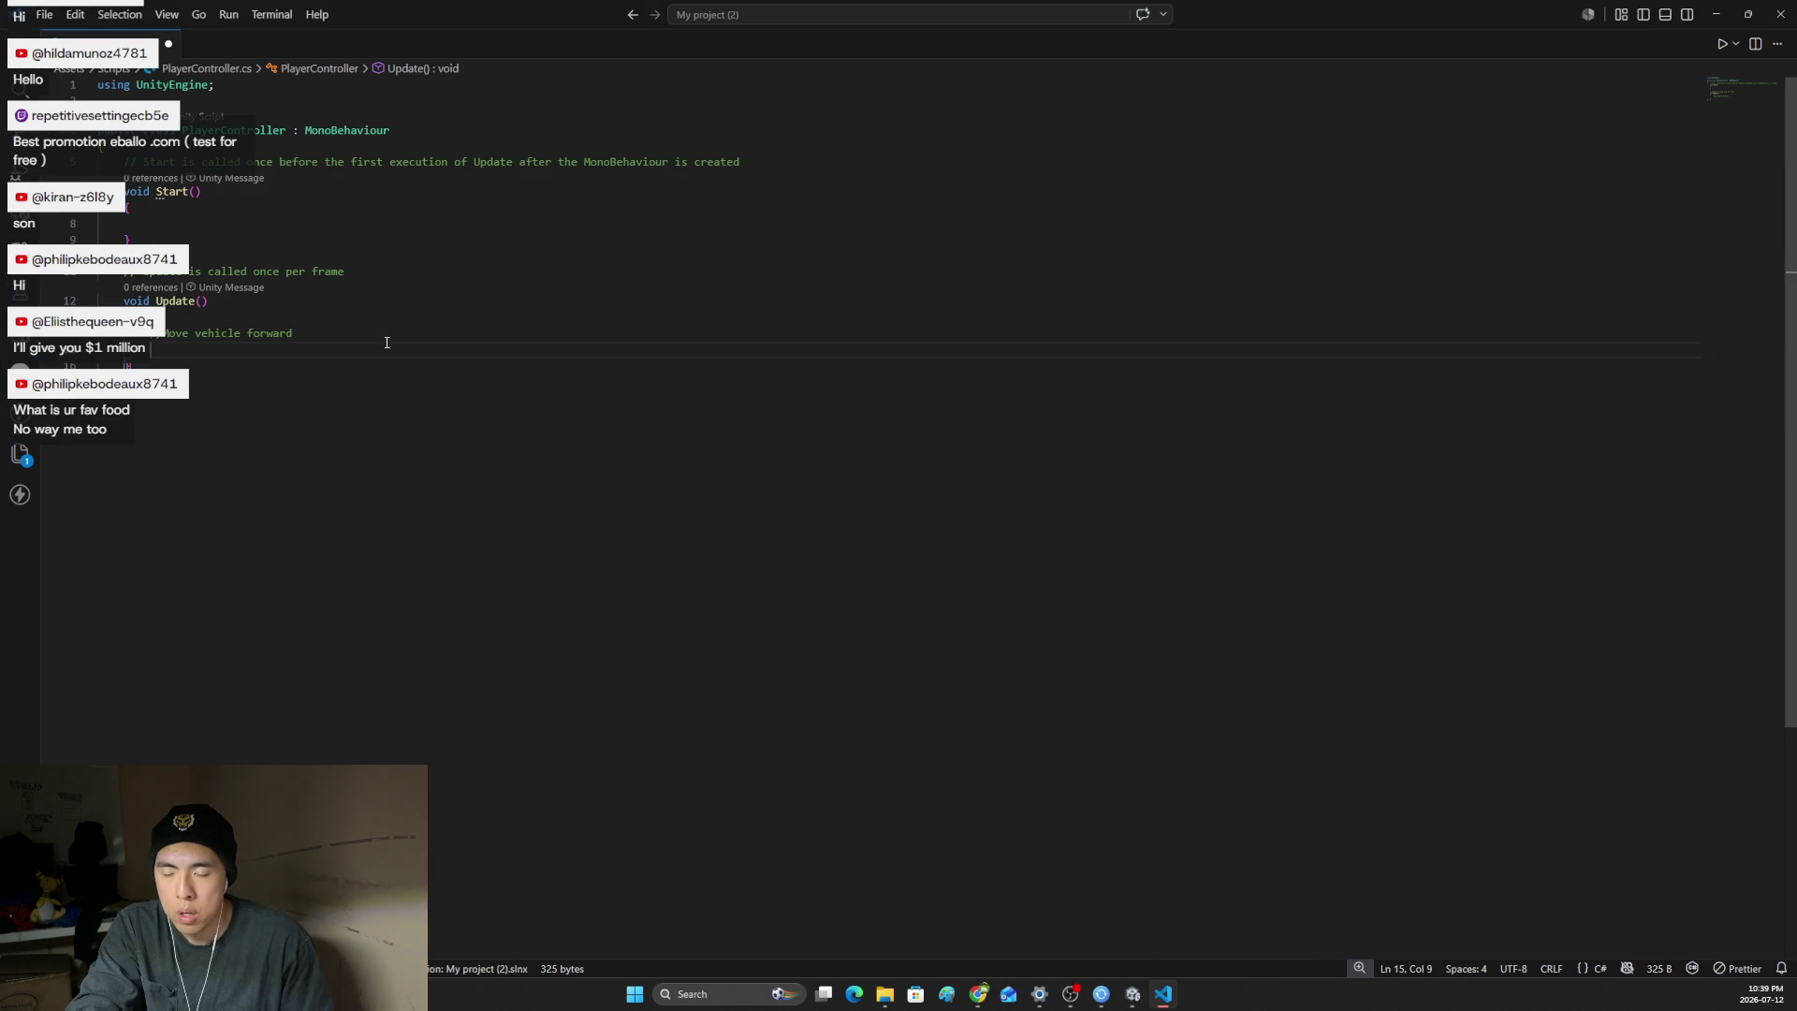
{"action": "type", "text": "transofm"}
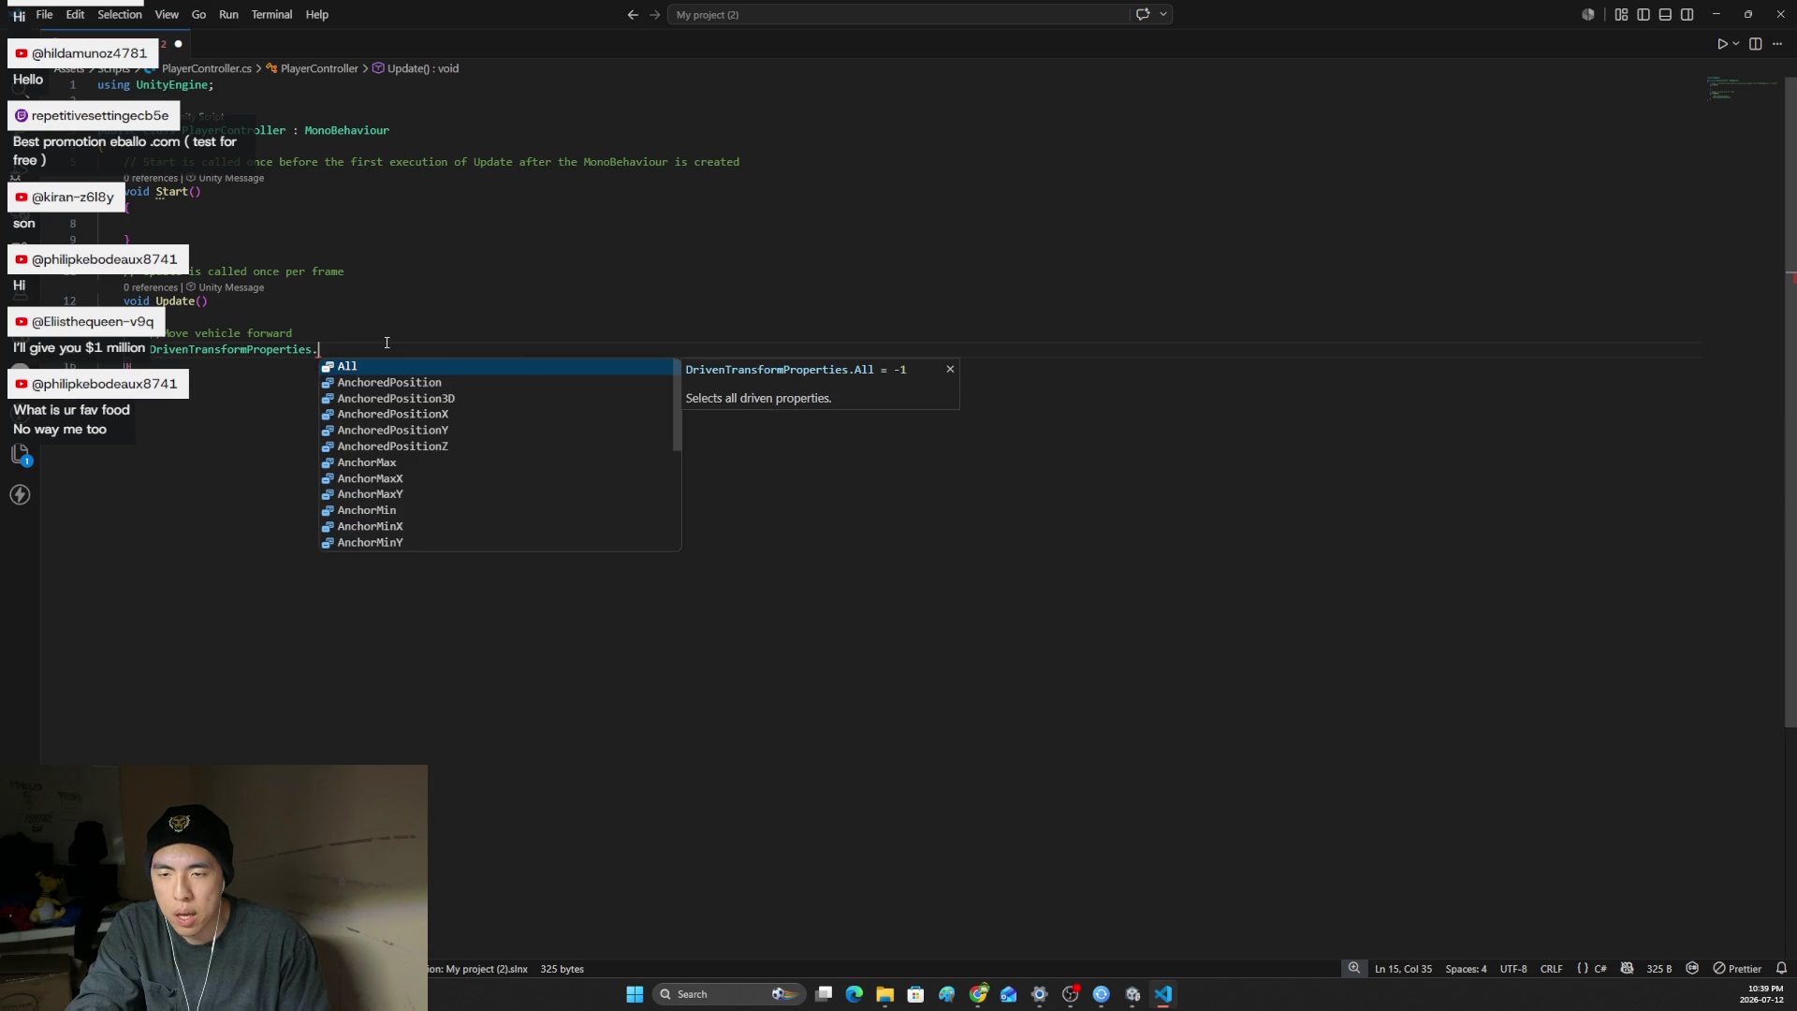
{"action": "type", "text": "r"}
{"action": "key", "text": "BackSpace"}
{"action": "key", "text": "BackSpace"}
{"action": "key", "text": "BackSpace"}
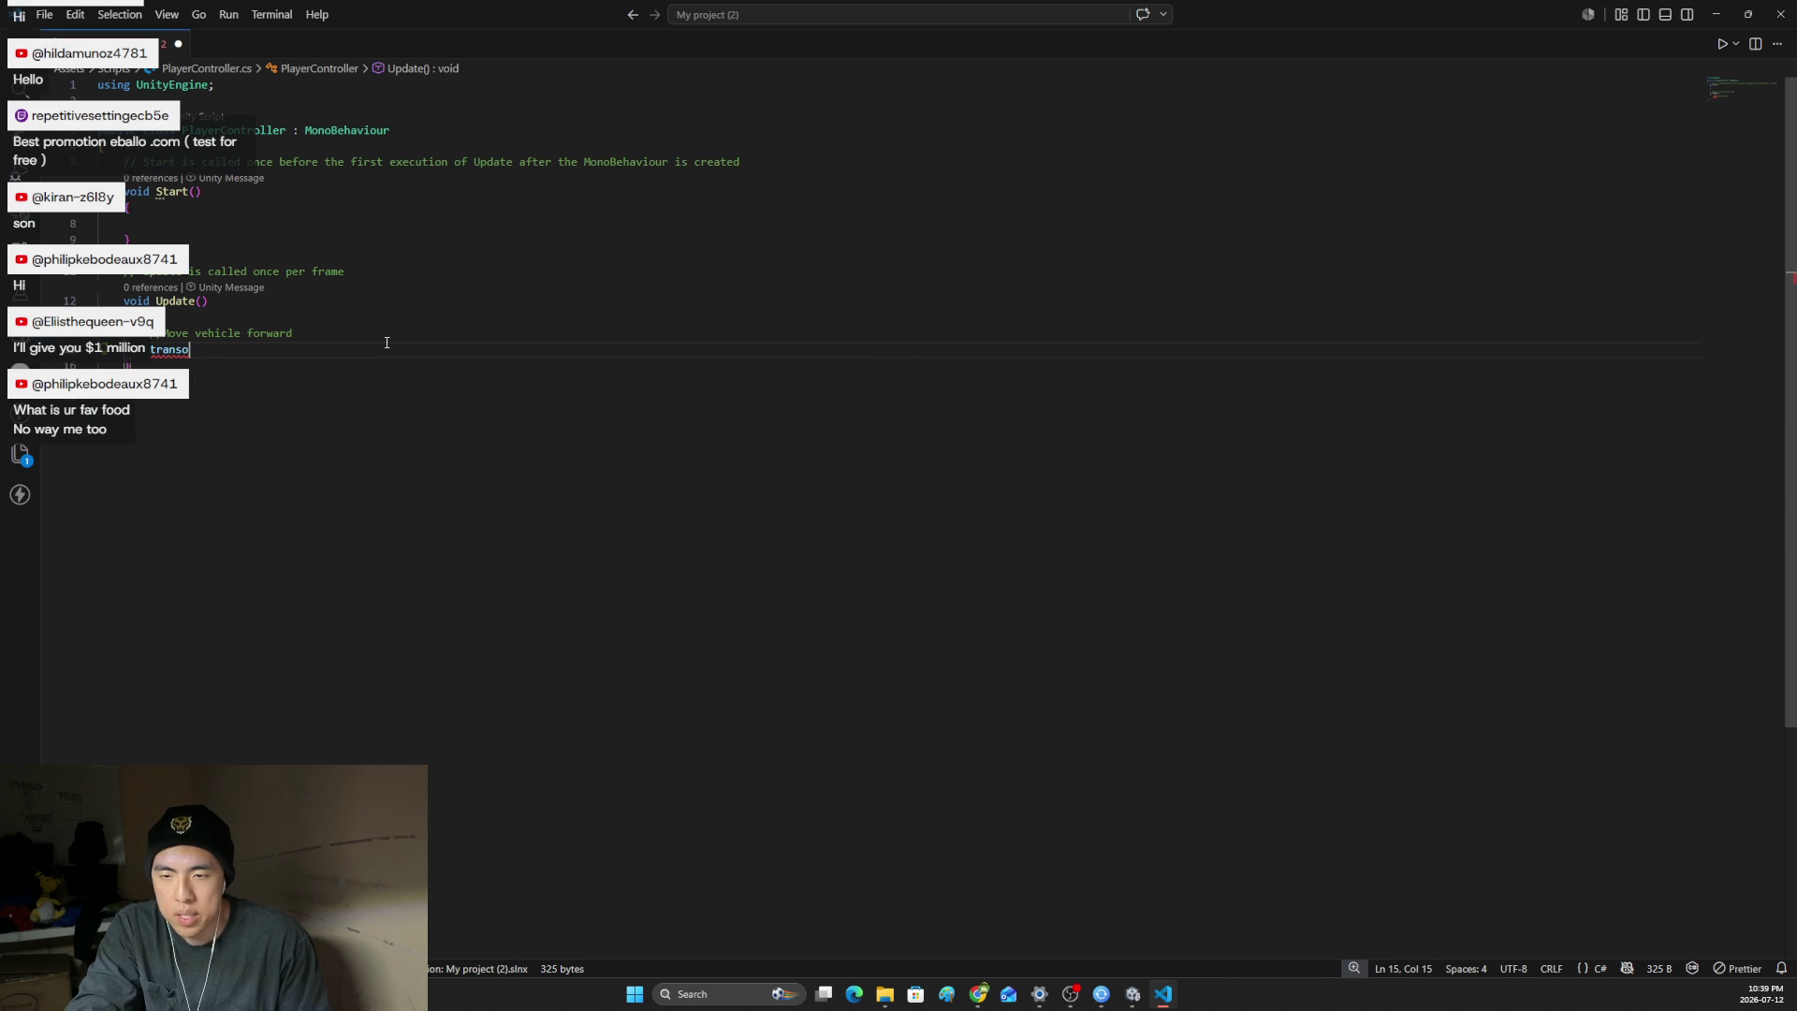
{"action": "type", "text": "form.Translt"}
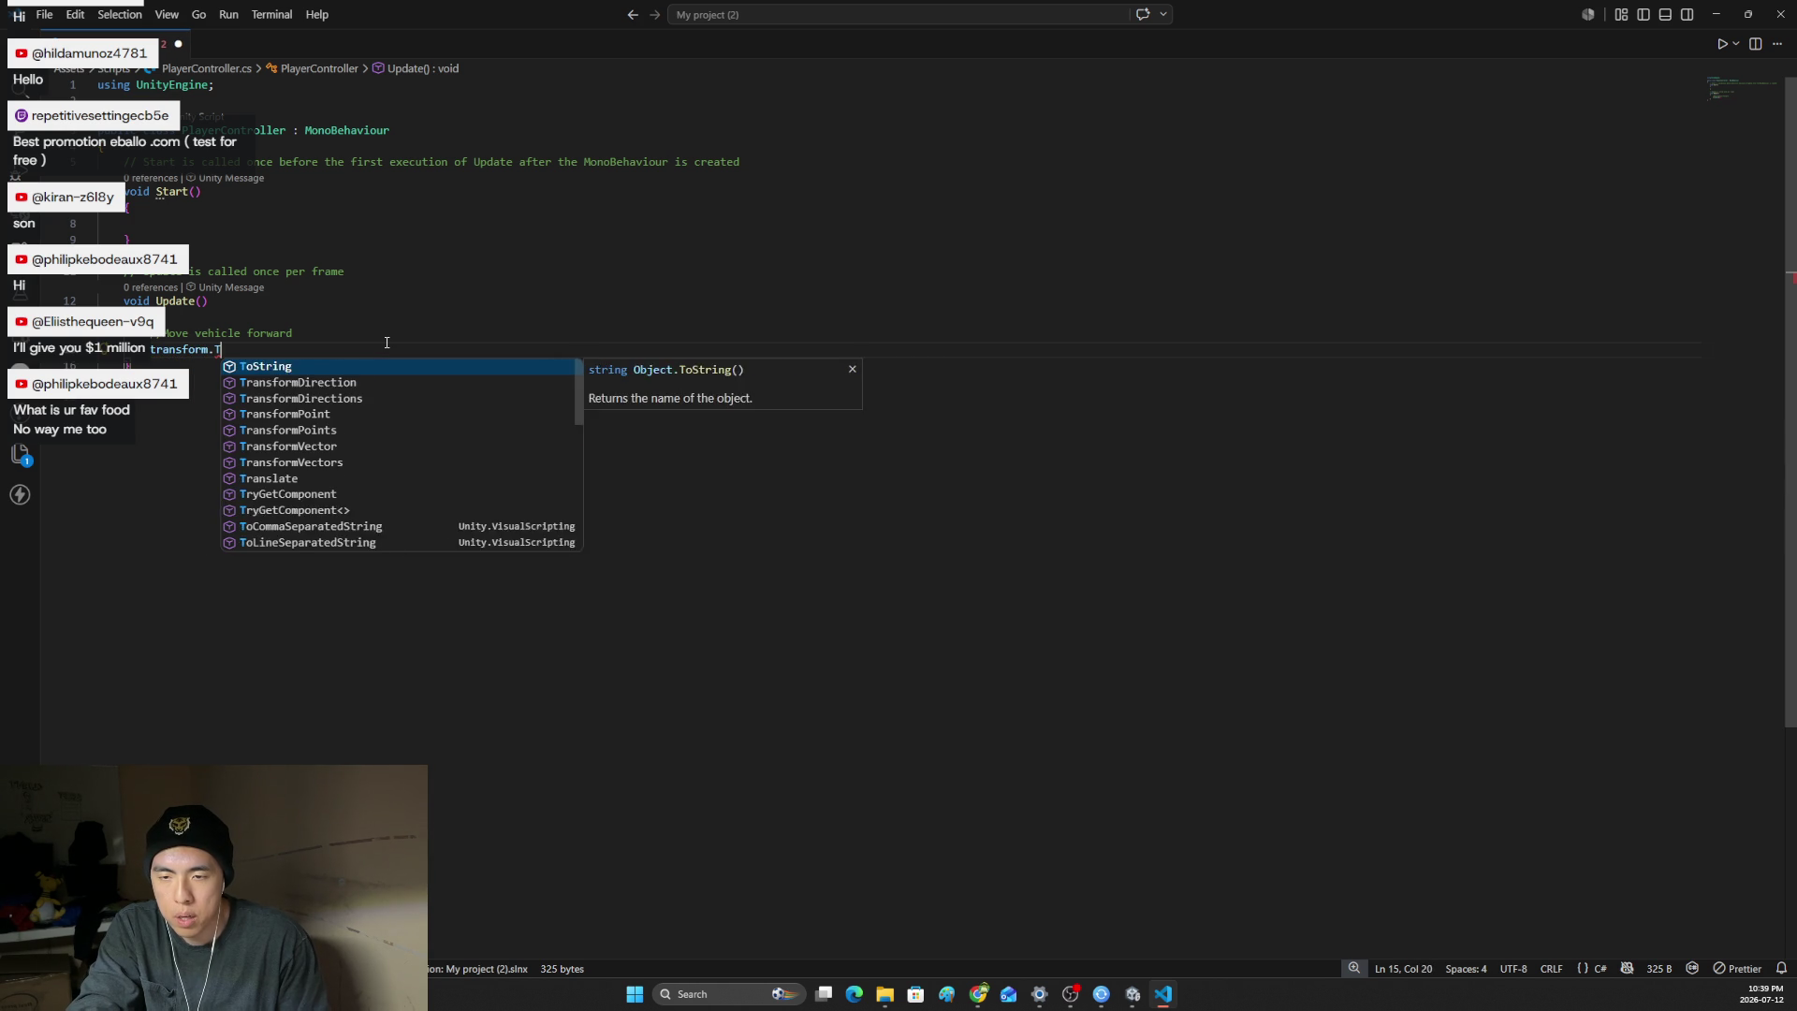
{"action": "key", "text": "Tab"}
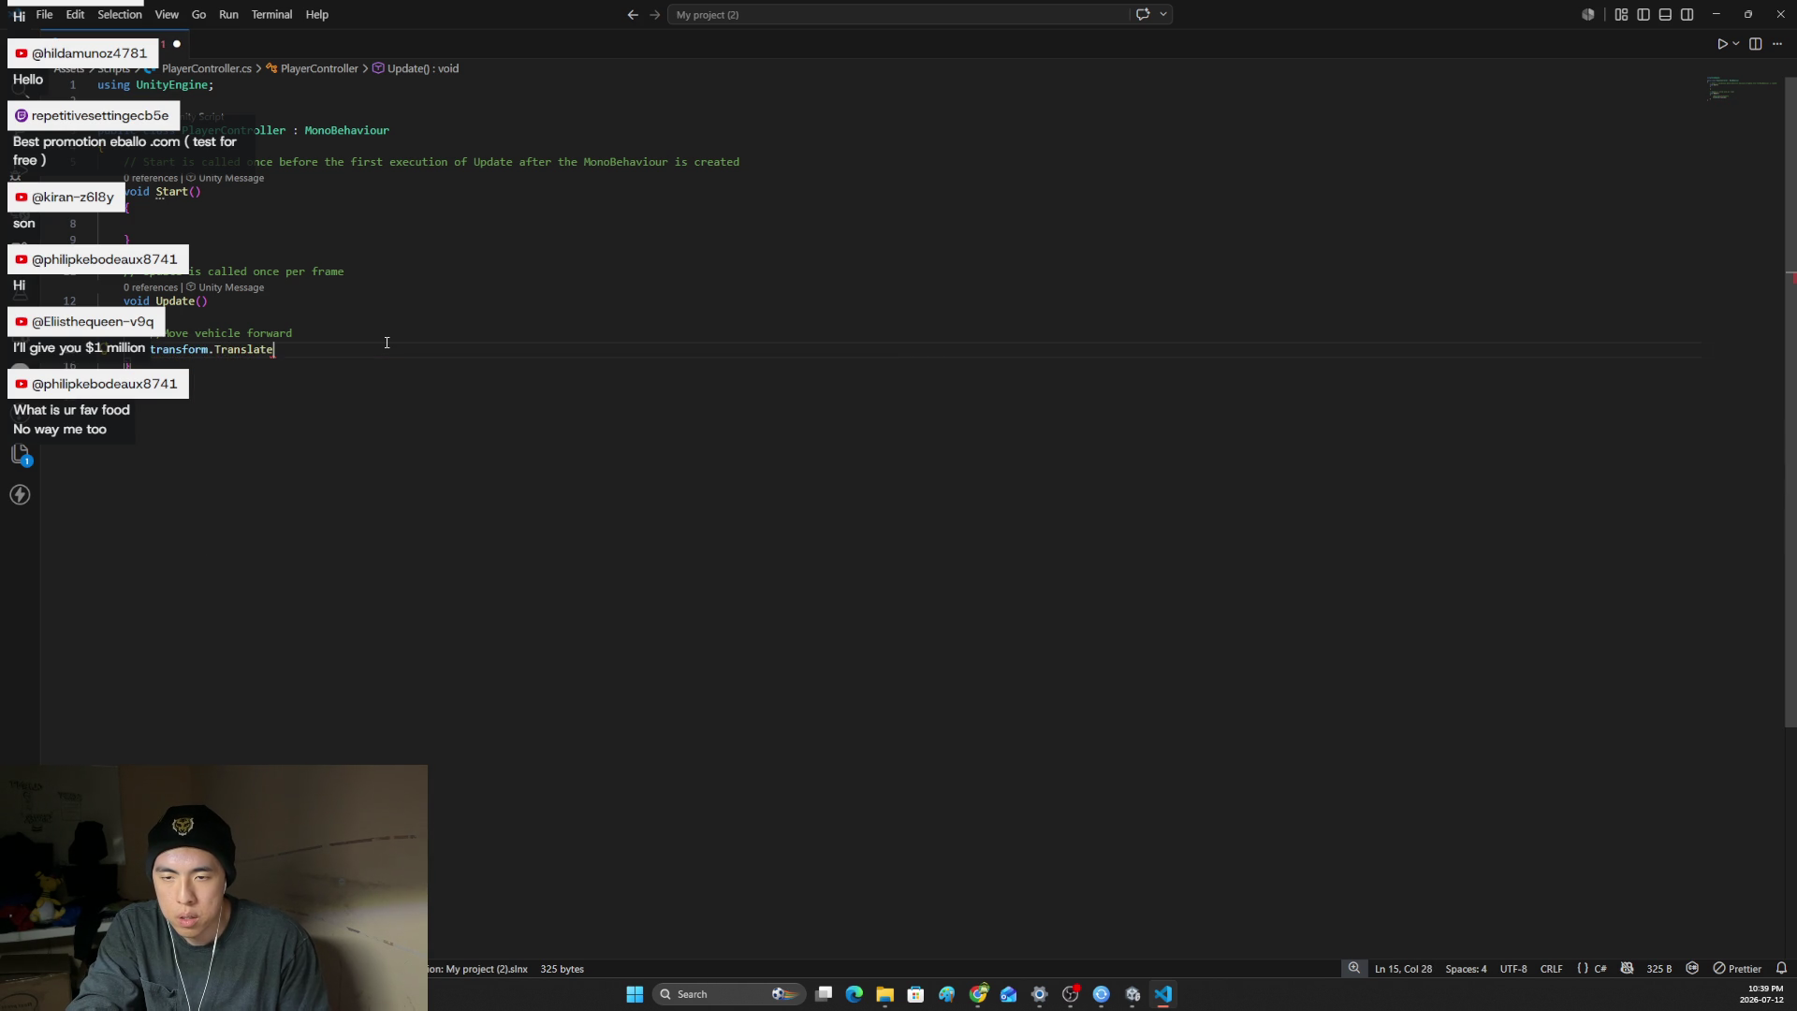
{"action": "type", "text": "("}
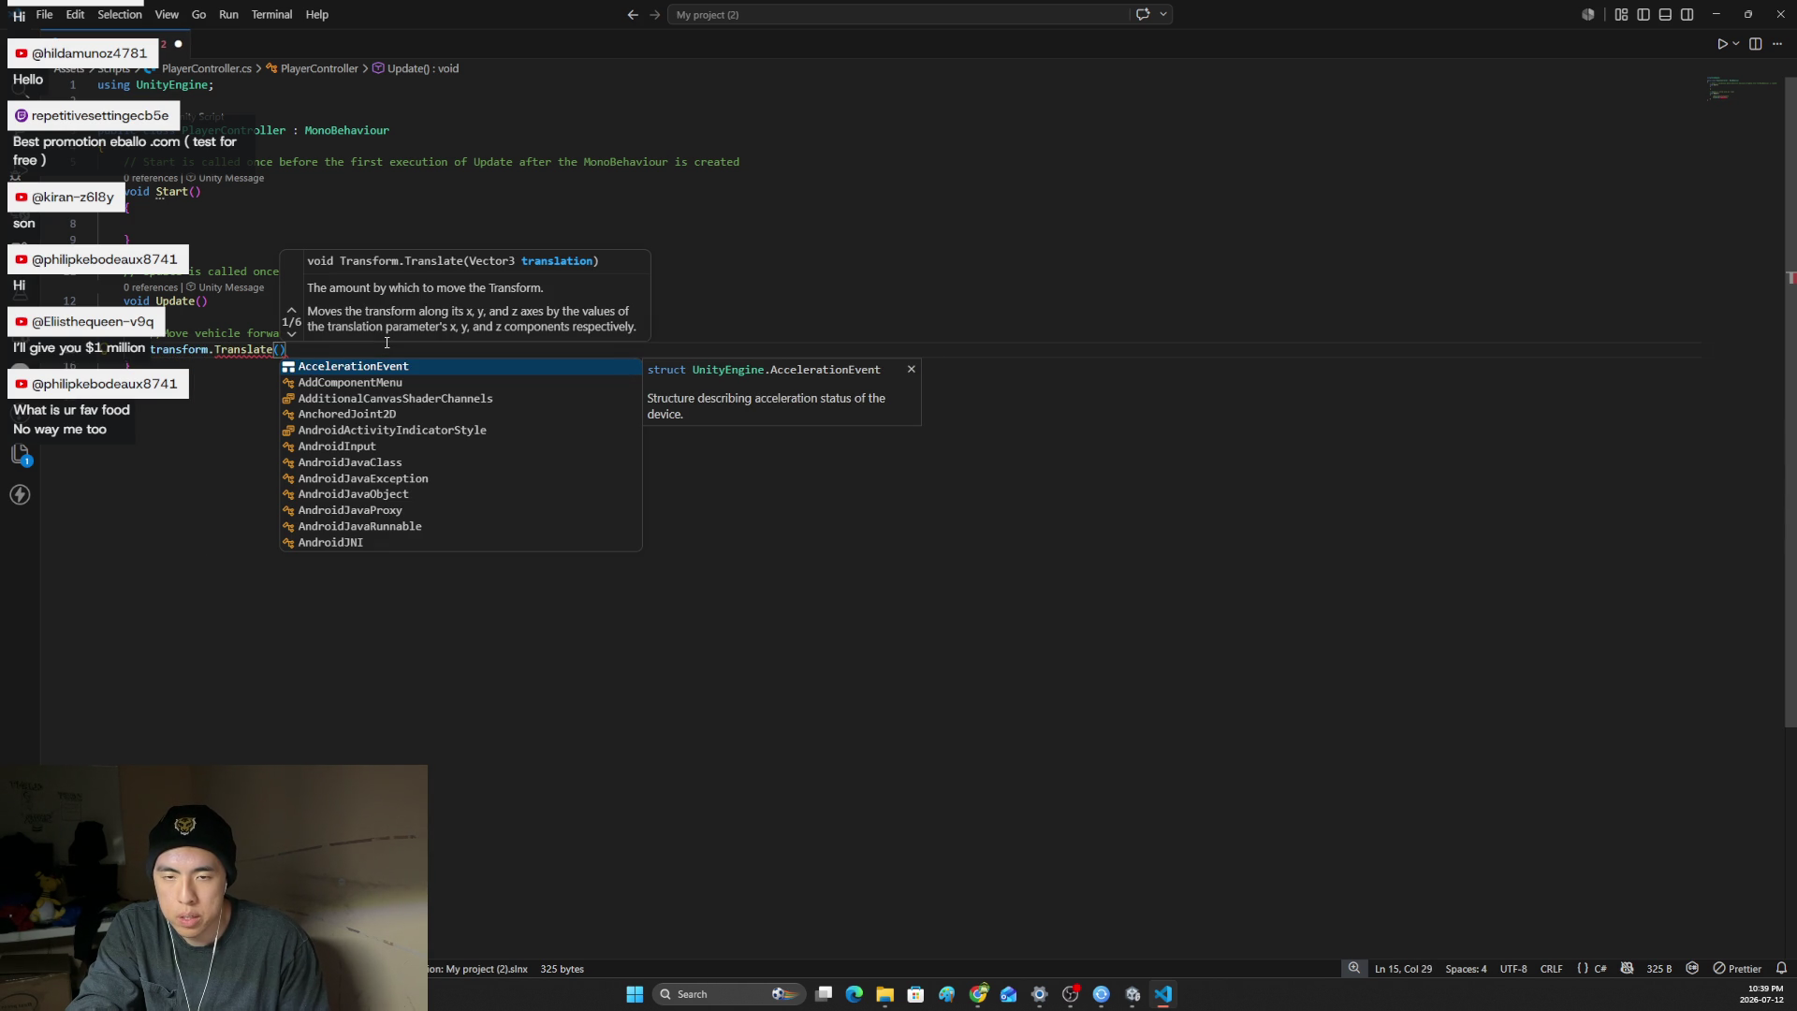
- Browse Translate's overloads, return to PlayerController.cs, and open a new Chrome tab
{"action": "left_click", "coordinate": [255, 350]}
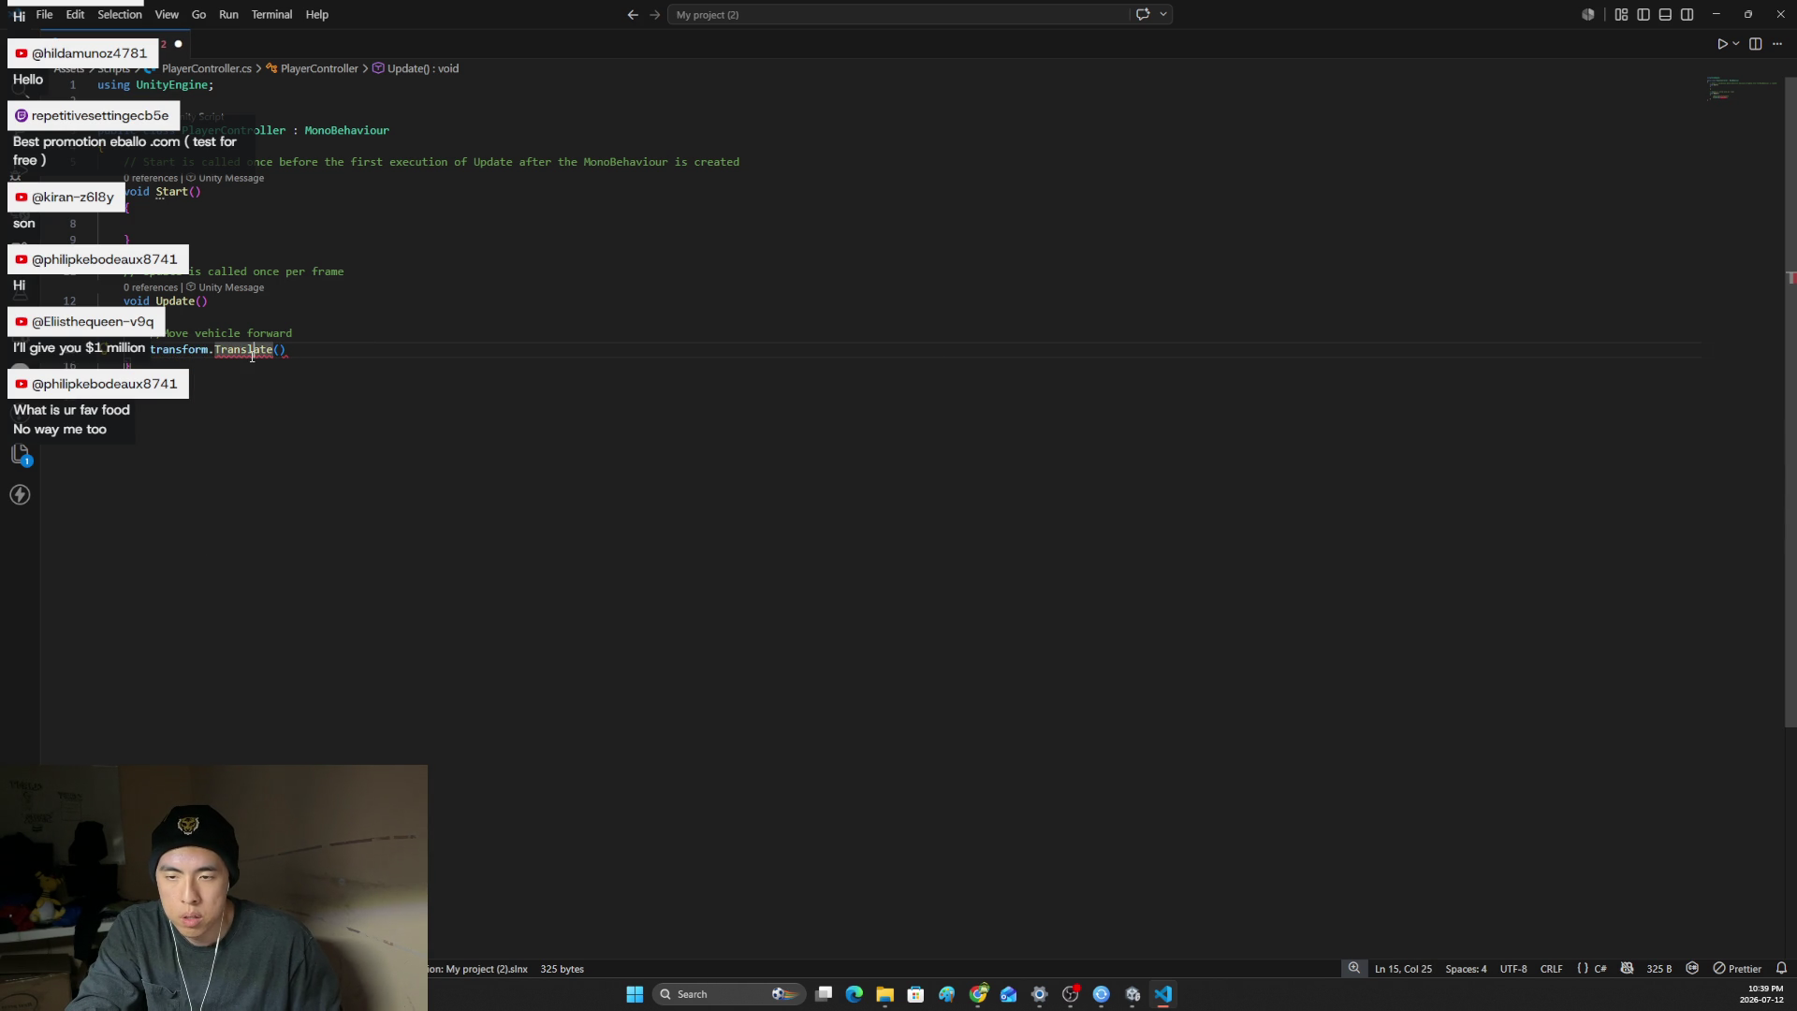
{"action": "mouse_move", "coordinate": [253, 354]}
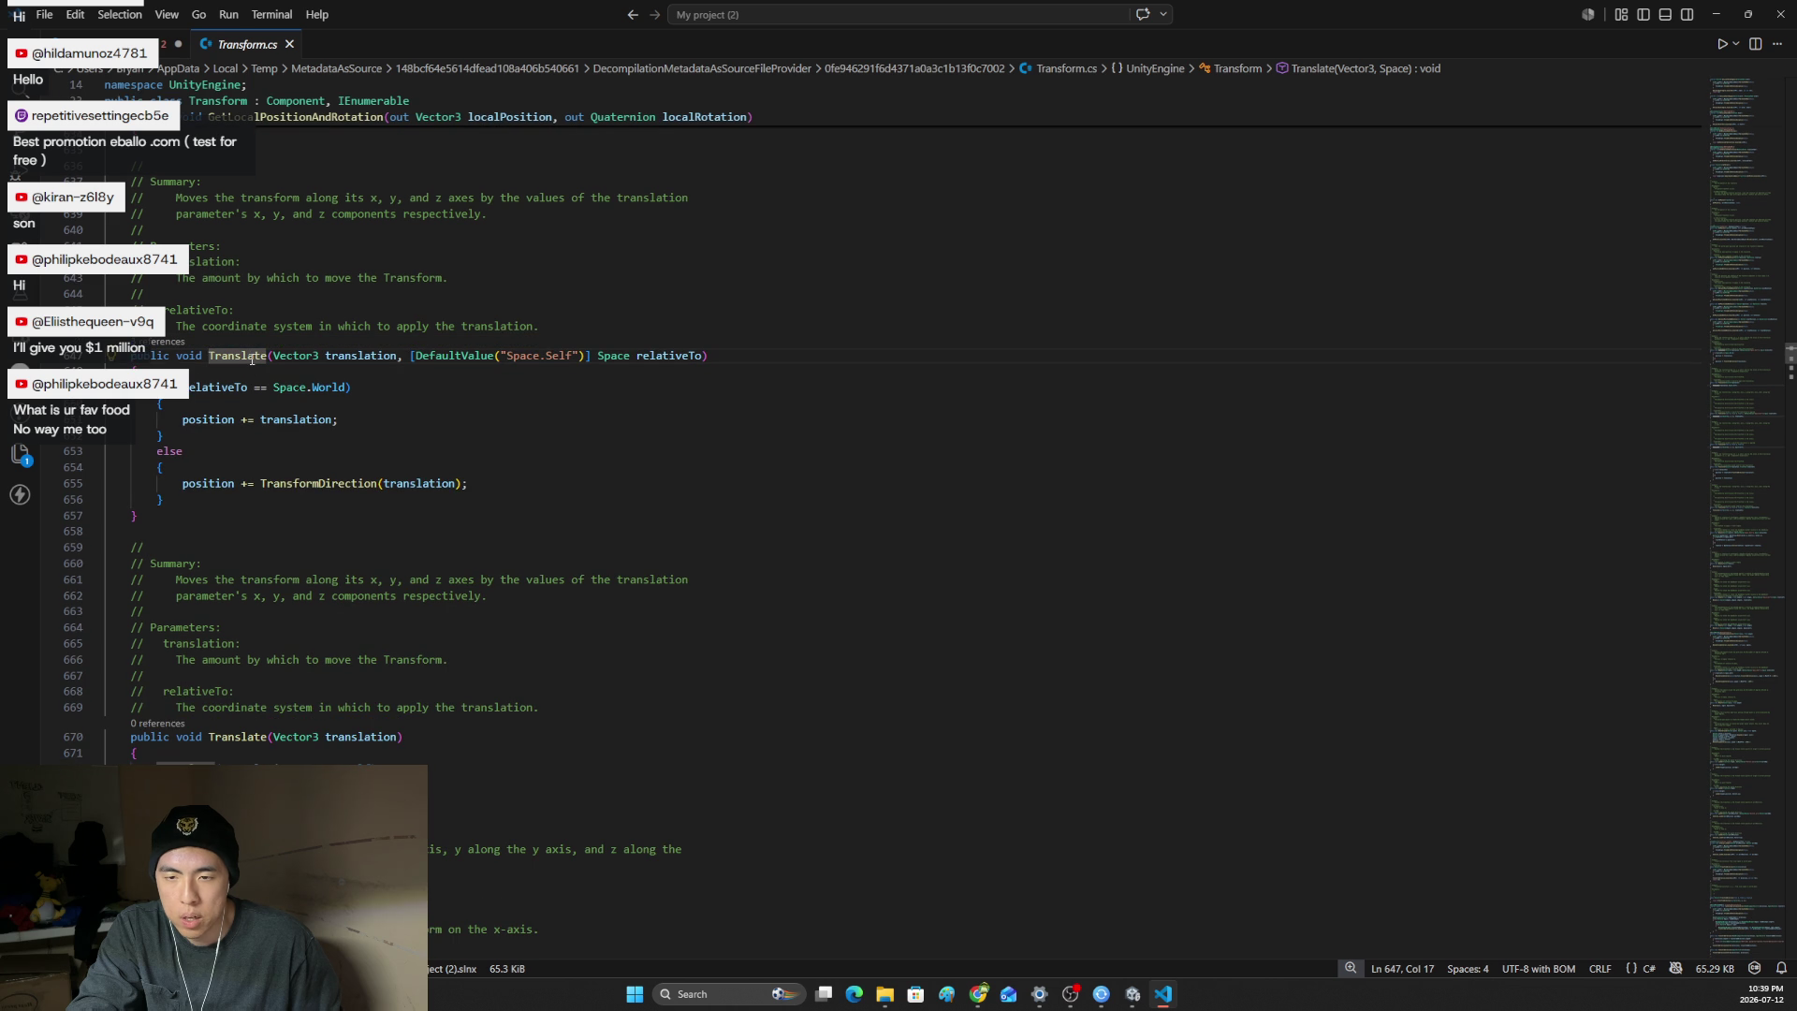
{"action": "scroll", "coordinate": [296, 423], "scroll_direction": "down", "scroll_amount": 10}
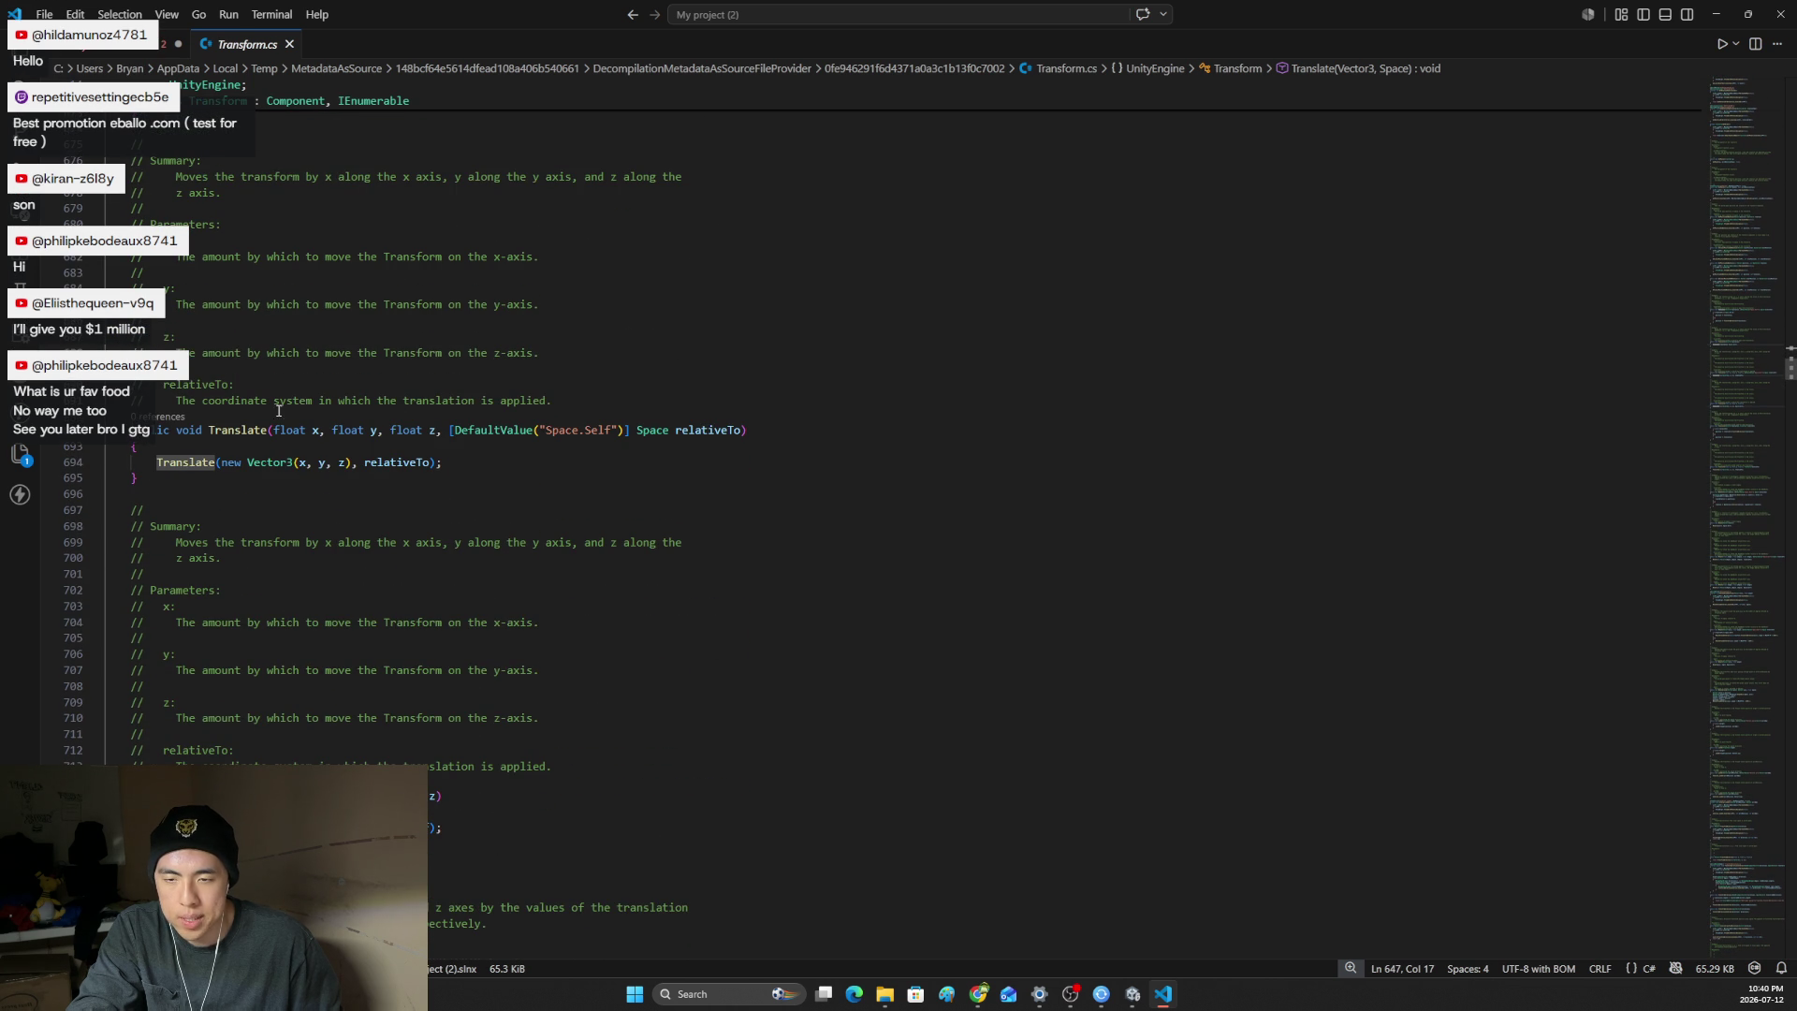
{"action": "key", "text": "alt+Left"}
{"action": "left_click", "coordinate": [291, 351]}
{"action": "key", "text": "ctrl+space"}
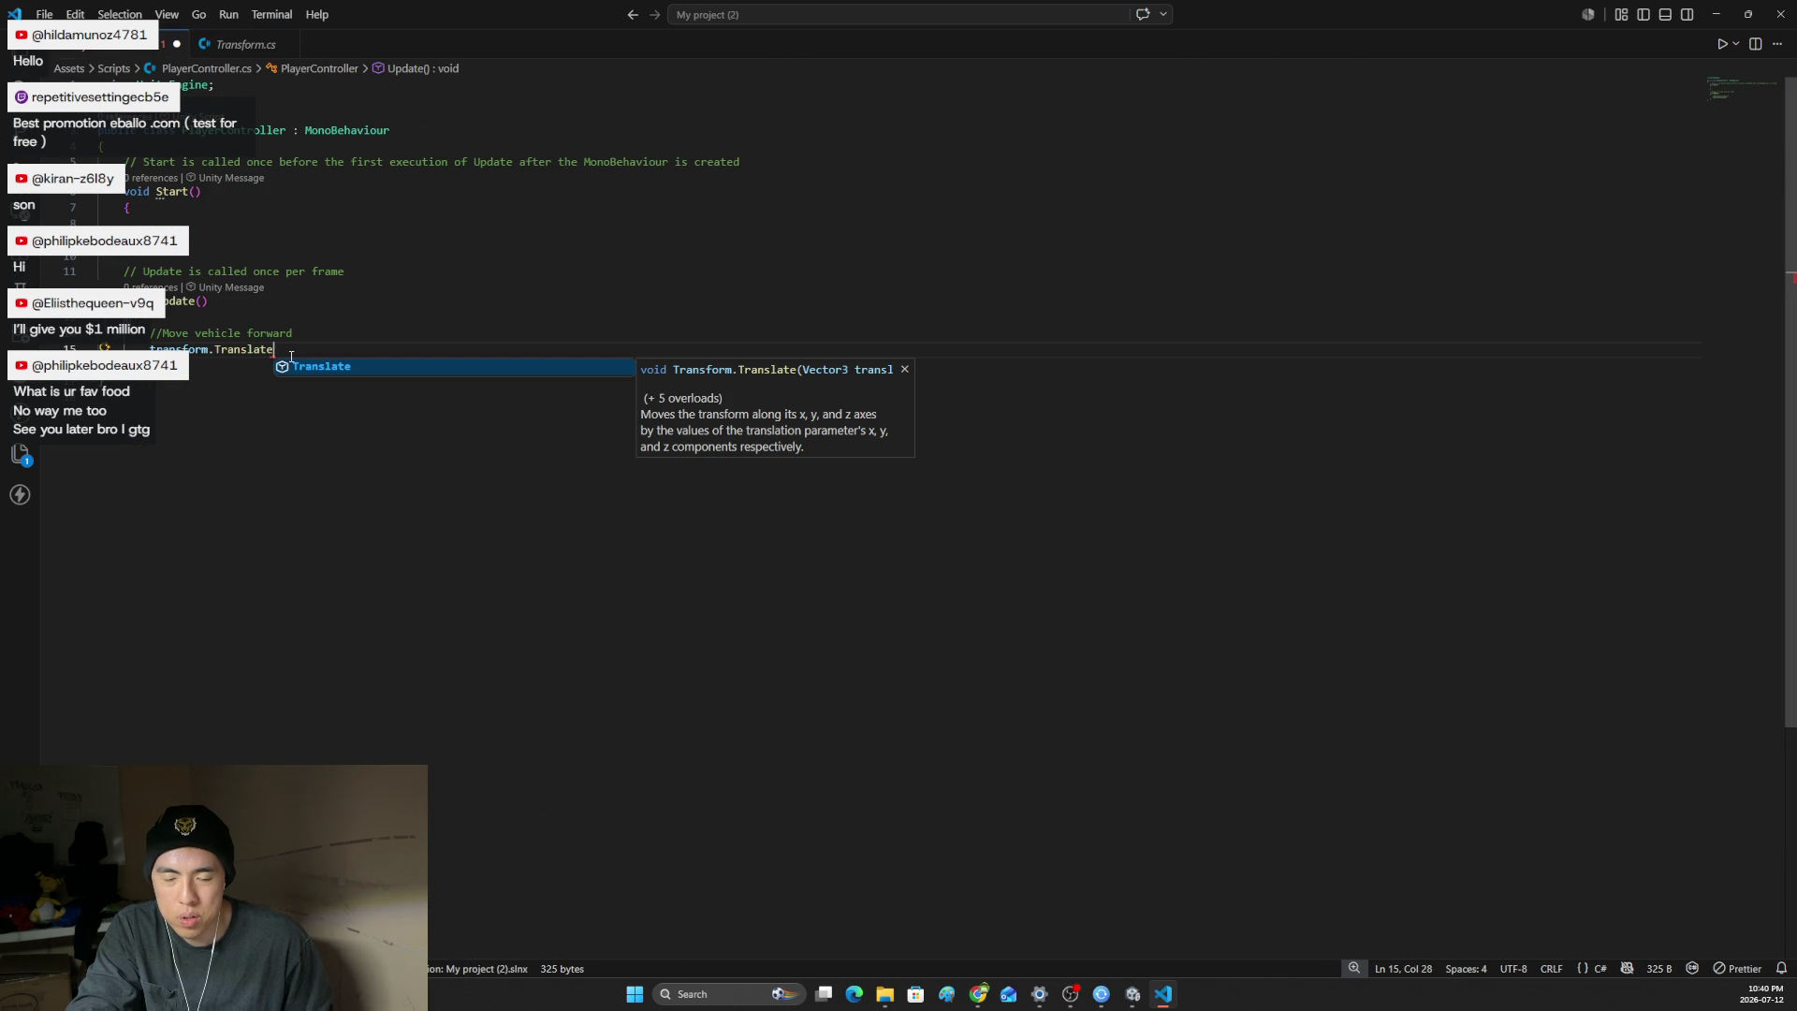
{"action": "key", "text": "Escape"}
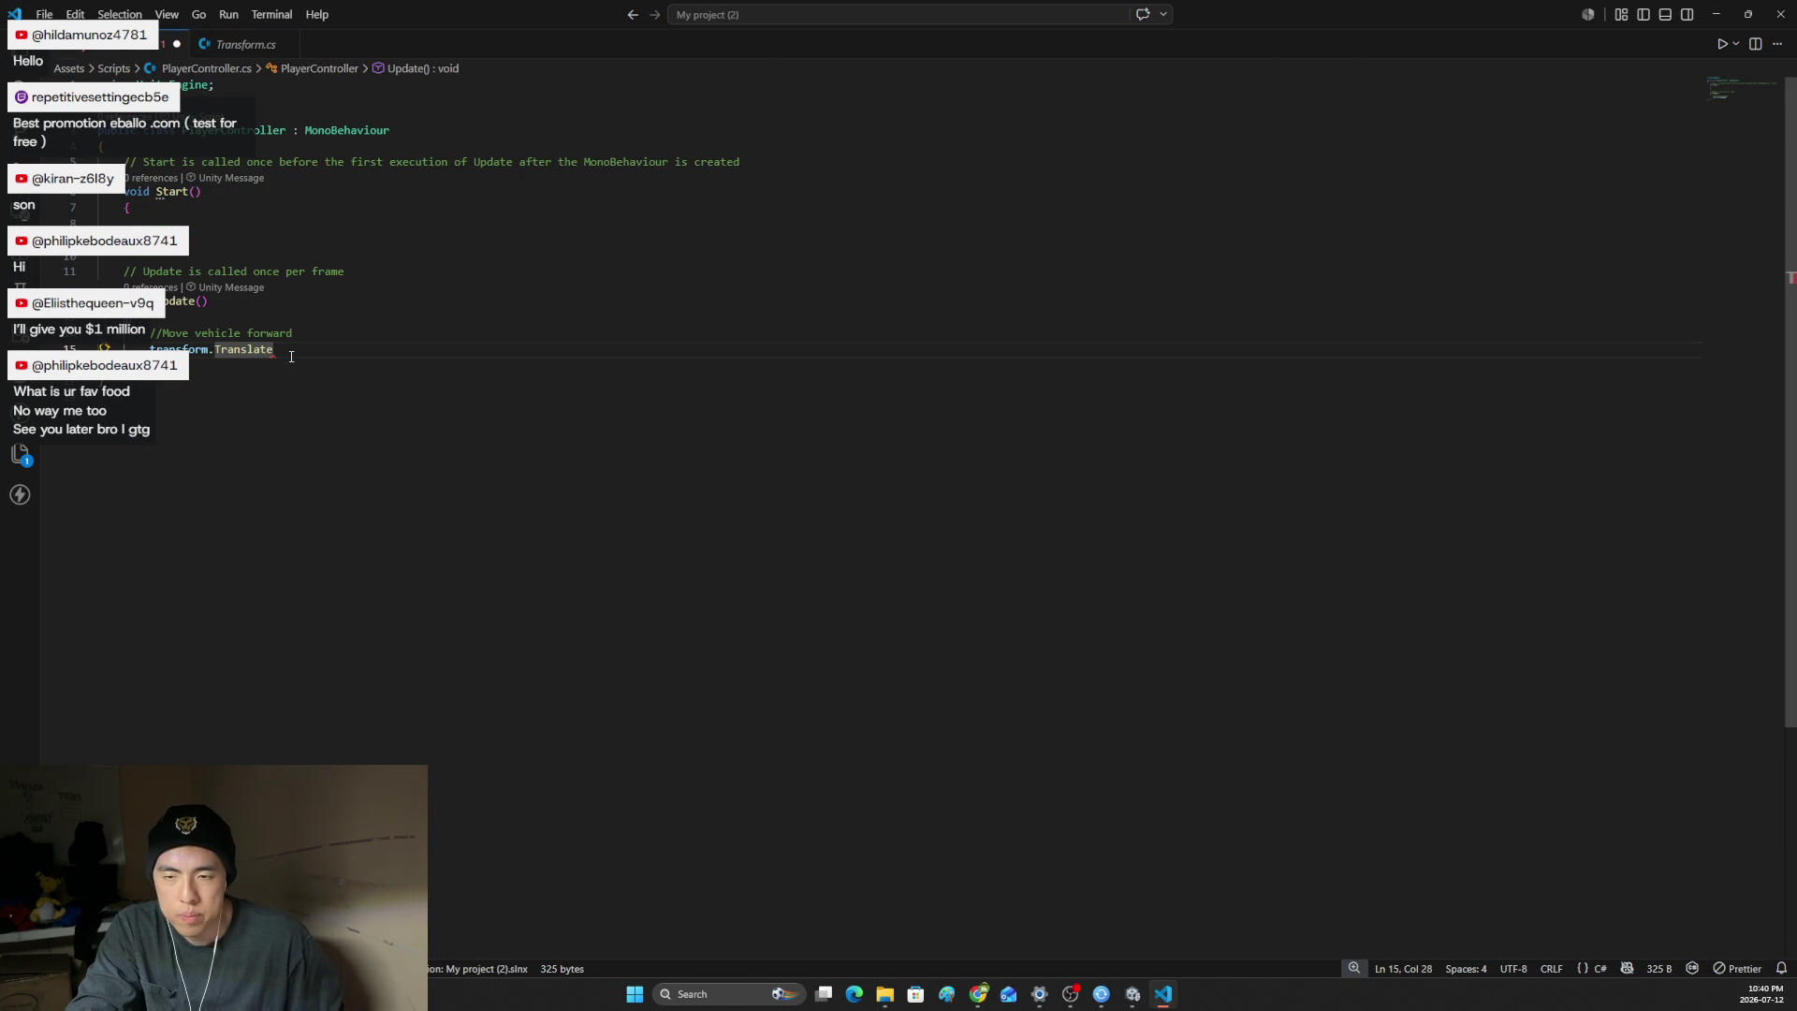
{"action": "key", "text": "alt+Tab"}
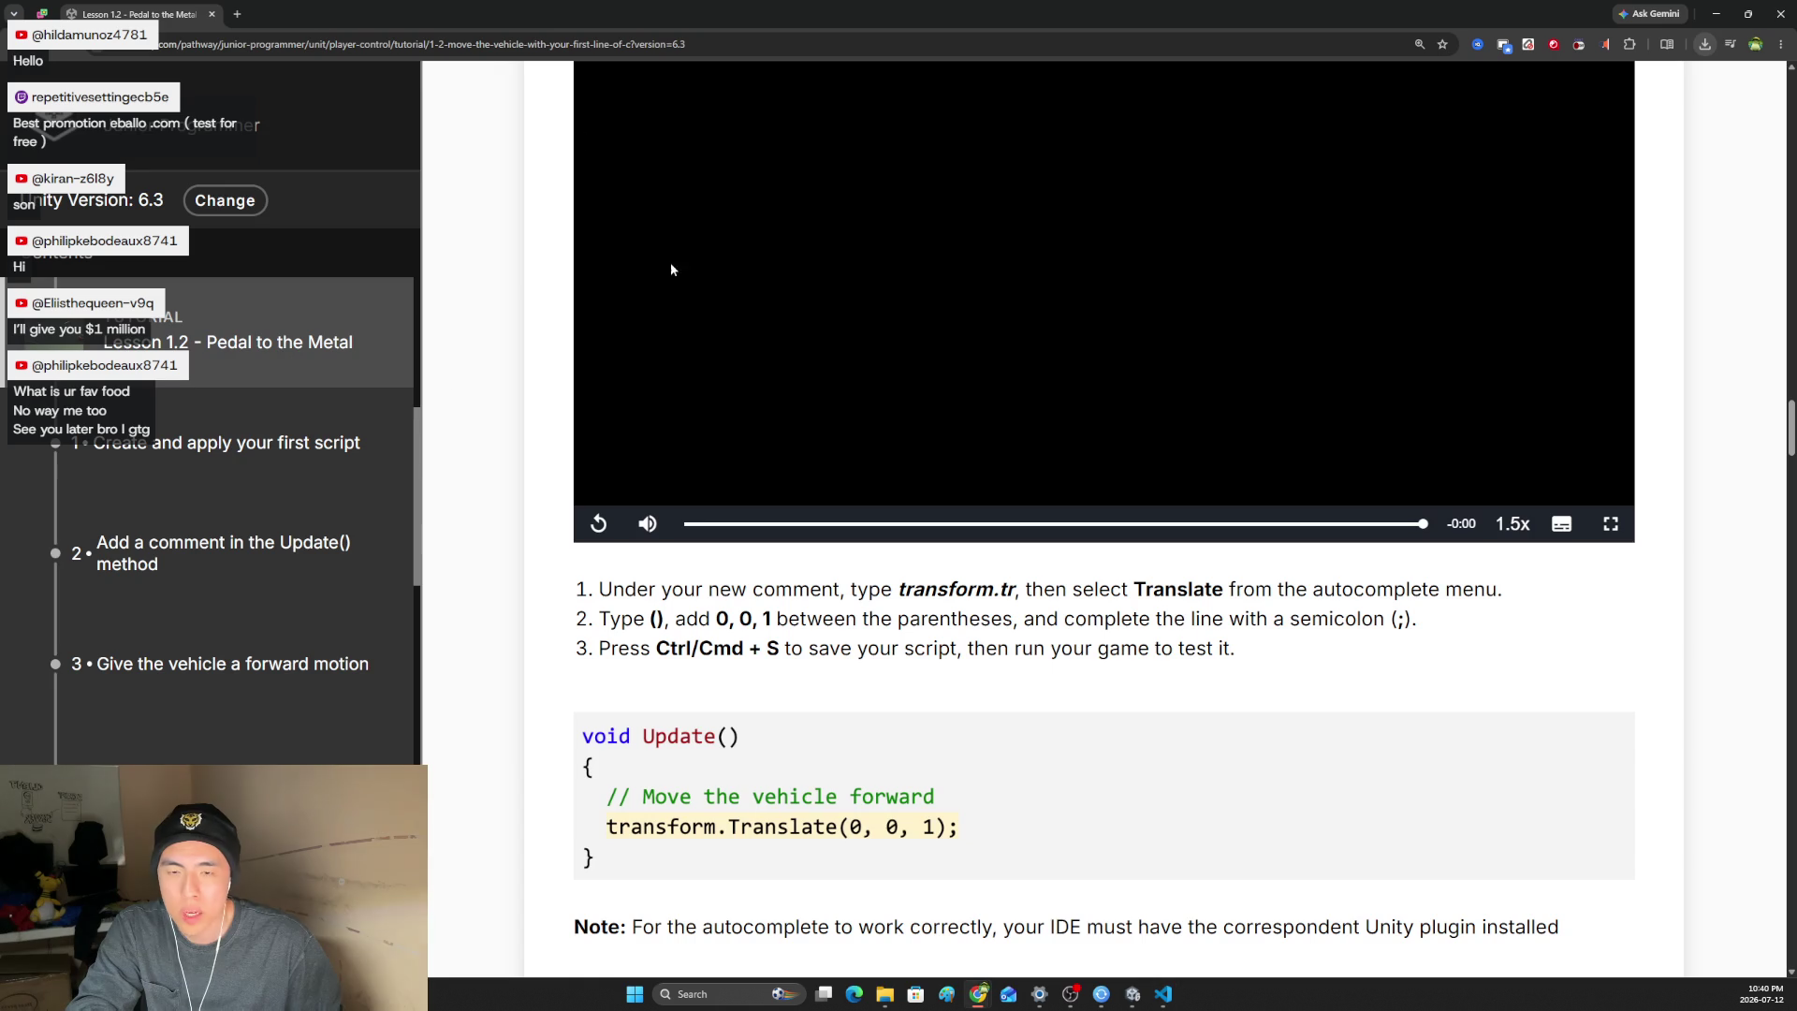
{"action": "left_click", "coordinate": [233, 15]}
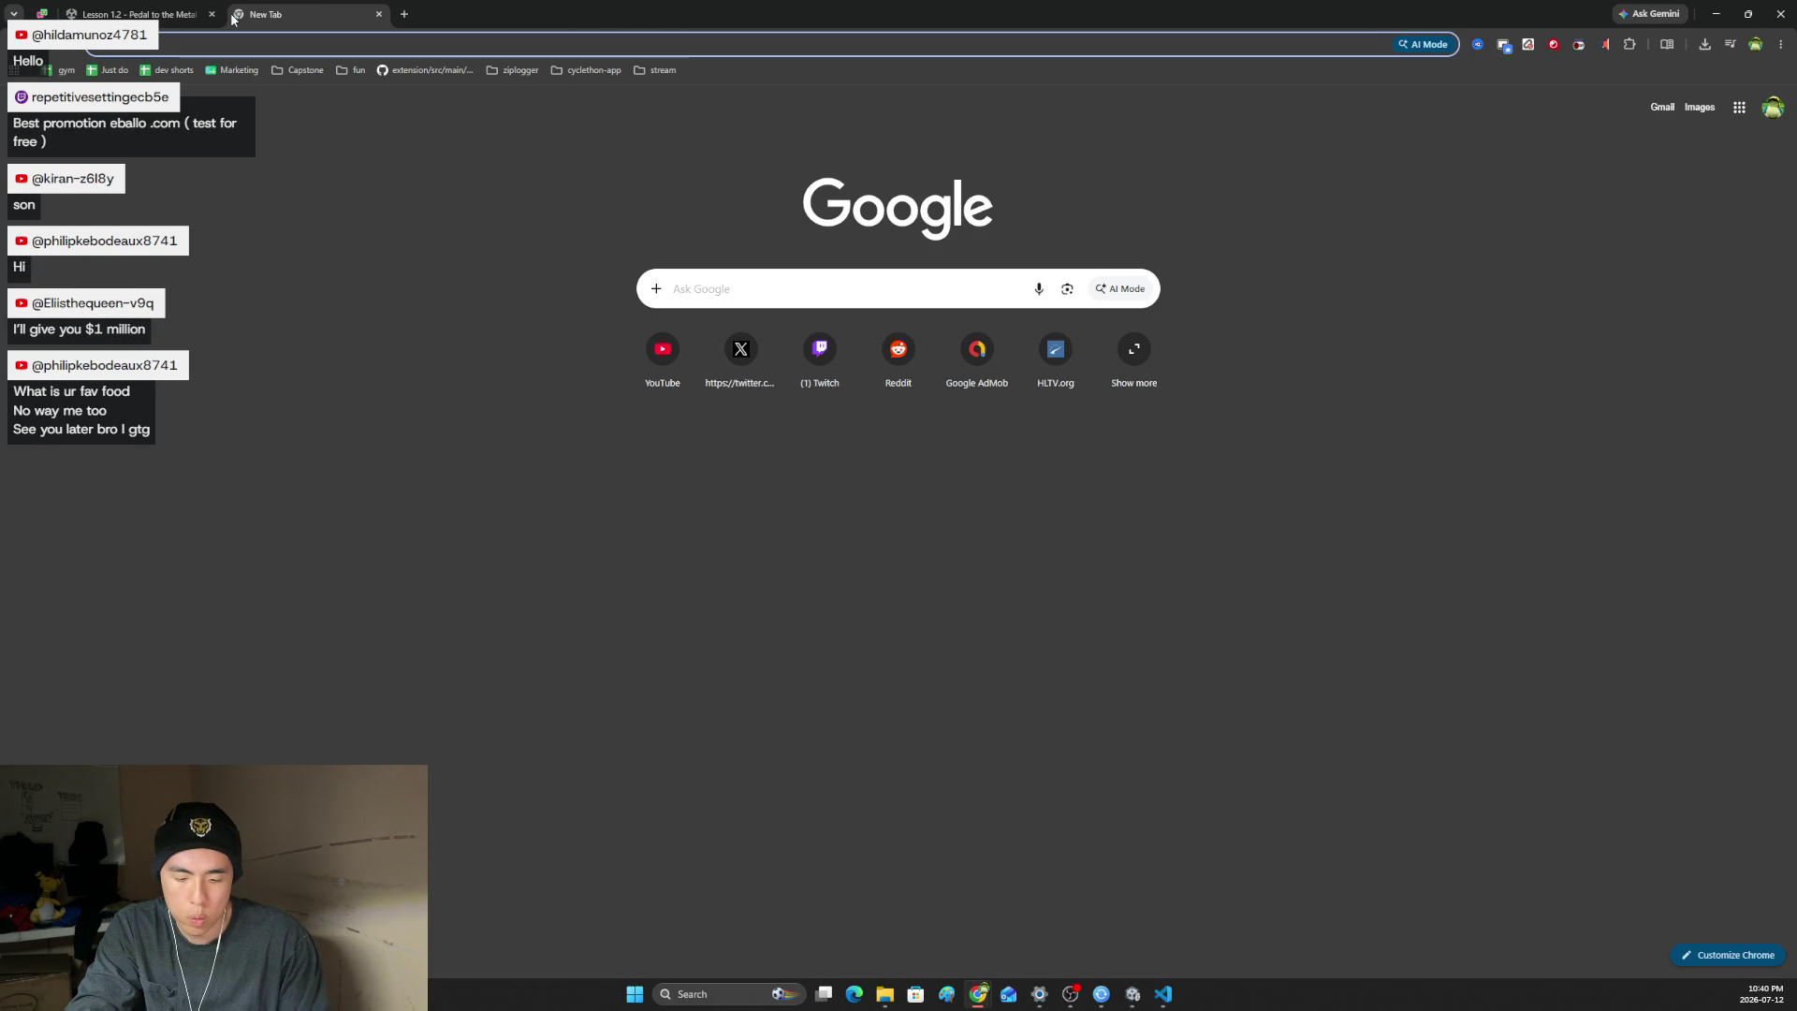
- Google 'is there a way in vscode to look at all definitions of a function like in visual studio' and read the answer
{"action": "type", "text": "is there a w"}
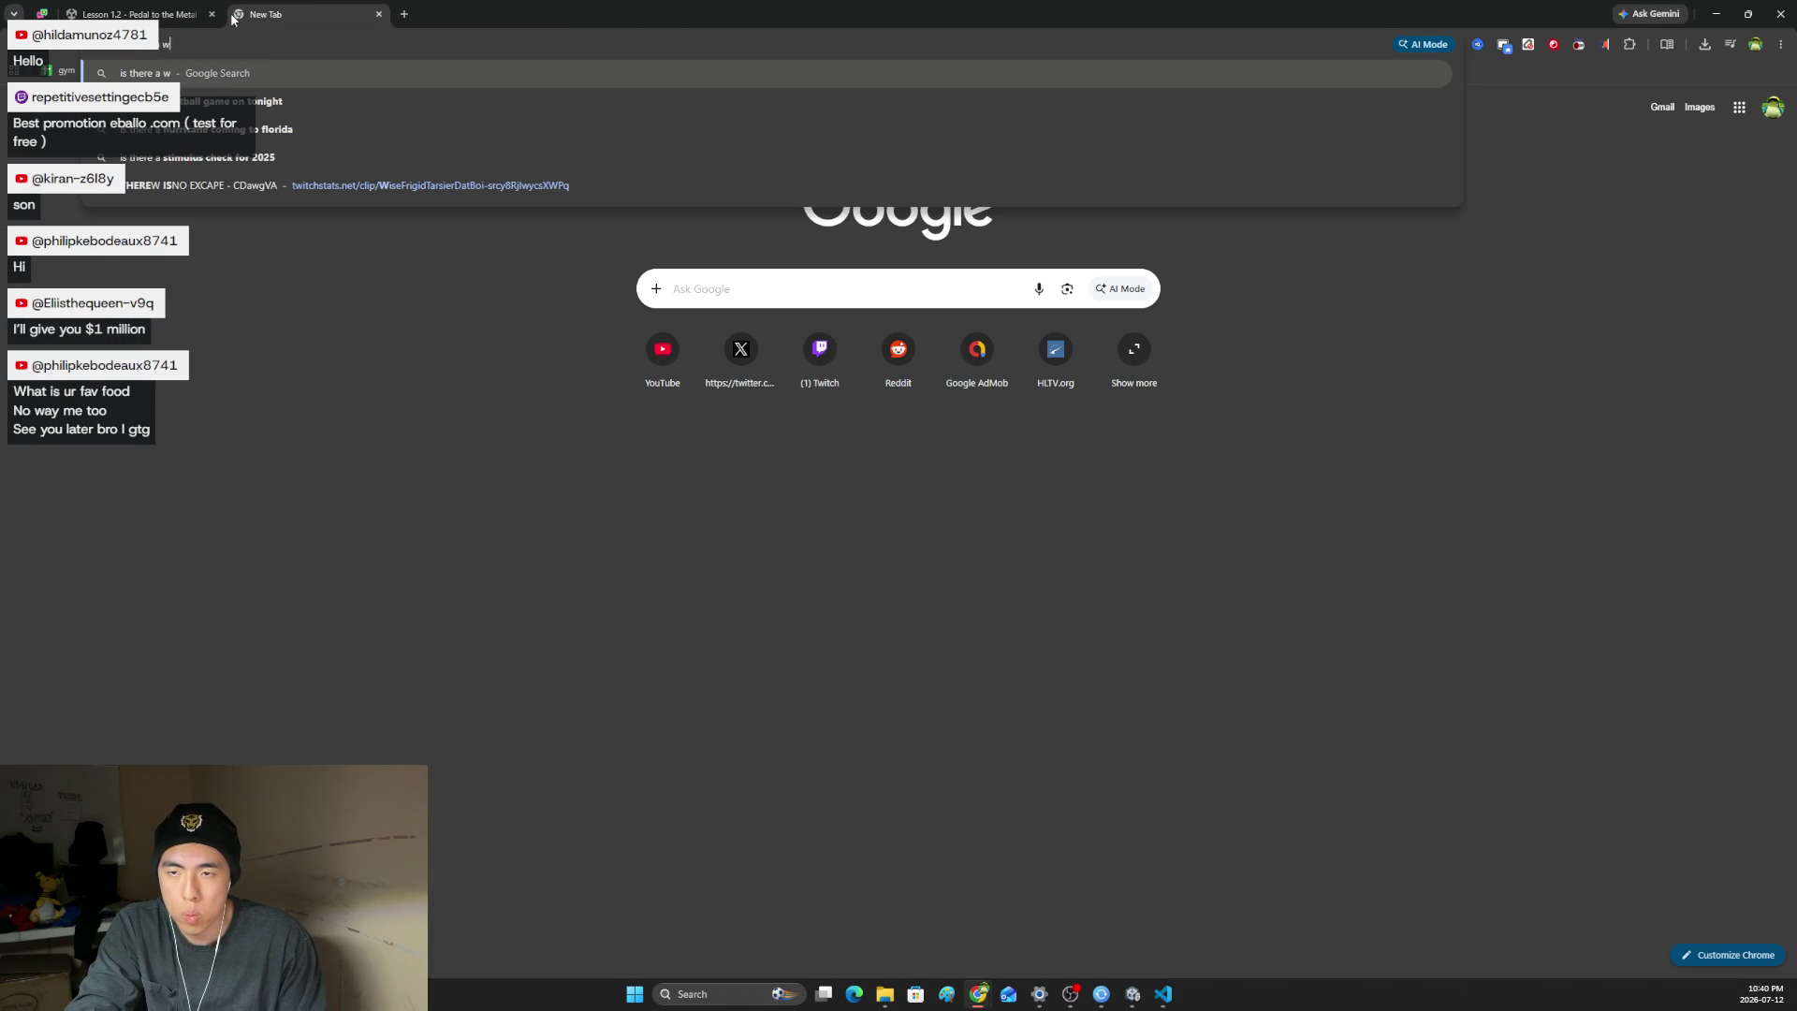
{"action": "type", "text": "ay in vscode "}
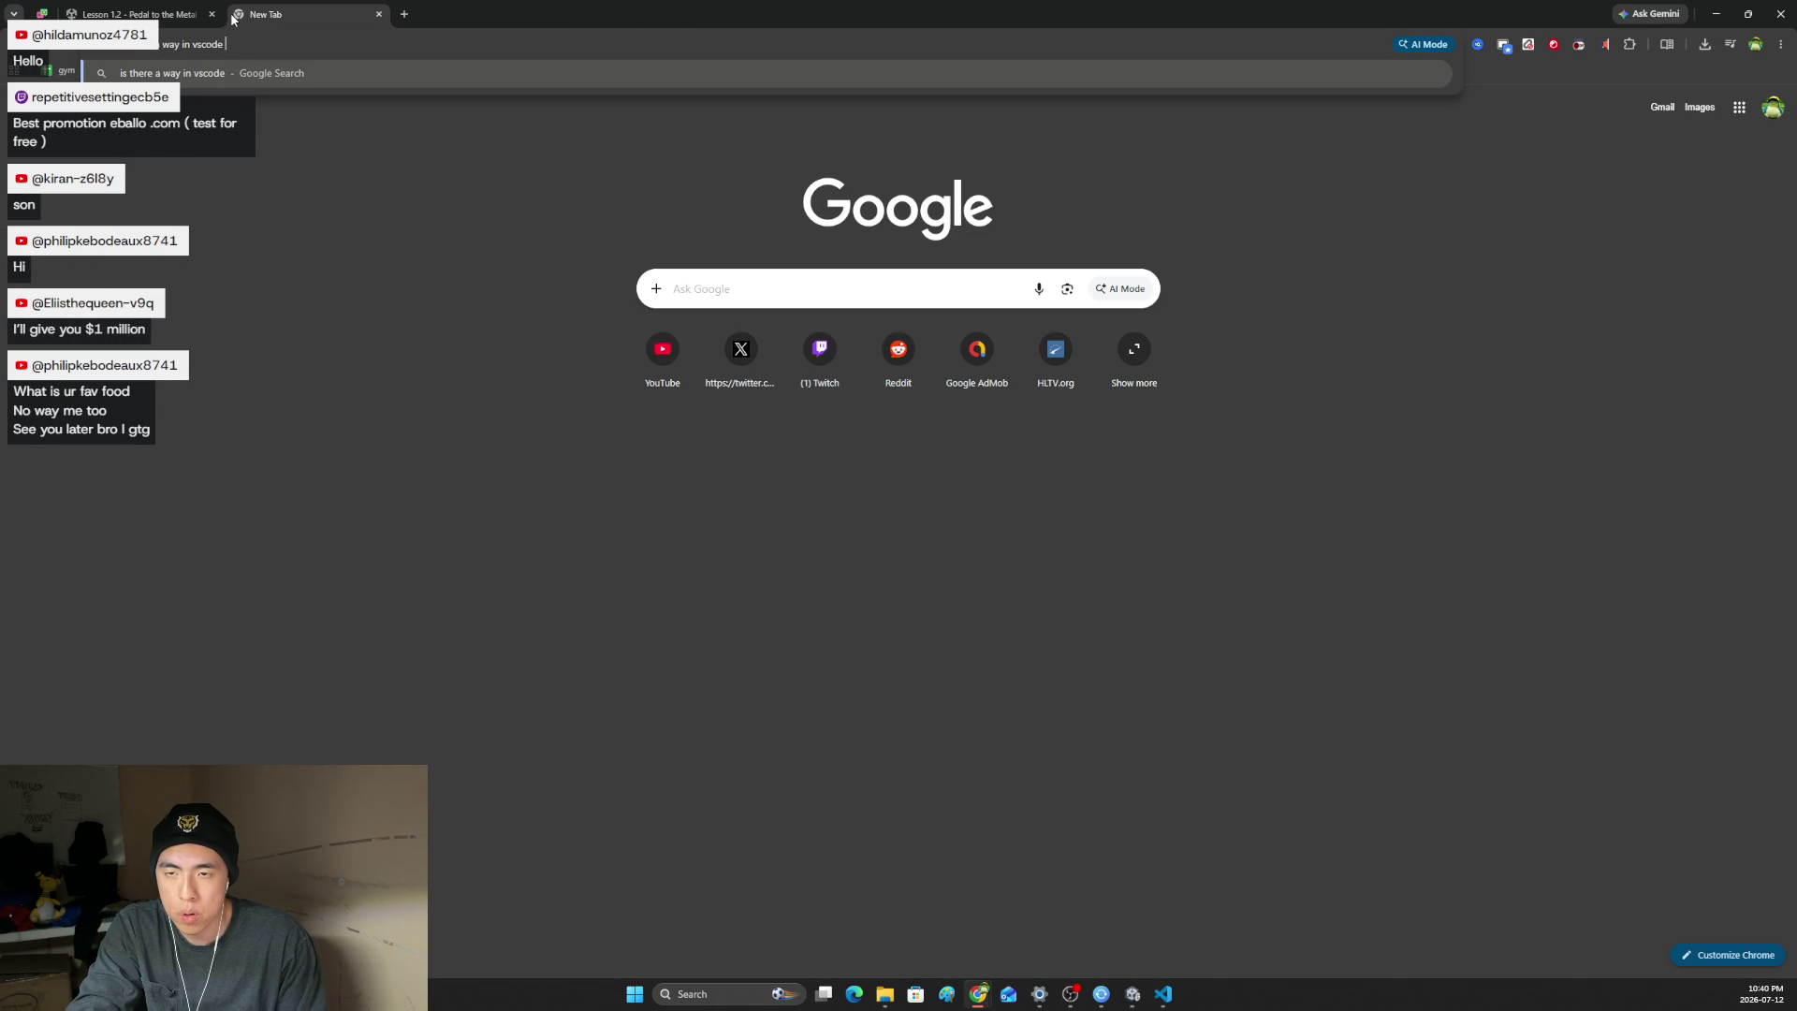
{"action": "type", "text": "t"}
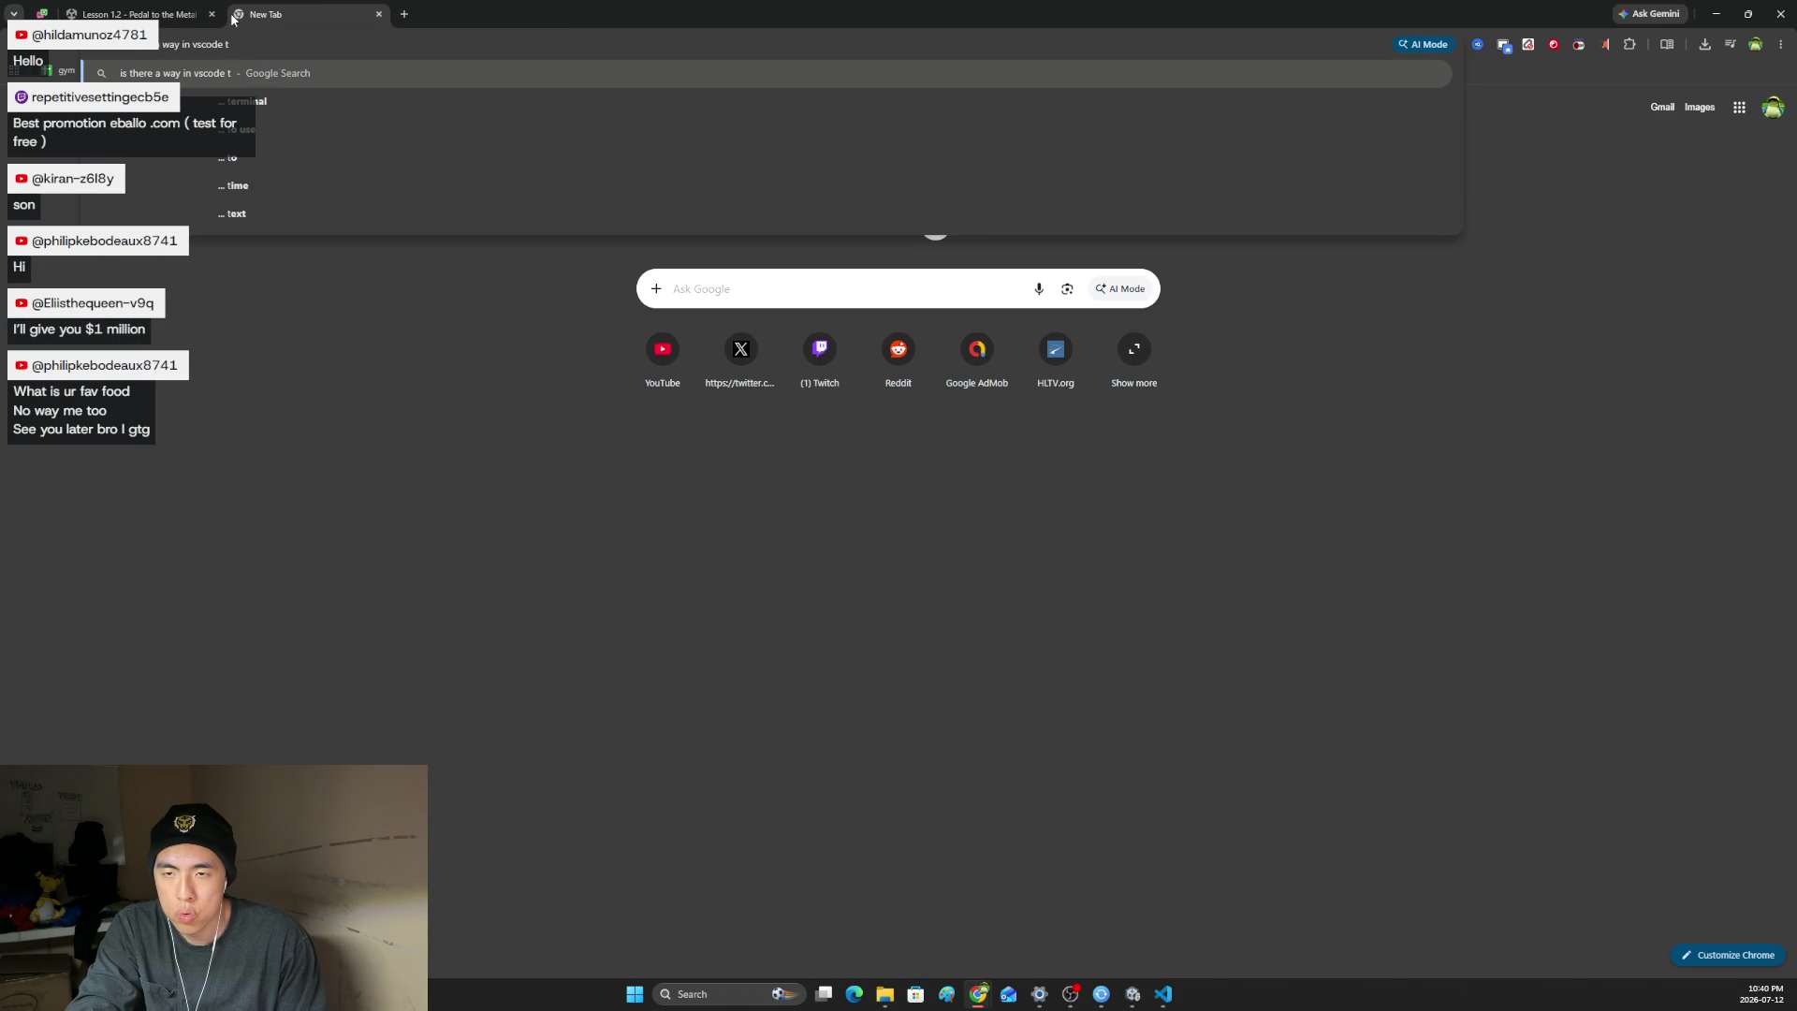
{"action": "type", "text": "o look a"}
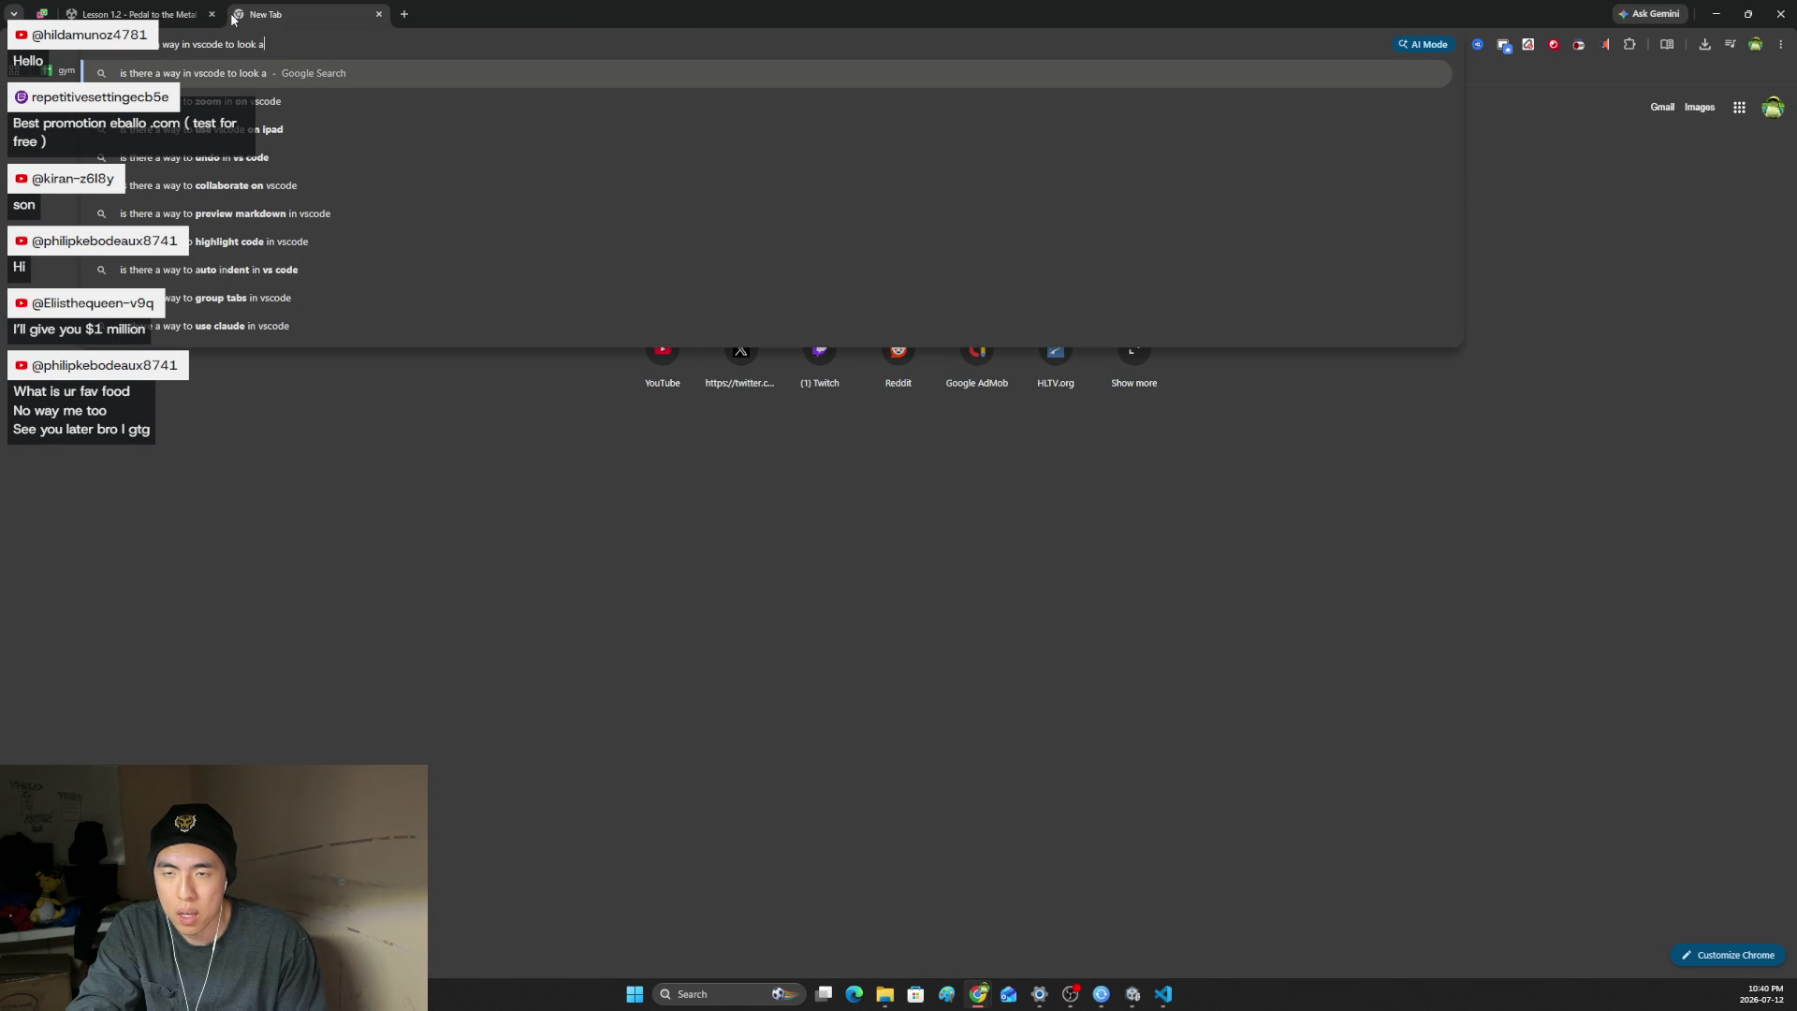
{"action": "type", "text": "t all function"}
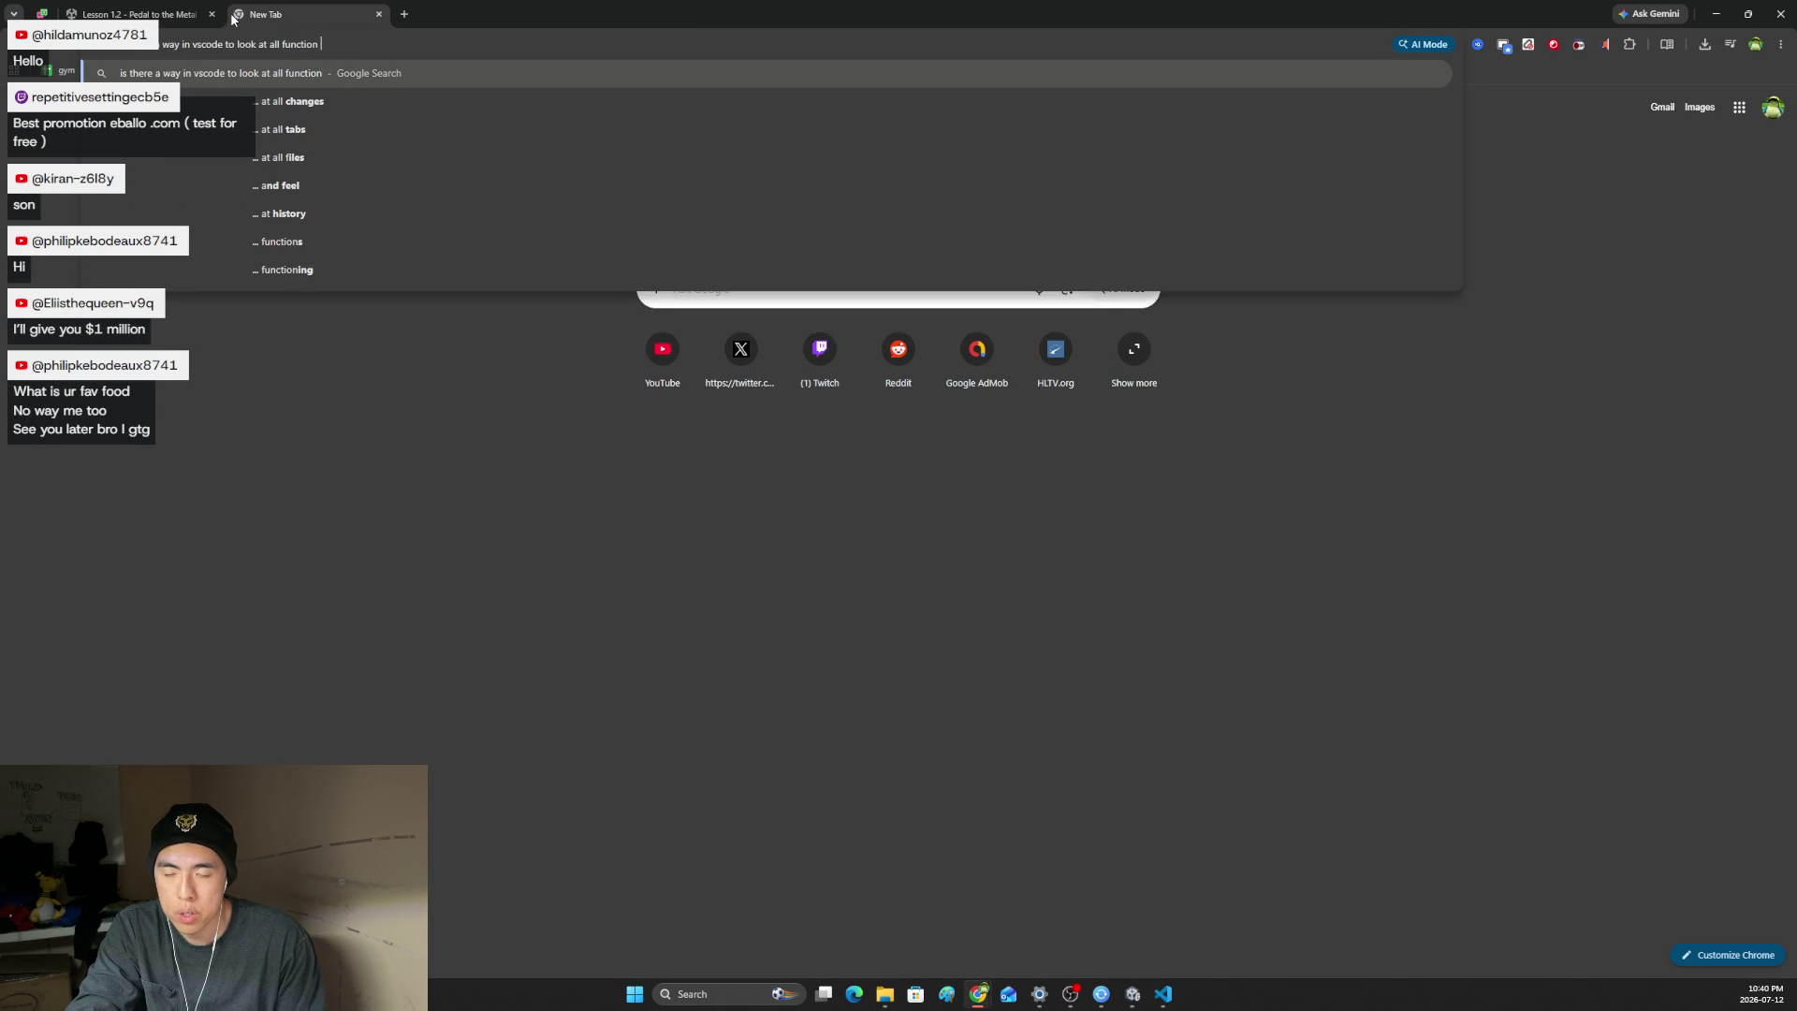
{"action": "key", "text": "BackSpace"}
{"action": "key", "text": "BackSpace"}
{"action": "key", "text": "BackSpace"}
{"action": "type", "text": "definitions of a function "}
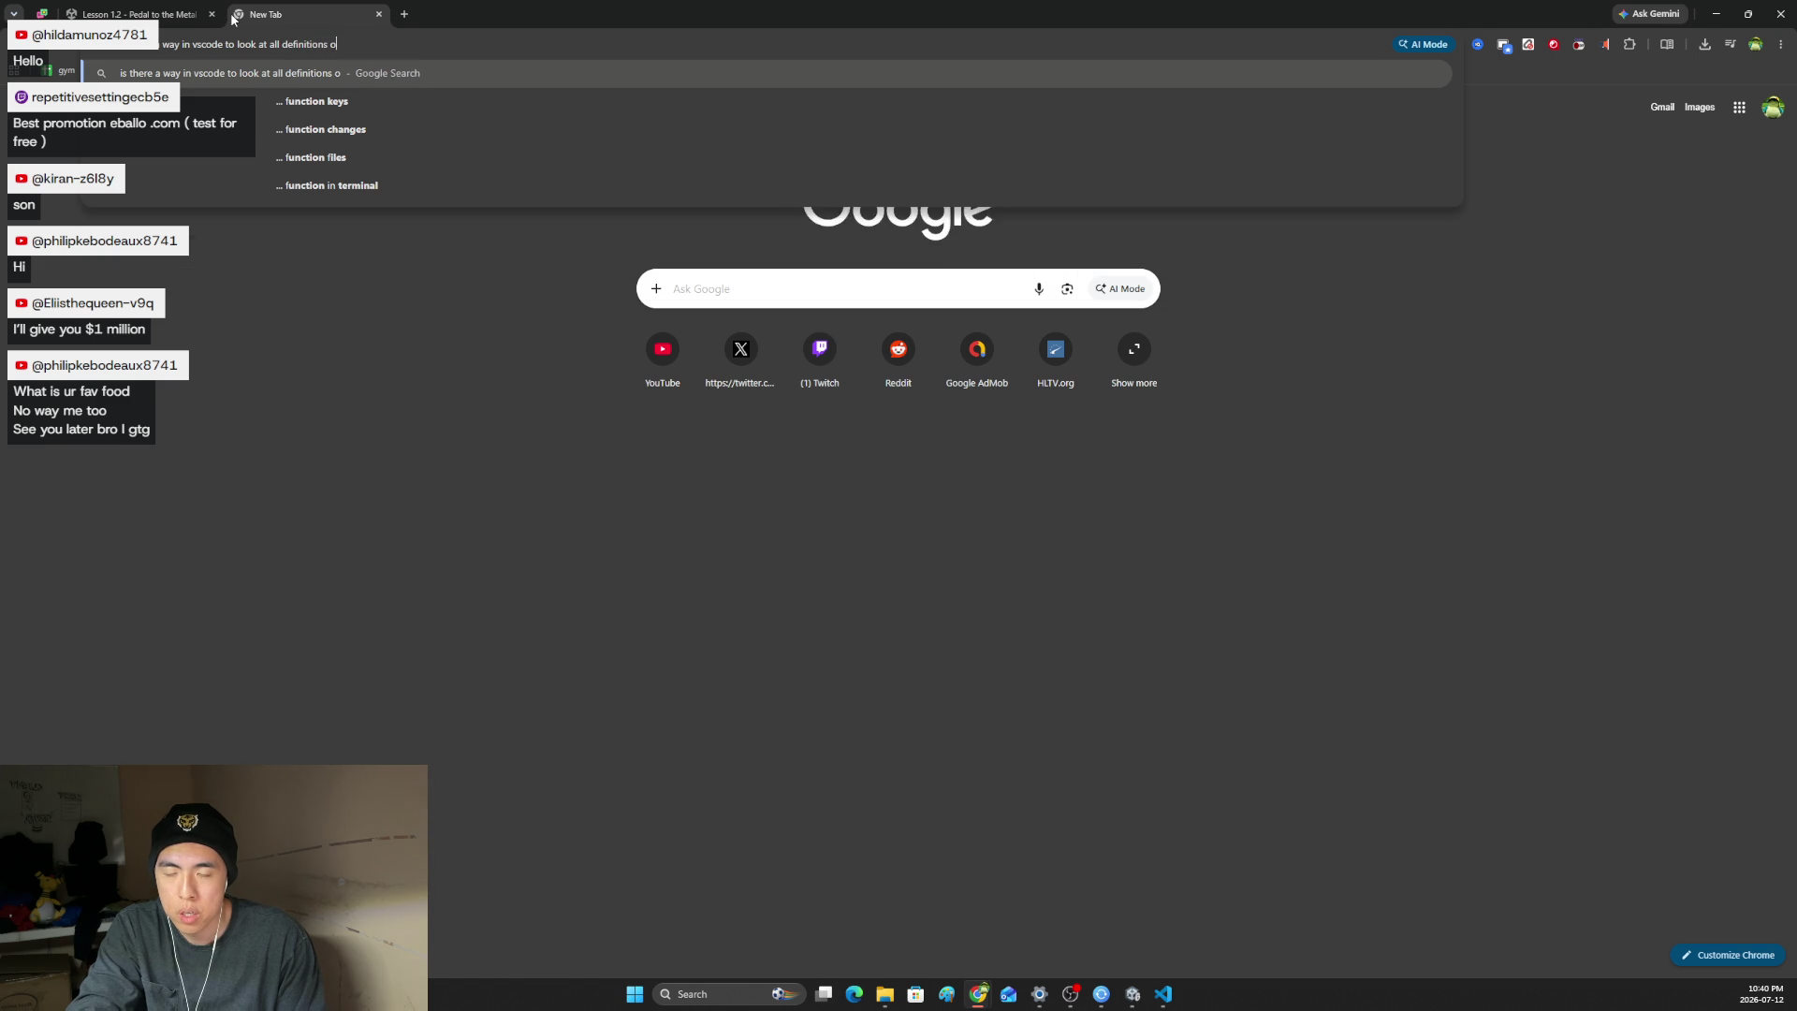
{"action": "type", "text": "like in "}
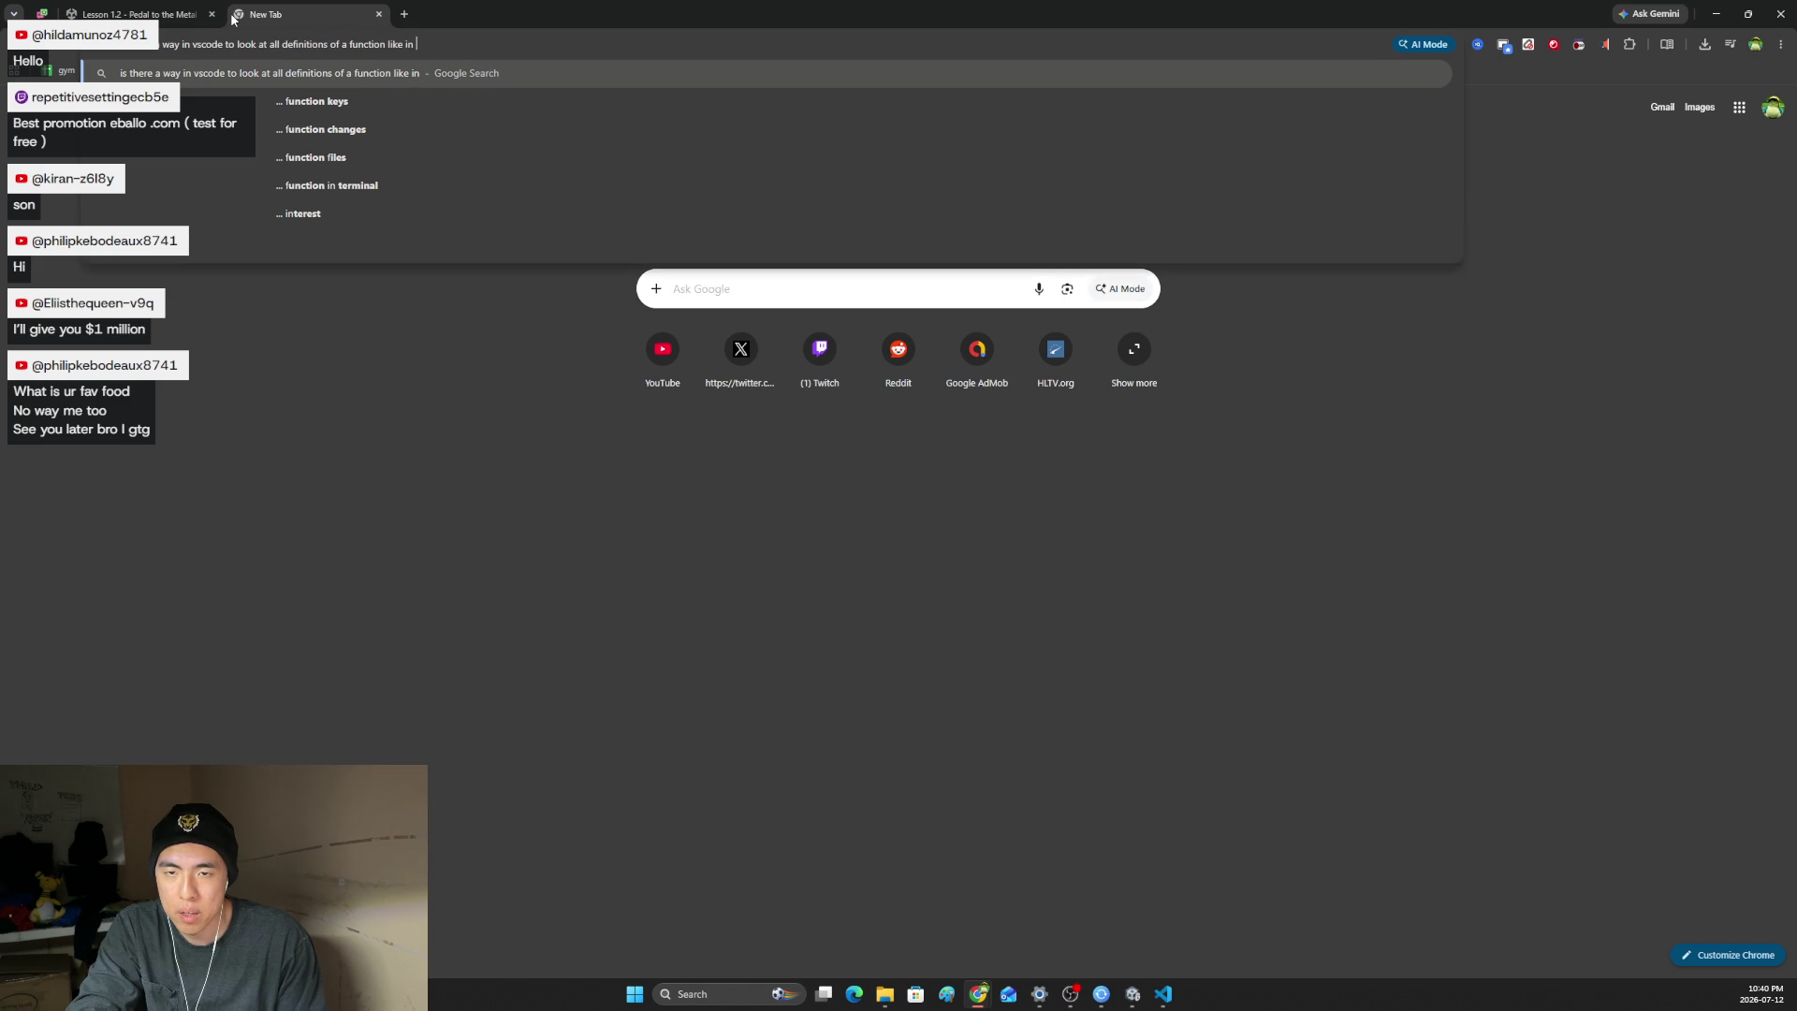
{"action": "type", "text": "vs studio?"}
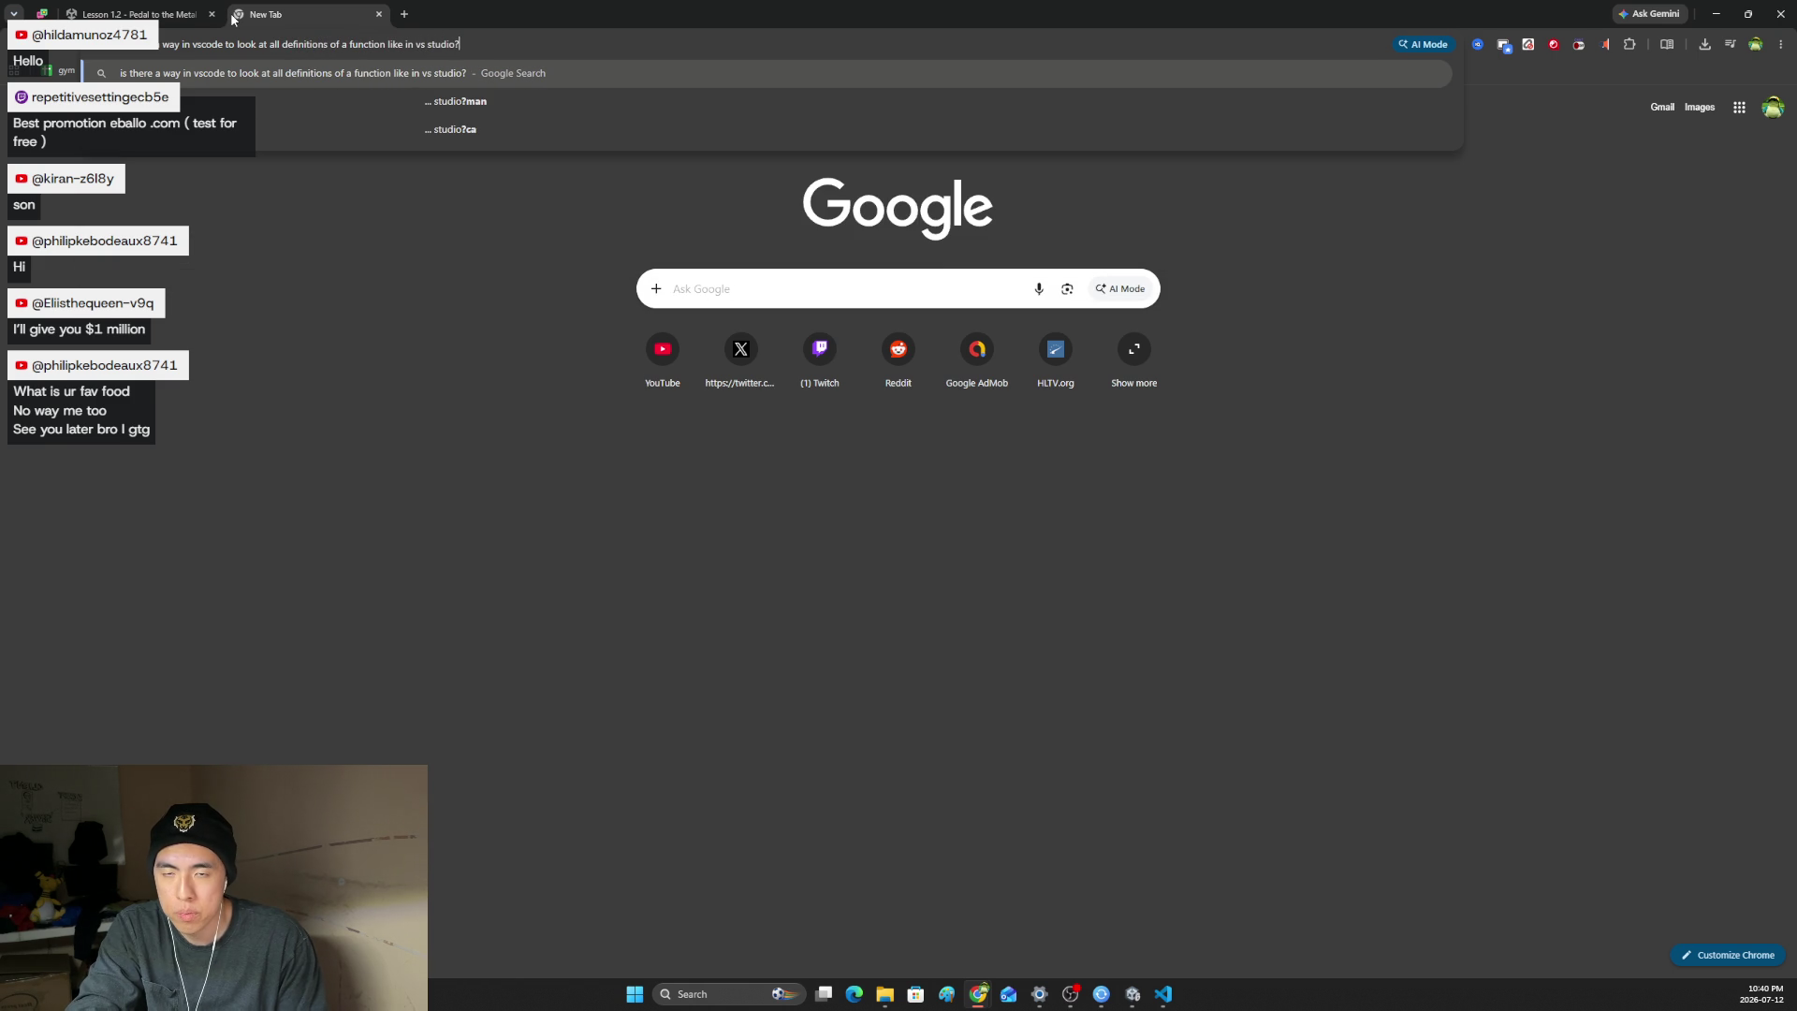
{"action": "key", "text": "BackSpace"}
{"action": "key", "text": "BackSpace"}
{"action": "key", "text": "BackSpace"}
{"action": "type", "text": "isaul"}
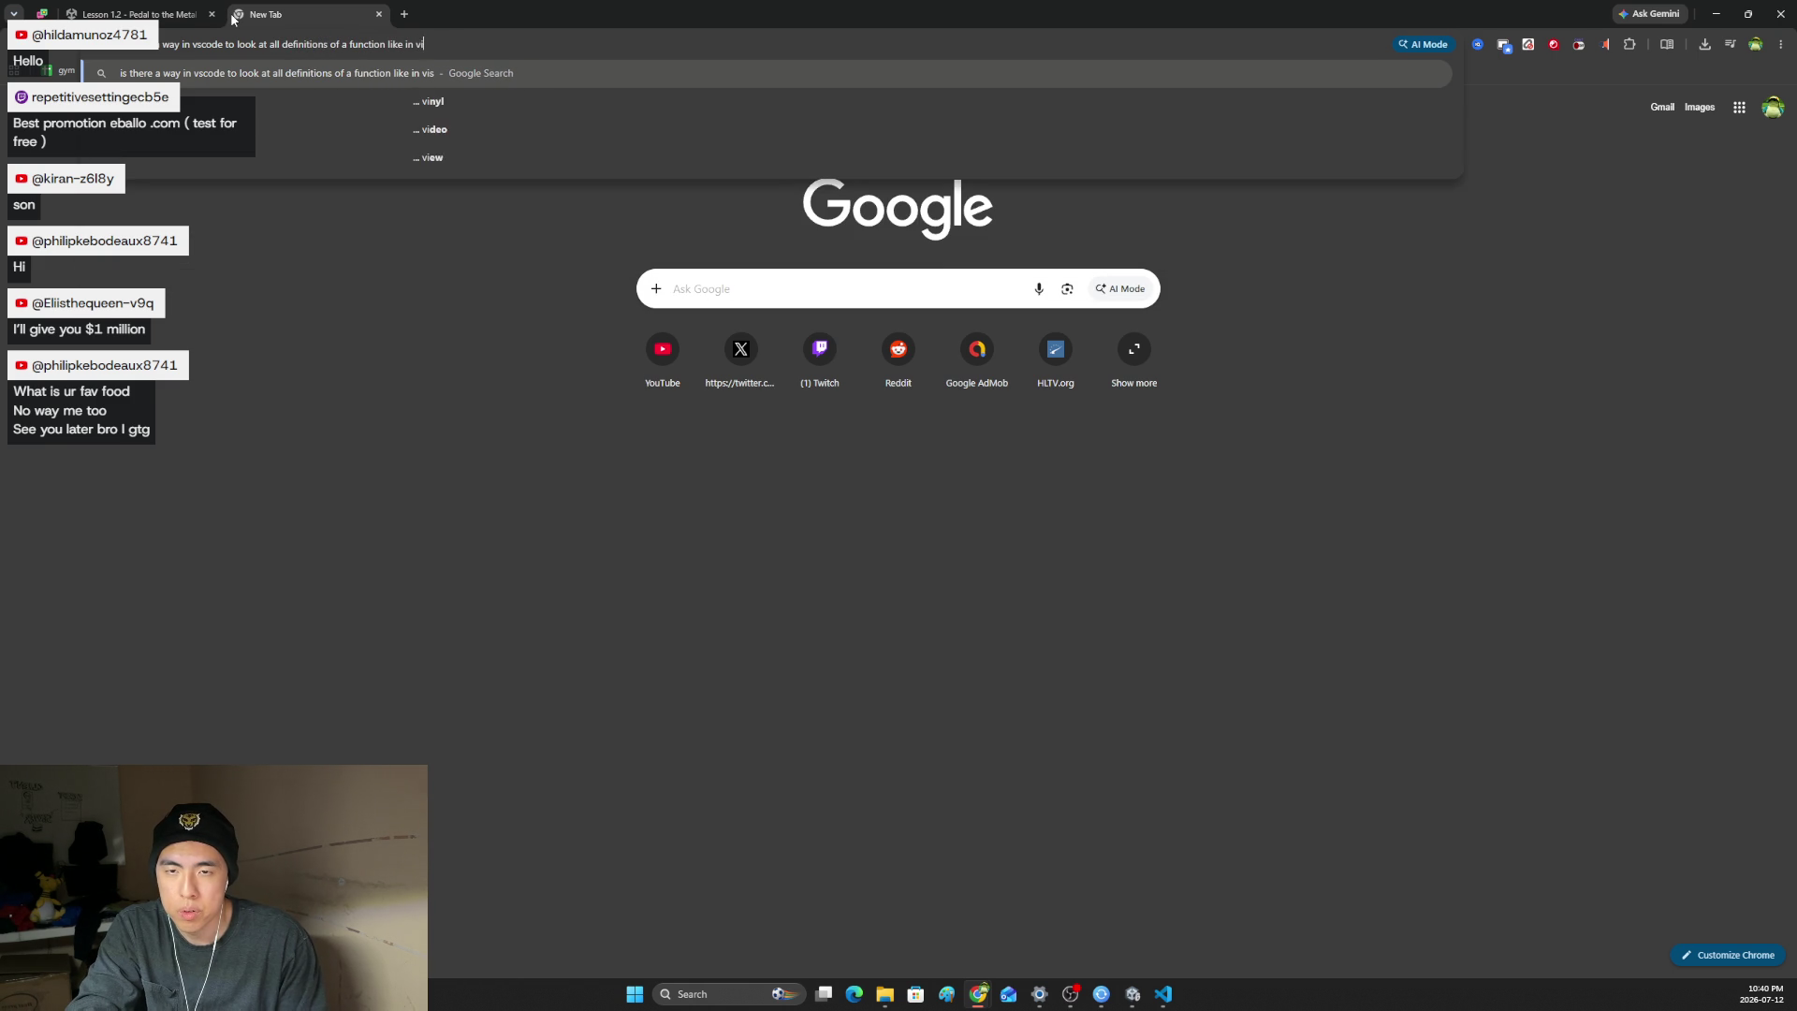
{"action": "key", "text": "BackSpace"}
{"action": "key", "text": "BackSpace"}
{"action": "key", "text": "BackSpace"}
{"action": "type", "text": "ual sutiod"}
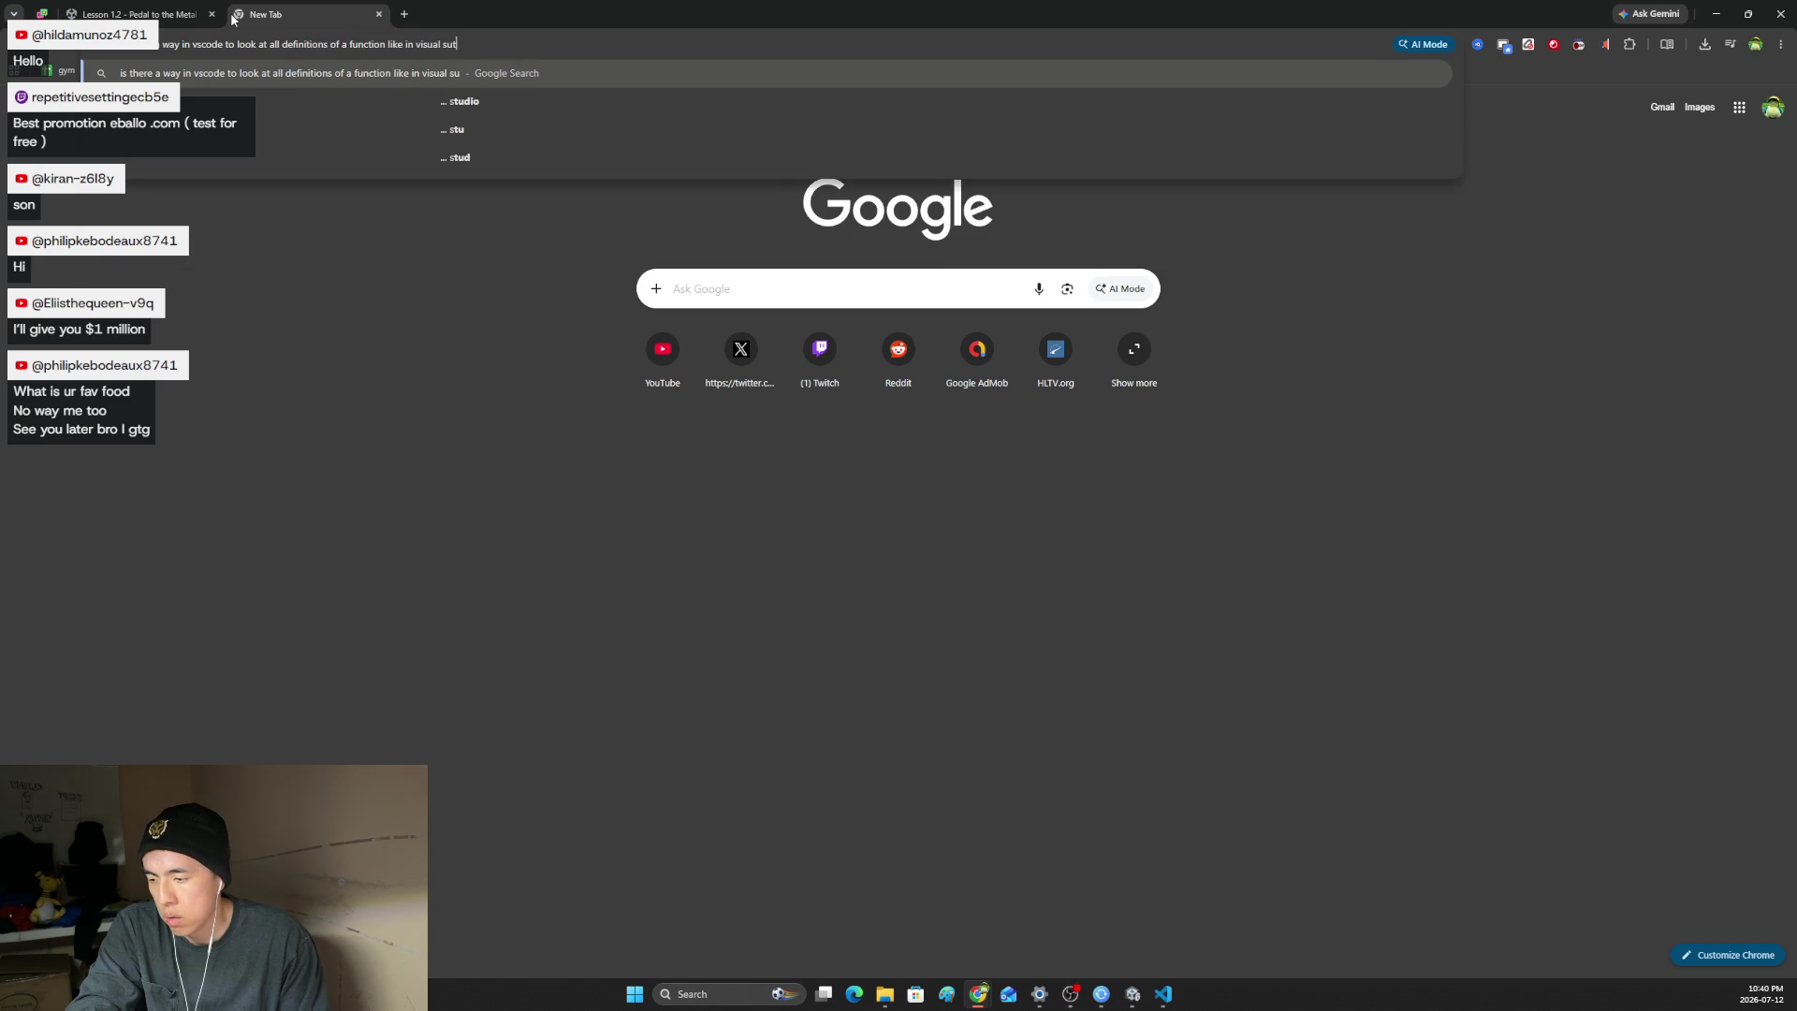
{"action": "key", "text": "Return"}
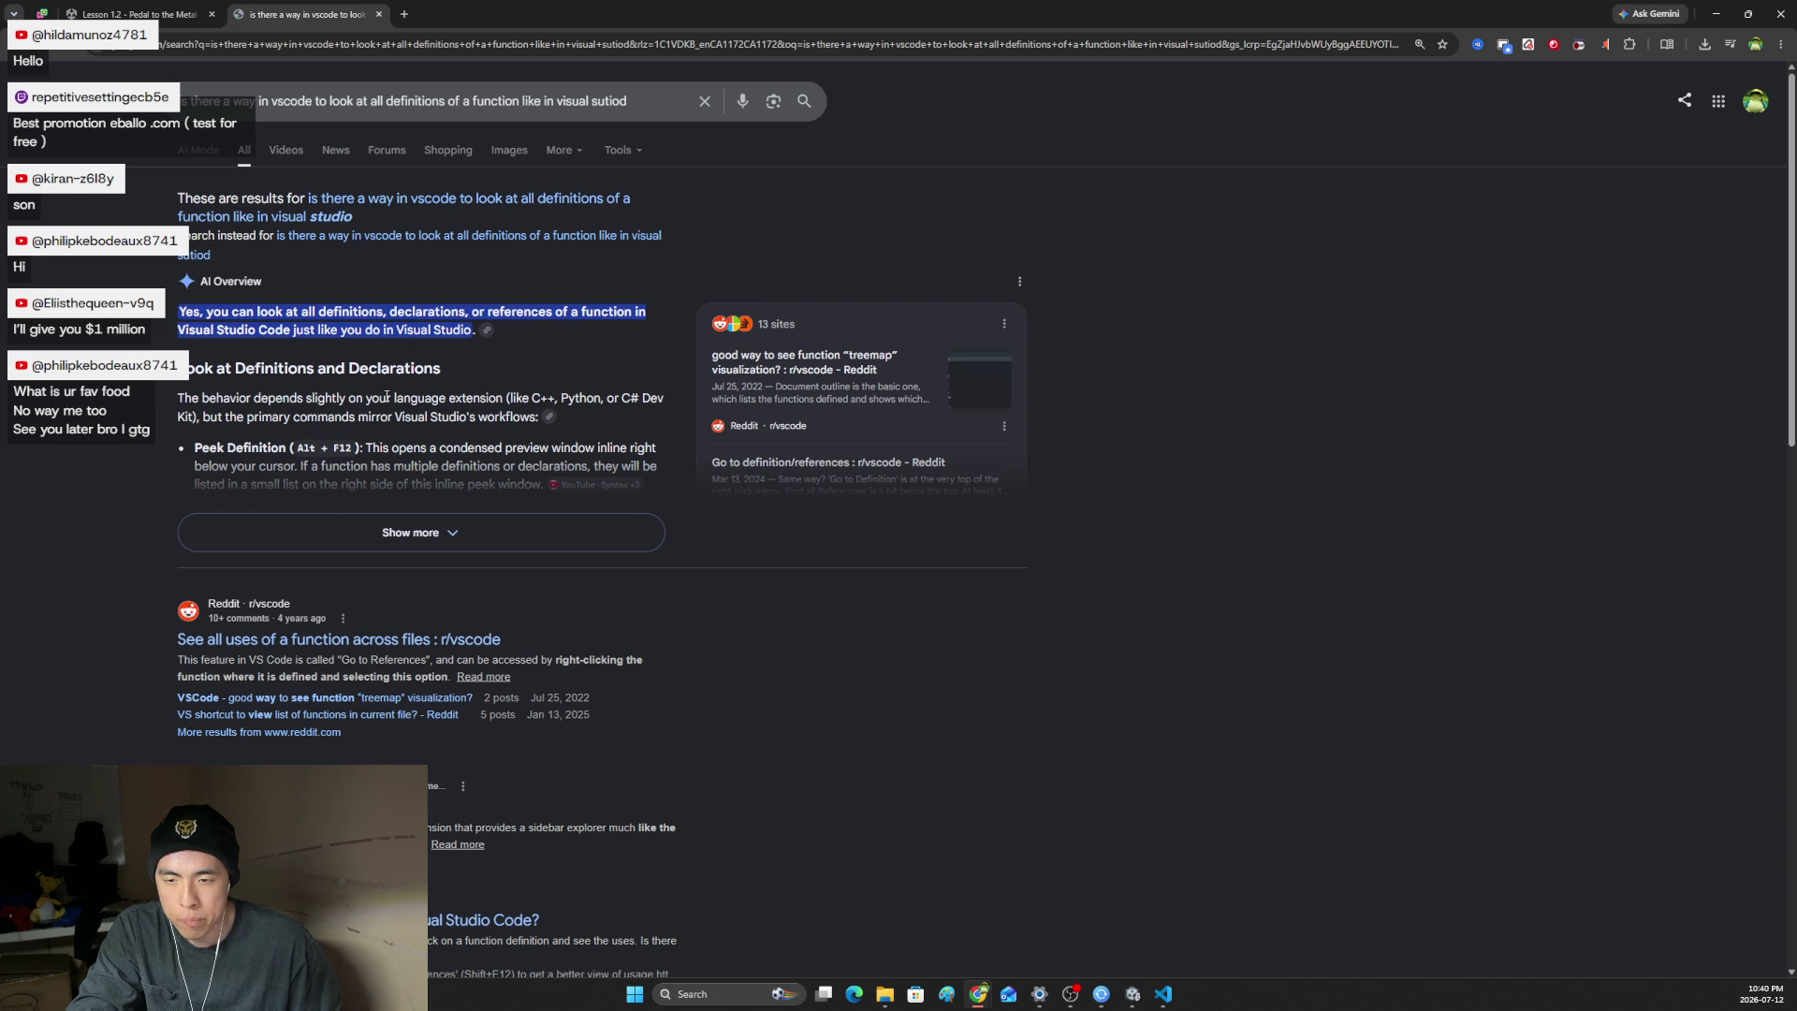
{"action": "scroll", "coordinate": [387, 396], "scroll_direction": "down", "scroll_amount": 1}
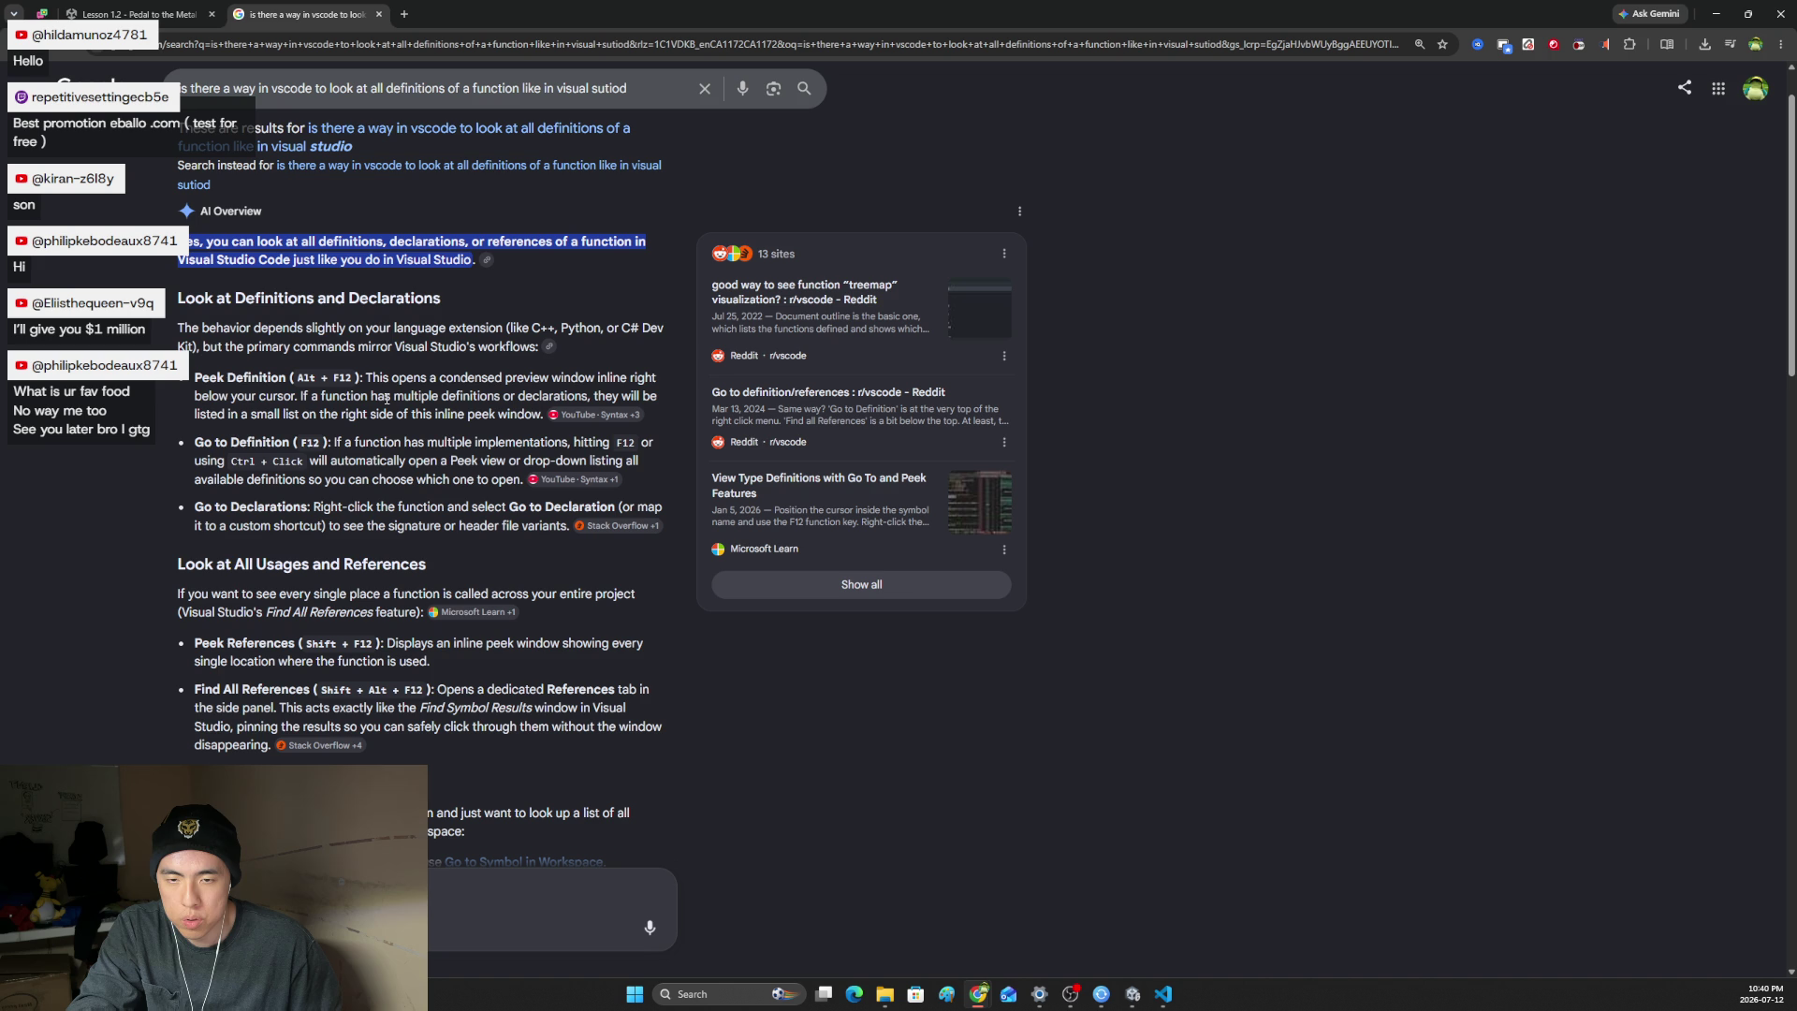
{"action": "key", "text": "alt+Tab"}
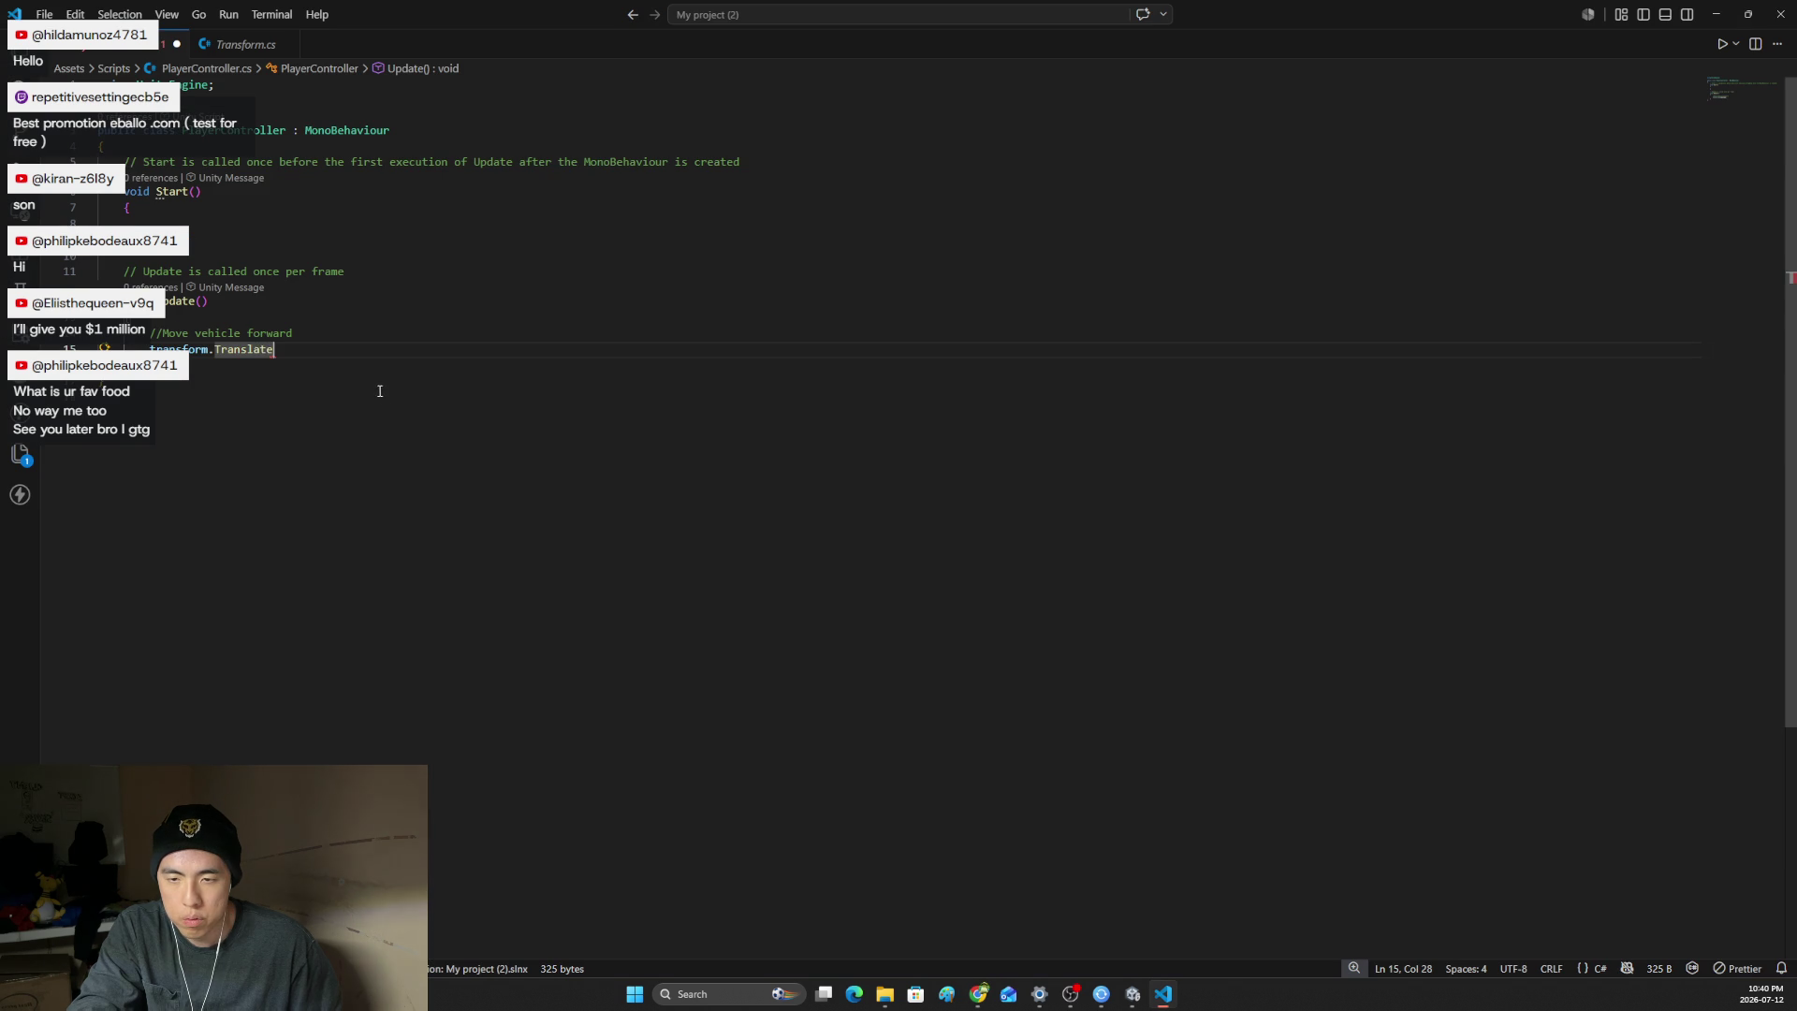
- Peek Transform.Translate's definitions and scroll to the Translate(float x, float y, float z, Space relativeTo) overload
{"action": "key", "text": "ctrl+space"}
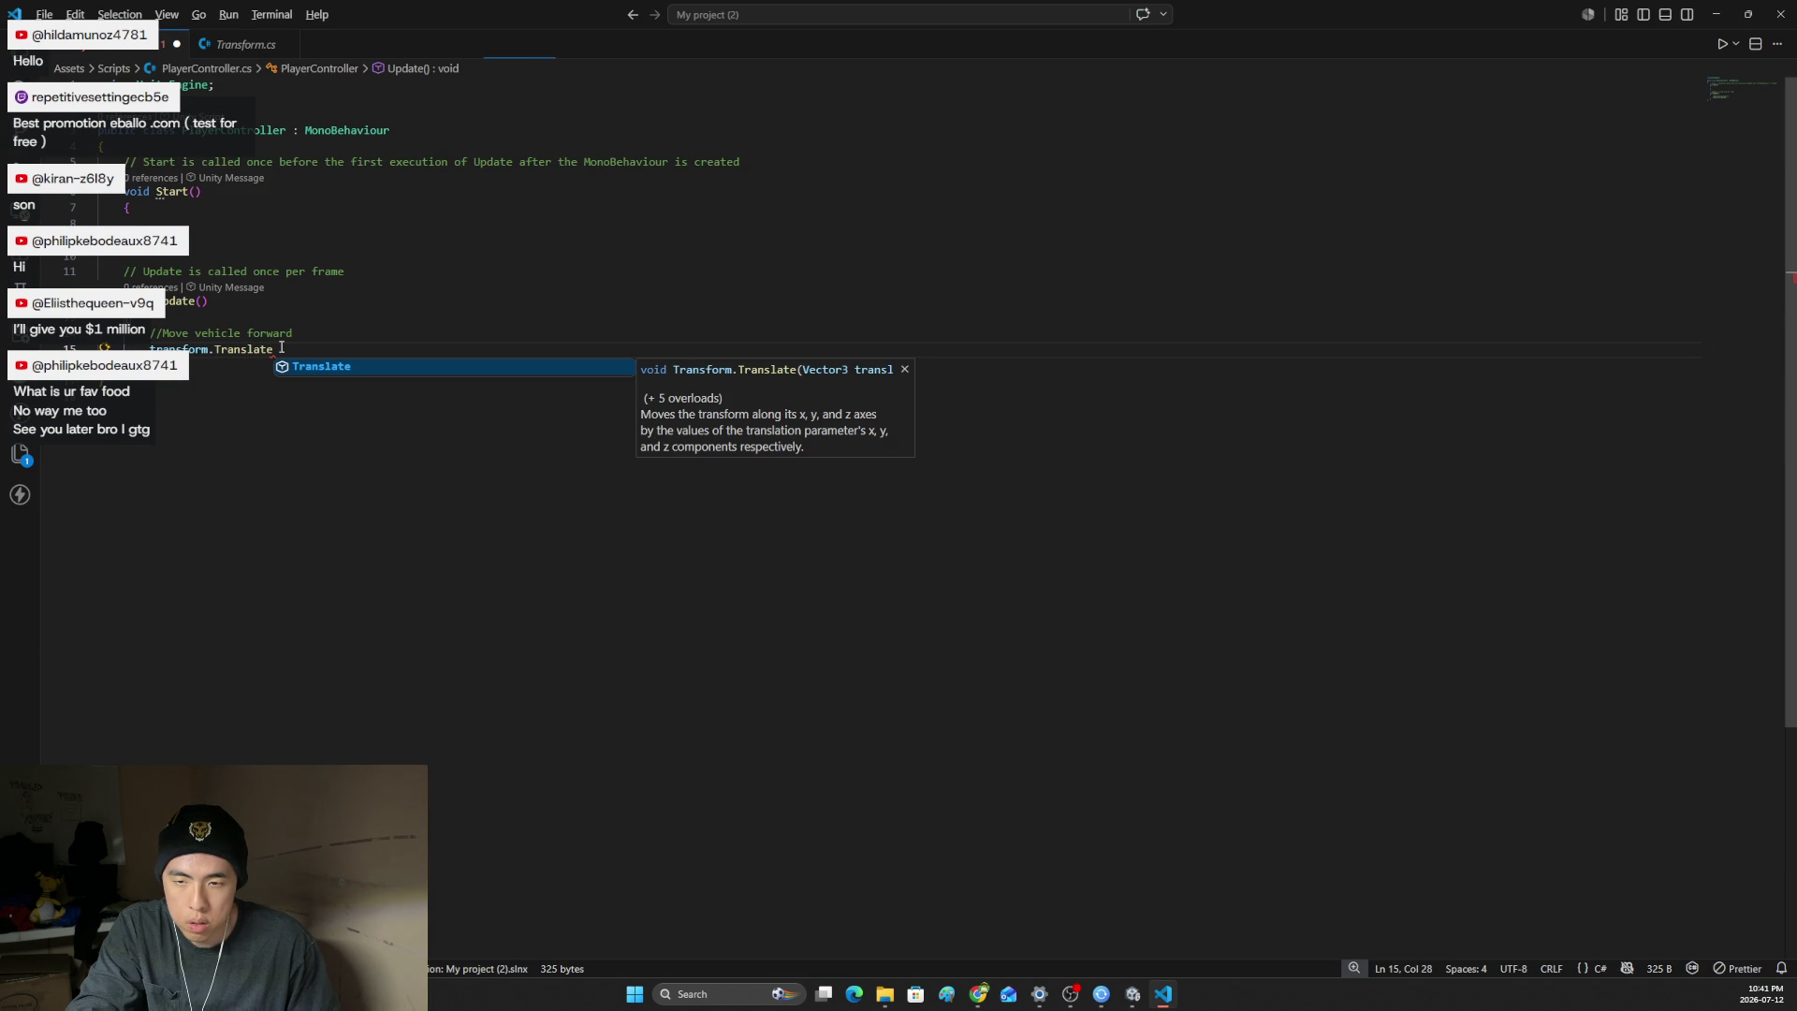
{"action": "key", "text": "alt+F12"}
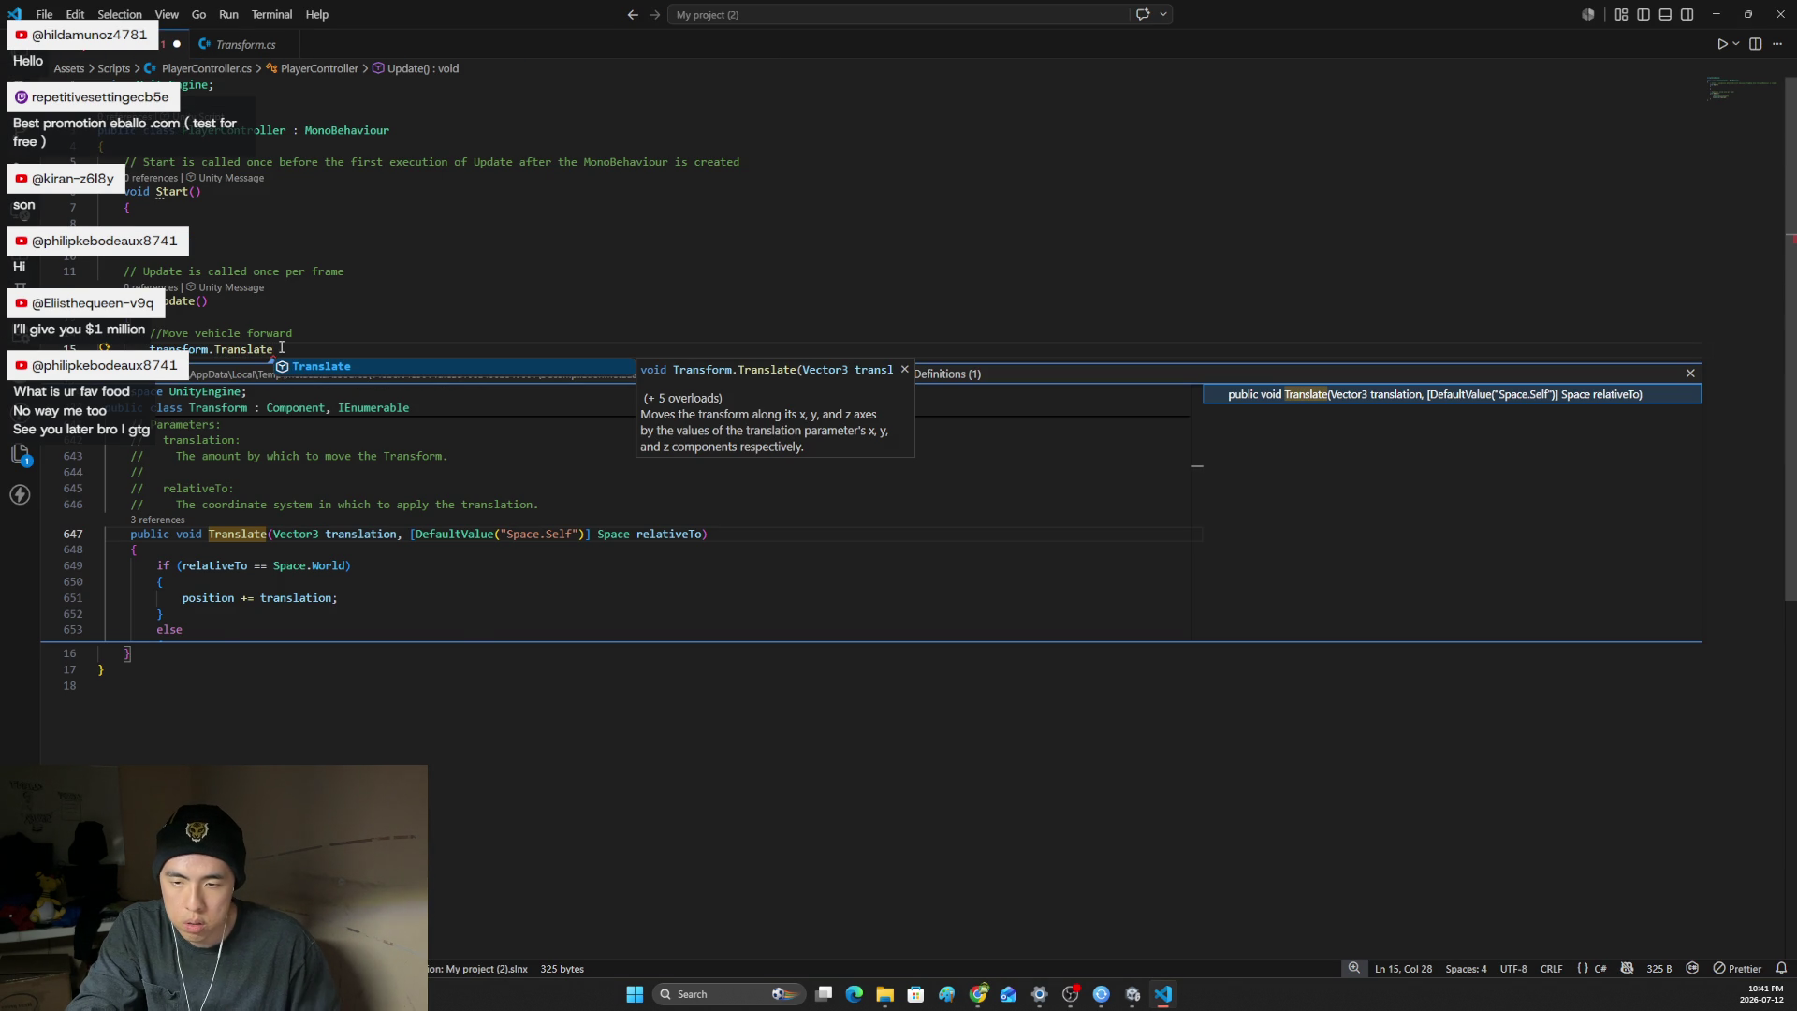
{"action": "scroll", "coordinate": [416, 502], "scroll_direction": "down", "scroll_amount": 5}
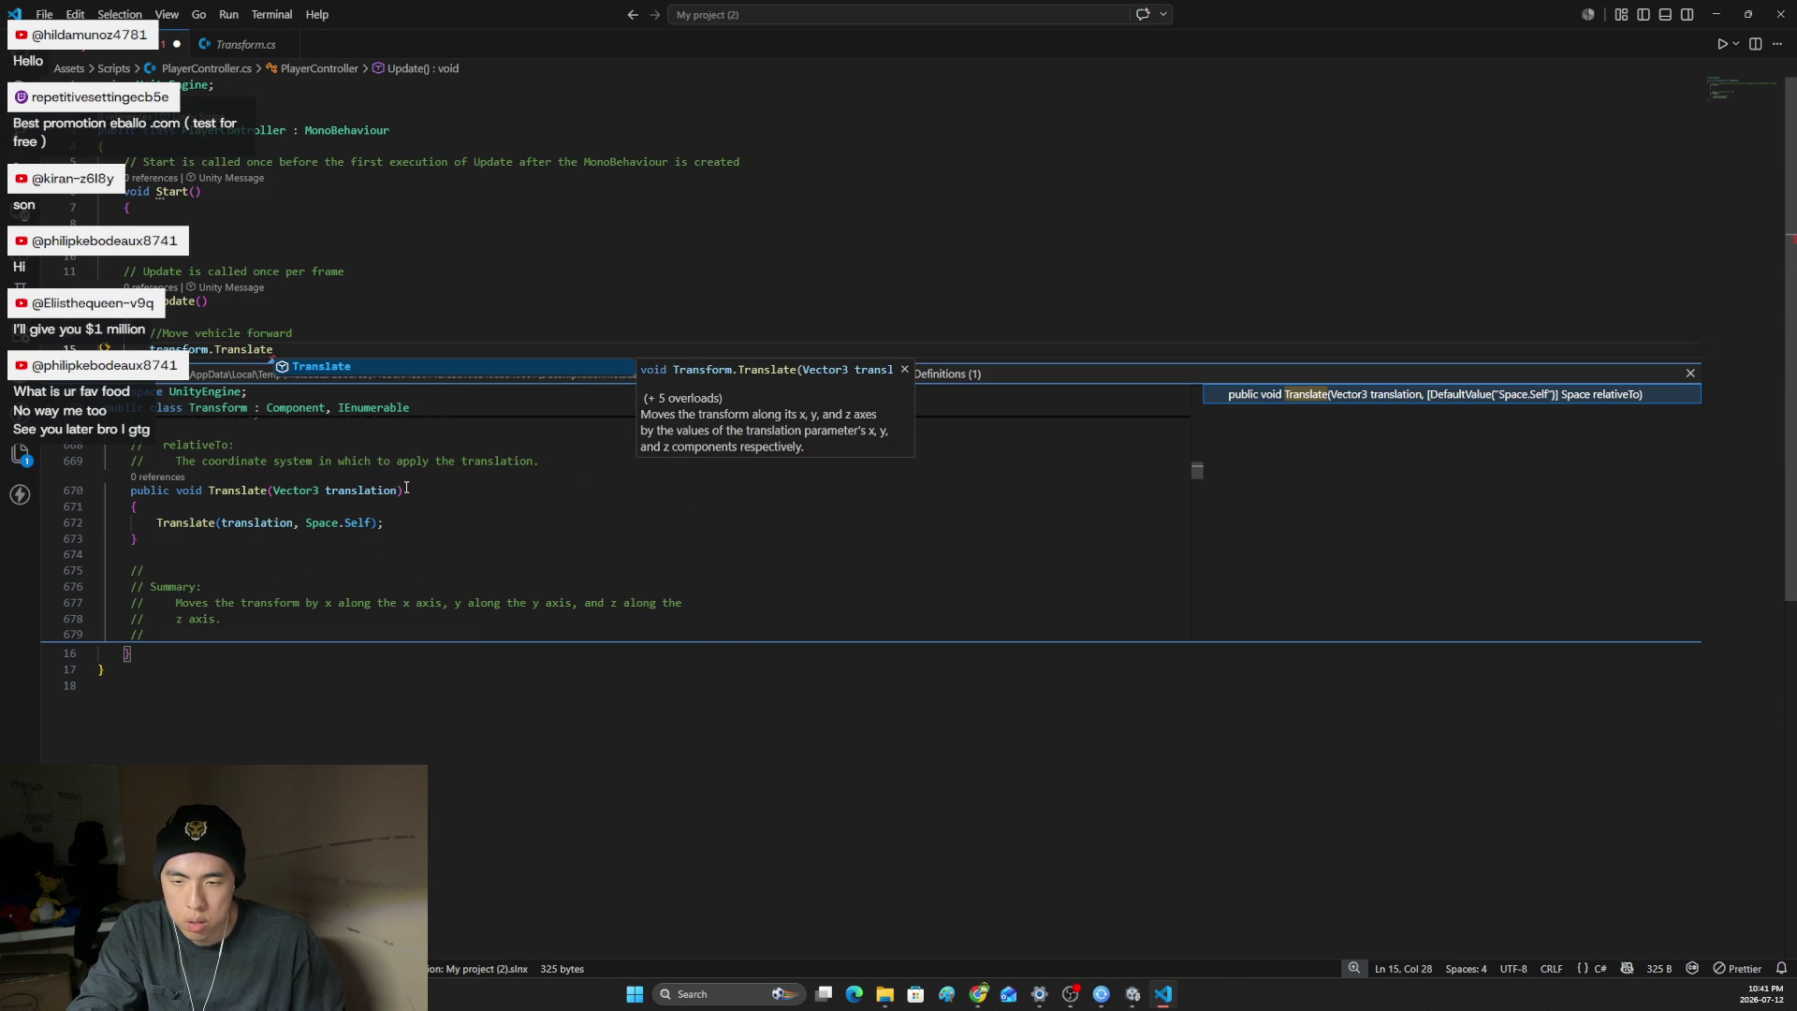
{"action": "scroll", "coordinate": [406, 488], "scroll_direction": "down", "scroll_amount": 5}
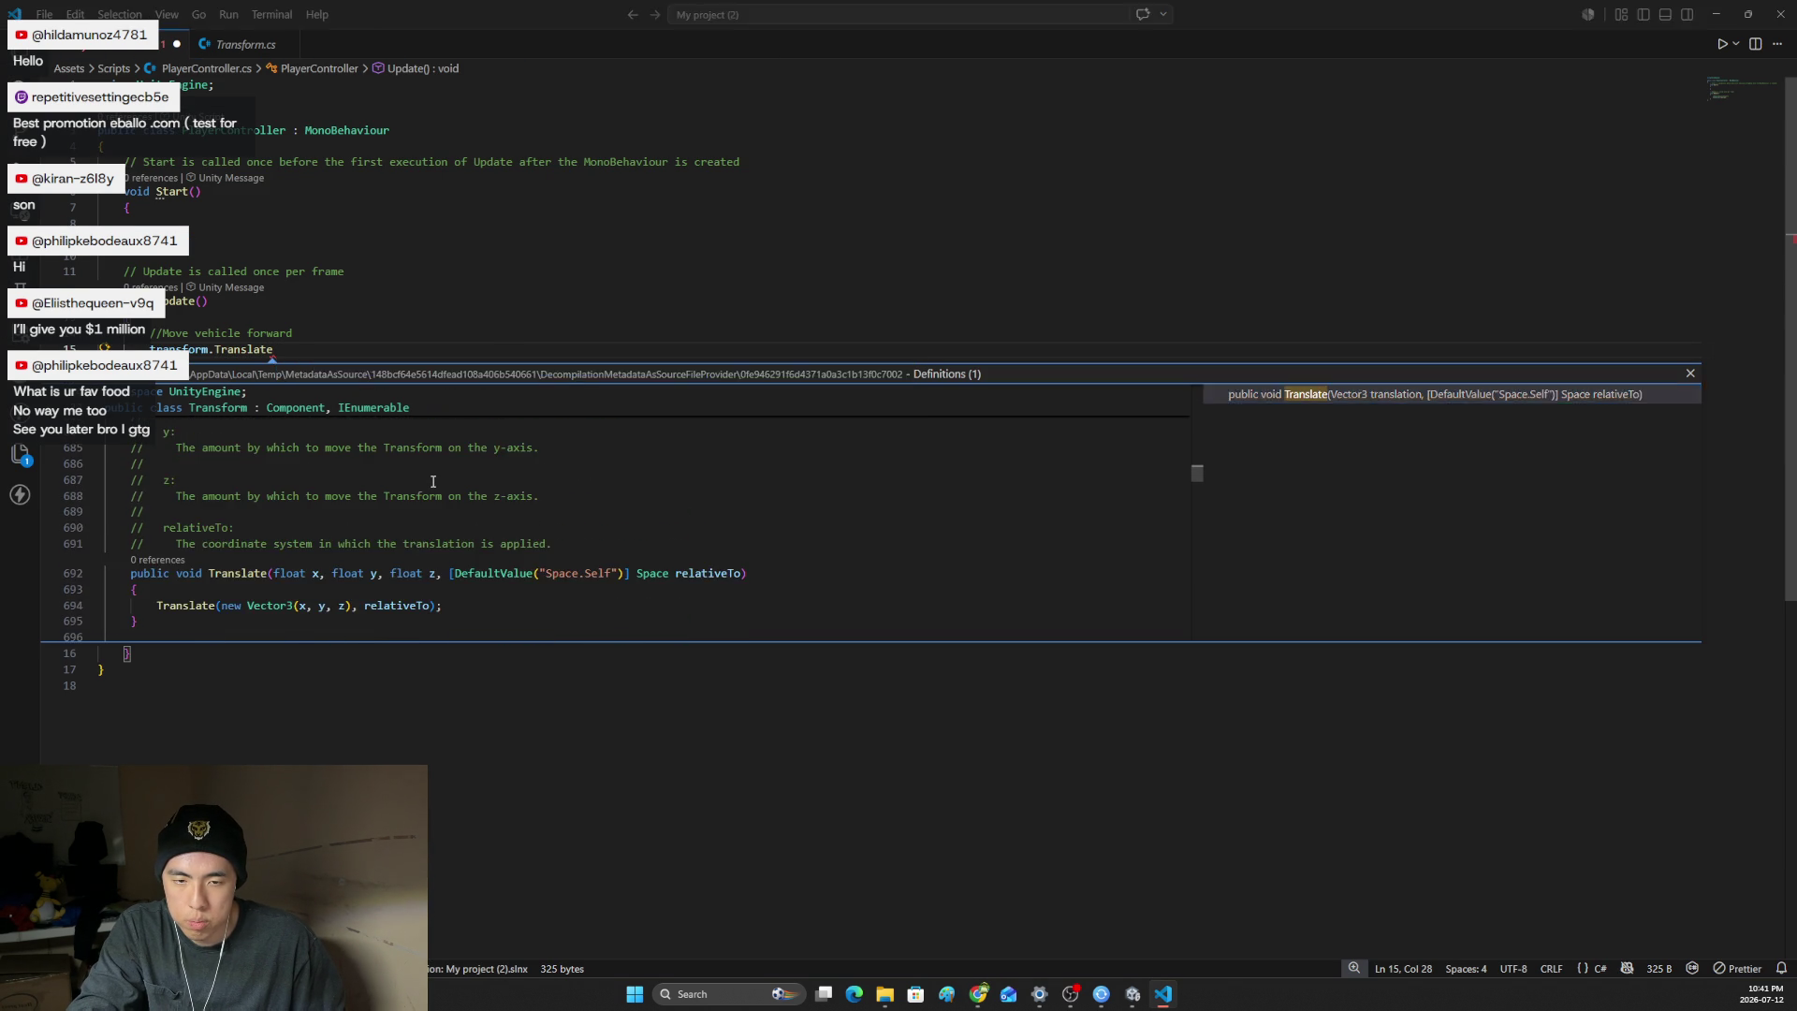
{"action": "key", "text": "alt+Tab"}
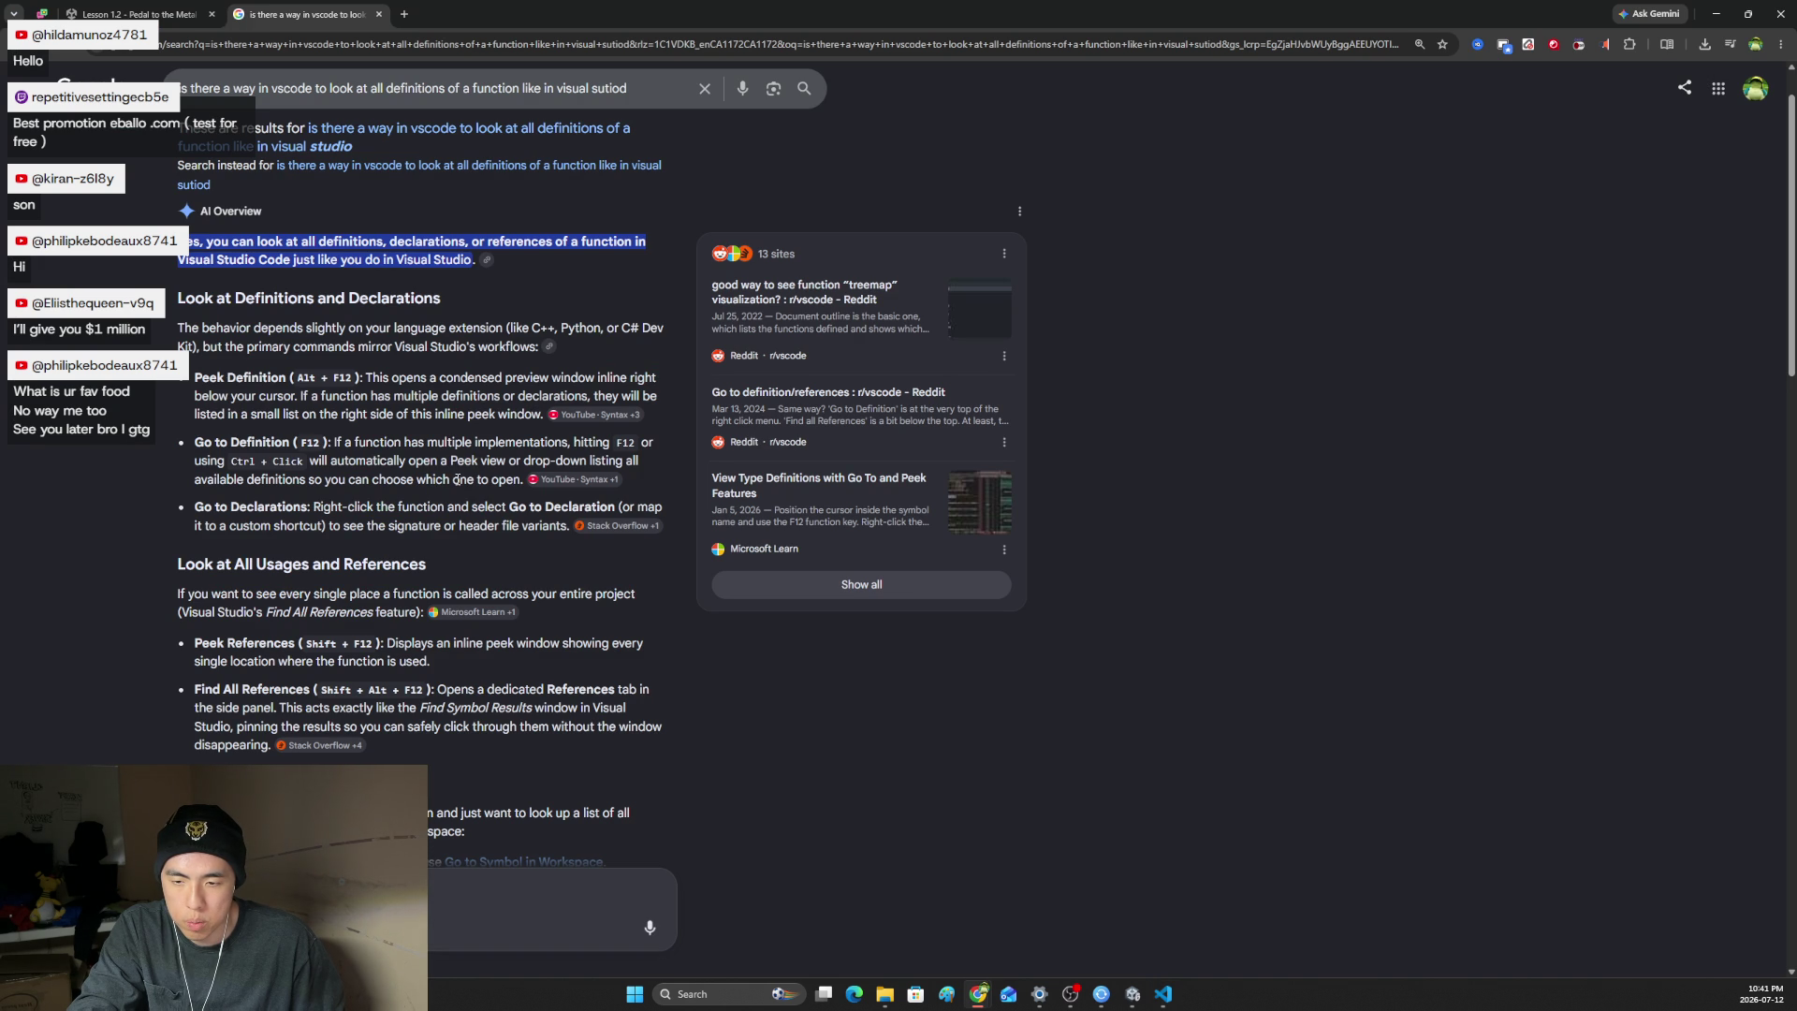
- Finish the line as transform.Translate(0, 0, 1);, check it against the lesson, and save PlayerController.cs
{"action": "scroll", "coordinate": [465, 484], "scroll_direction": "down", "scroll_amount": 1}
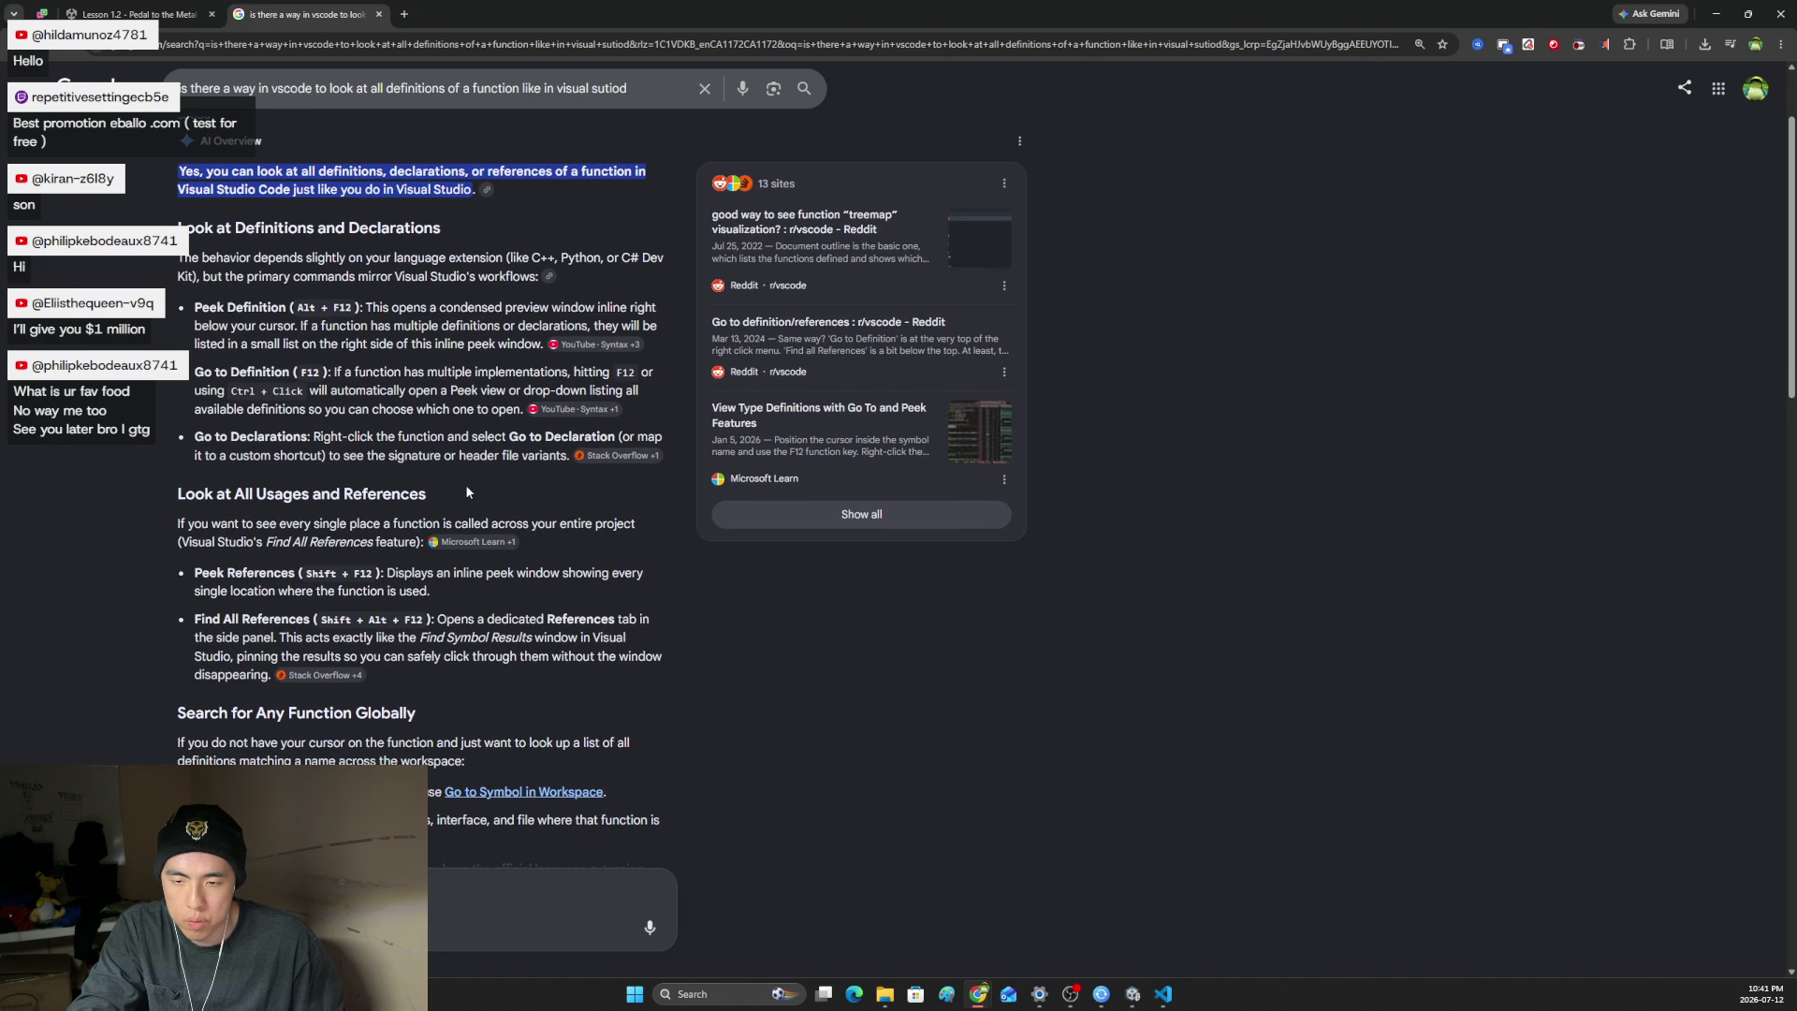
{"action": "scroll", "coordinate": [470, 486], "scroll_direction": "up", "scroll_amount": 1}
{"action": "left_click", "coordinate": [379, 14]}
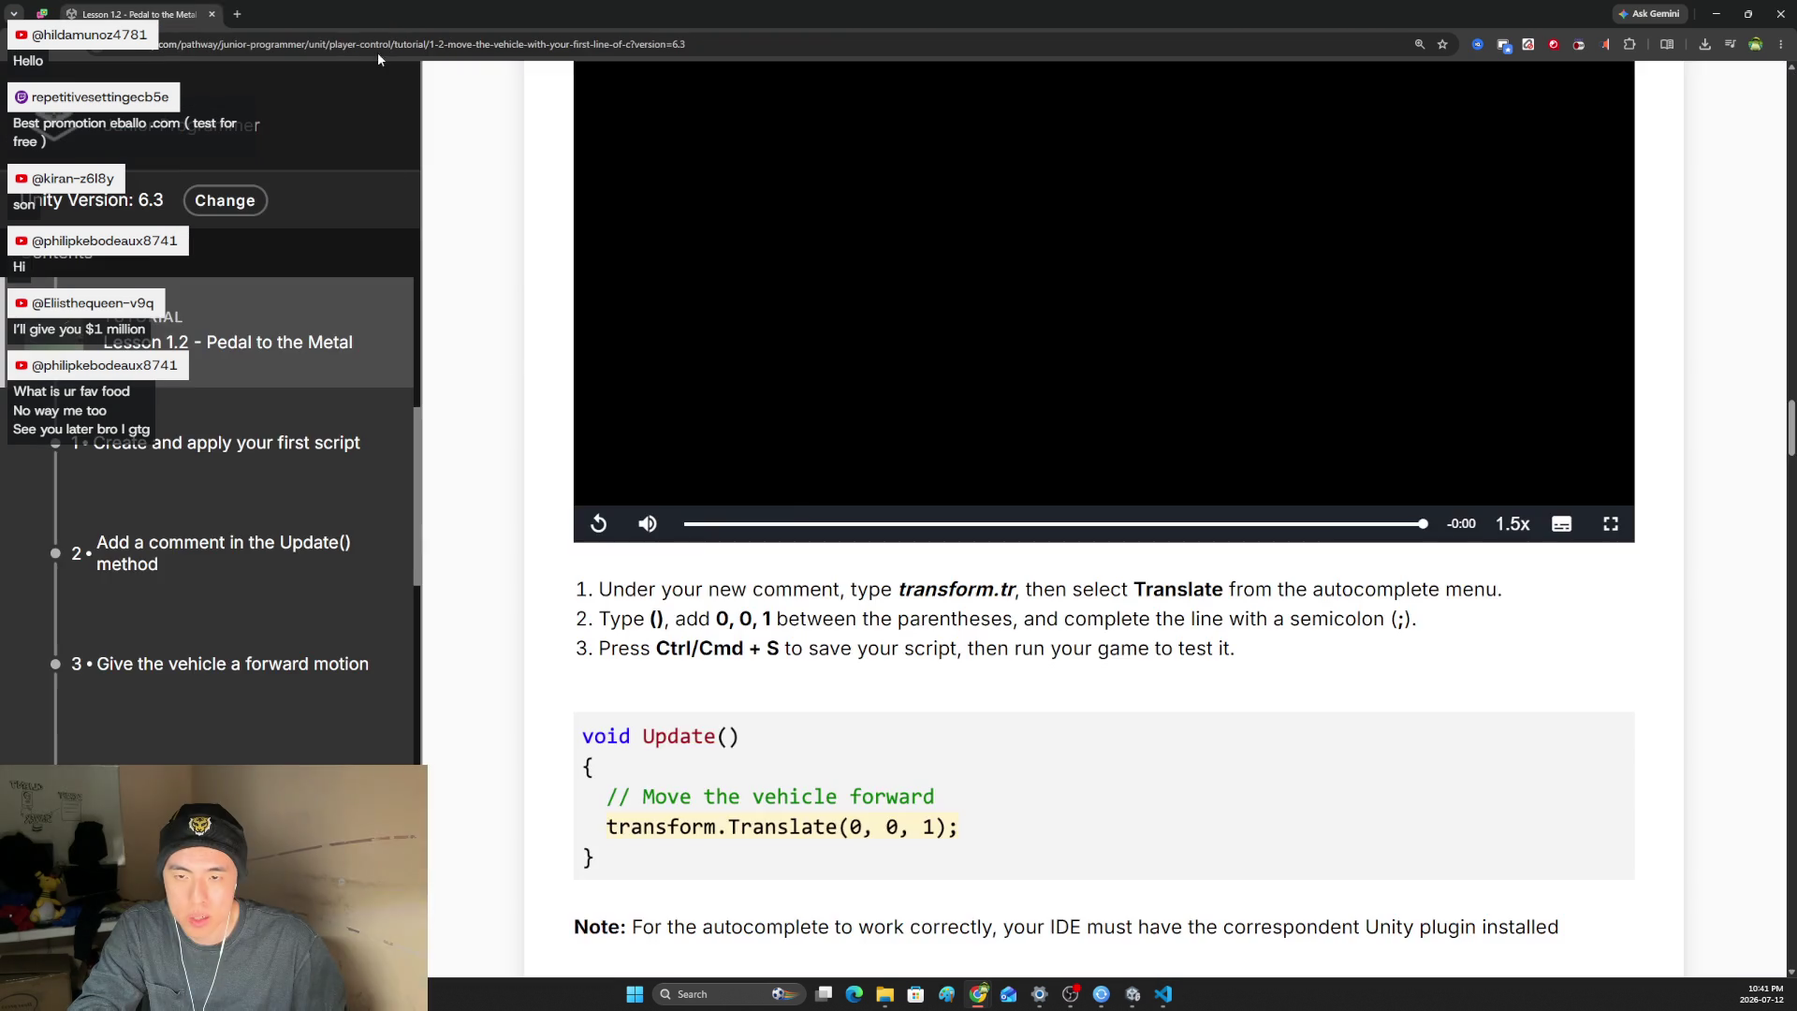
{"action": "key", "text": "alt+Tab"}
{"action": "key", "text": "Escape"}
{"action": "type", "text": "(0, 0"}
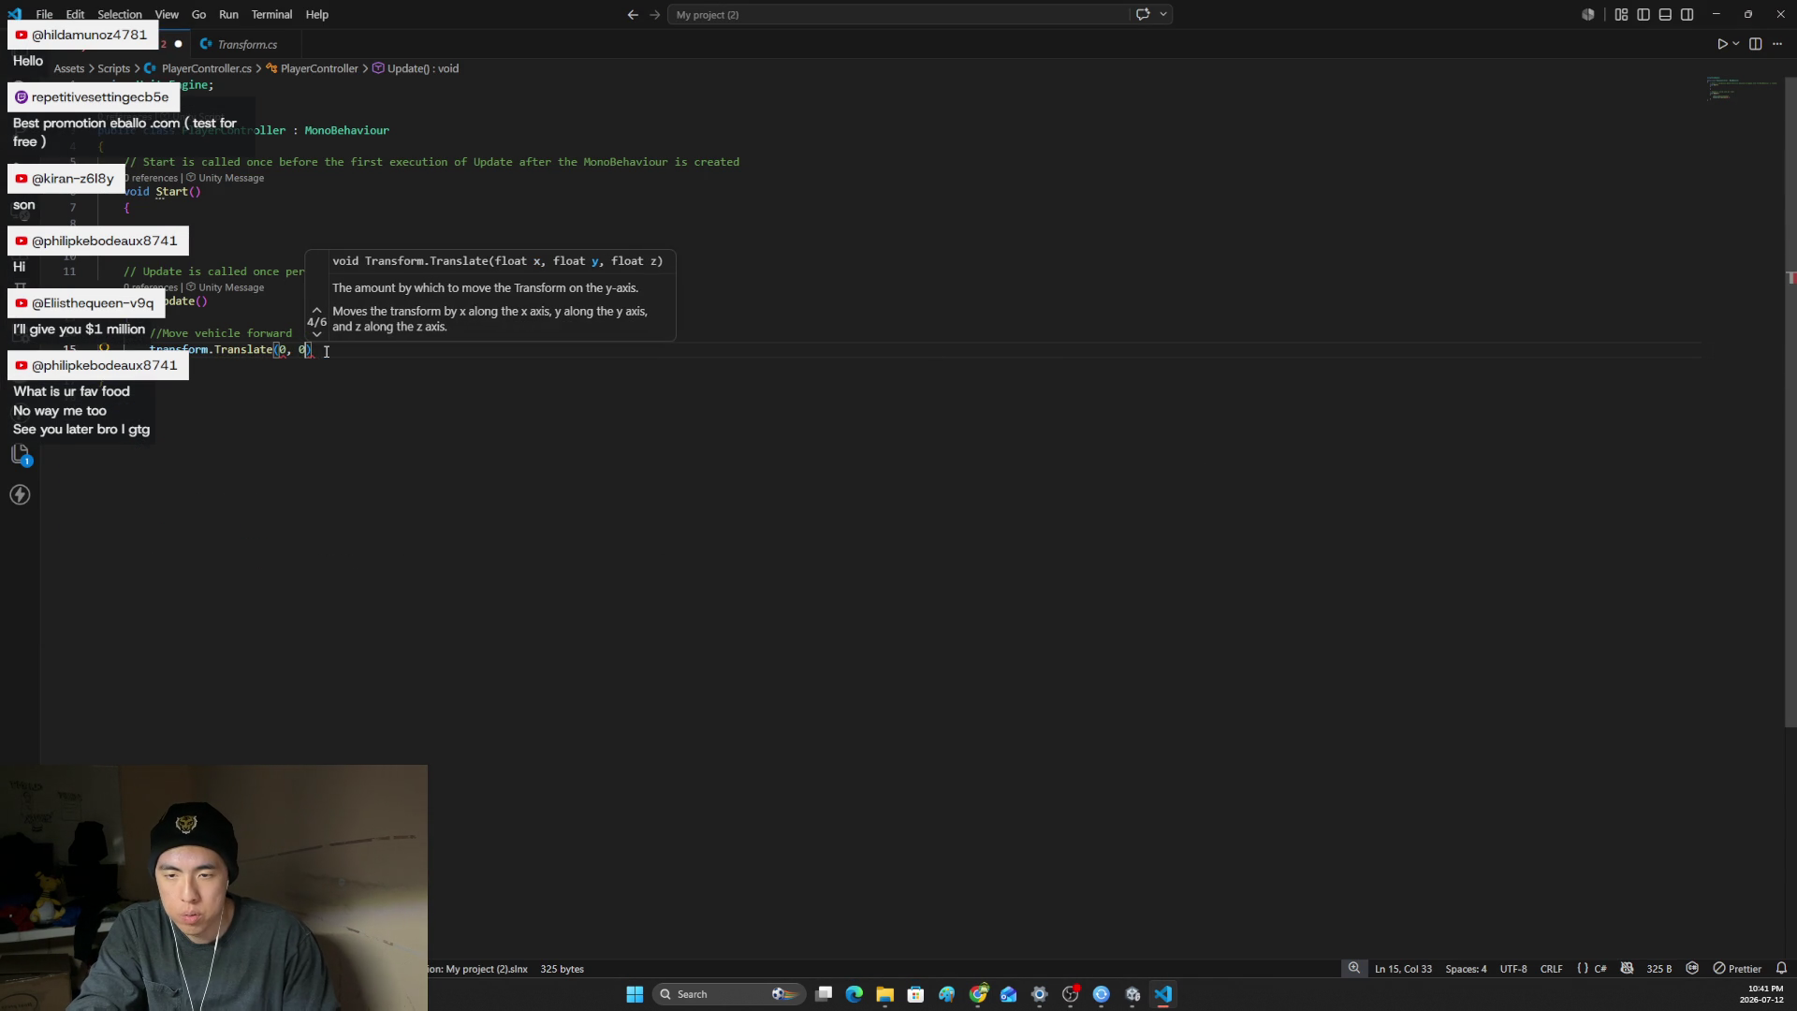
{"action": "type", "text": ", 1);"}
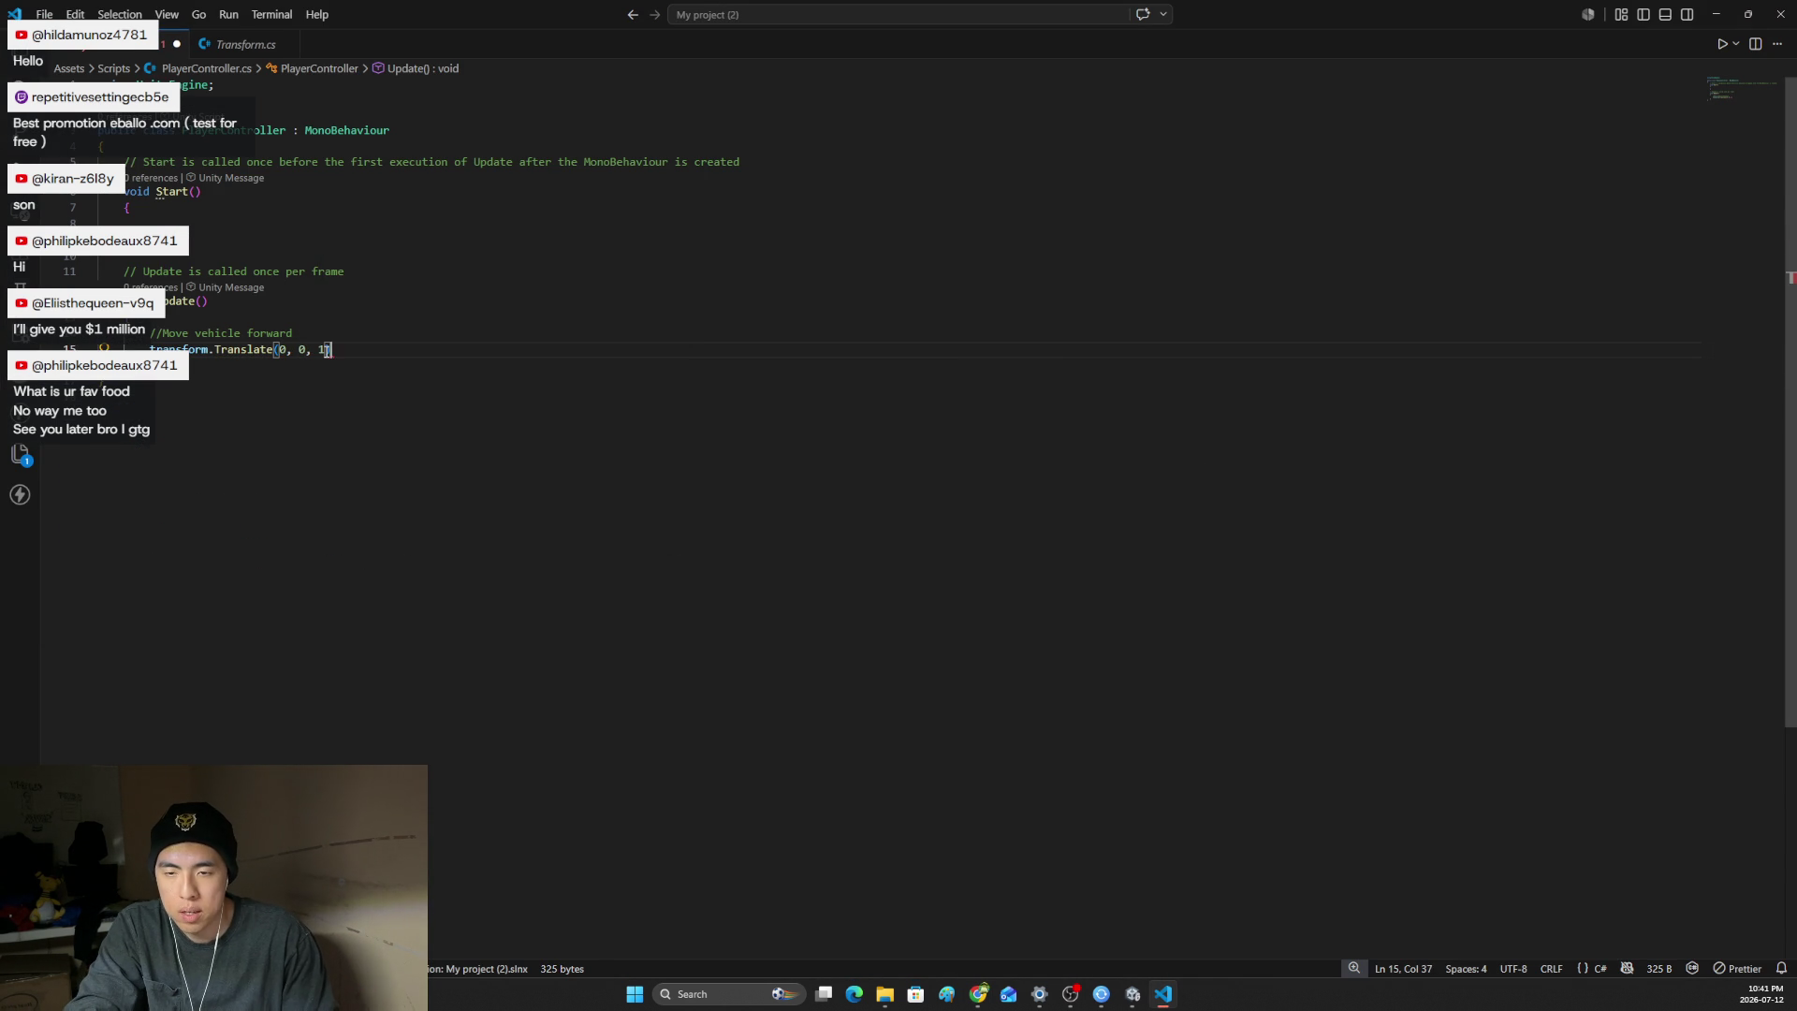
{"action": "key", "text": "alt+Tab"}
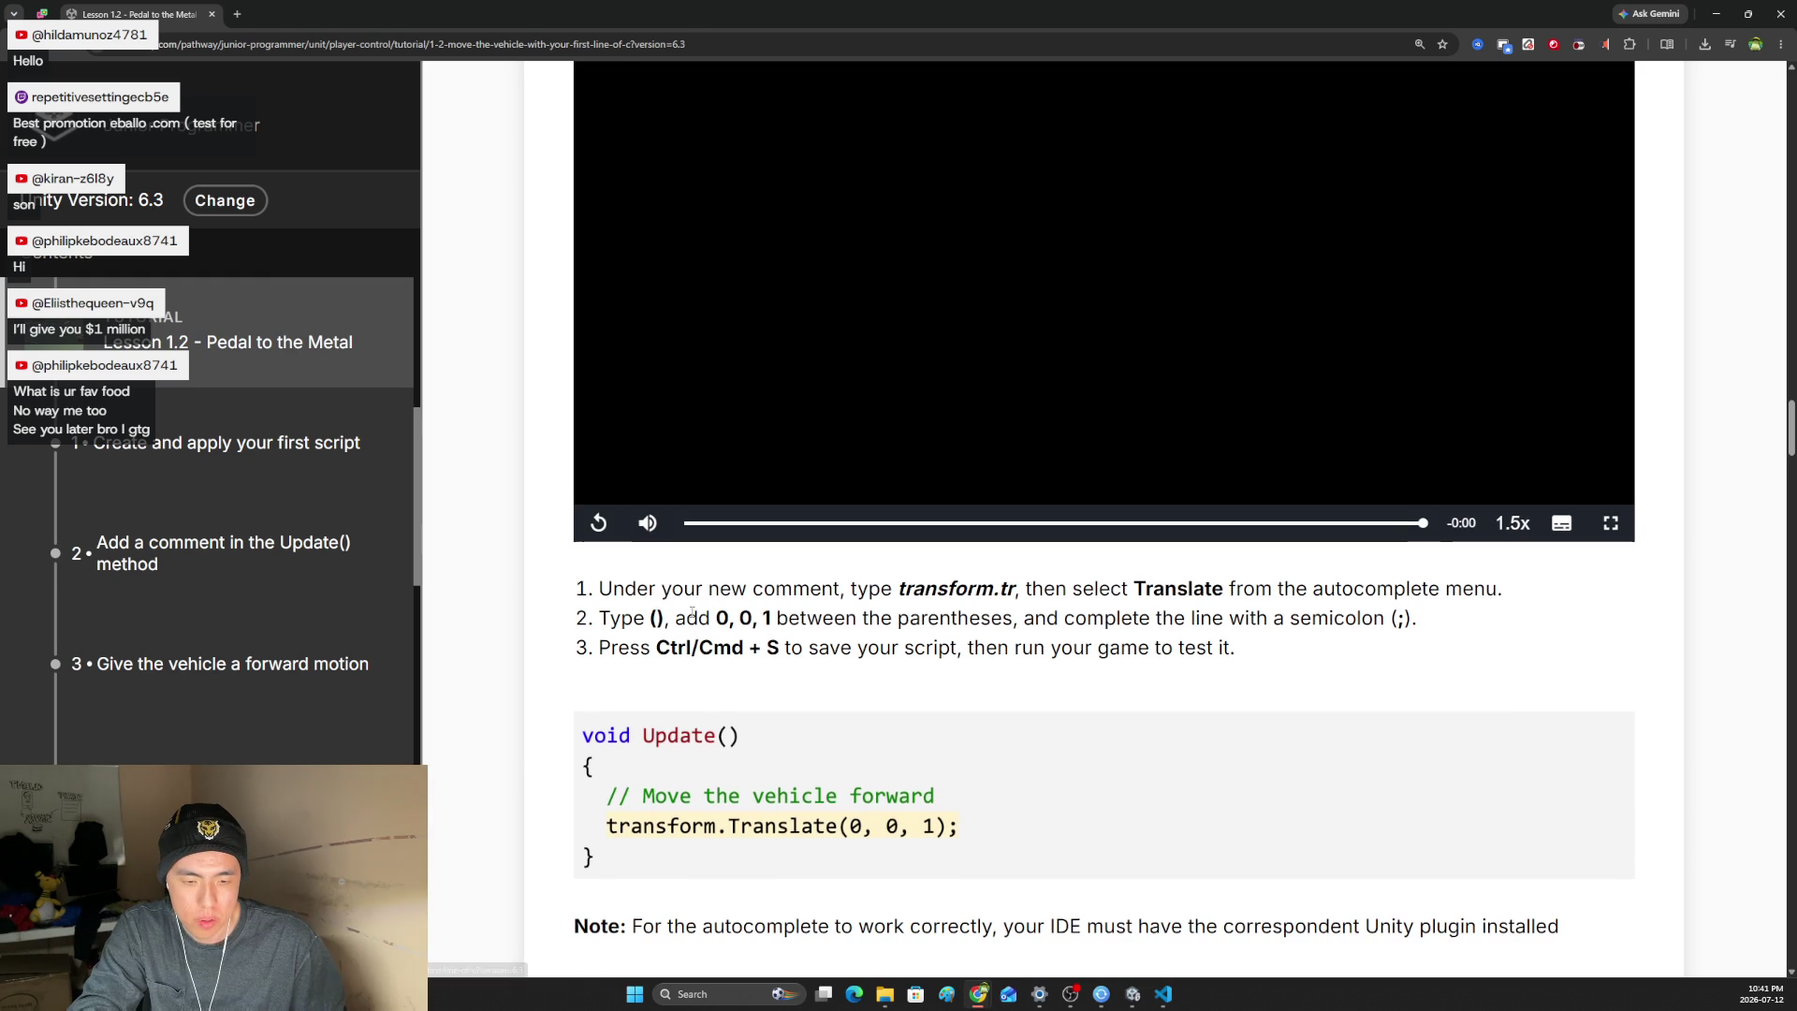
{"action": "scroll", "coordinate": [692, 612], "scroll_direction": "down", "scroll_amount": 2}
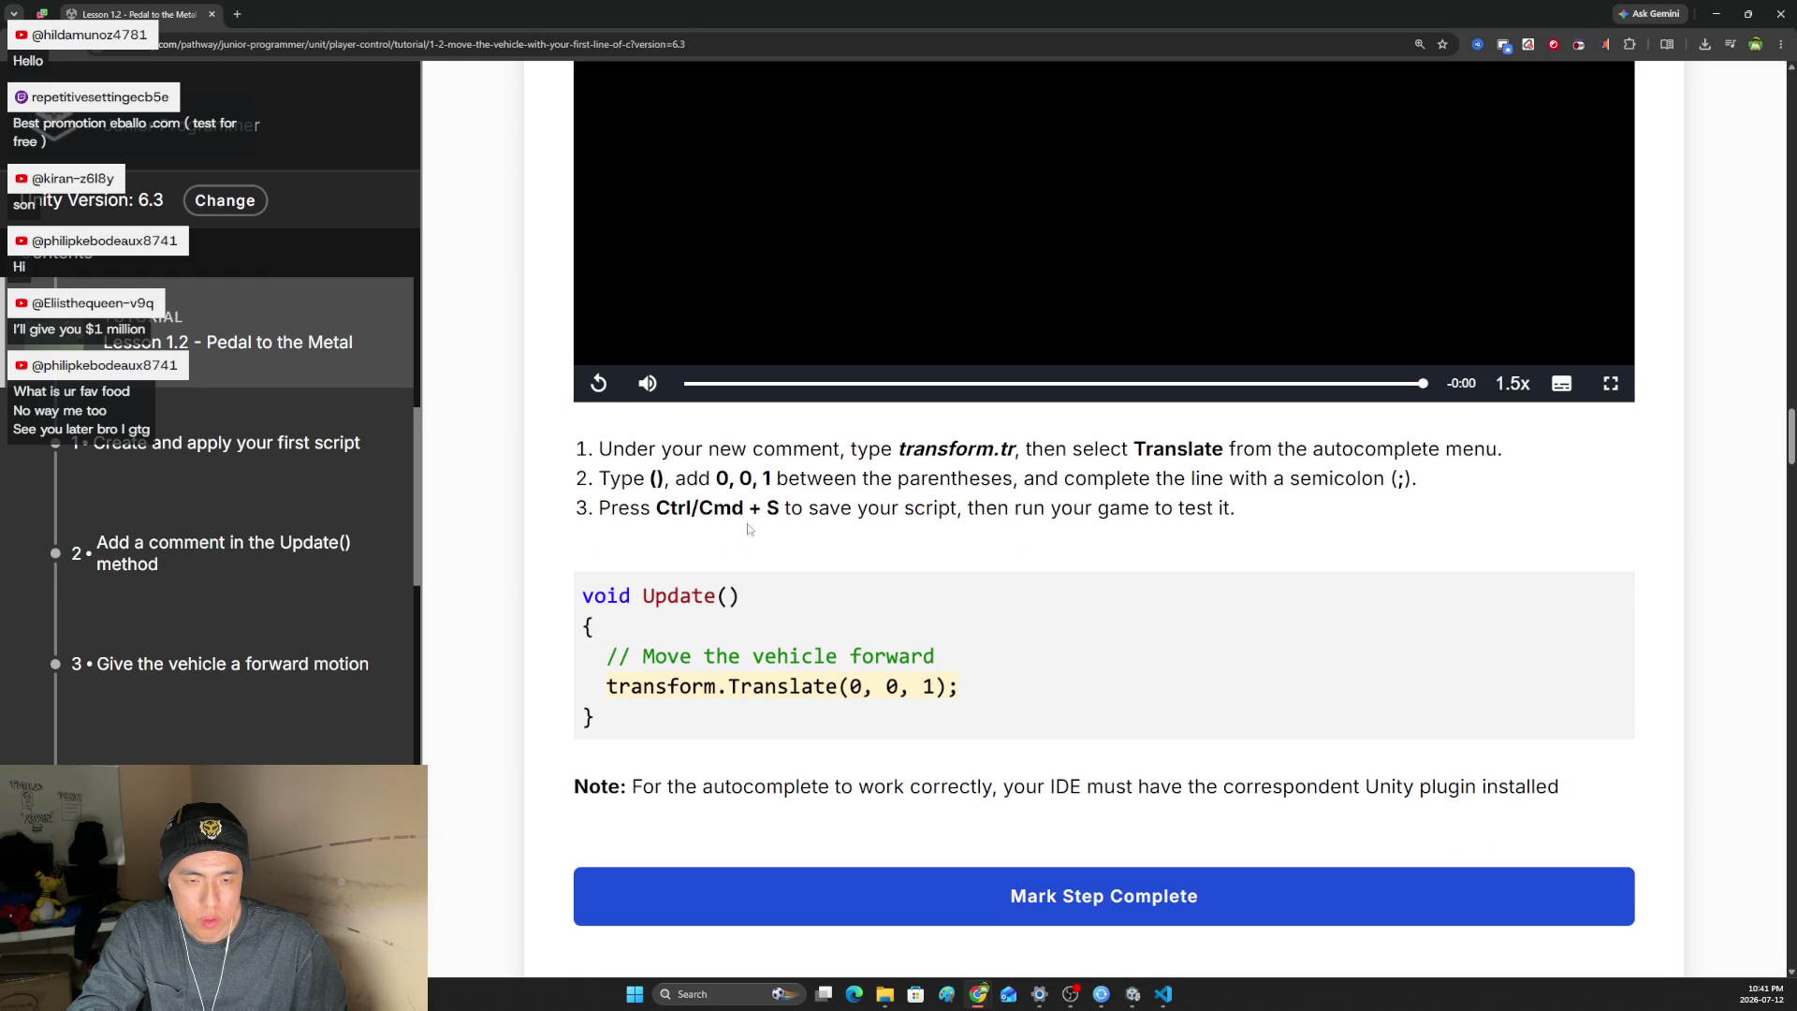
{"action": "key", "text": "alt+Tab"}
{"action": "key", "text": "ctrl+s"}
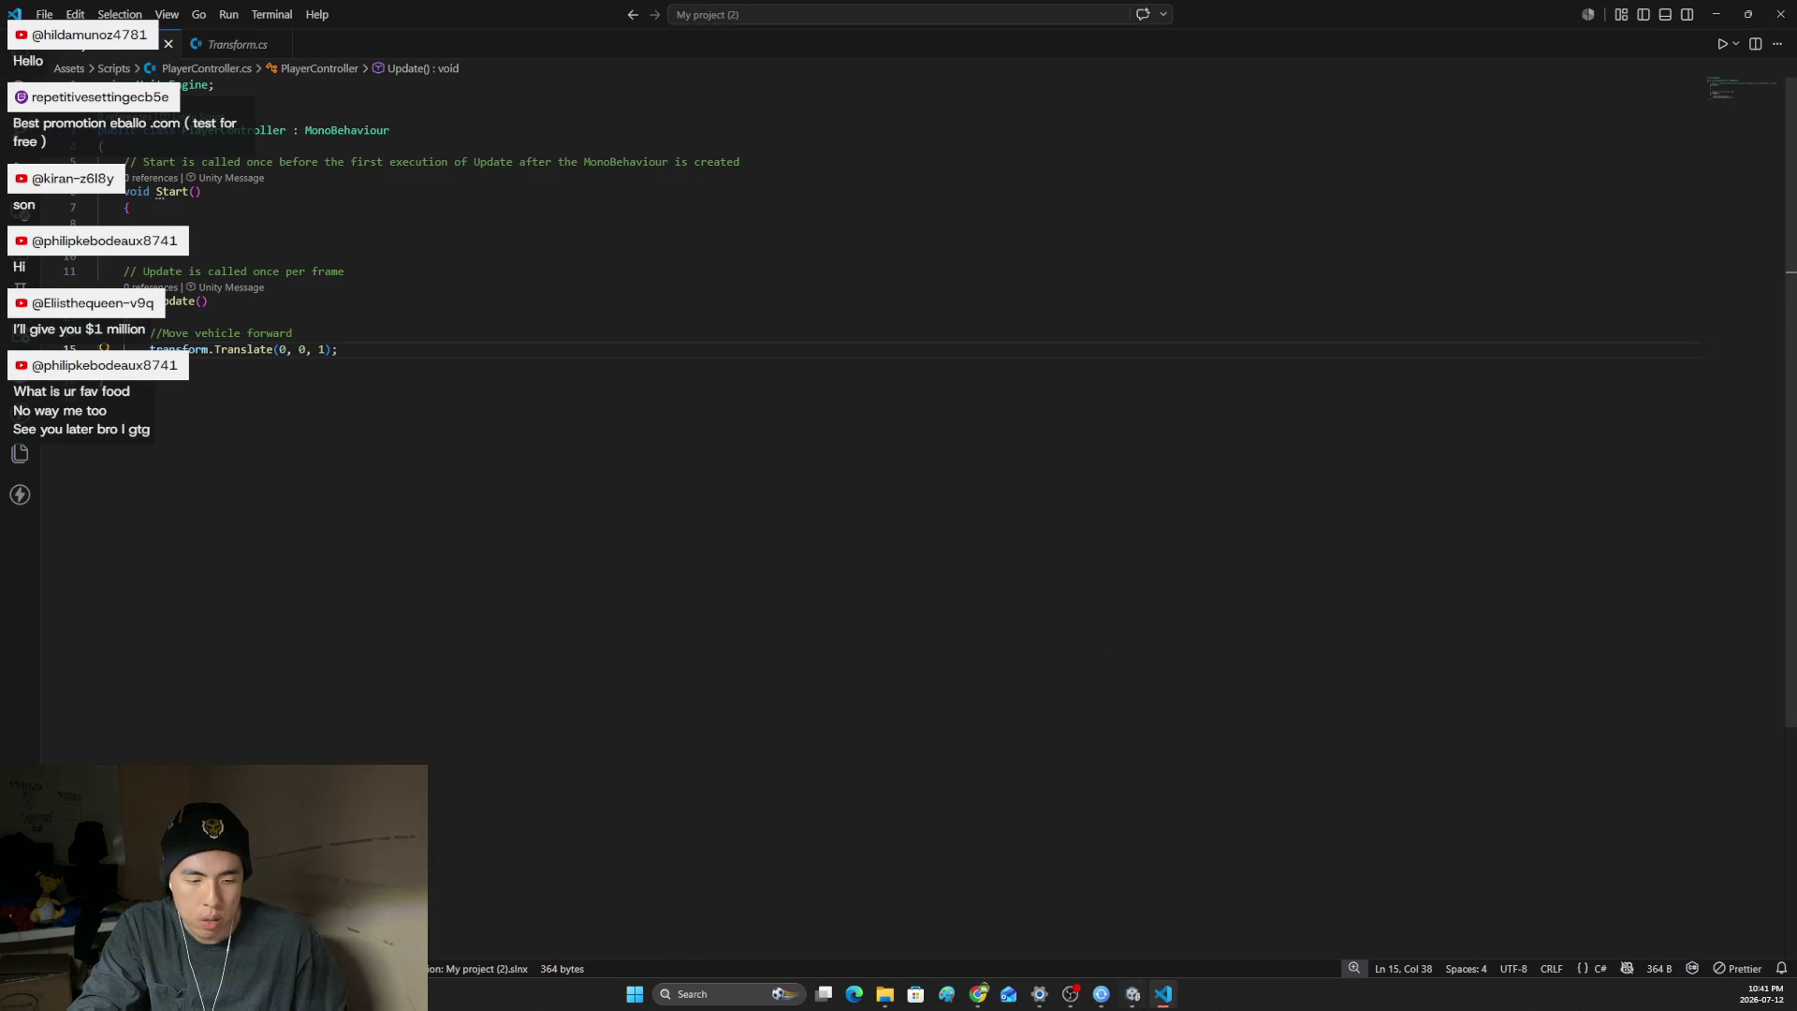
{"action": "key", "text": "alt+Tab"}
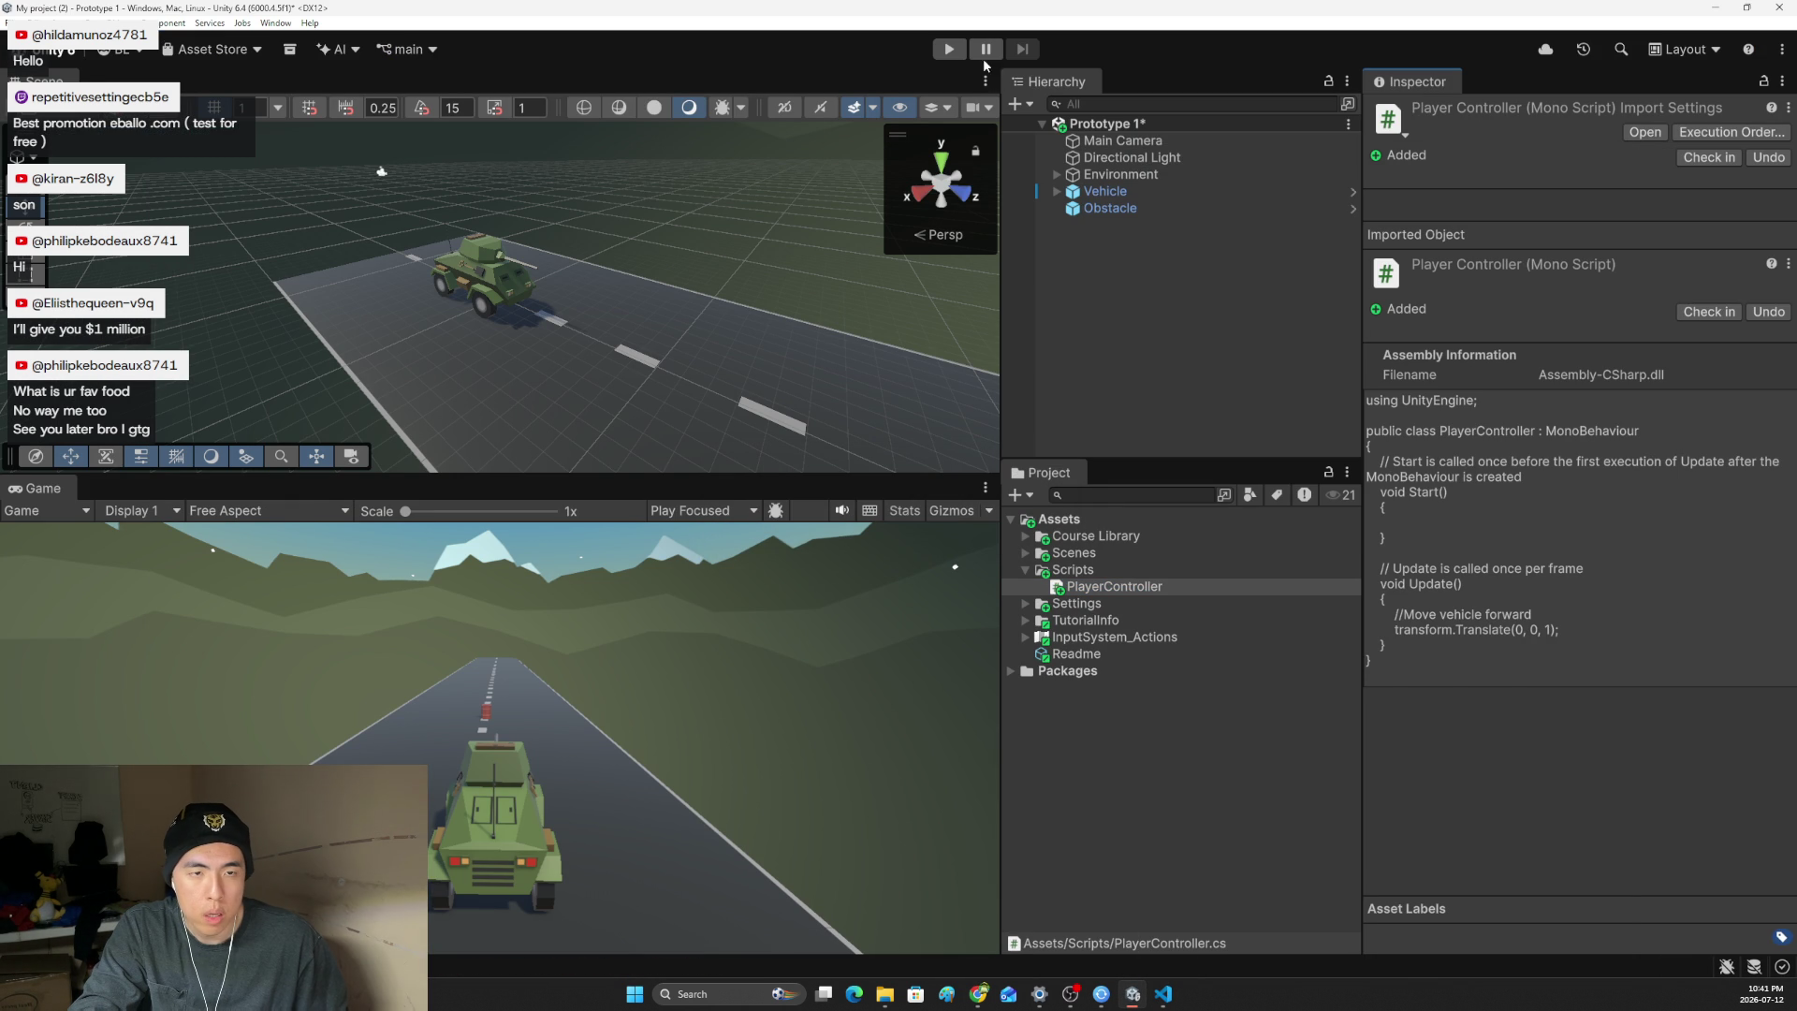
- Play-test the scene twice to watch the vehicle drive forward, then return to the Lesson 1.2 page
{"action": "left_click", "coordinate": [948, 49]}
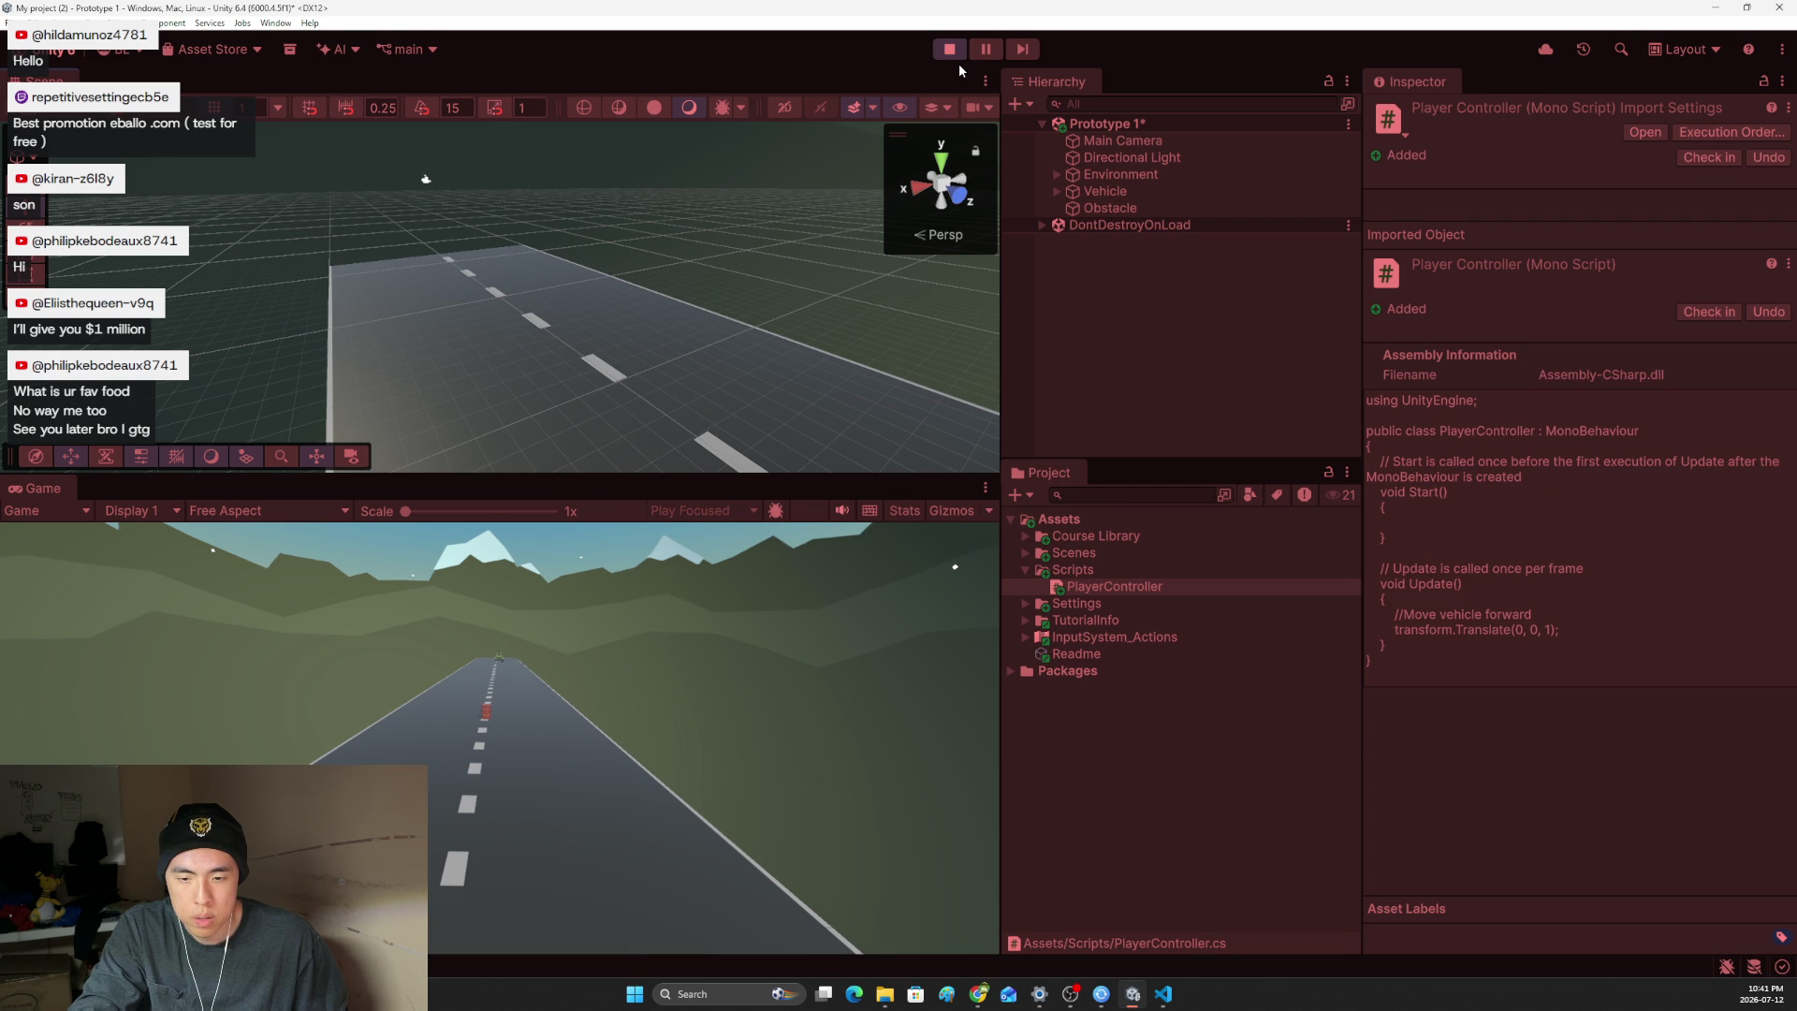
{"action": "left_click", "coordinate": [952, 52]}
{"action": "left_click", "coordinate": [952, 51]}
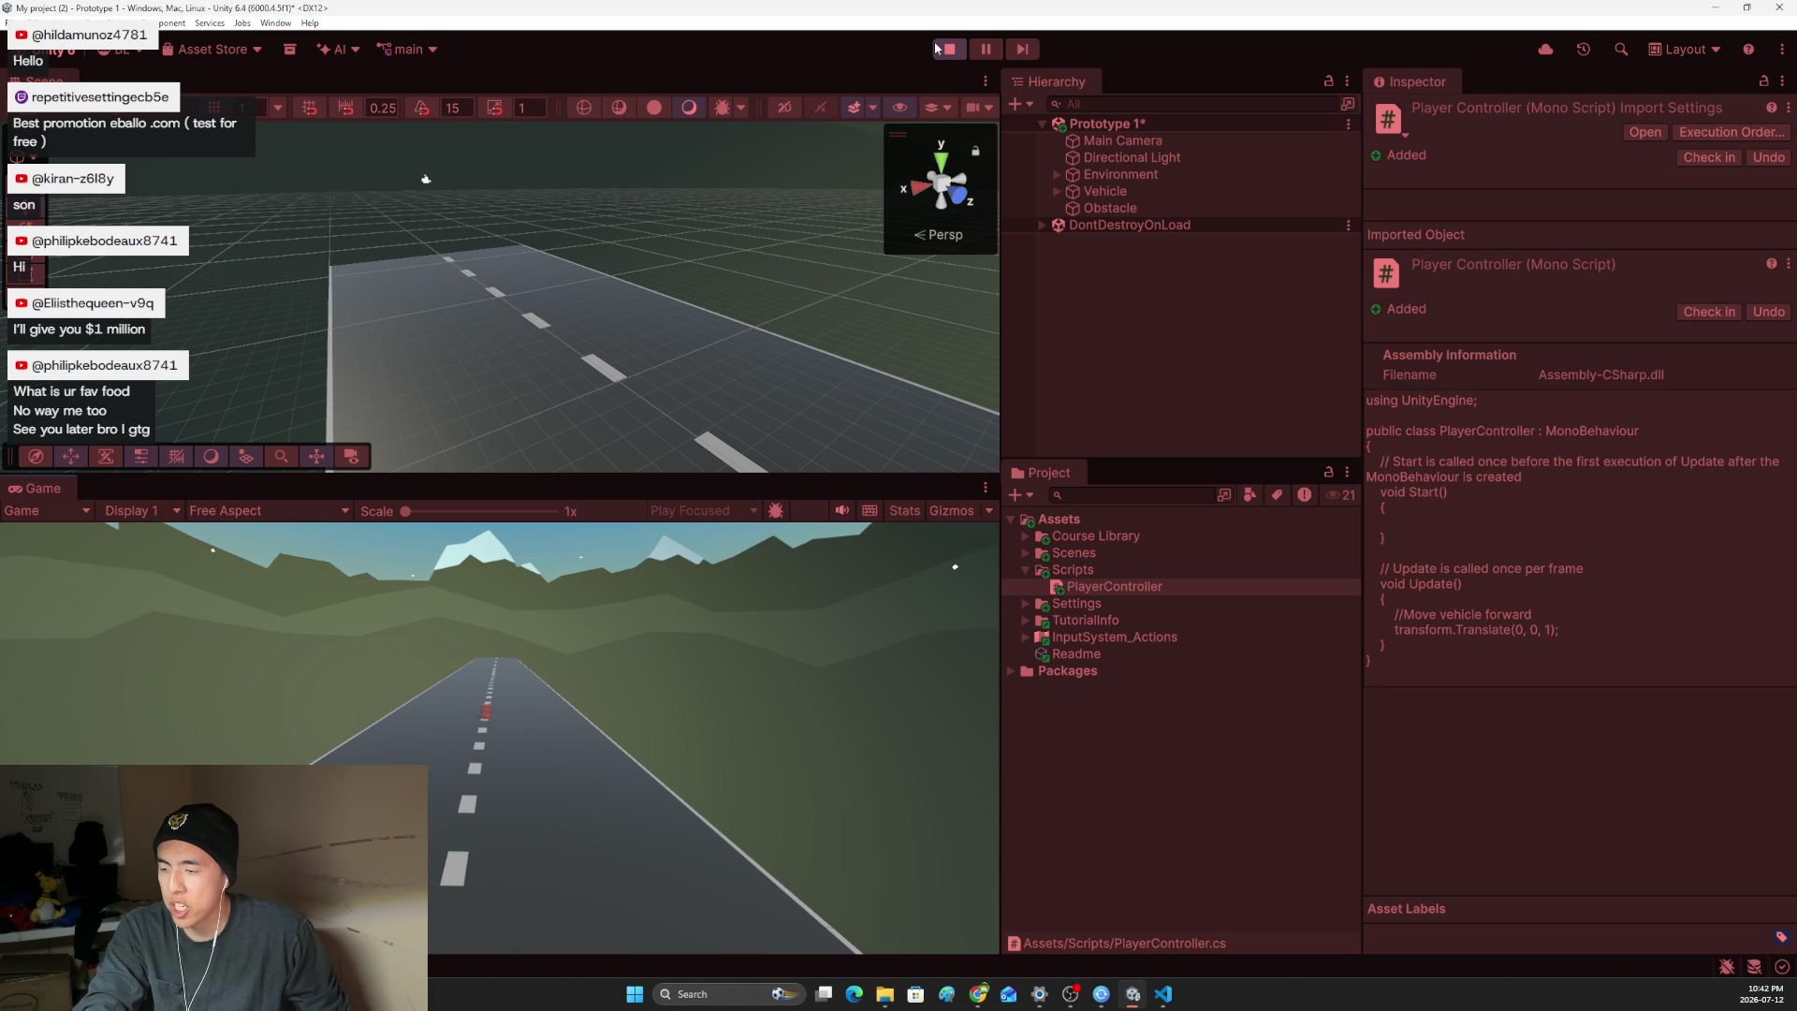
{"action": "left_click", "coordinate": [950, 50]}
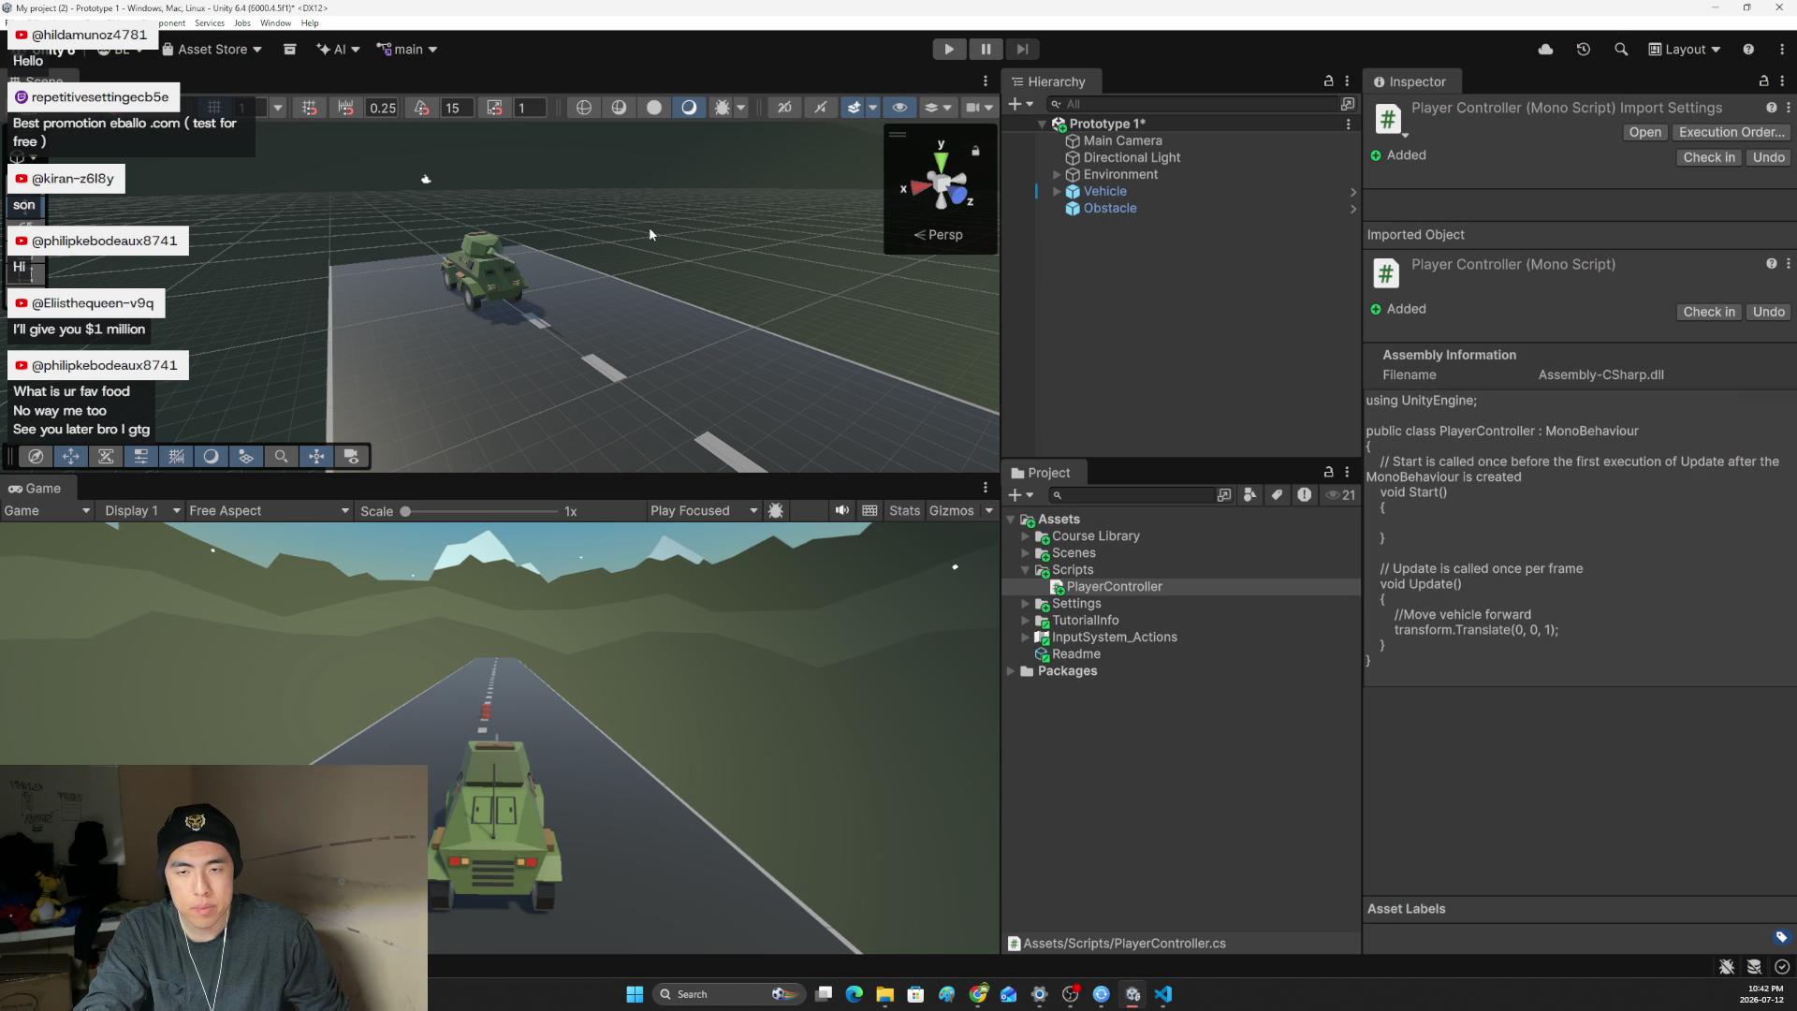
{"action": "key", "text": "alt+Tab"}
{"action": "key", "text": "alt+Tab"}
{"action": "mouse_move", "coordinate": [978, 994]}
{"action": "left_click", "coordinate": [852, 913]}
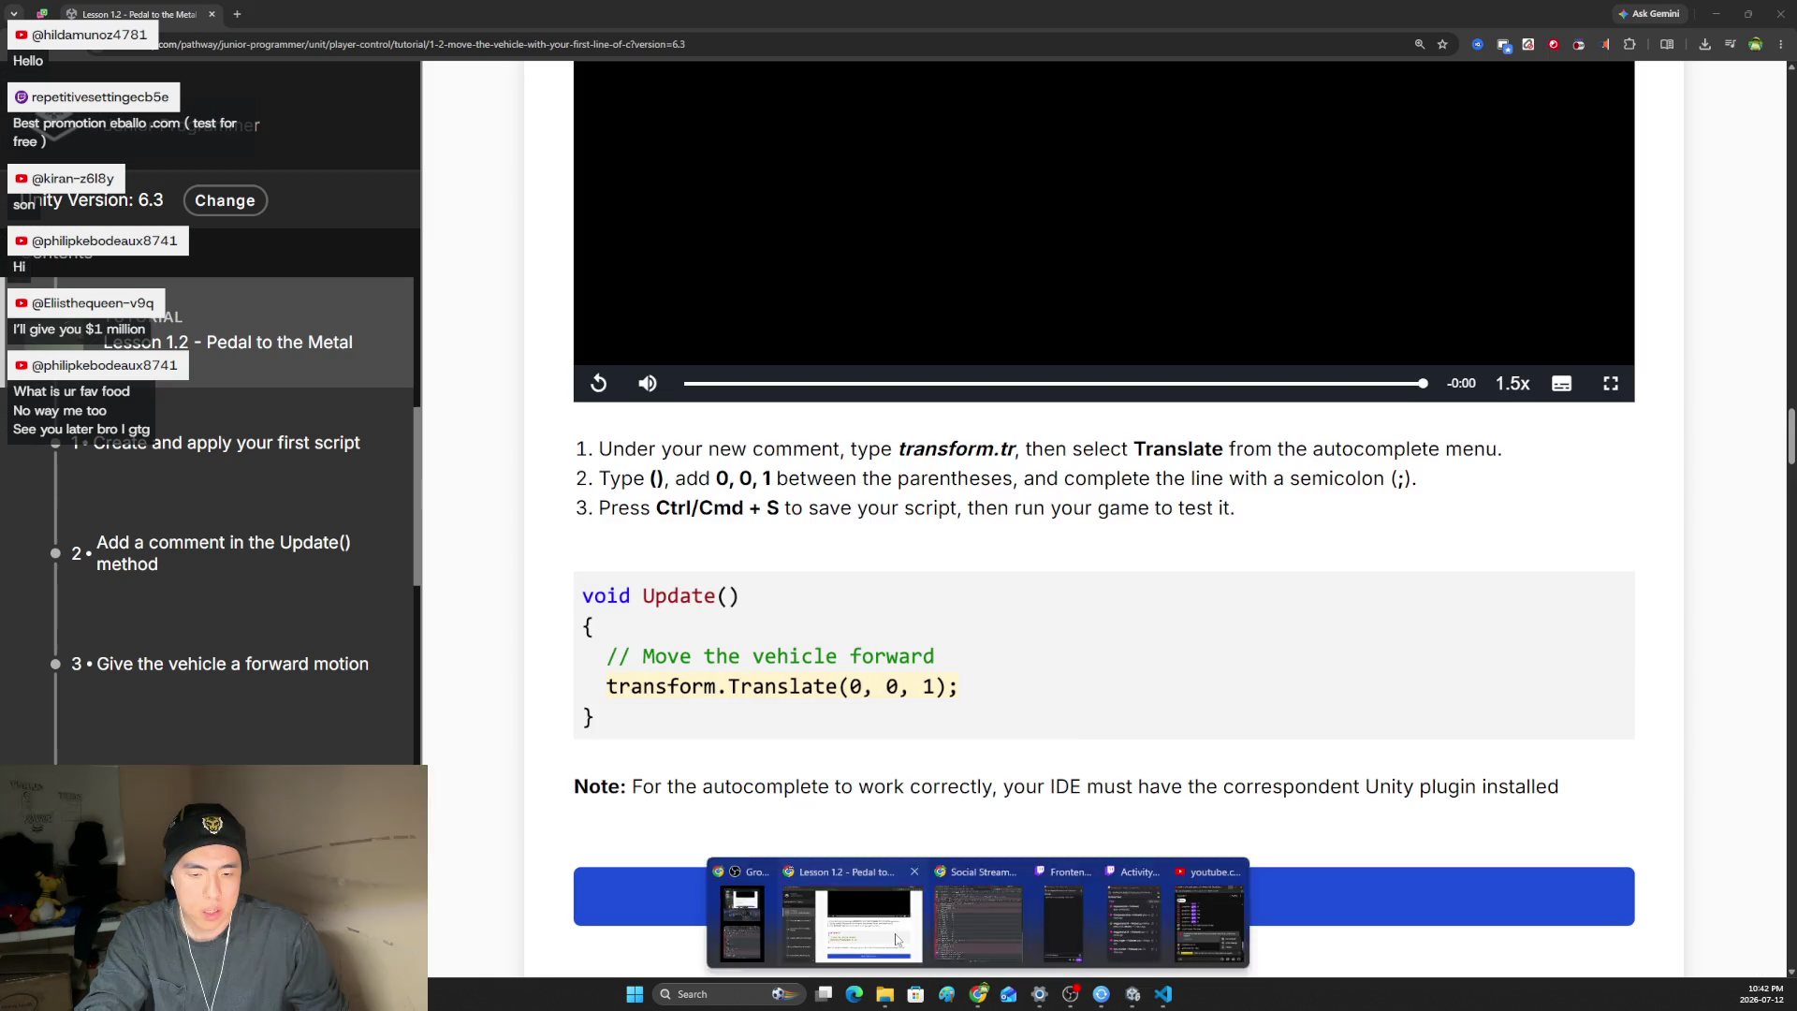
- Orbit the Unity scene view of the road, then start the lesson video again
{"action": "scroll", "coordinate": [1103, 711], "scroll_direction": "down", "scroll_amount": 1}
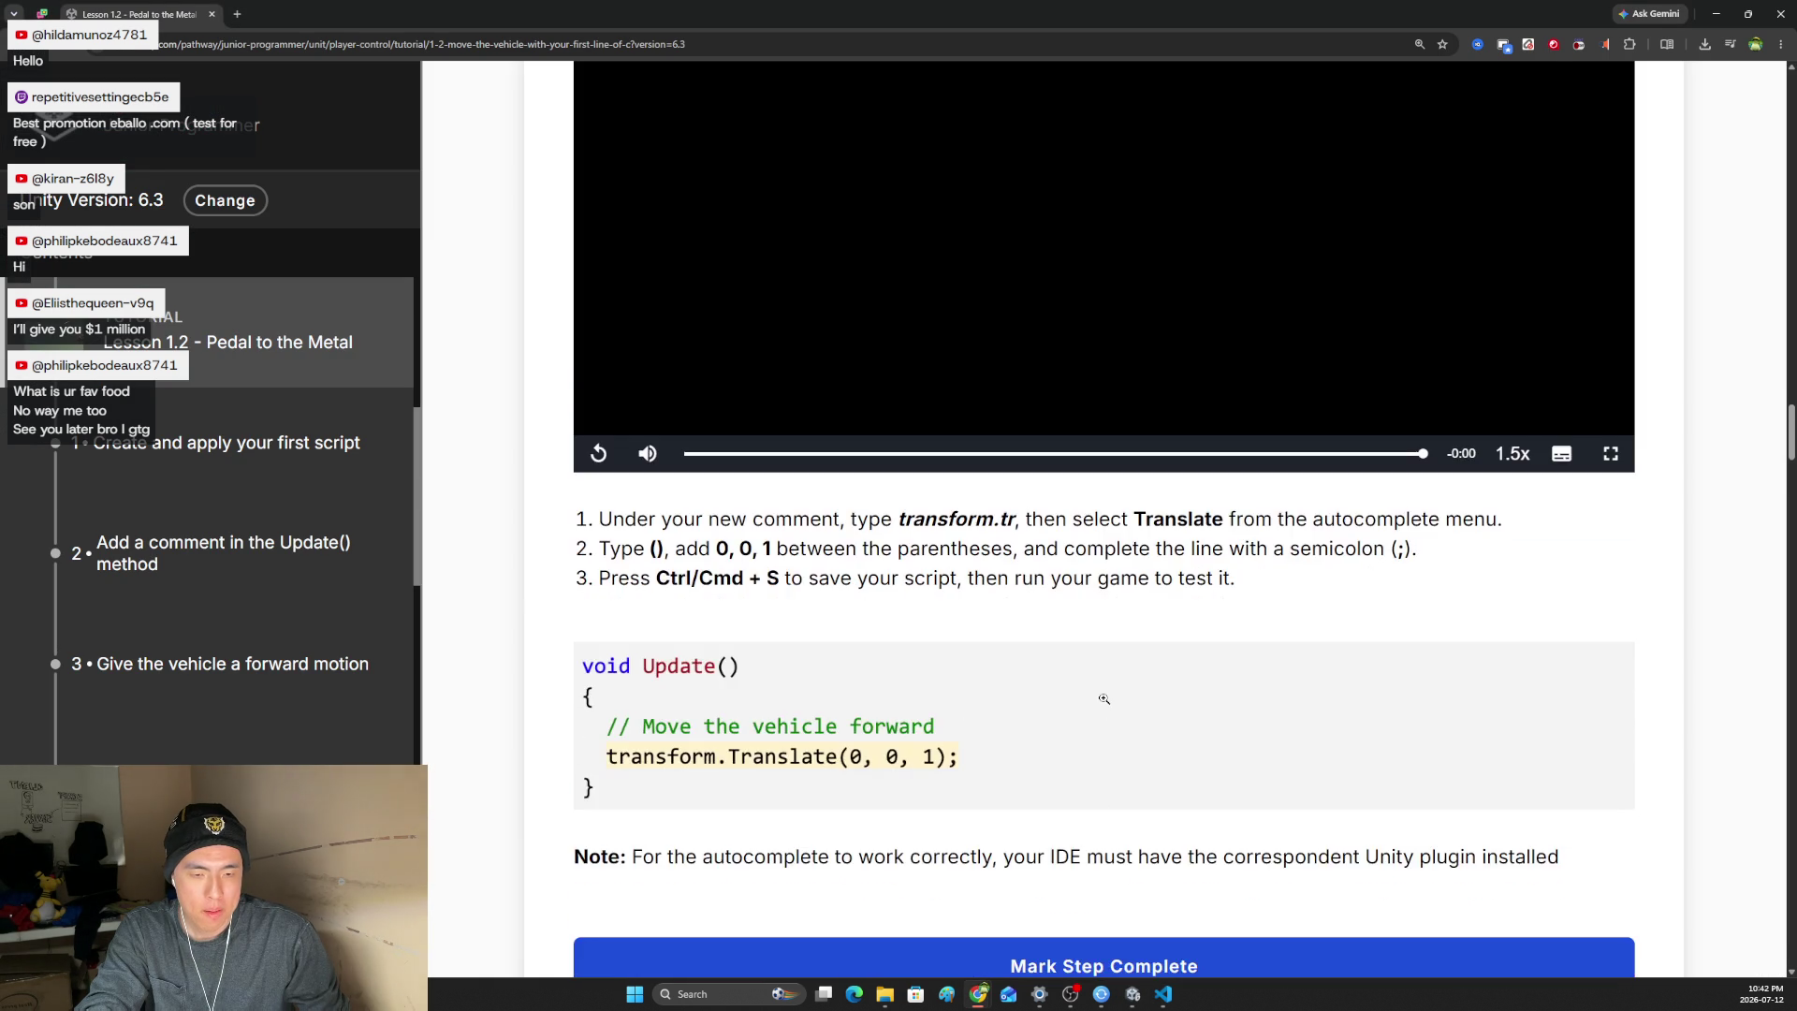
{"action": "key", "text": "alt+Tab"}
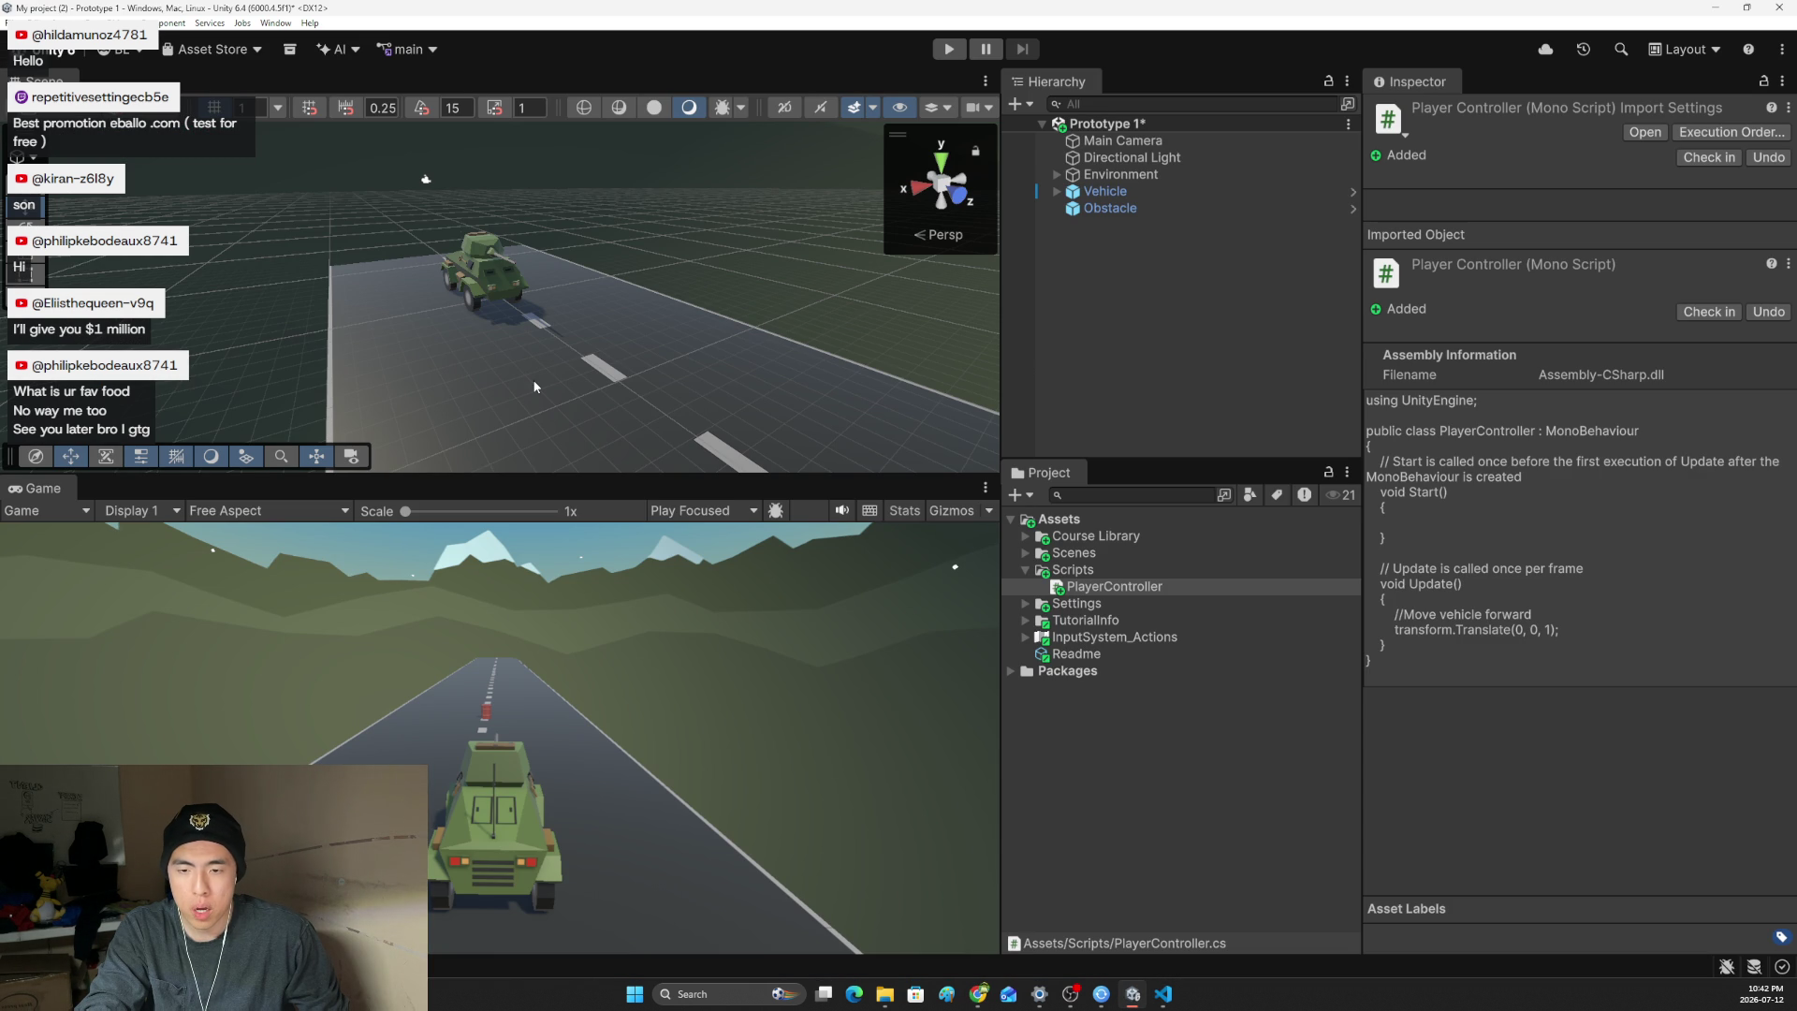
{"action": "left_click_drag", "start_coordinate": [505, 327], "coordinate": [509, 375]}
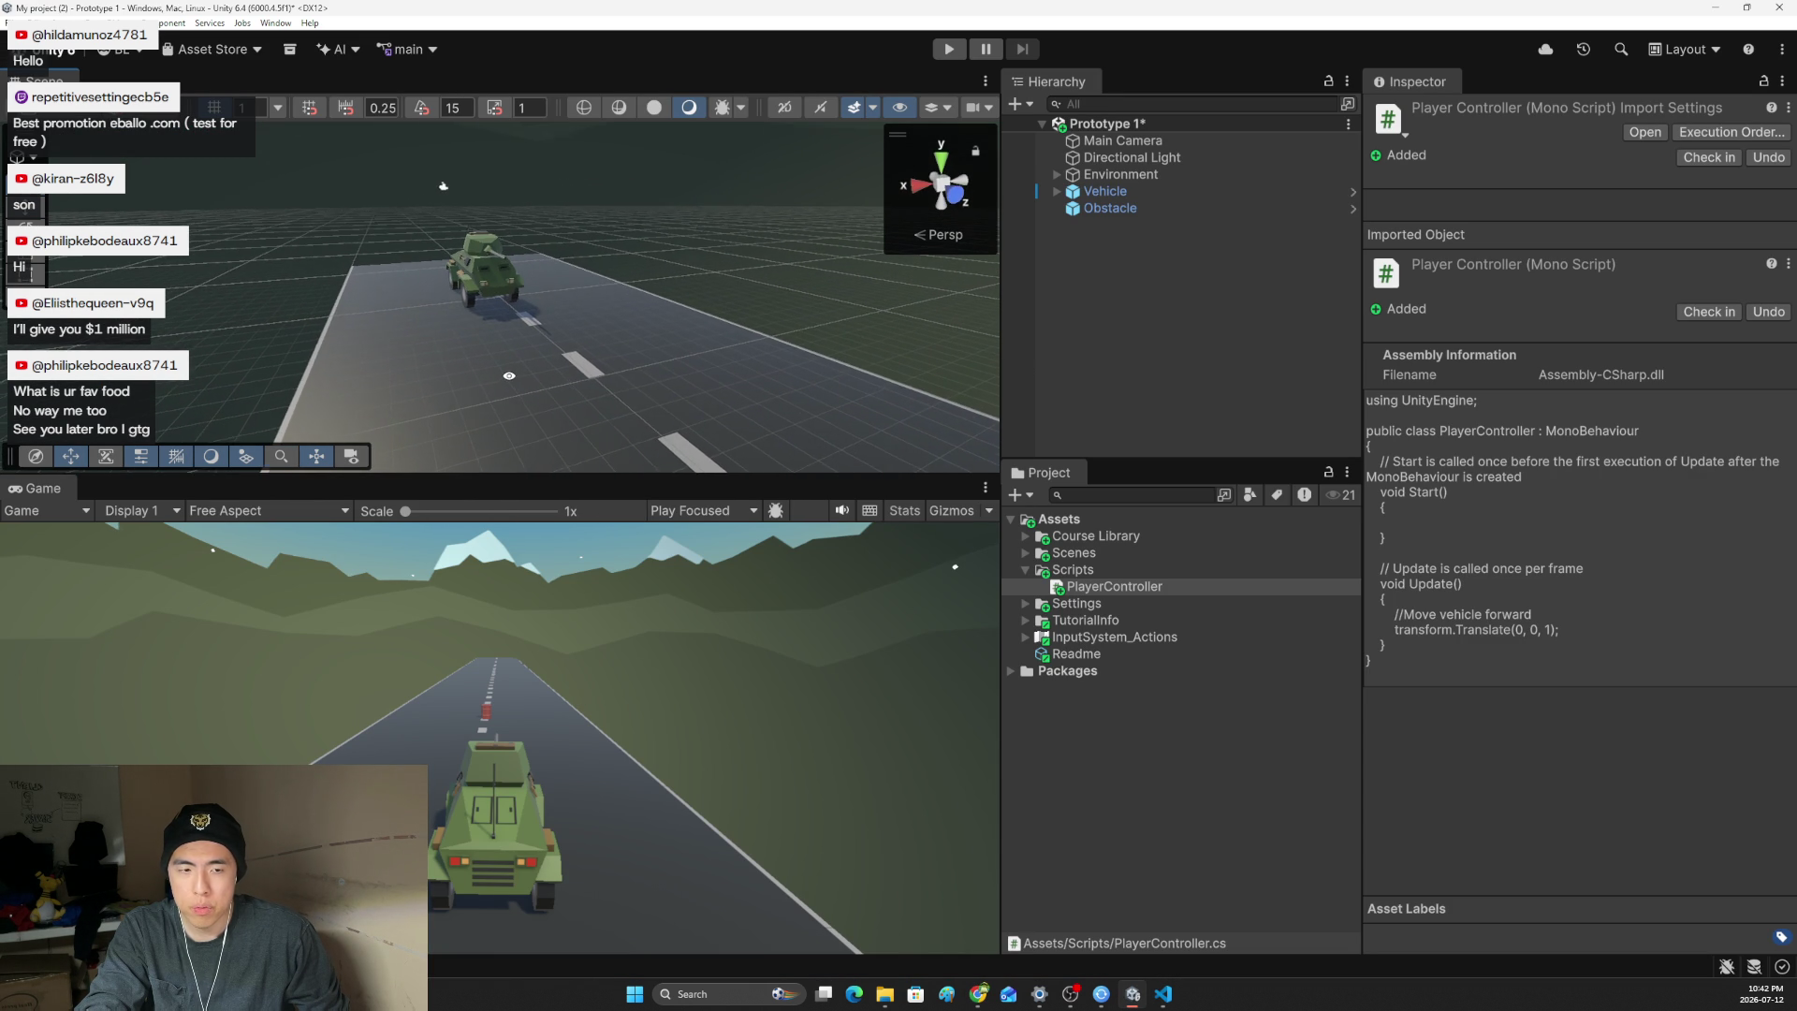
{"action": "key", "text": "alt+Tab"}
{"action": "left_click", "coordinate": [1369, 457]}
{"action": "scroll", "coordinate": [1372, 470], "scroll_direction": "up", "scroll_amount": 3}
{"action": "left_click", "coordinate": [1333, 552]}
- Scrub the video between 5:41 and 6:25 to rewatch the play-test, pause, and scroll to section 4
{"action": "scroll", "coordinate": [1332, 552], "scroll_direction": "down", "scroll_amount": 1}
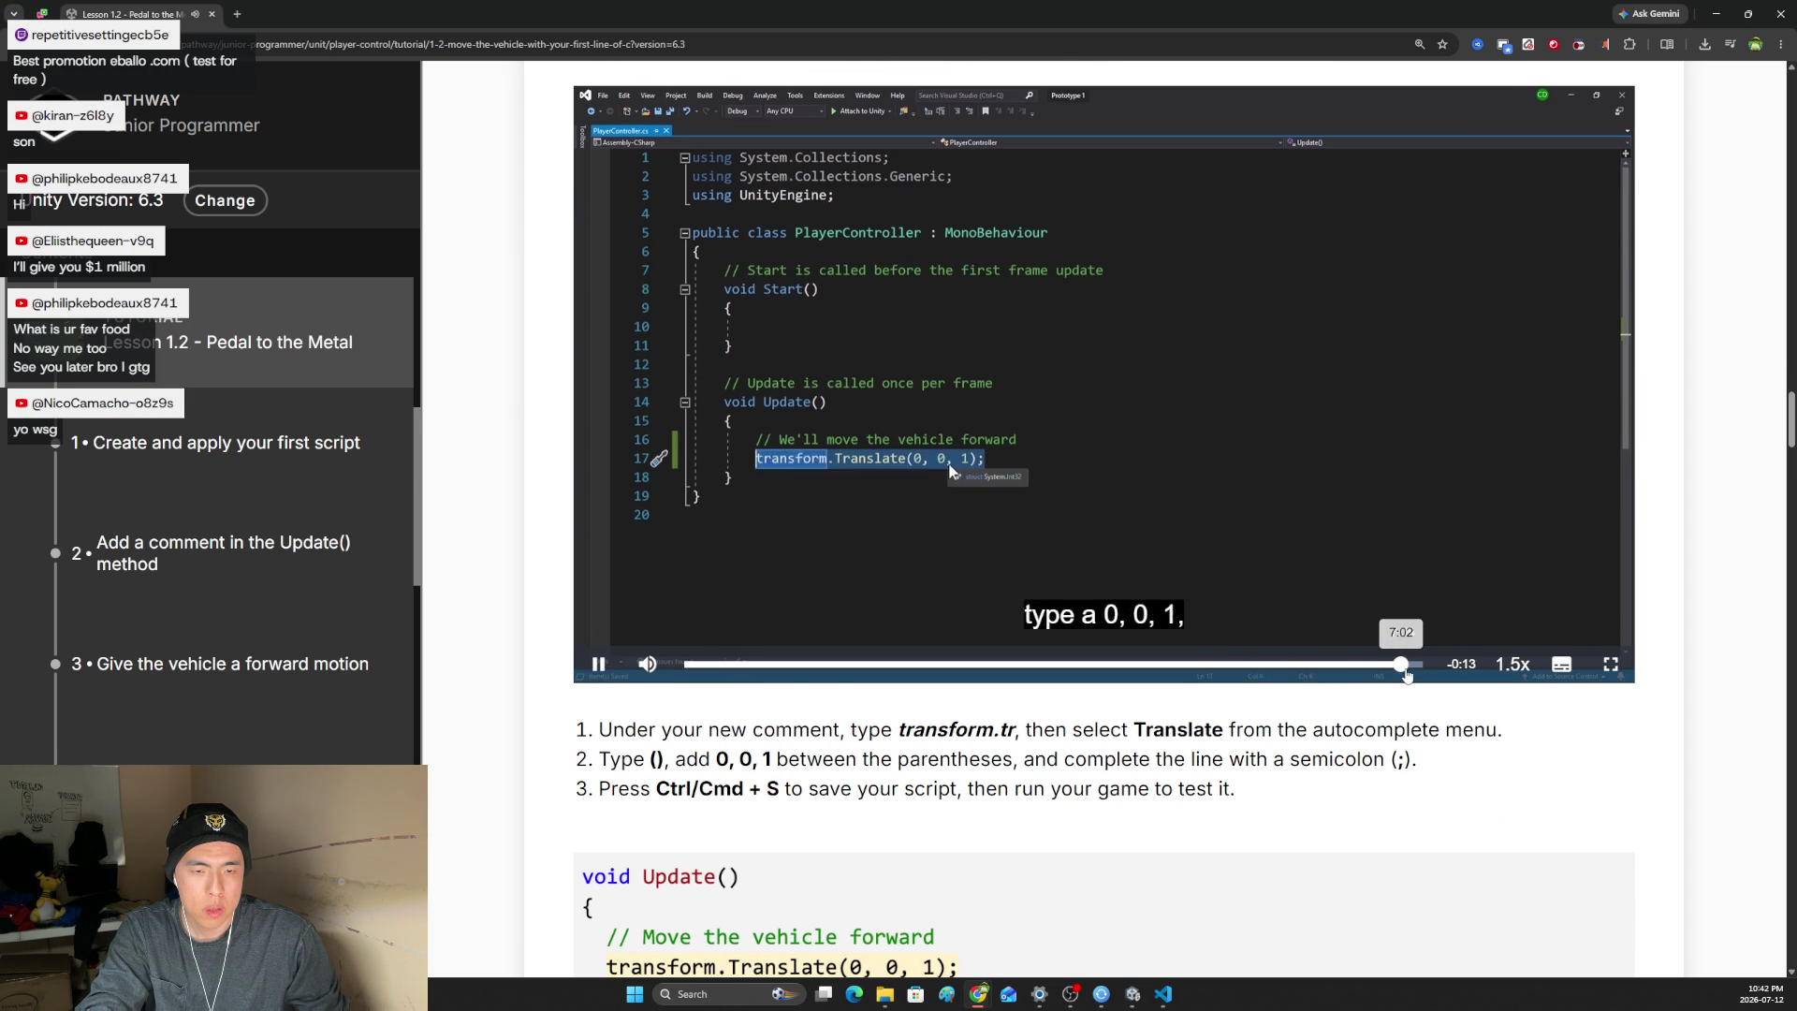
{"action": "left_click", "coordinate": [1324, 666]}
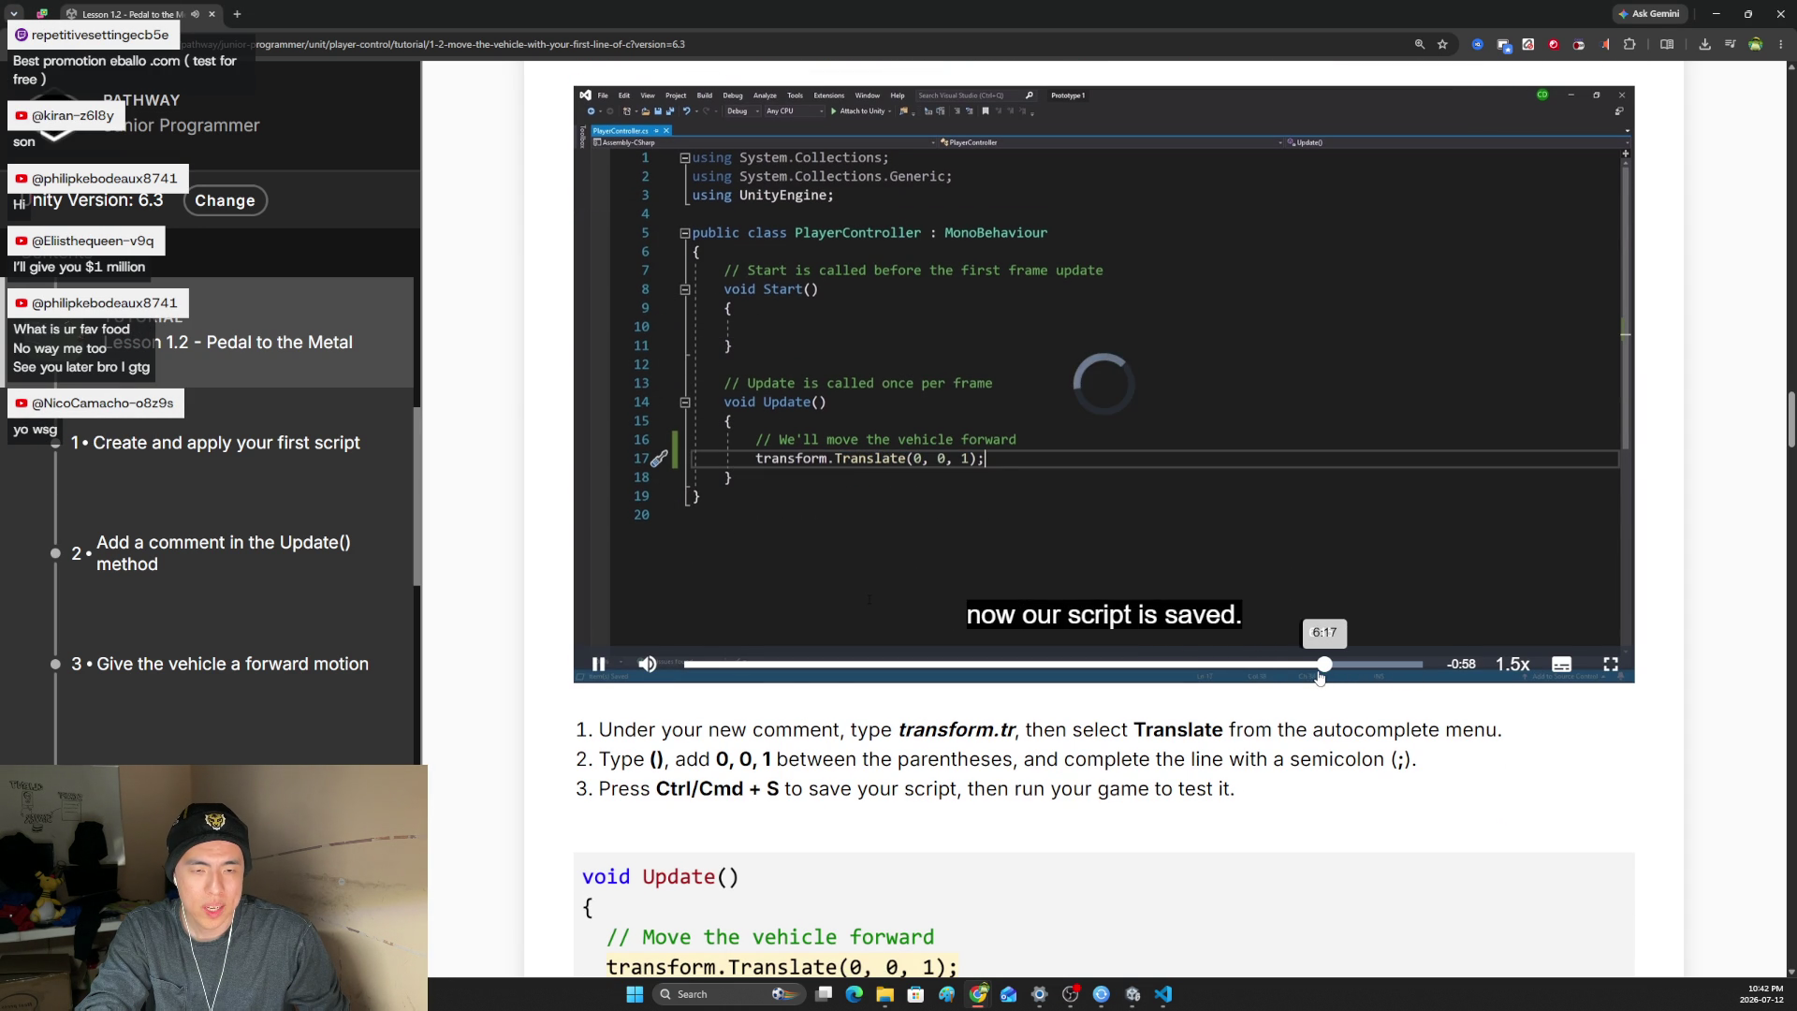
{"action": "left_click", "coordinate": [1264, 666]}
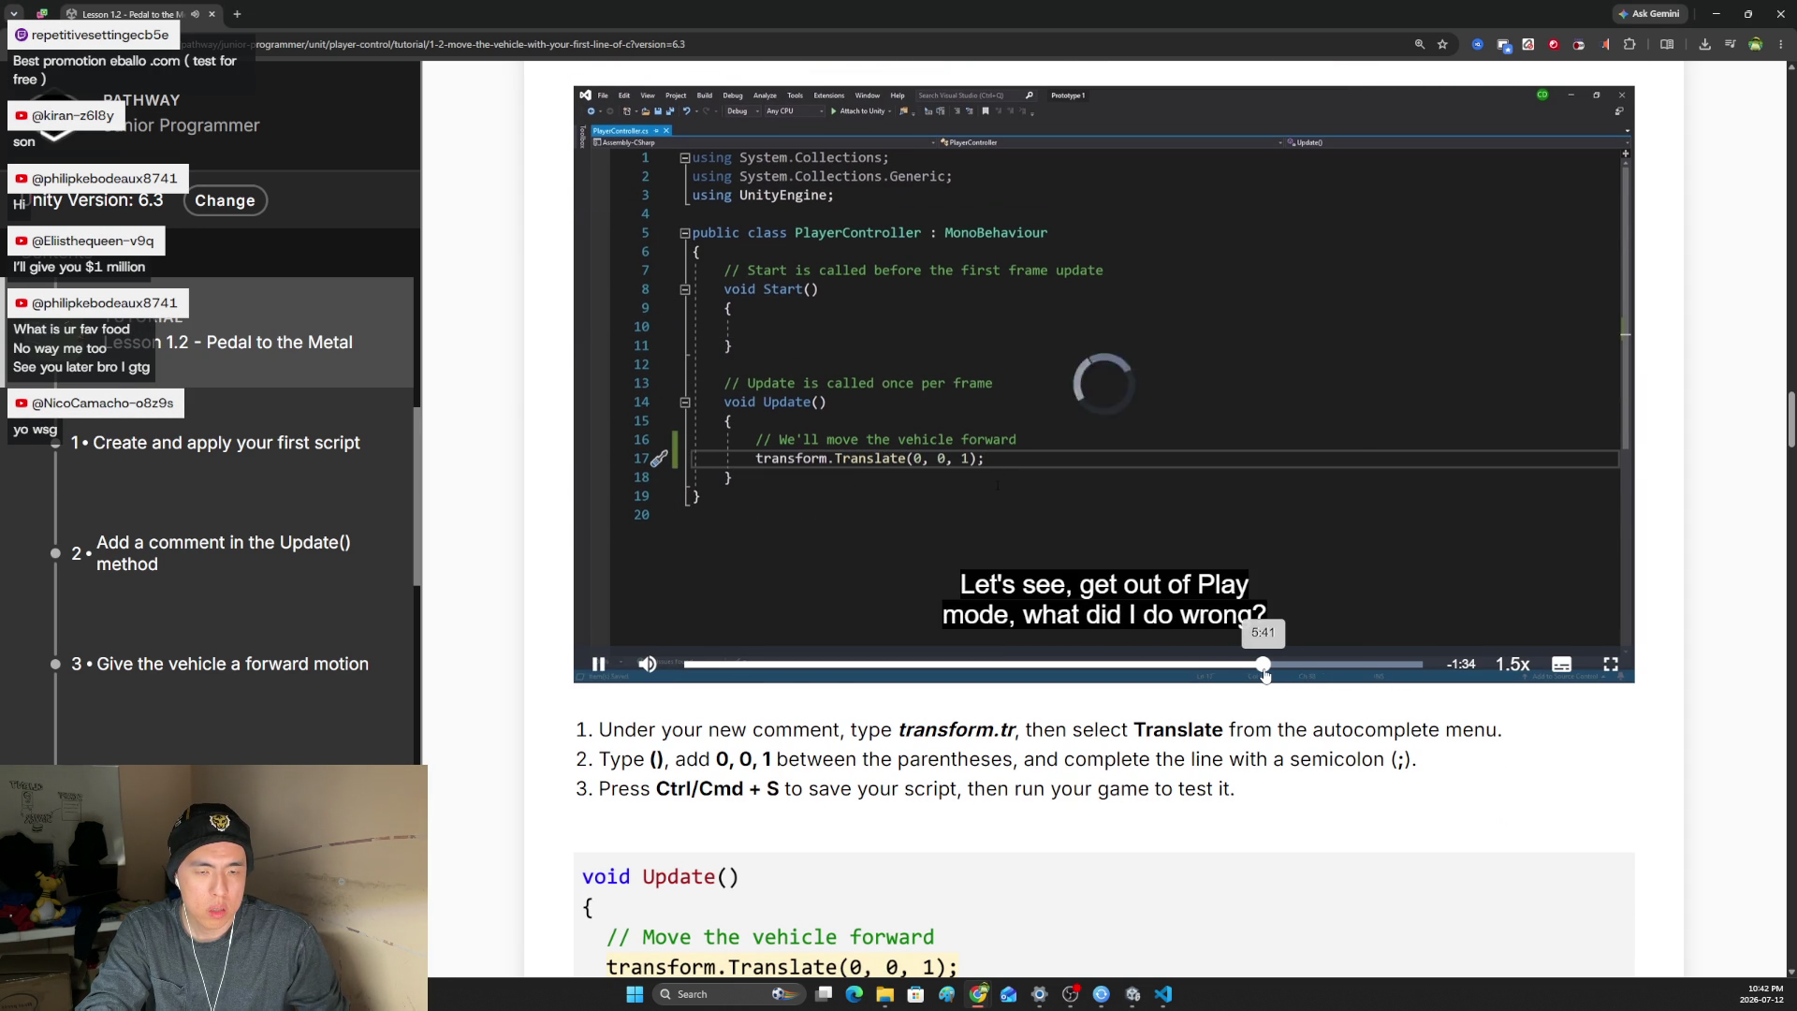
{"action": "left_click", "coordinate": [1290, 666]}
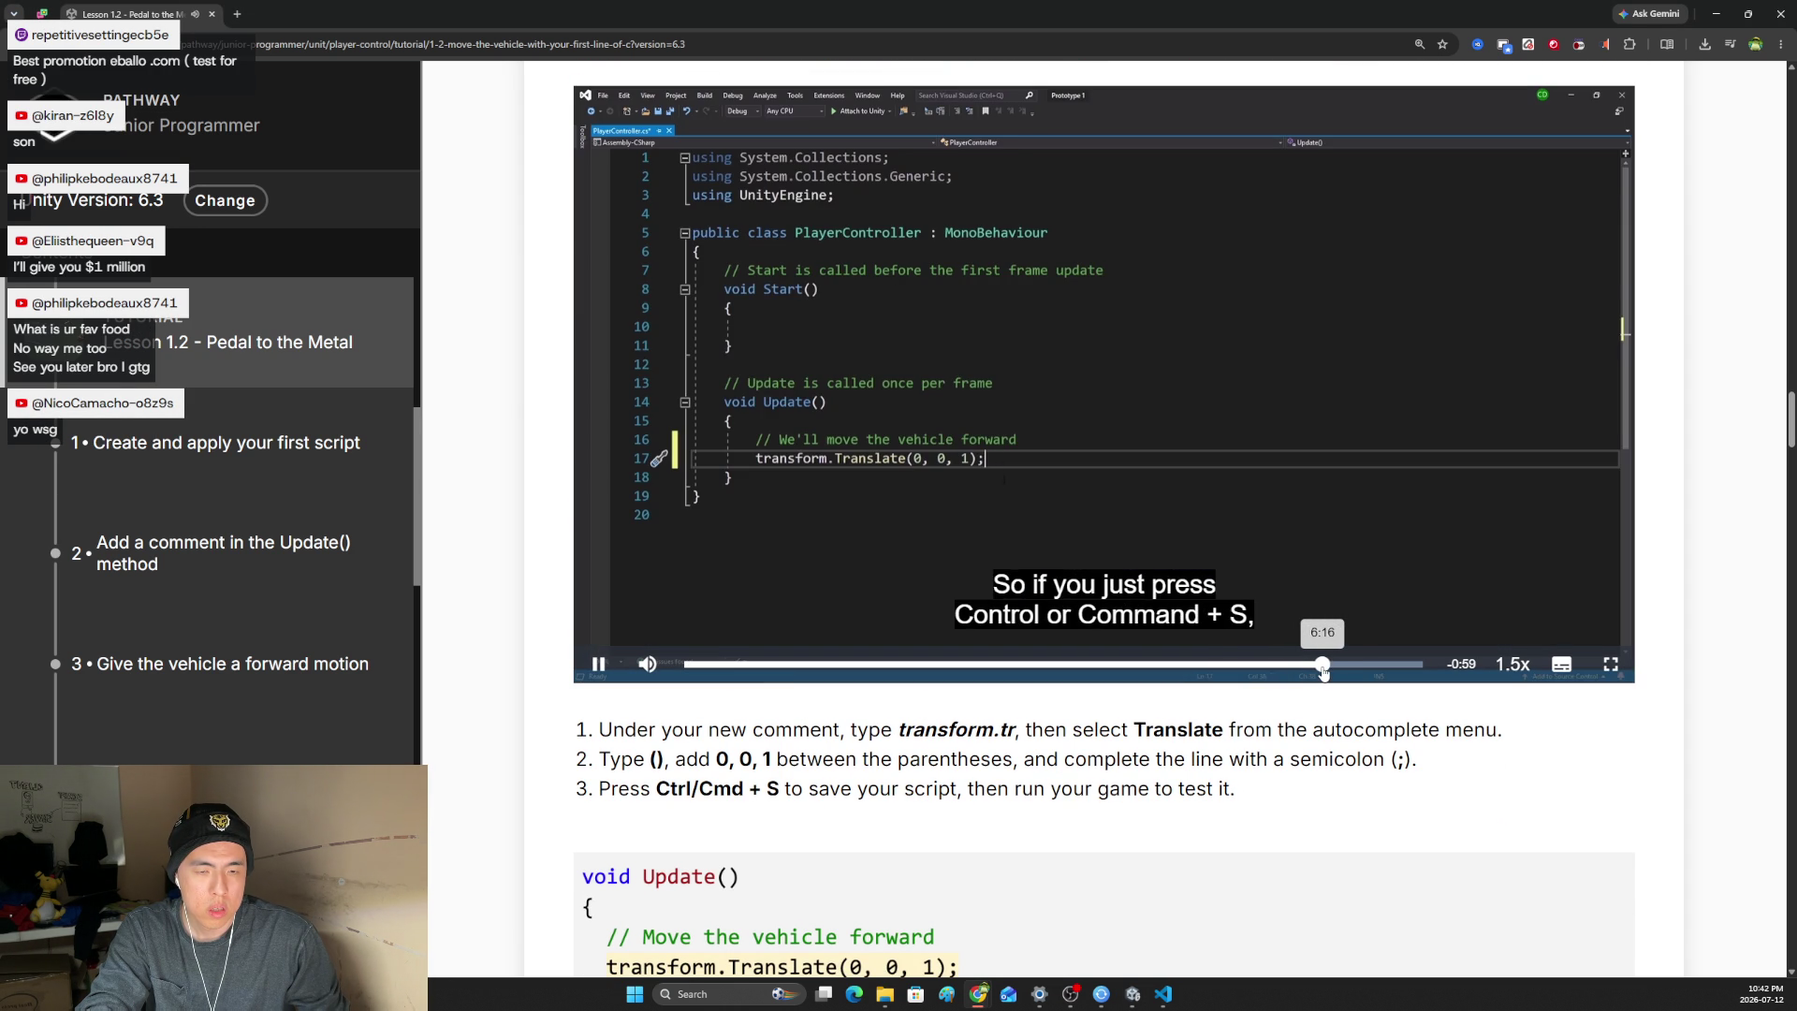
{"action": "left_click", "coordinate": [1337, 667]}
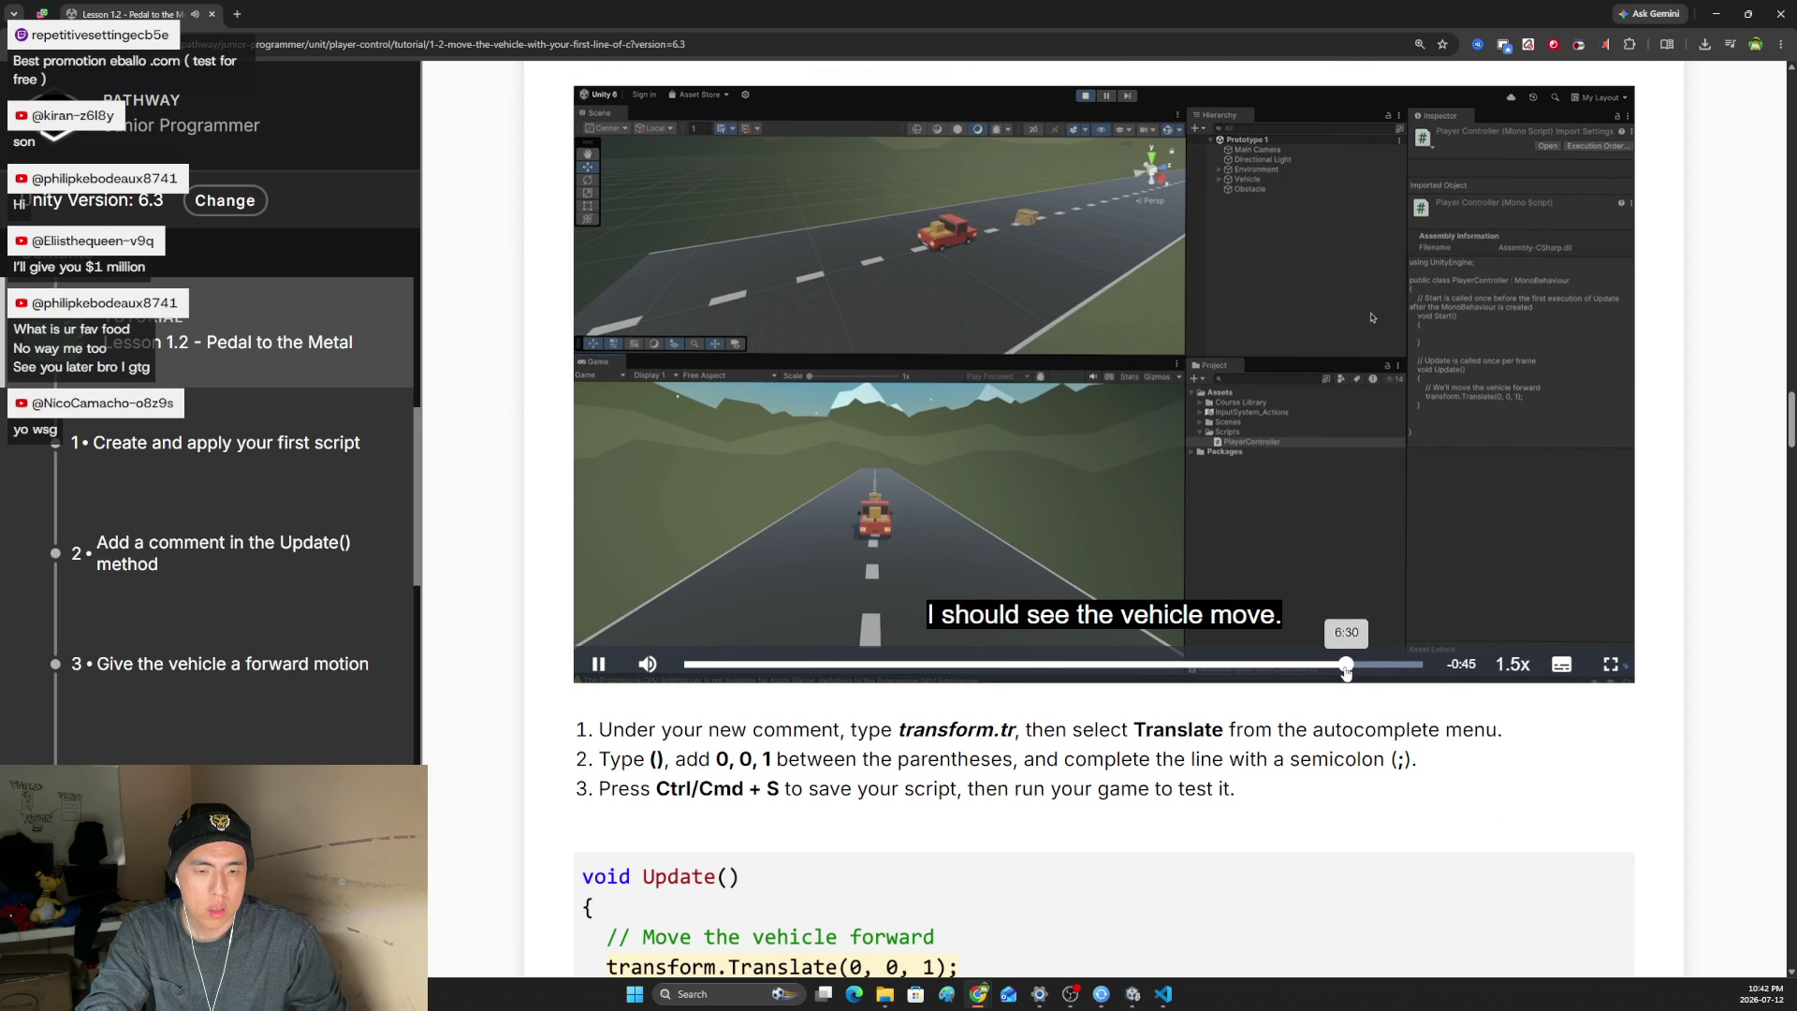
{"action": "left_click", "coordinate": [1048, 550]}
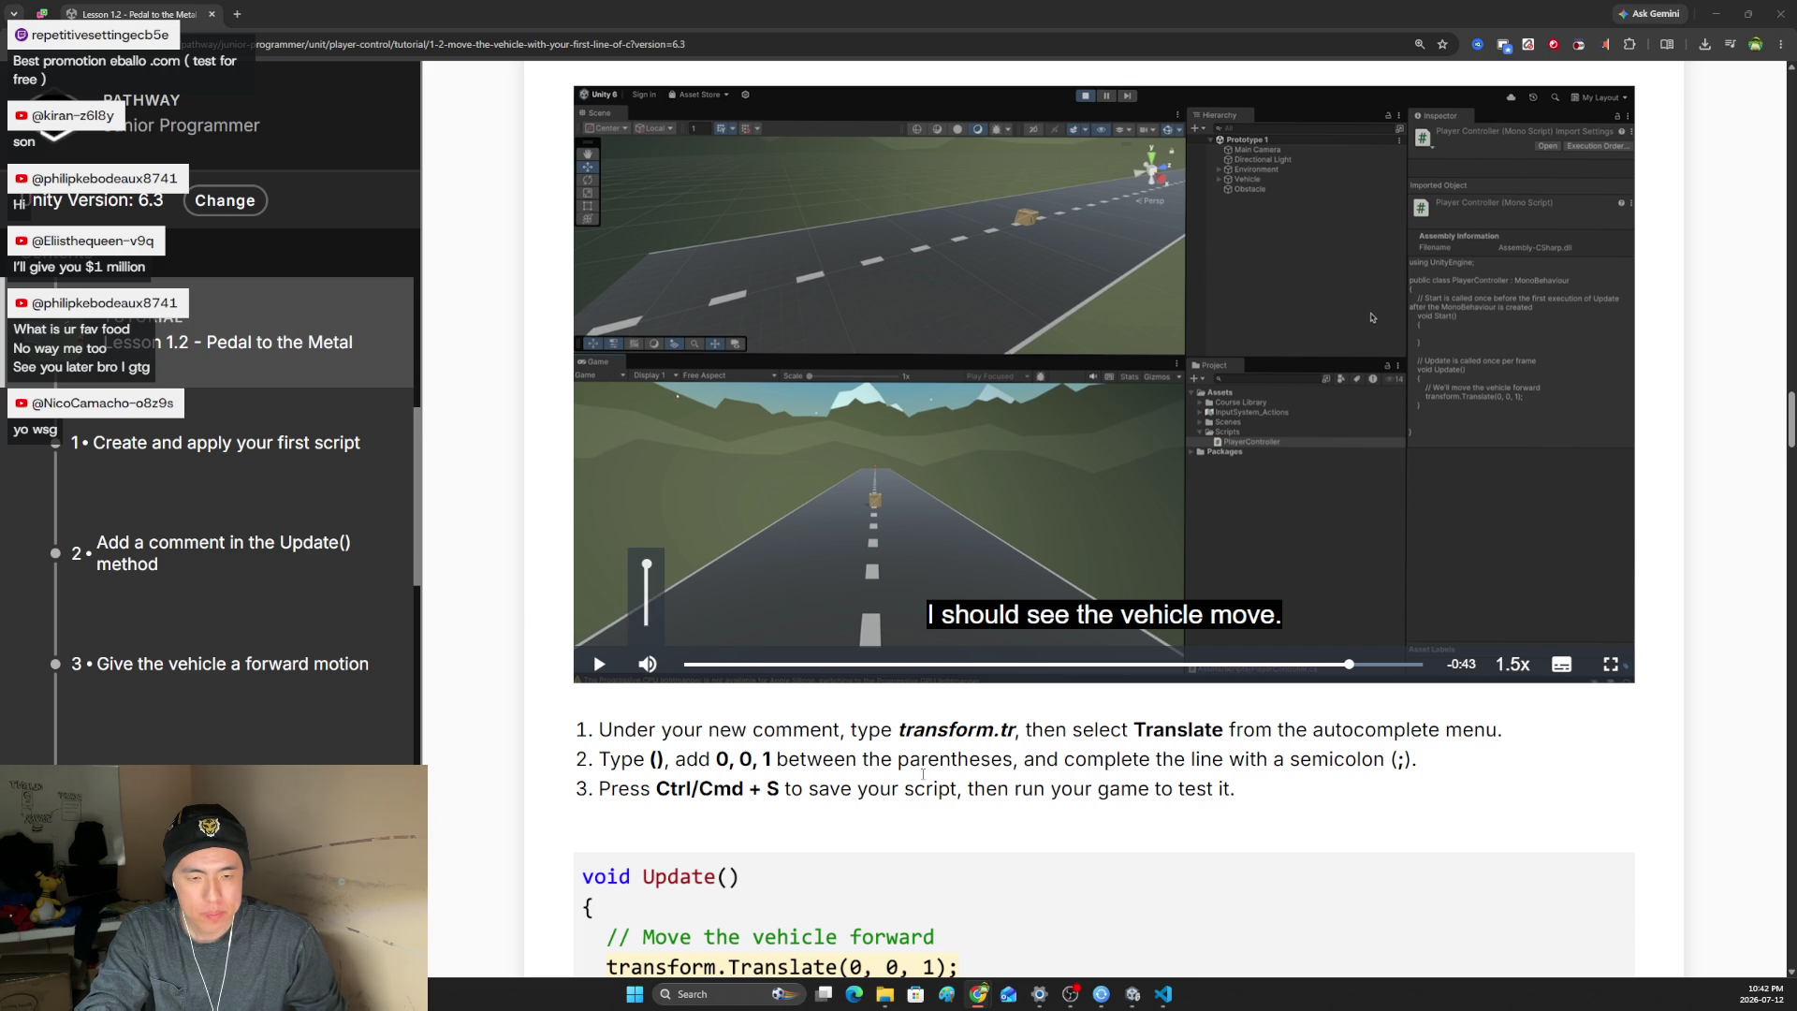
{"action": "scroll", "coordinate": [1104, 524], "scroll_direction": "down", "scroll_amount": 1}
{"action": "scroll", "coordinate": [1104, 524], "scroll_direction": "up", "scroll_amount": 1}
{"action": "scroll", "coordinate": [1371, 303], "scroll_direction": "down", "scroll_amount": 10}
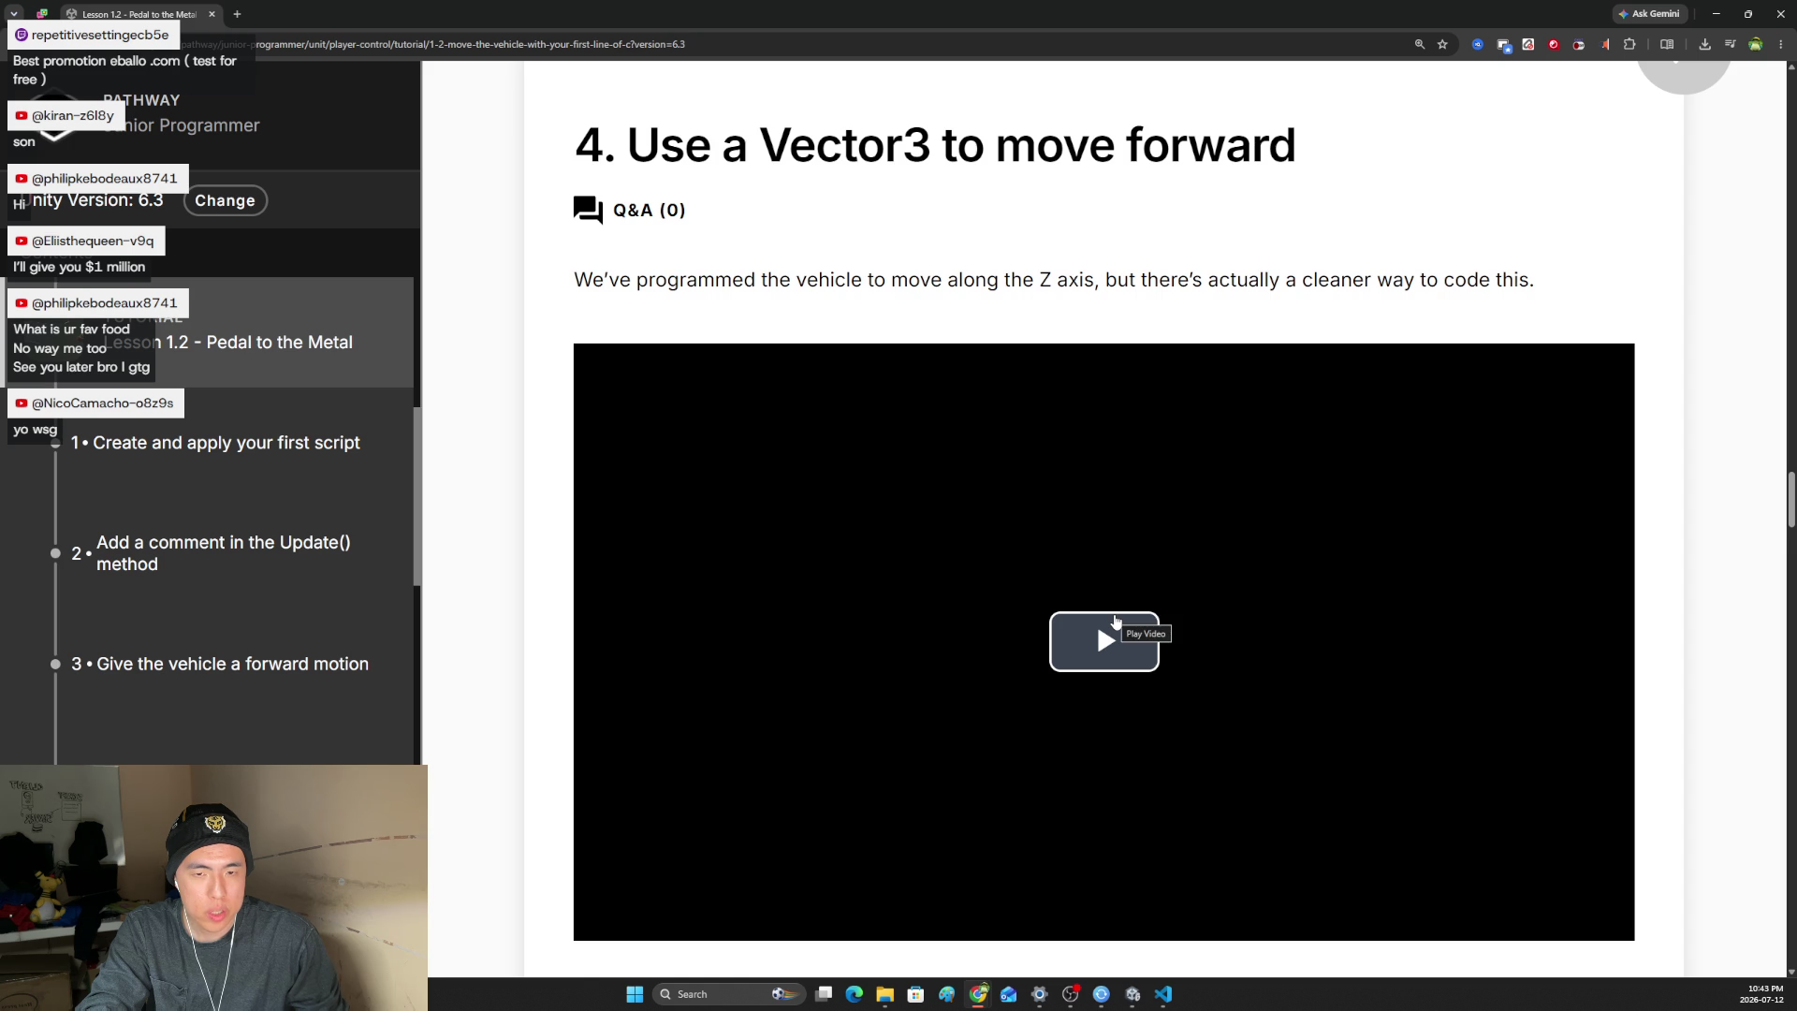
- Start the section 4 Vector3 video, turn its volume way down, and bring up PlayerController.cs
{"action": "scroll", "coordinate": [1114, 621], "scroll_direction": "down", "scroll_amount": 2}
{"action": "scroll", "coordinate": [1094, 575], "scroll_direction": "up", "scroll_amount": 1}
{"action": "left_click", "coordinate": [1104, 583]}
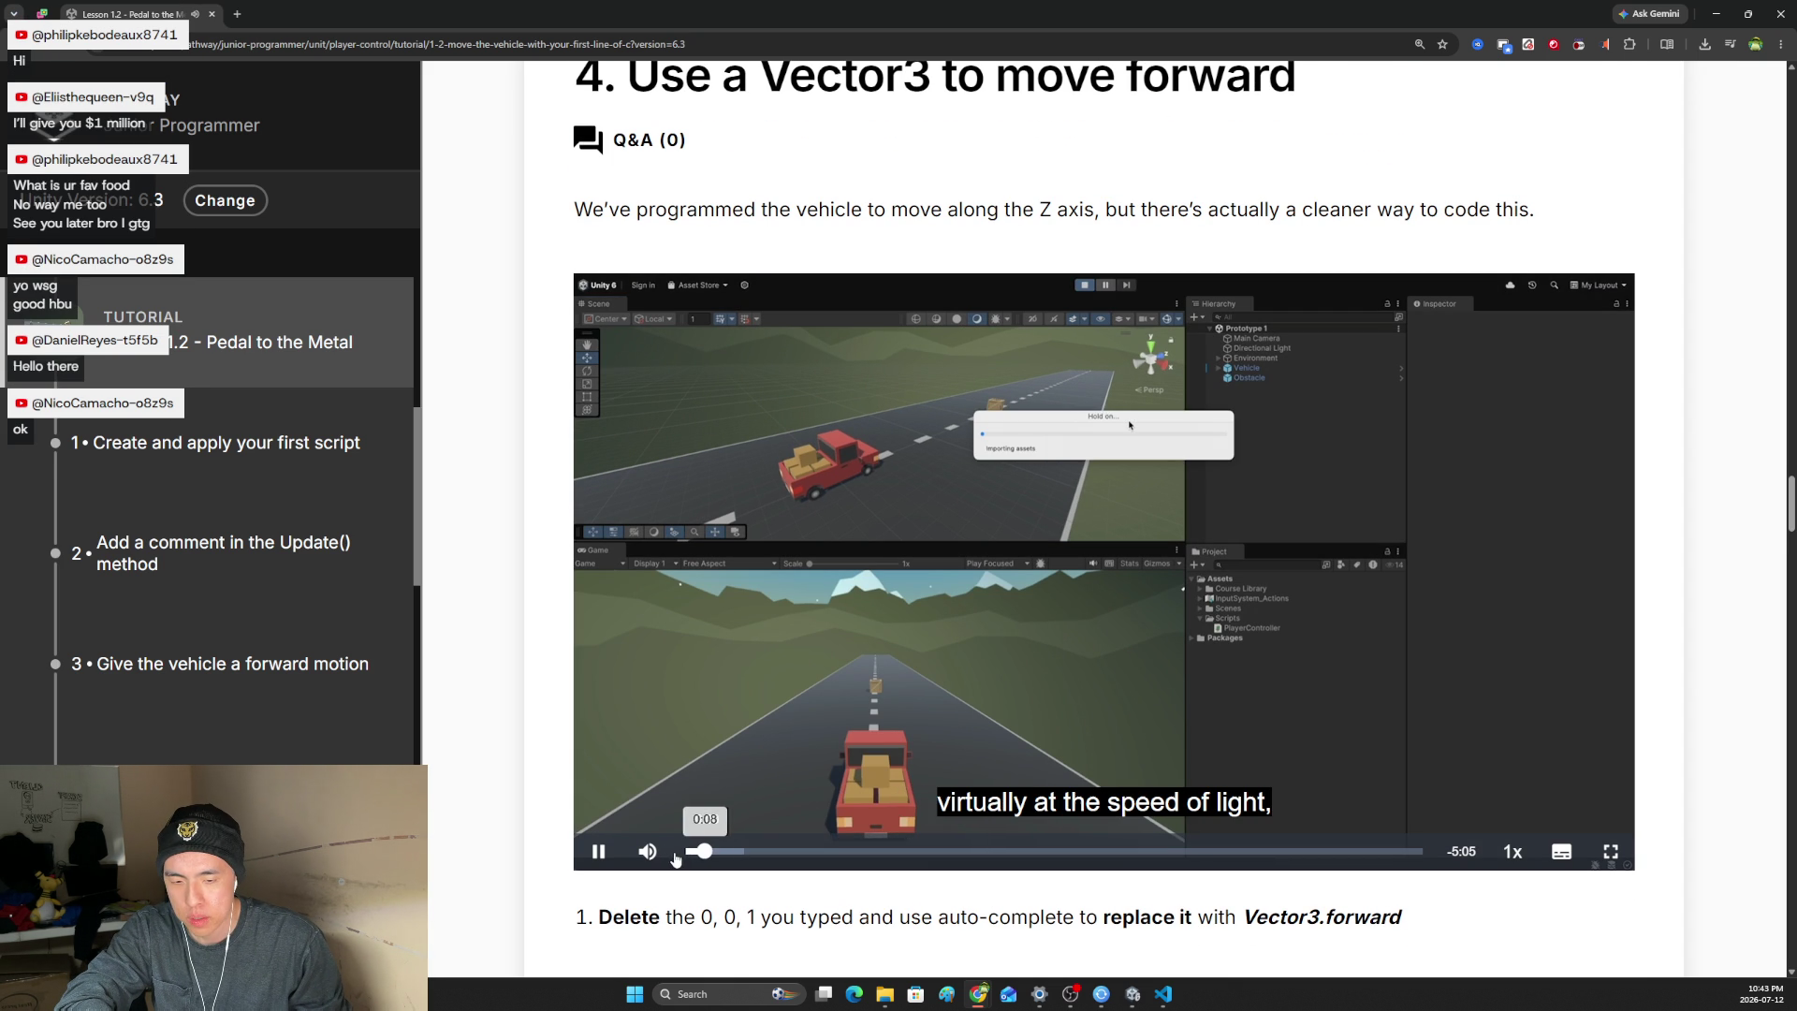
{"action": "mouse_move", "coordinate": [646, 847]}
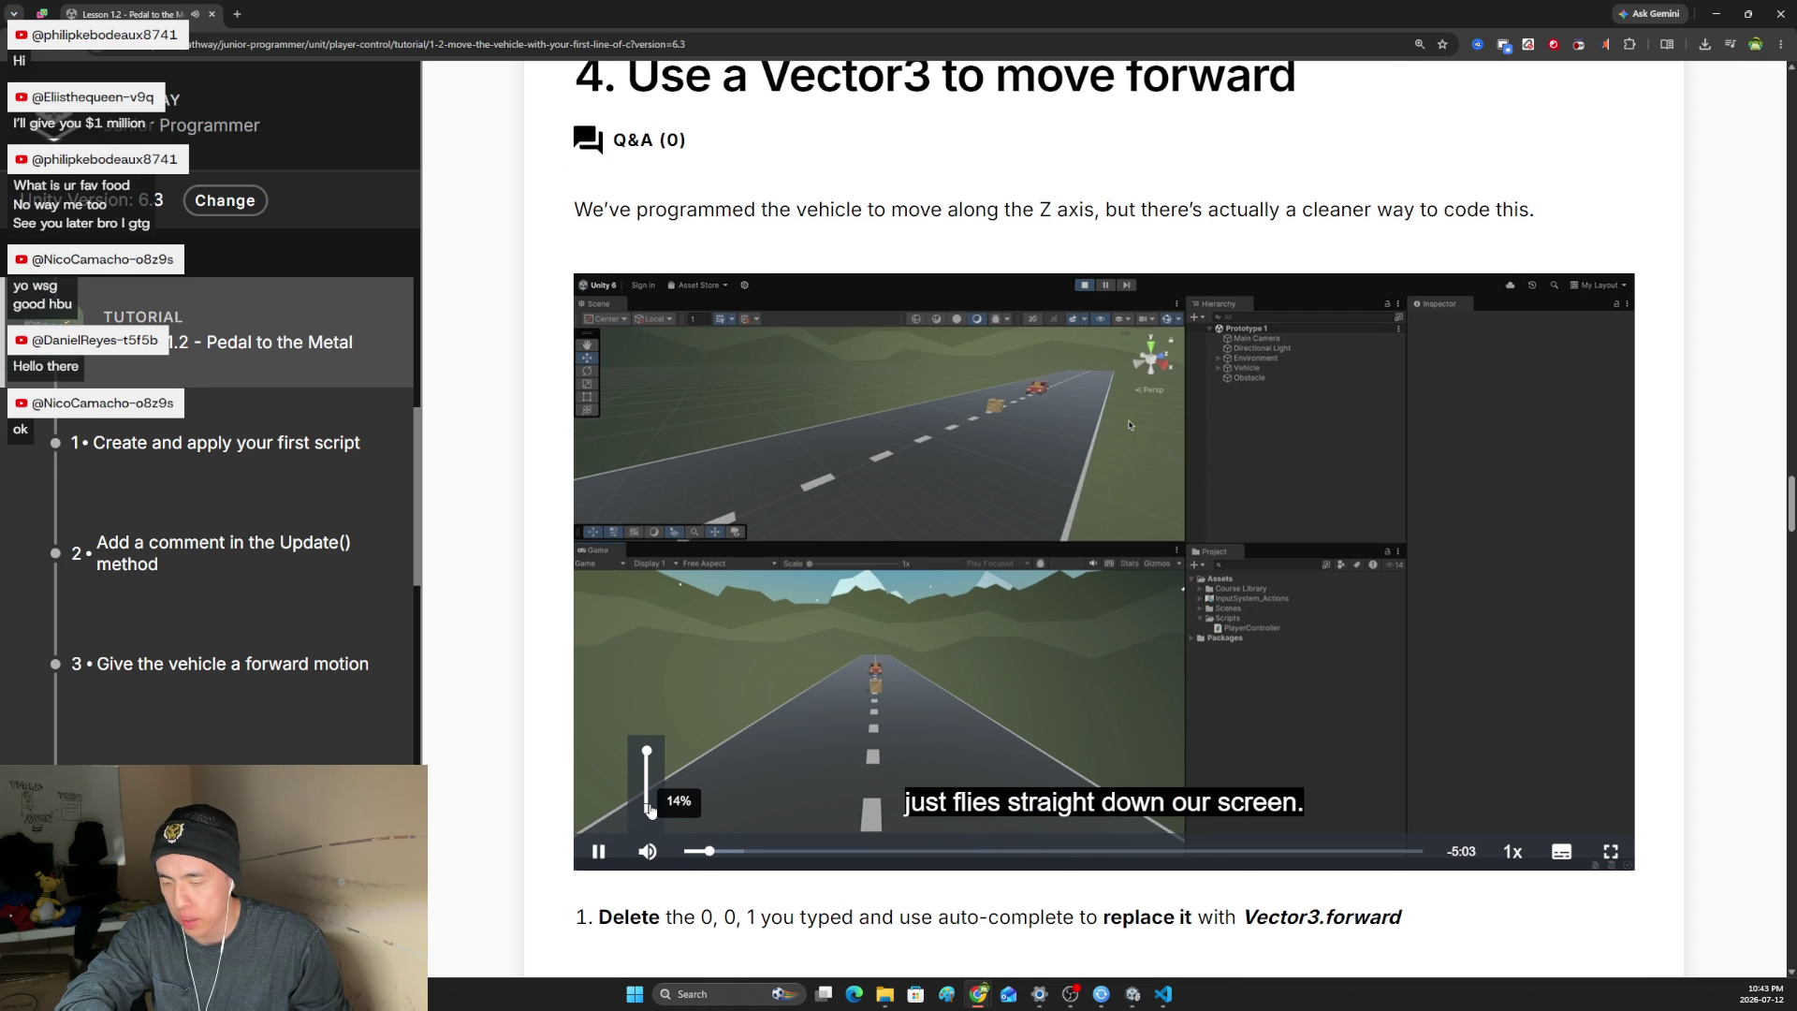
{"action": "left_click", "coordinate": [648, 805]}
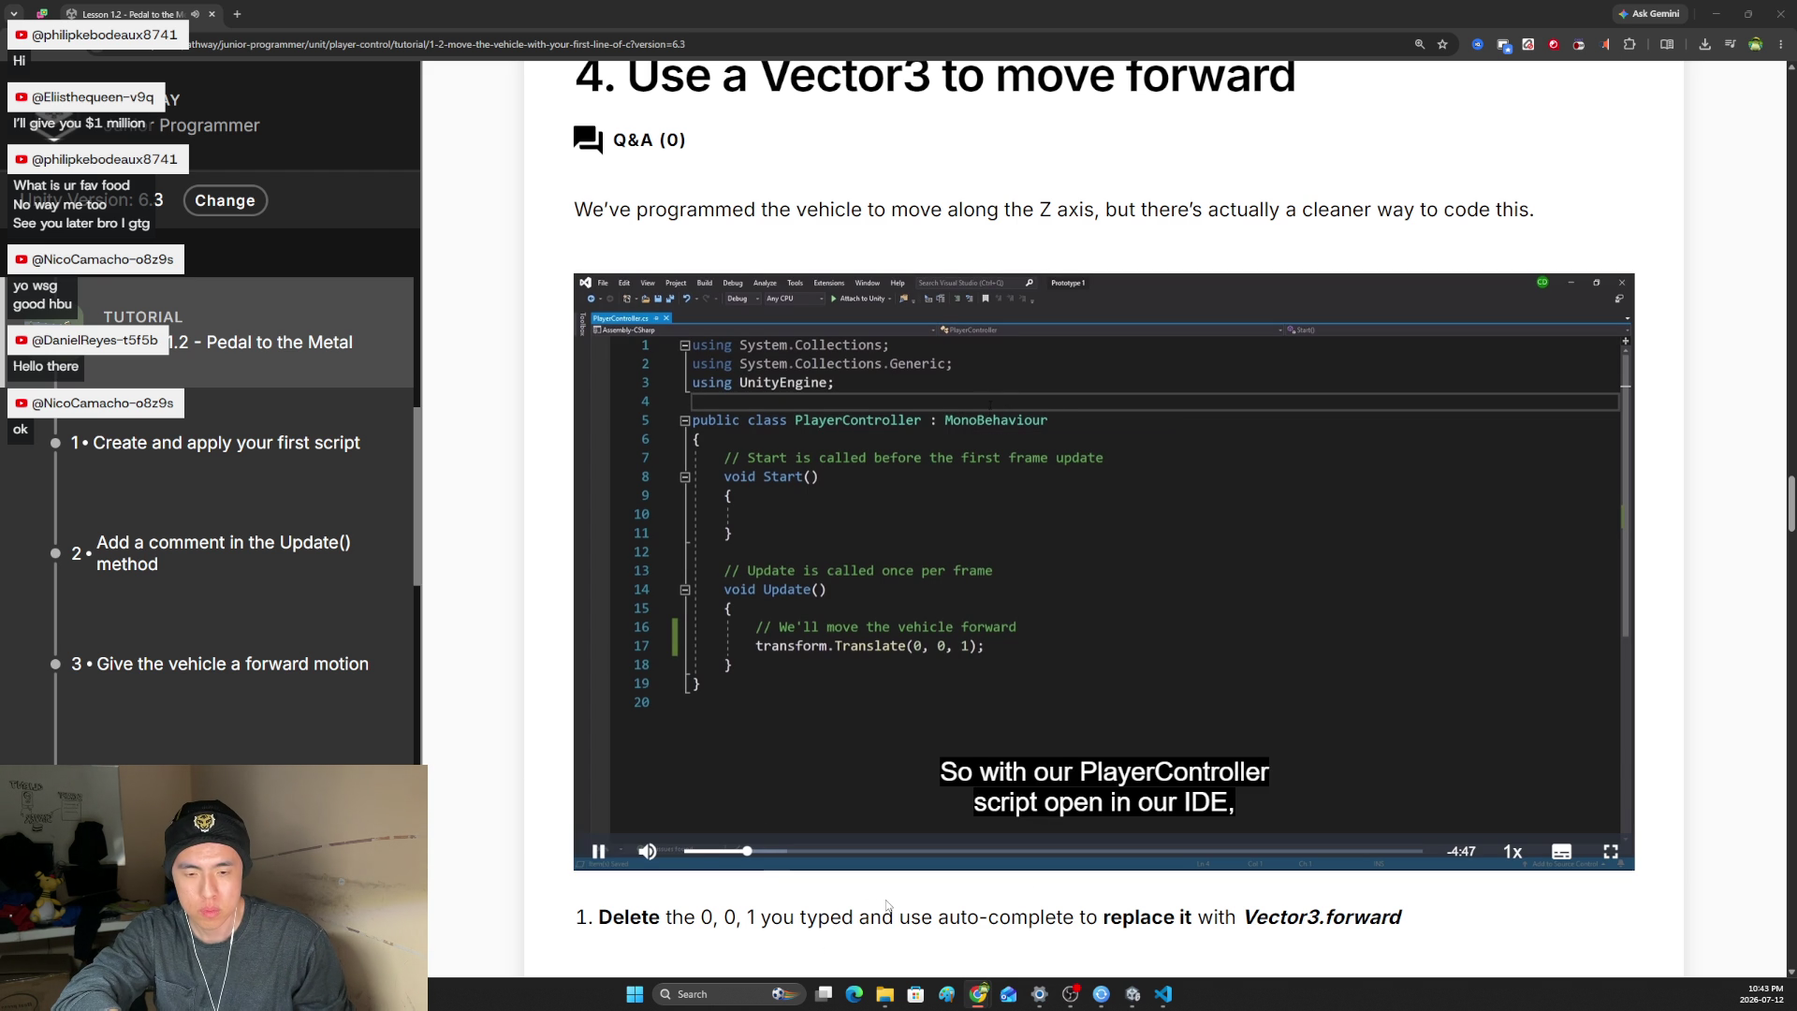
{"action": "left_click", "coordinate": [1163, 996]}
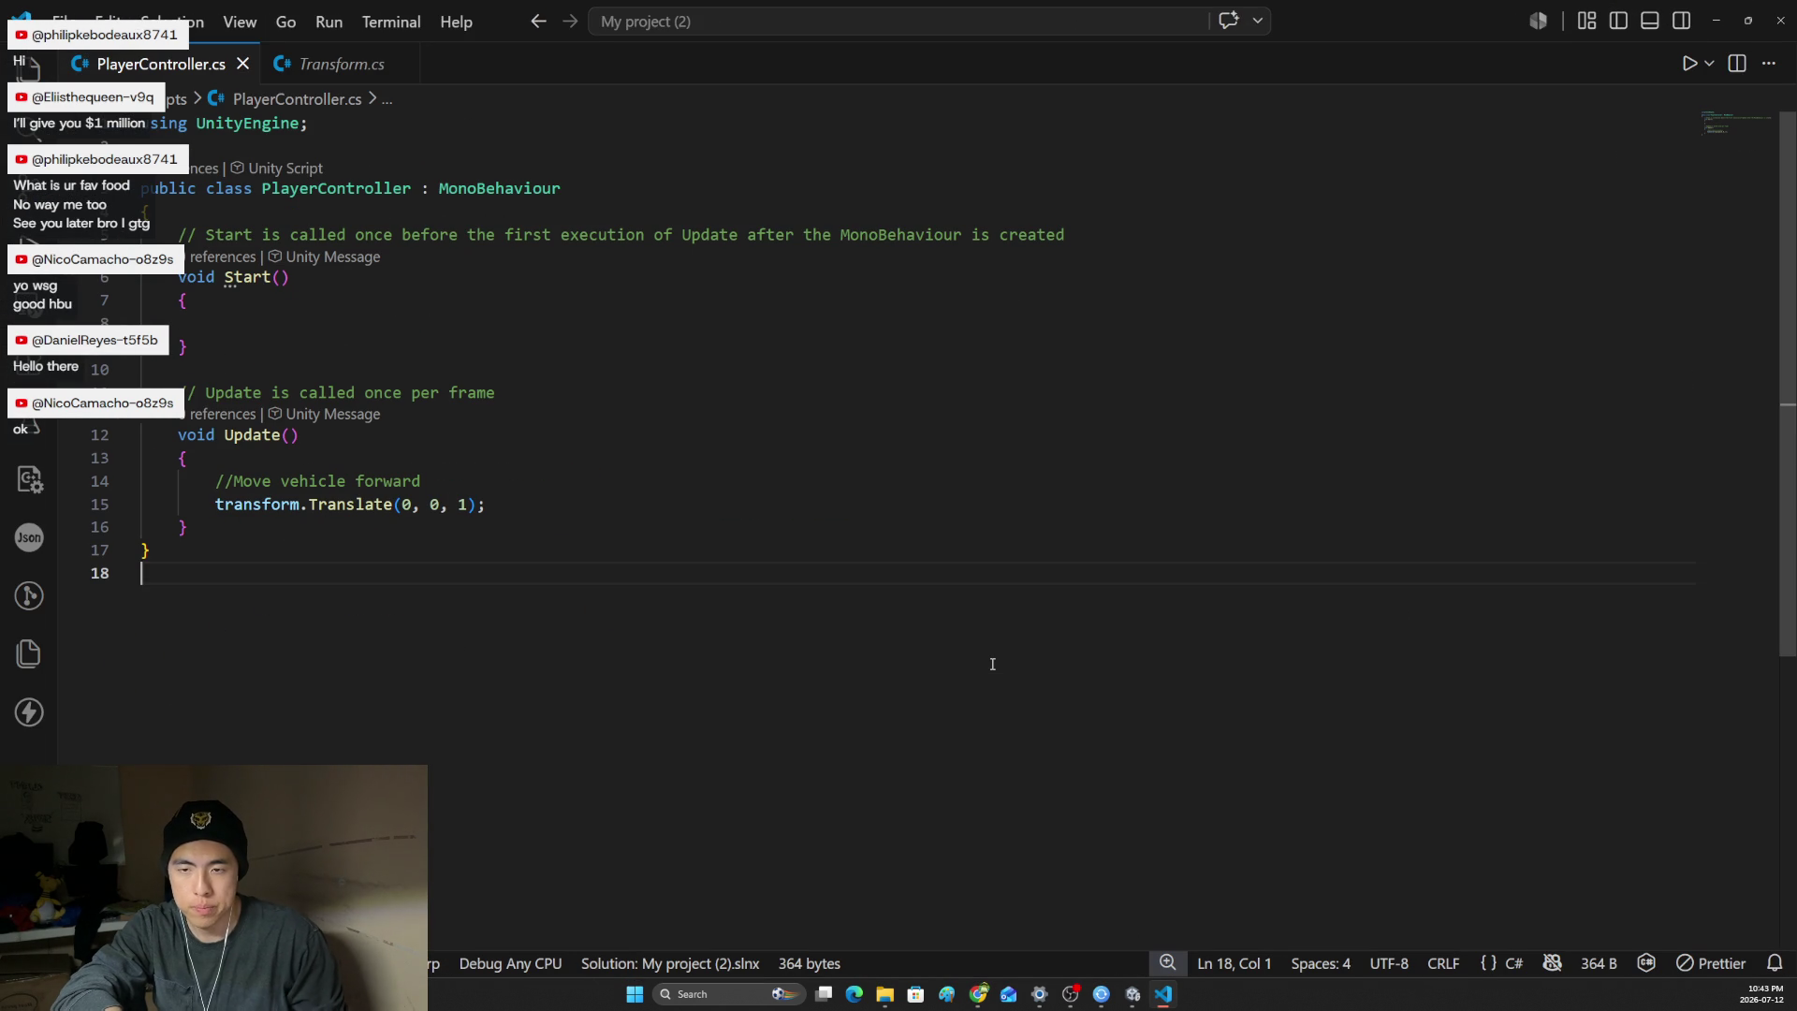
- Zoom the editor text in and back out over Update() in PlayerController.cs, then return to the step 4 page
{"action": "left_click", "coordinate": [889, 453]}
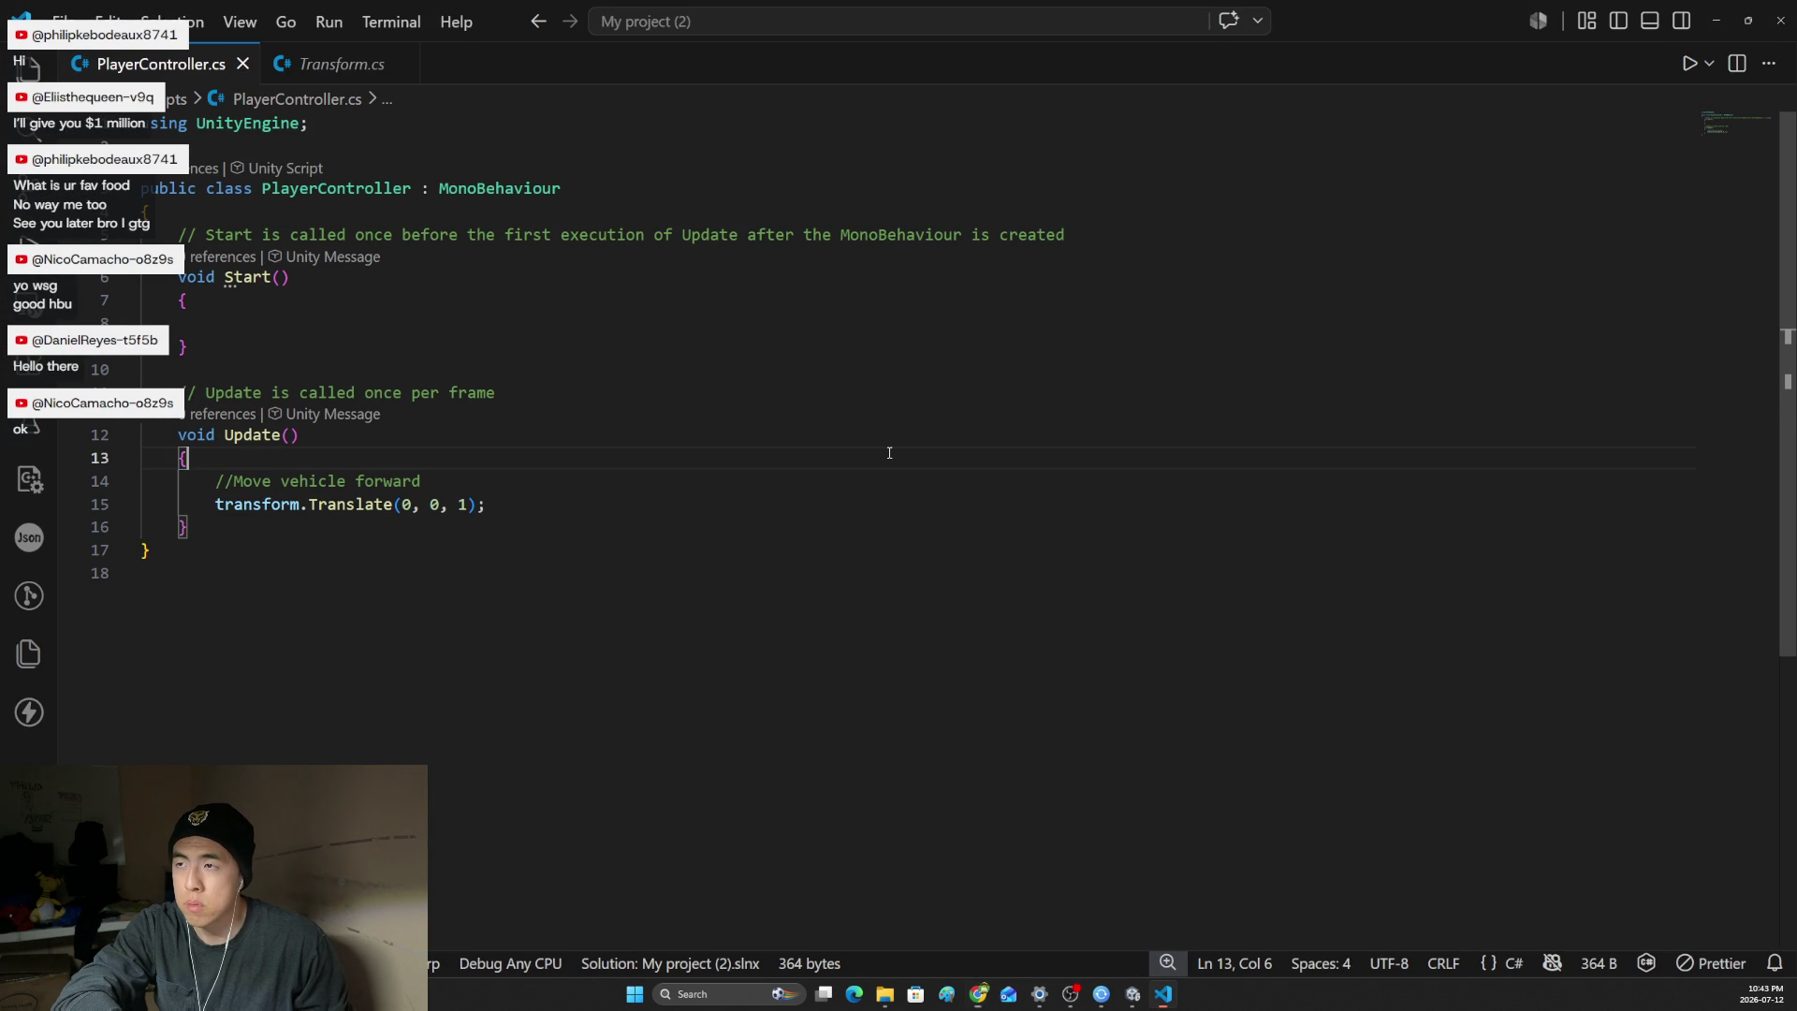
{"action": "key", "text": "ctrl+equal"}
{"action": "key", "text": "ctrl+equal"}
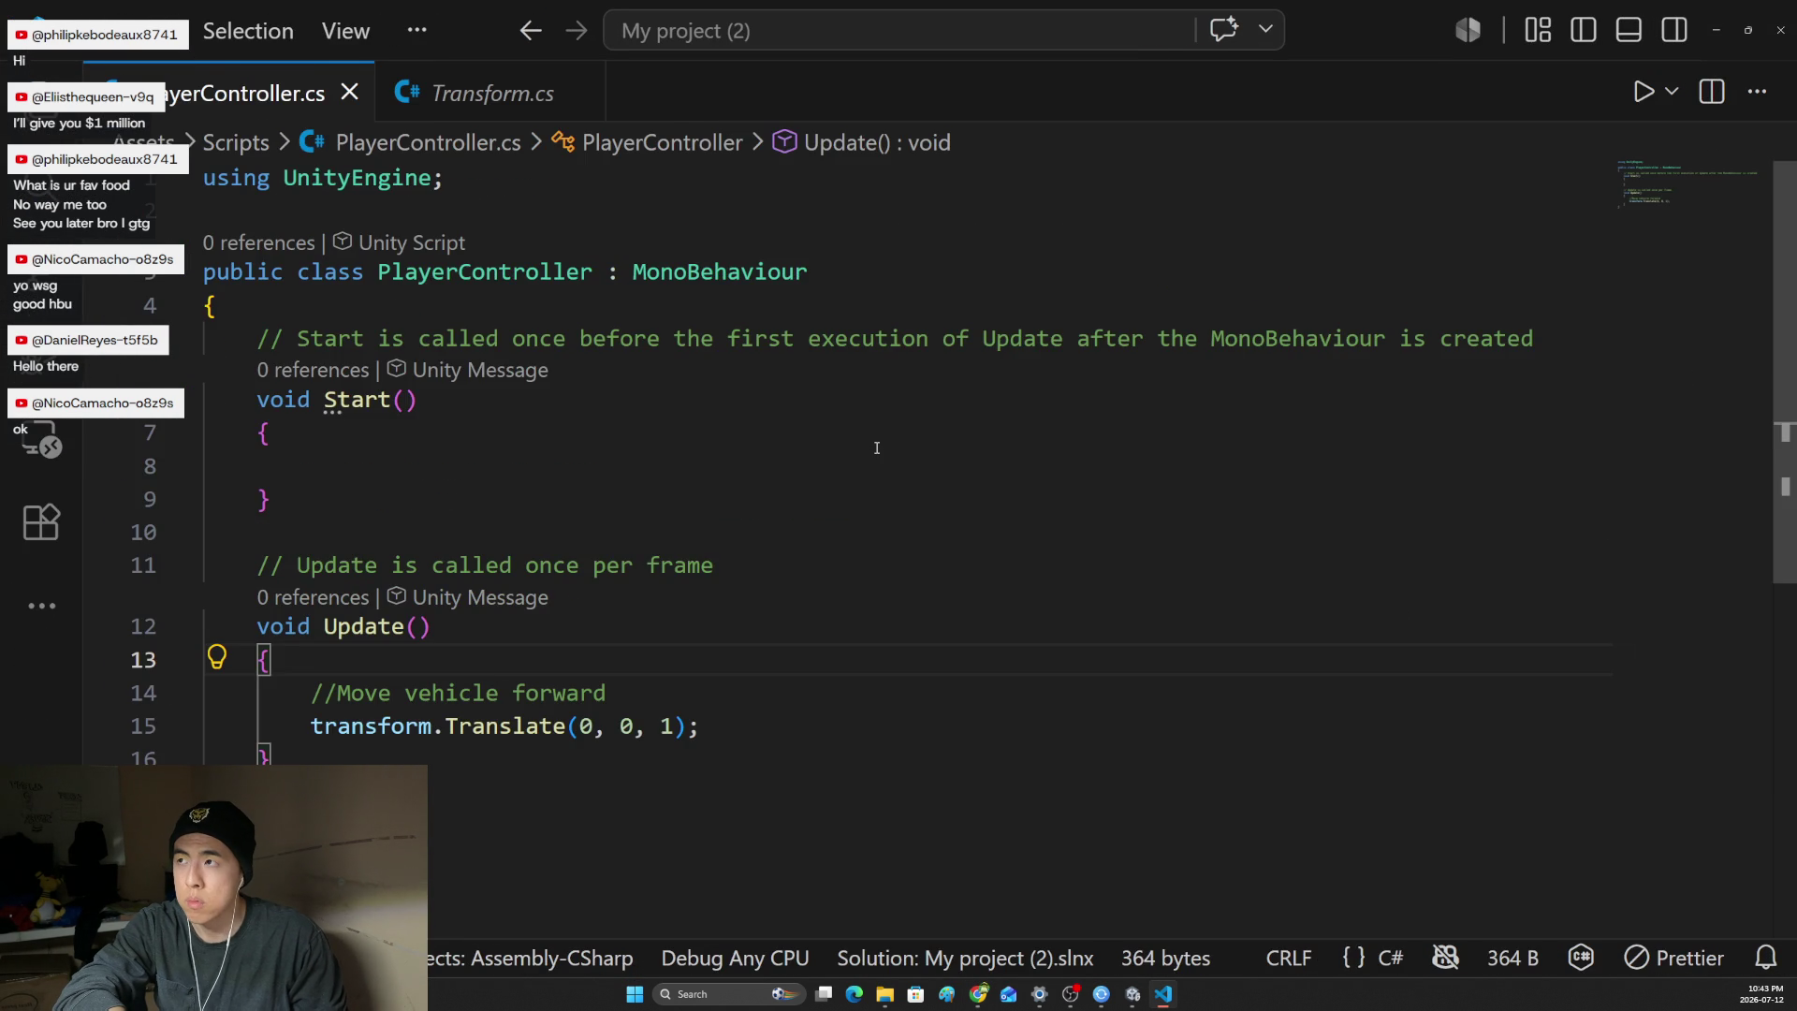
{"action": "key", "text": "ctrl+minus"}
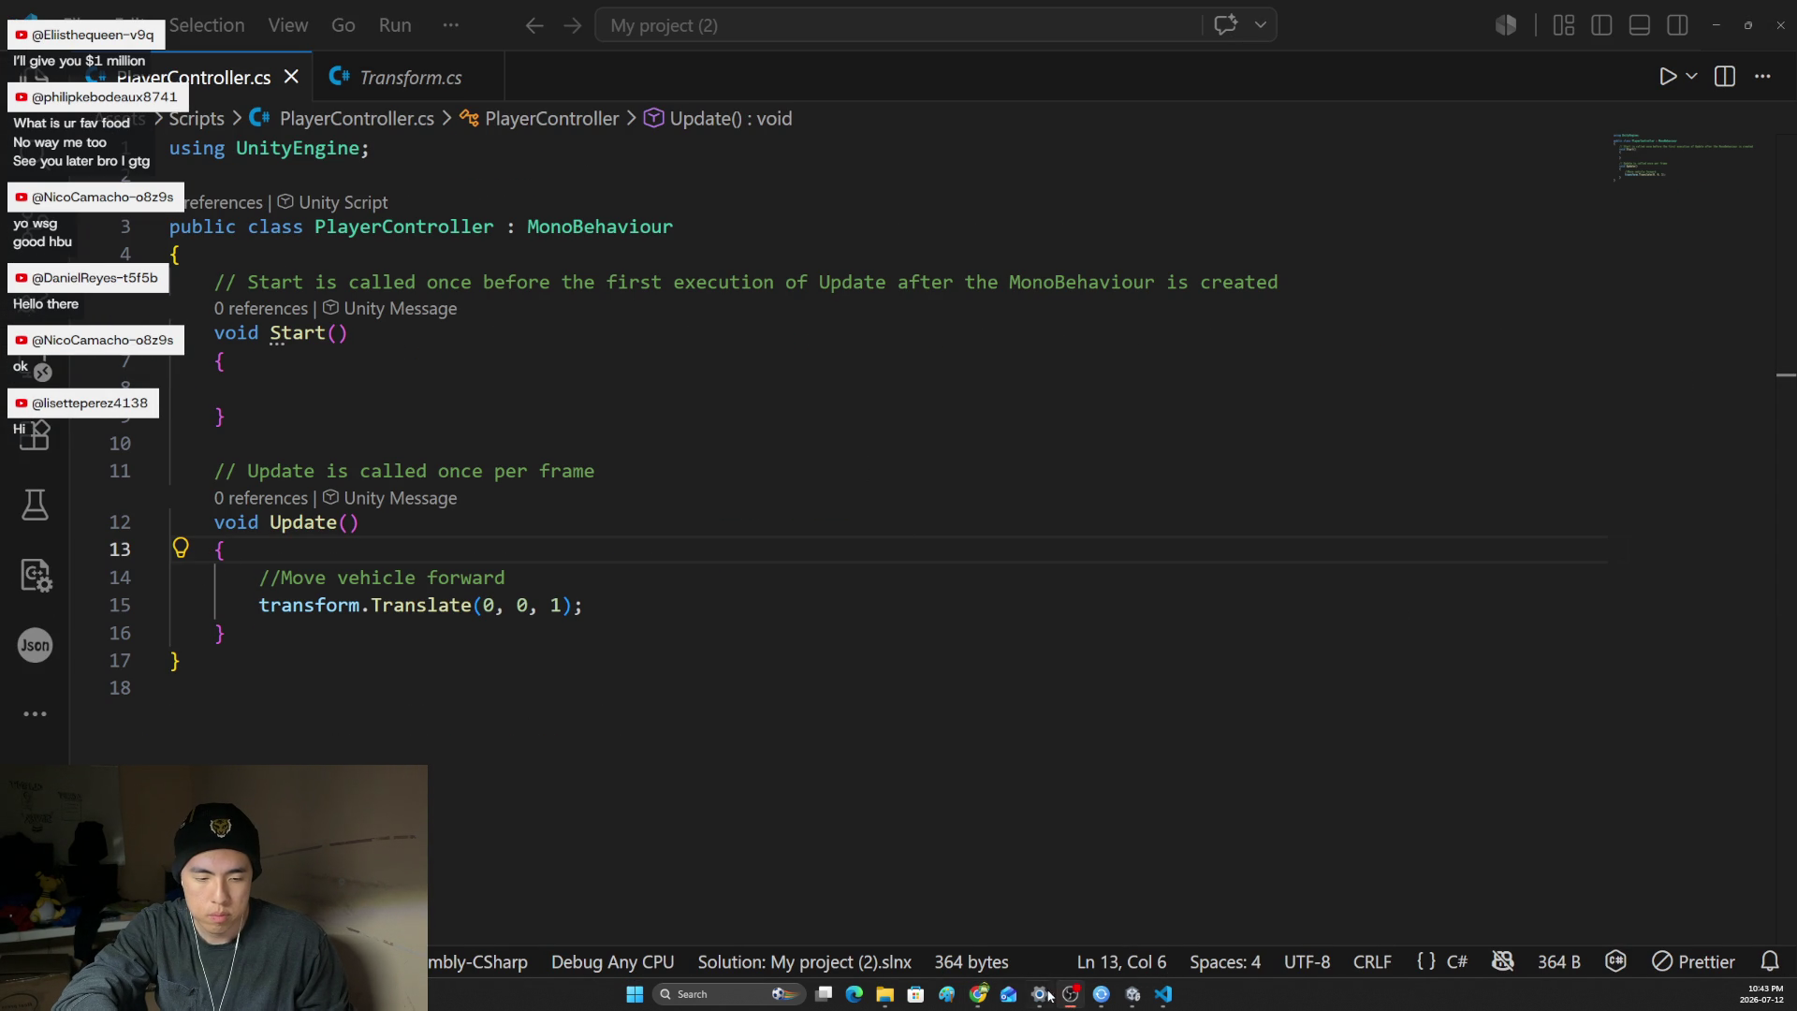
{"action": "mouse_move", "coordinate": [979, 993]}
{"action": "left_click", "coordinate": [883, 924]}
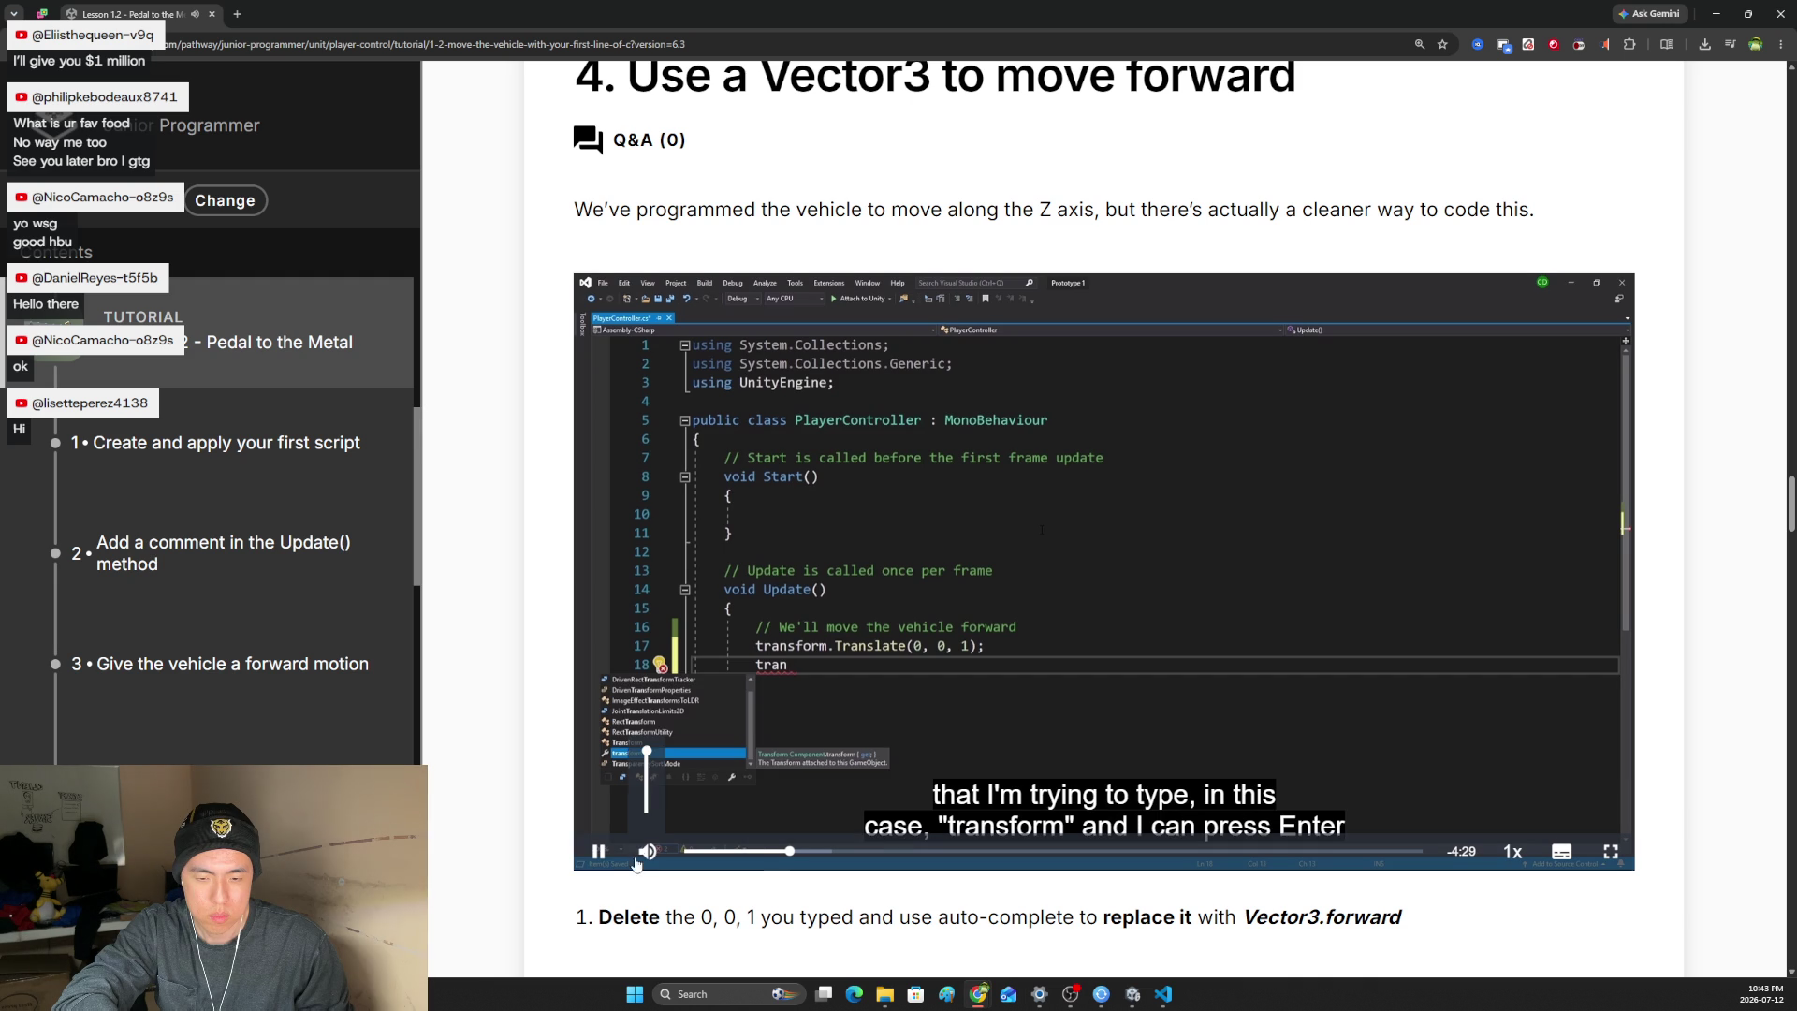
- Lower the section 4 video's volume to 16%
{"action": "left_click", "coordinate": [647, 793]}
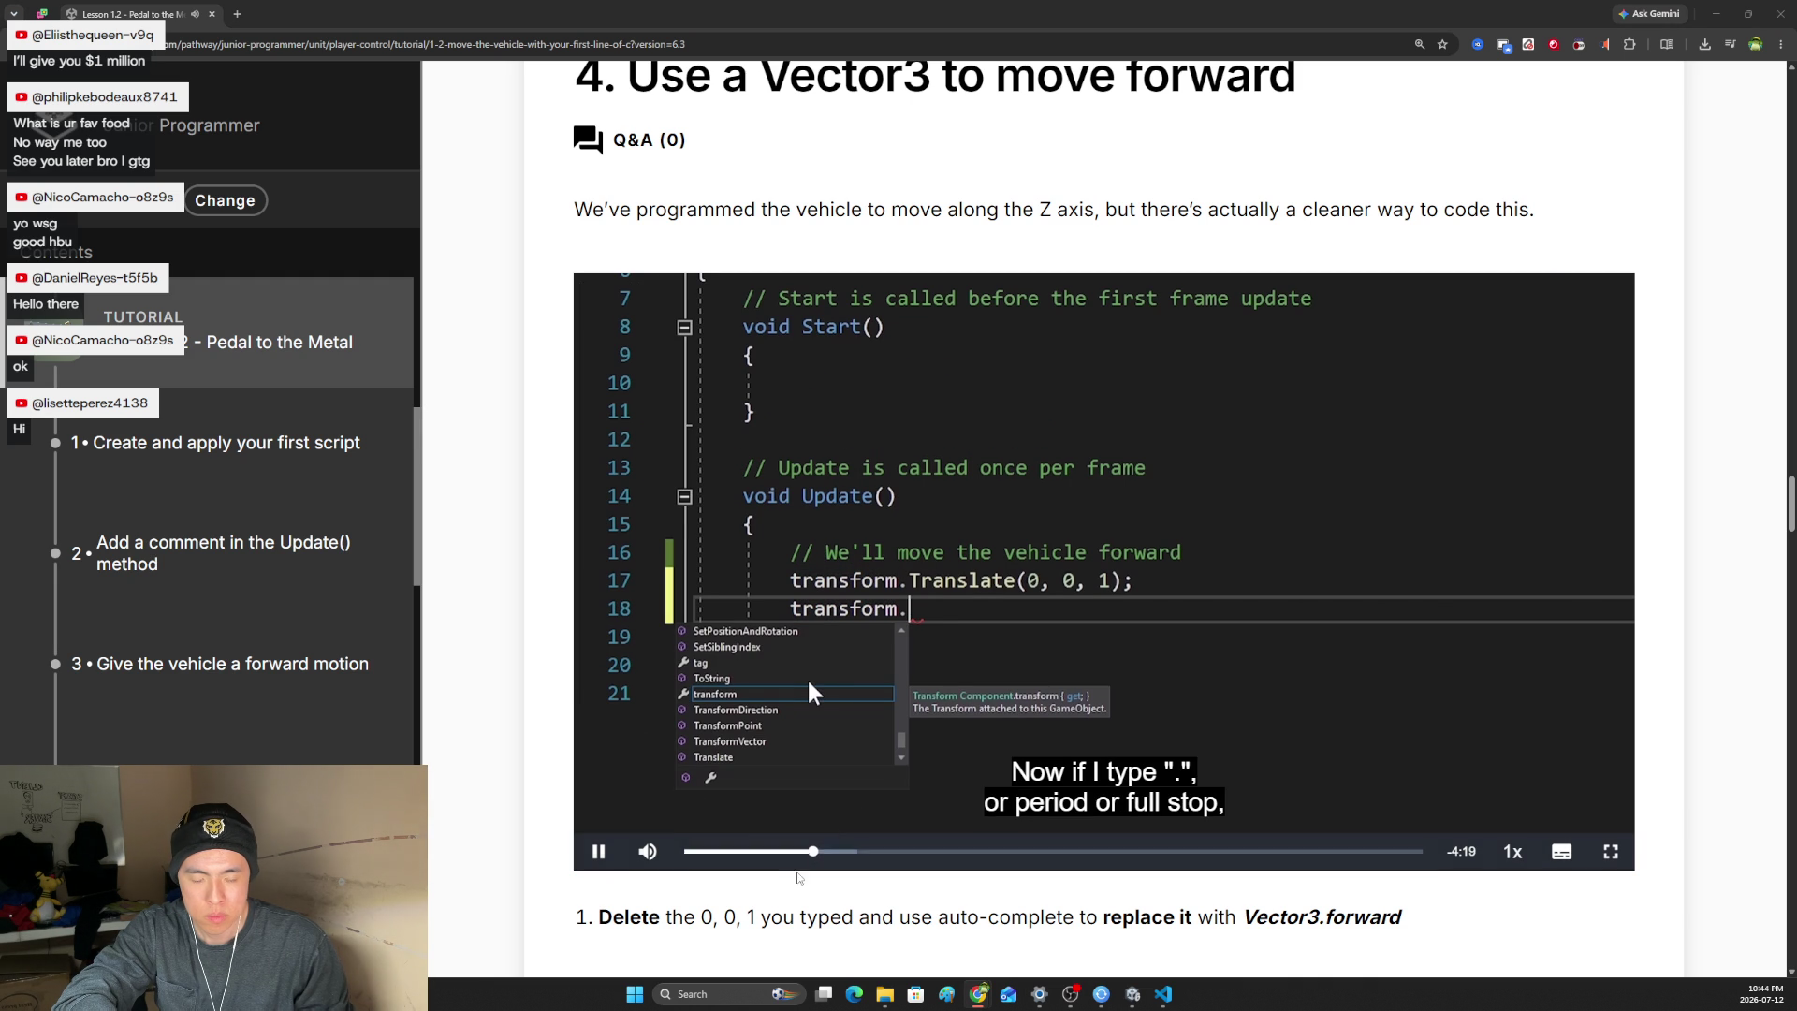
{"action": "mouse_move", "coordinate": [632, 836]}
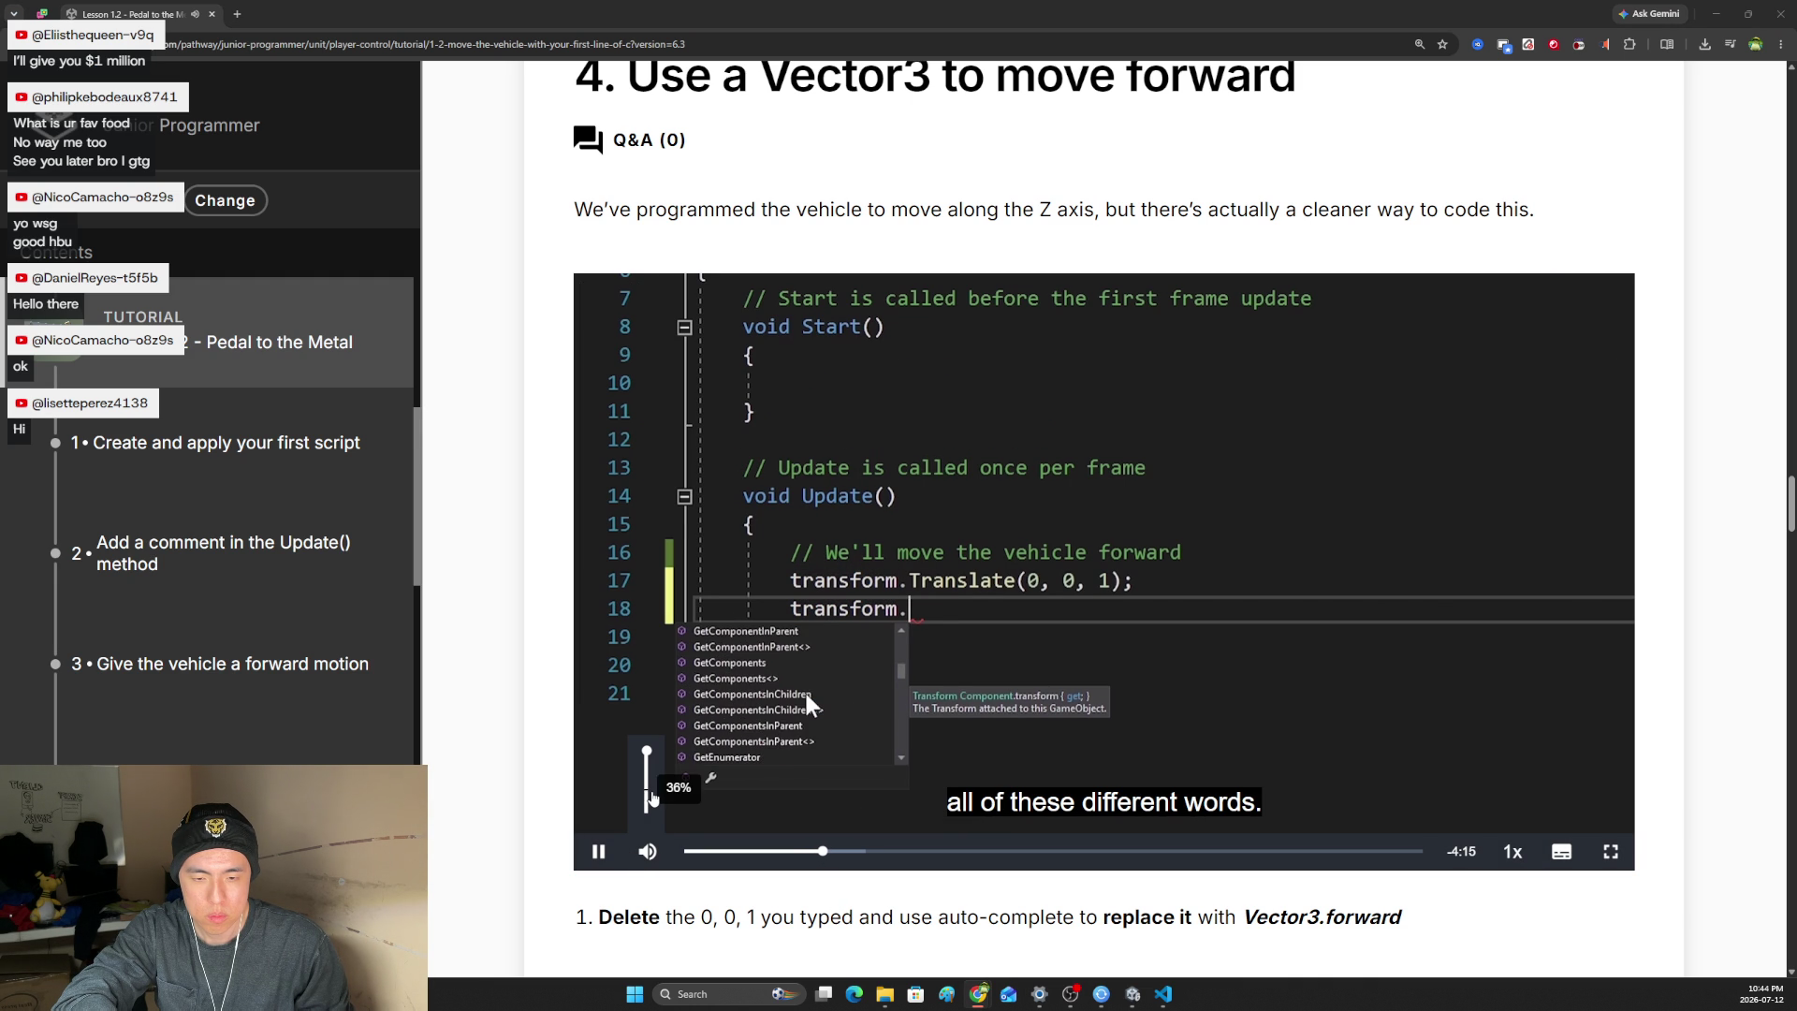
{"action": "mouse_move", "coordinate": [644, 765]}
{"action": "scroll", "coordinate": [643, 765], "scroll_direction": "up", "scroll_amount": 2}
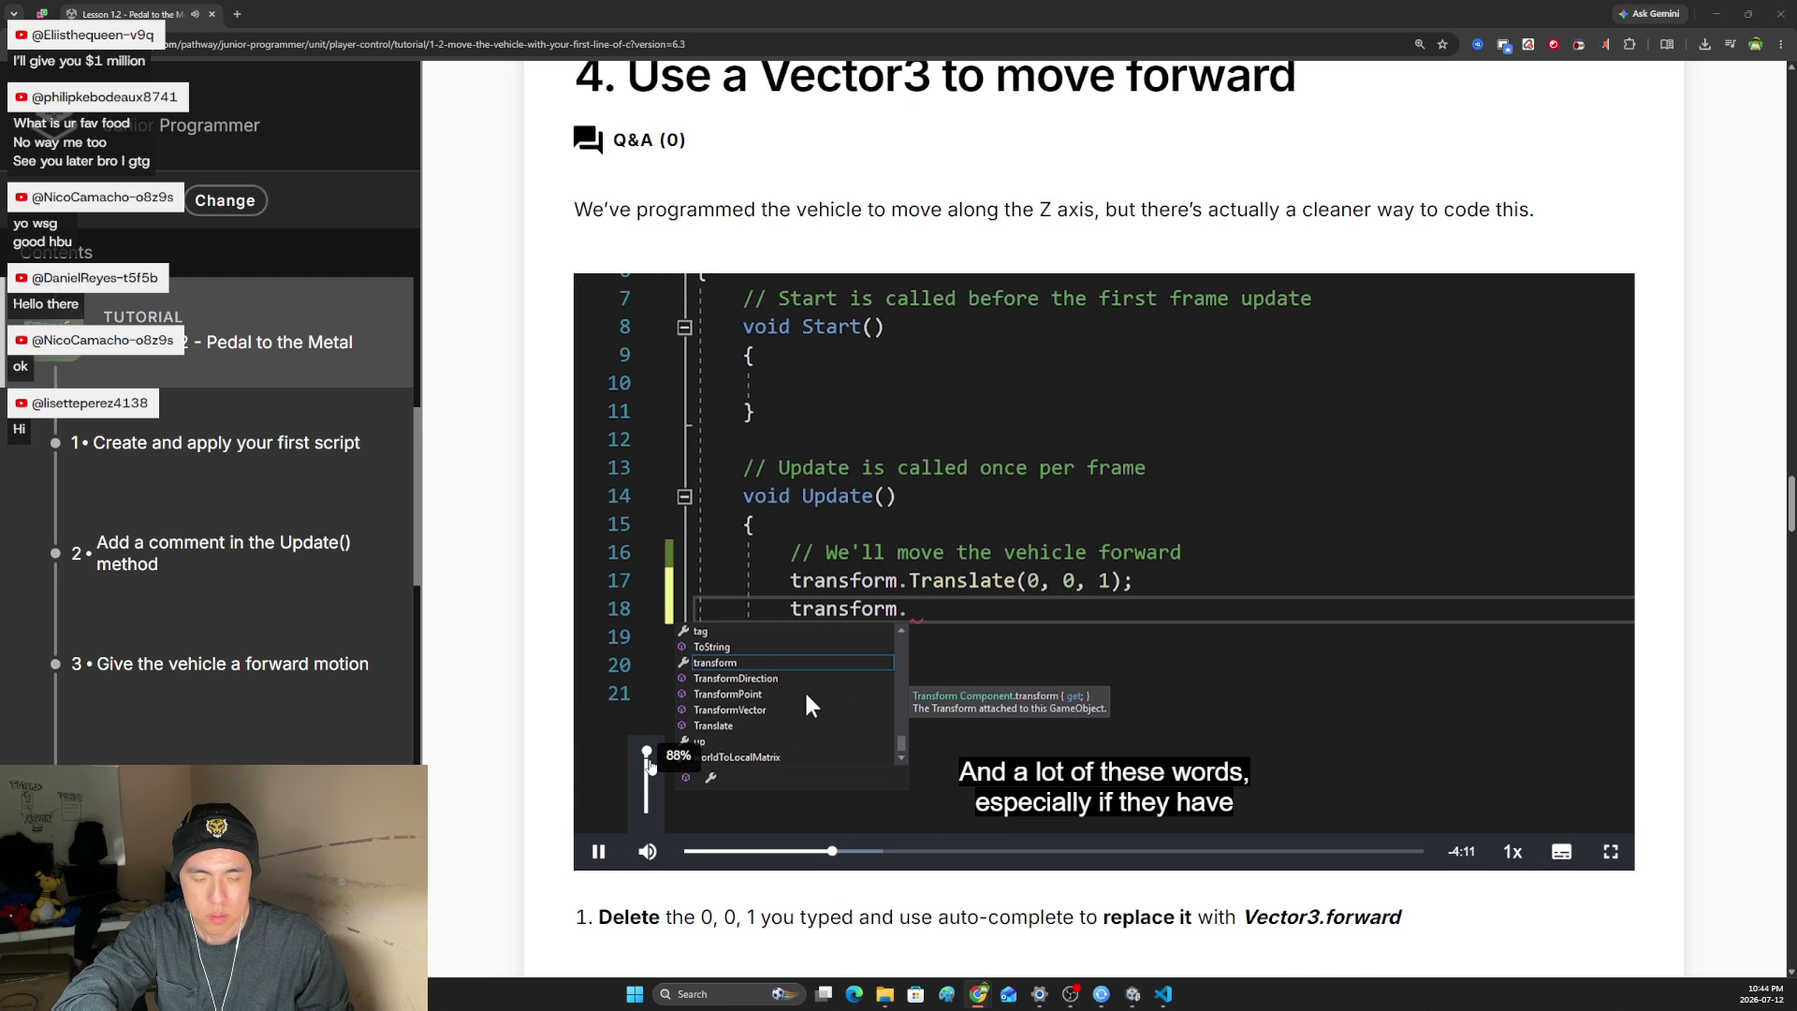
{"action": "left_click_drag", "start_coordinate": [650, 765], "coordinate": [660, 810]}
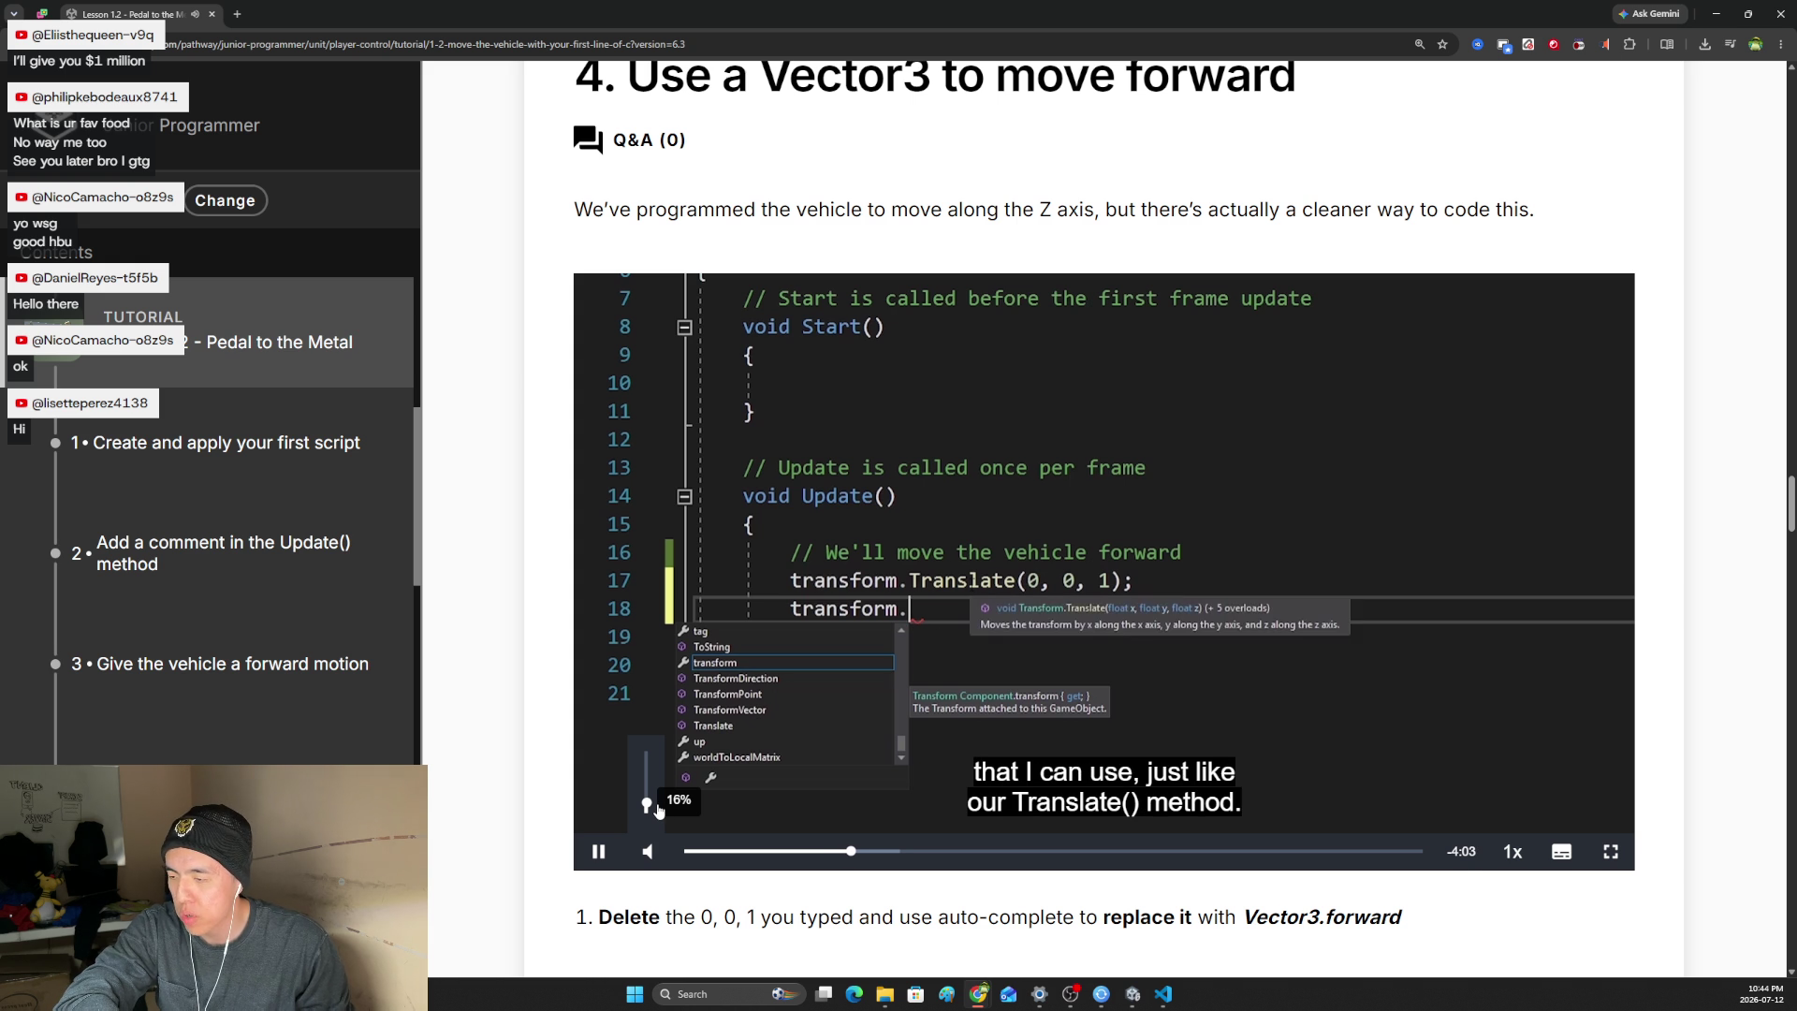
- Play the video at 1.5x speed and raise its volume back to full
{"action": "left_click", "coordinate": [1512, 850]}
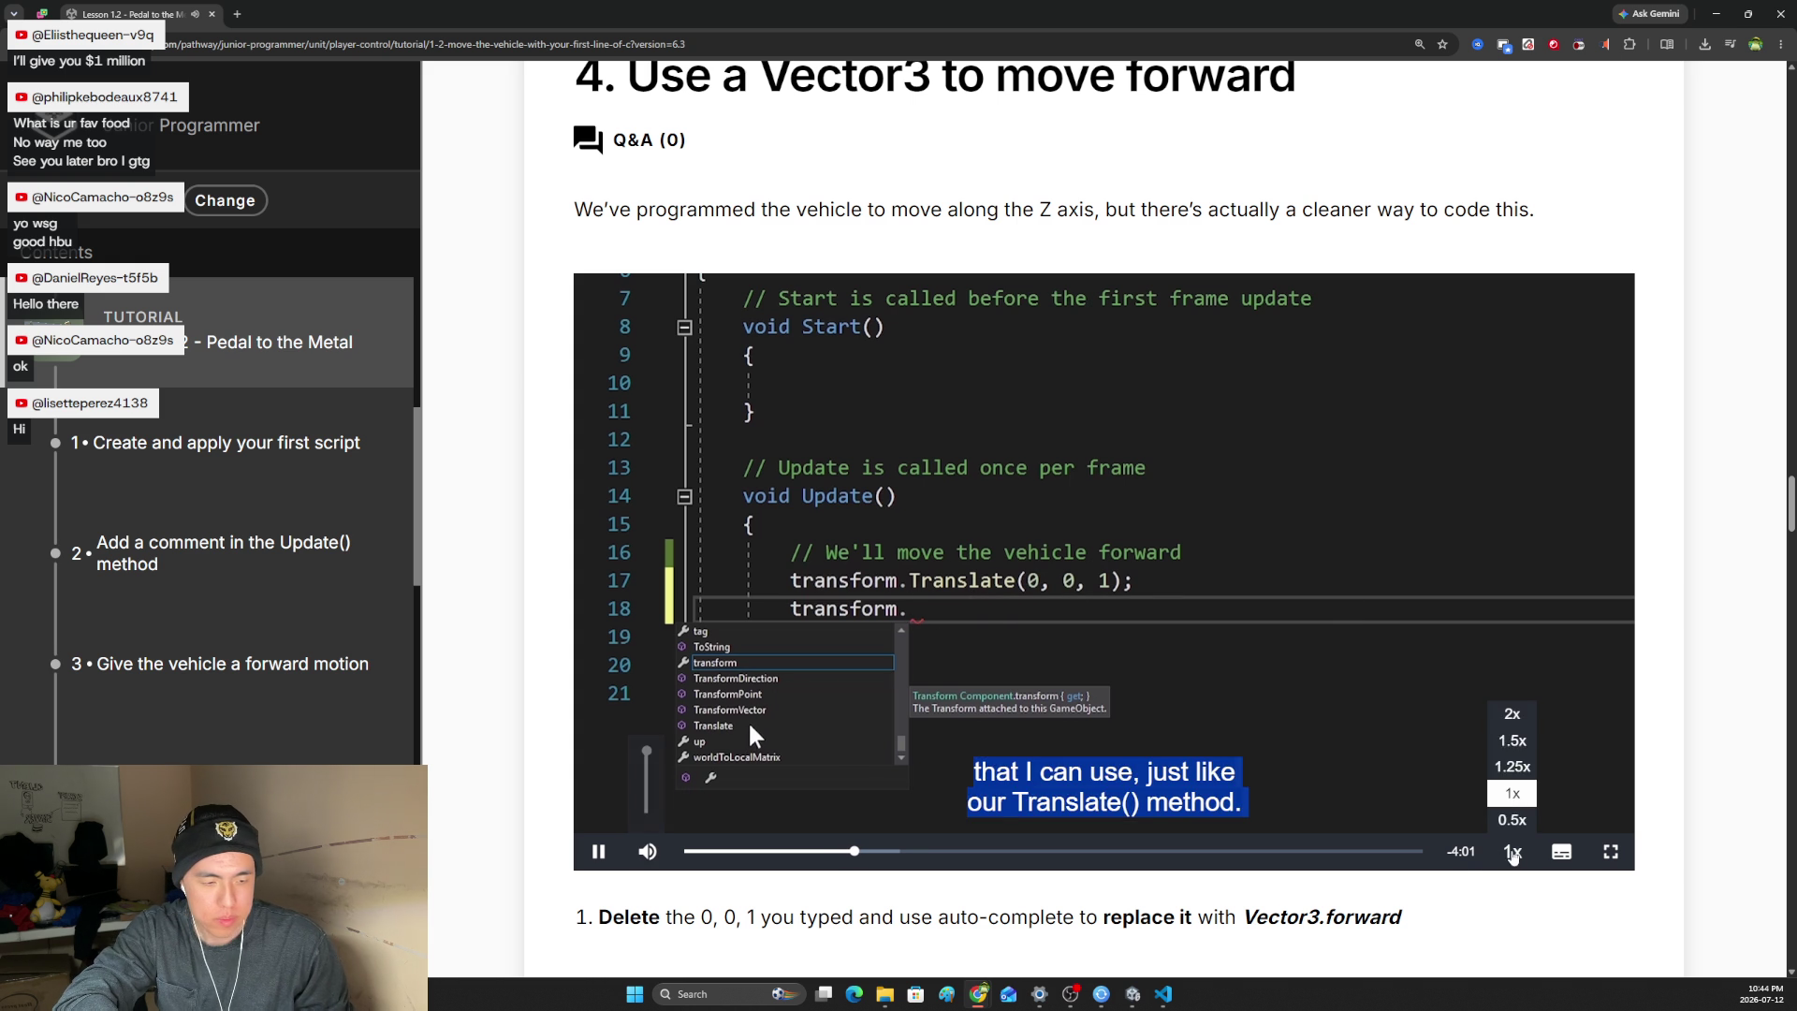
{"action": "left_click", "coordinate": [1512, 740]}
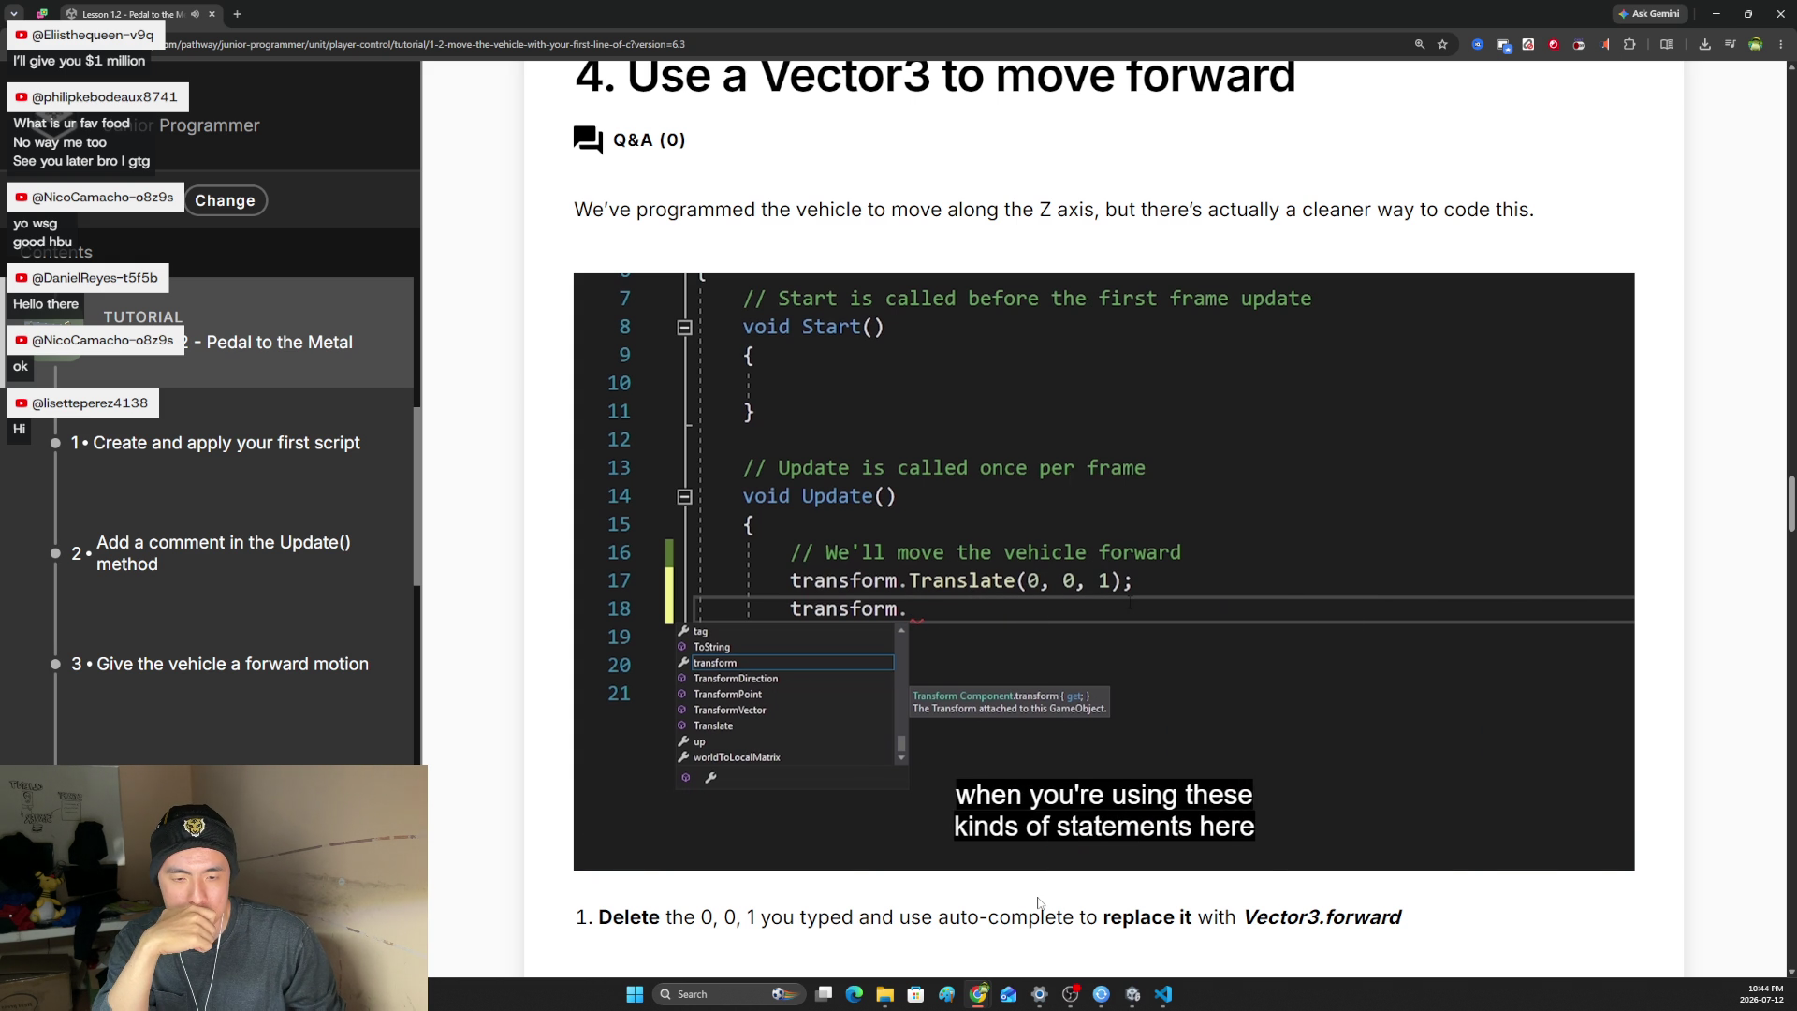
{"action": "mouse_move", "coordinate": [1204, 708]}
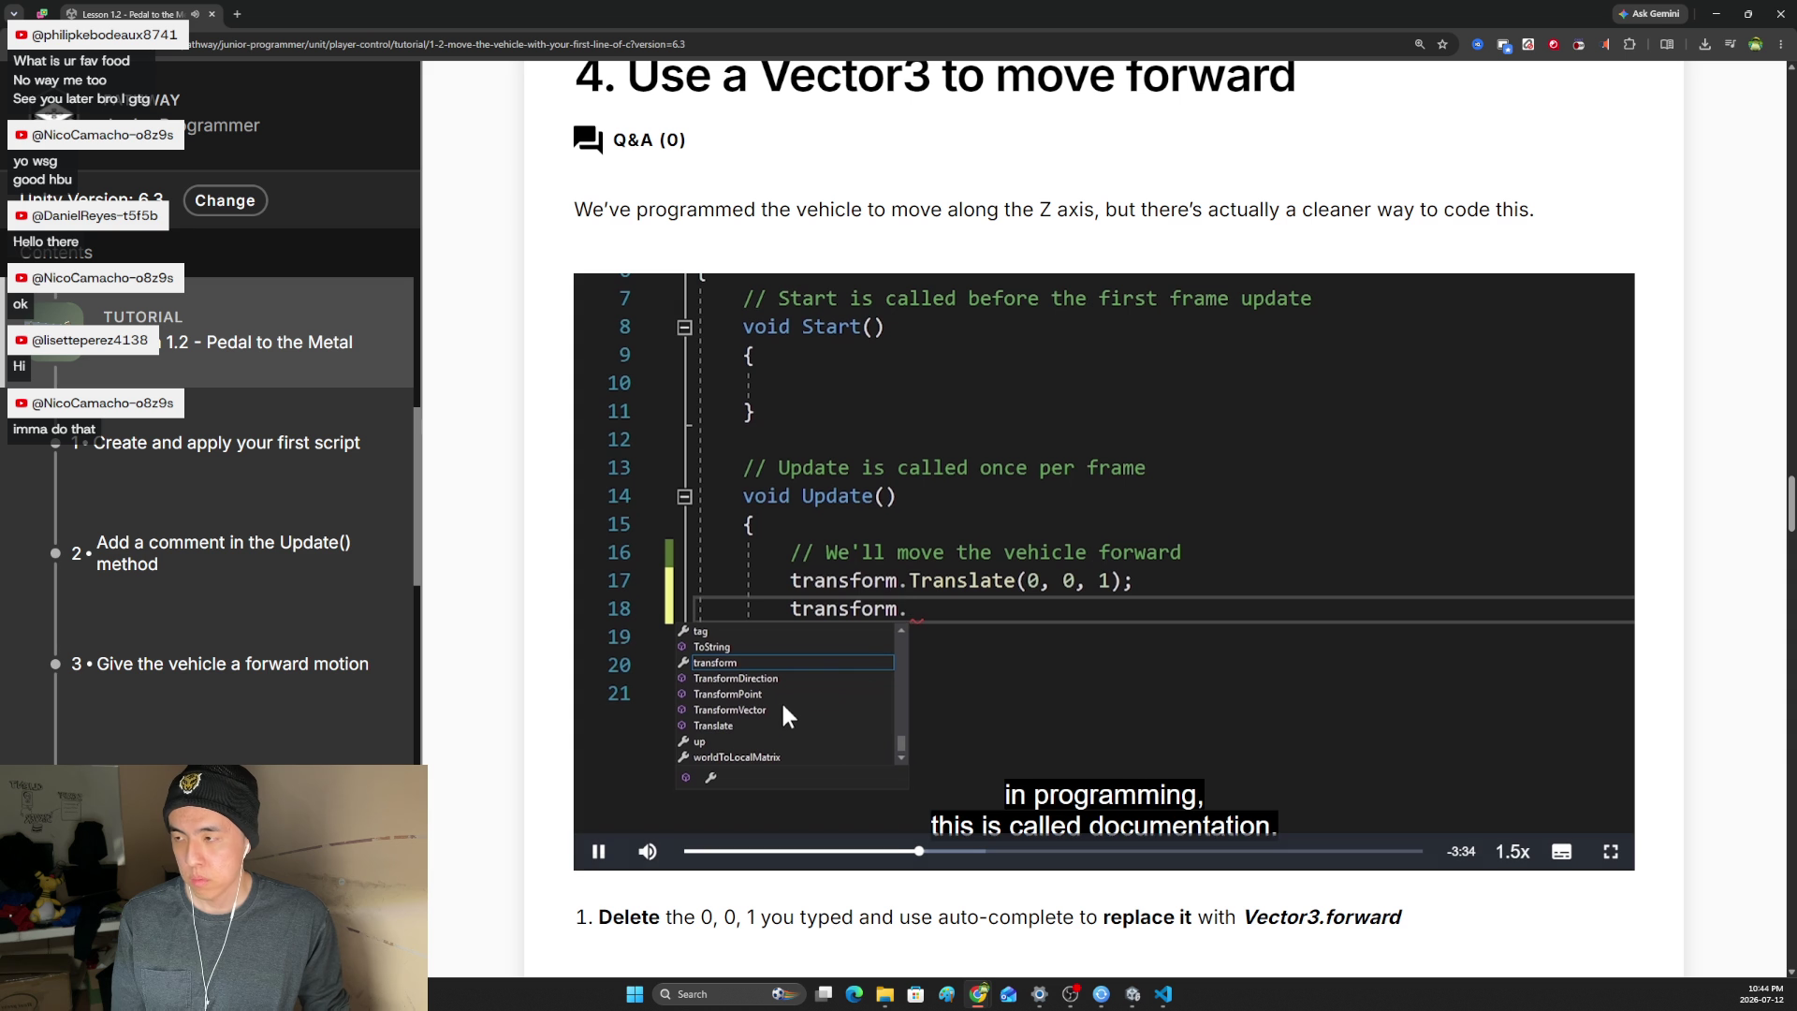
{"action": "mouse_move", "coordinate": [646, 850]}
{"action": "left_click", "coordinate": [648, 800]}
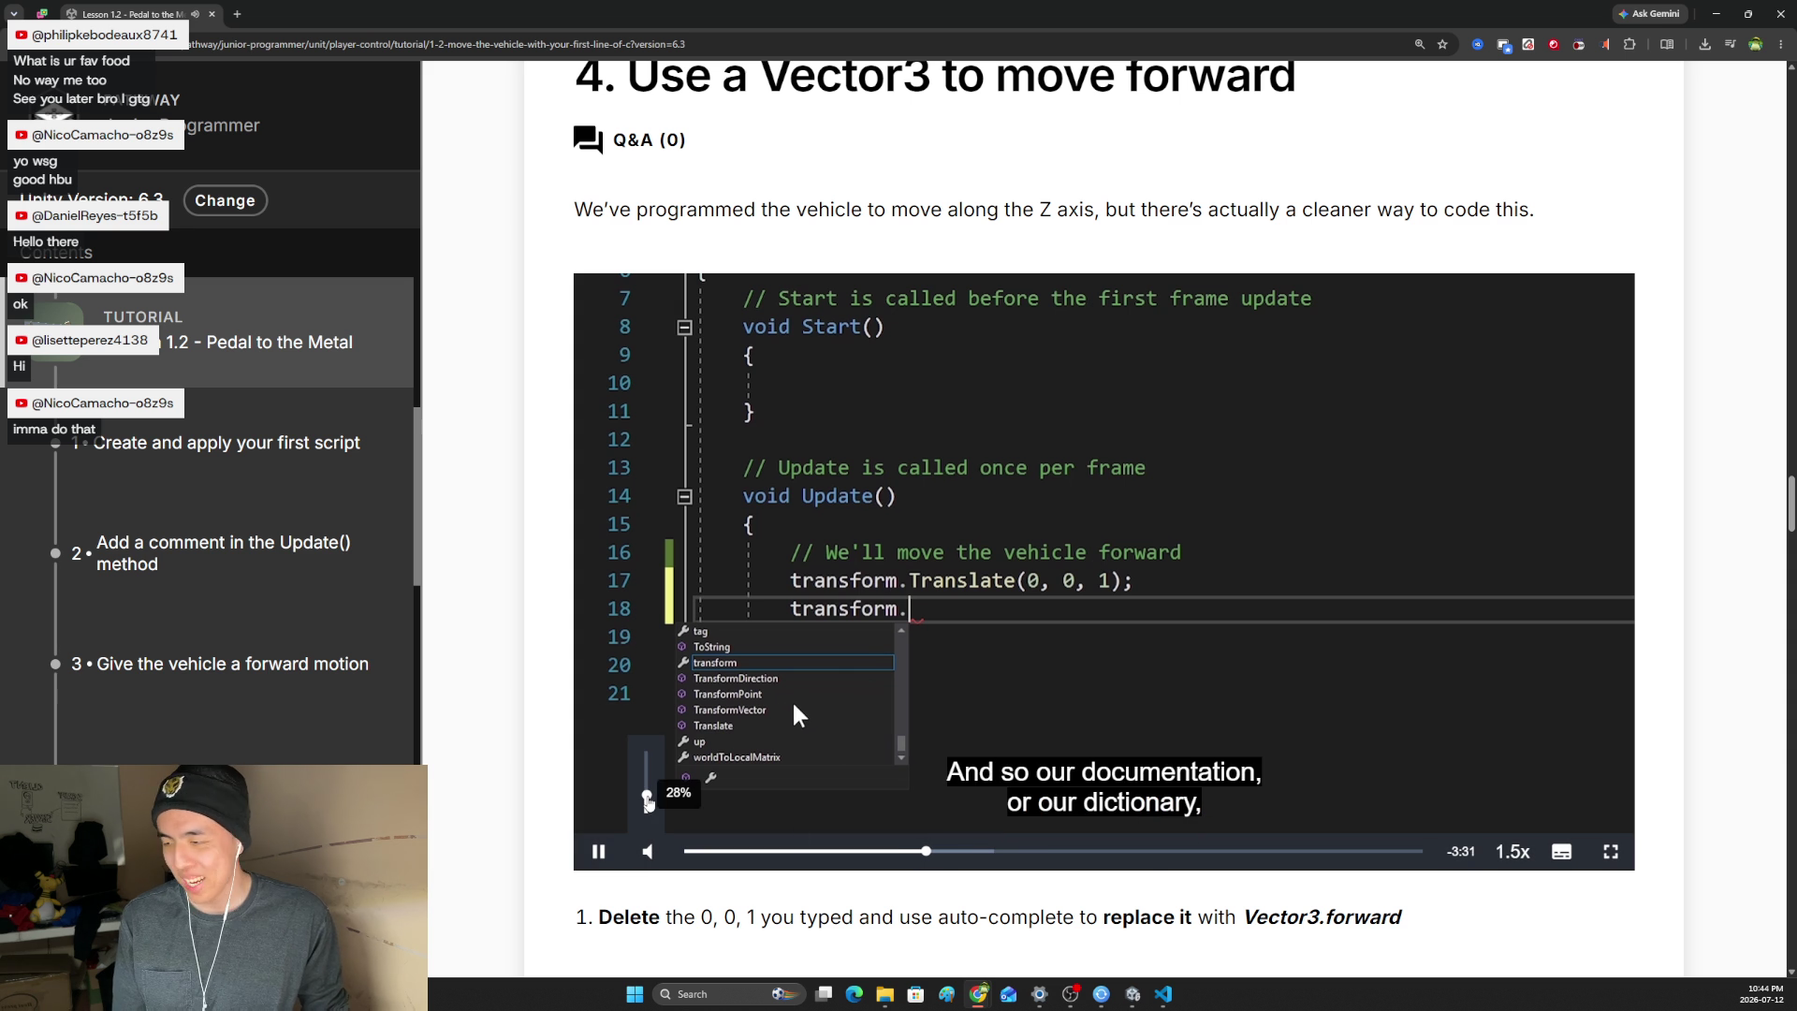
{"action": "left_click_drag", "start_coordinate": [647, 800], "coordinate": [647, 748]}
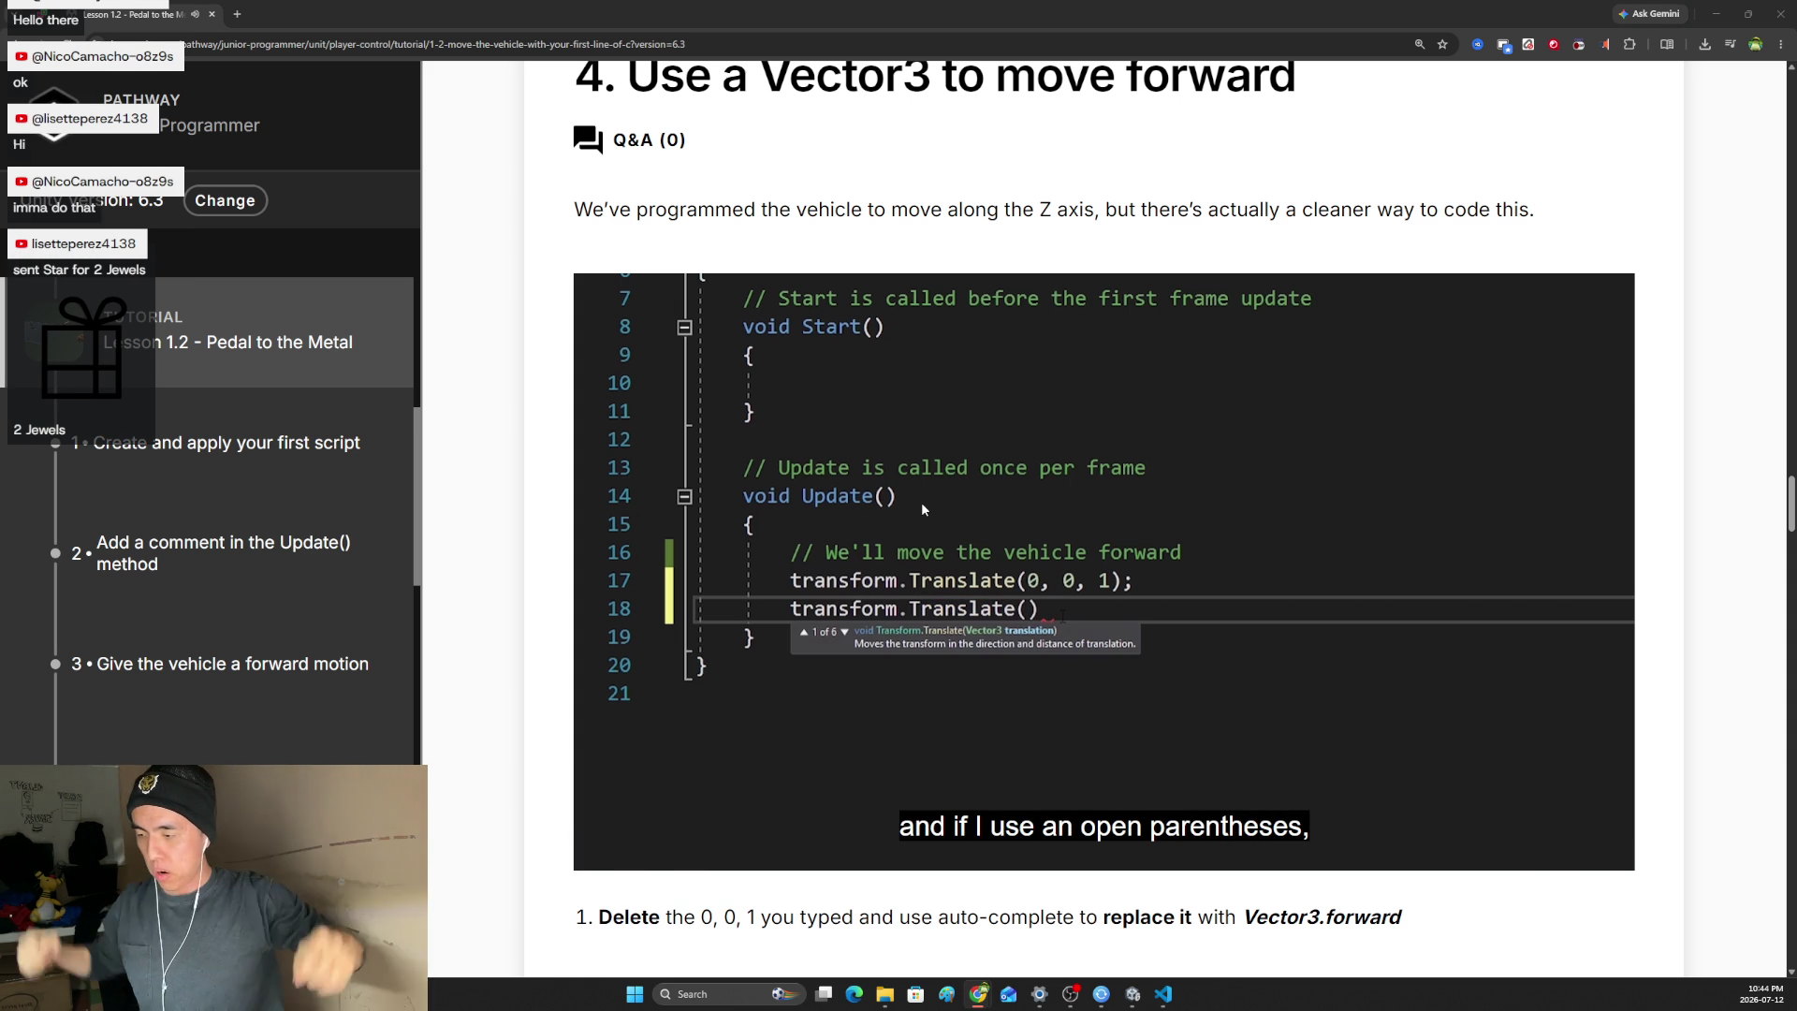
- Resume the step 4 Vector3 tutorial video and raise its volume to about 76%
{"action": "mouse_move", "coordinate": [596, 819]}
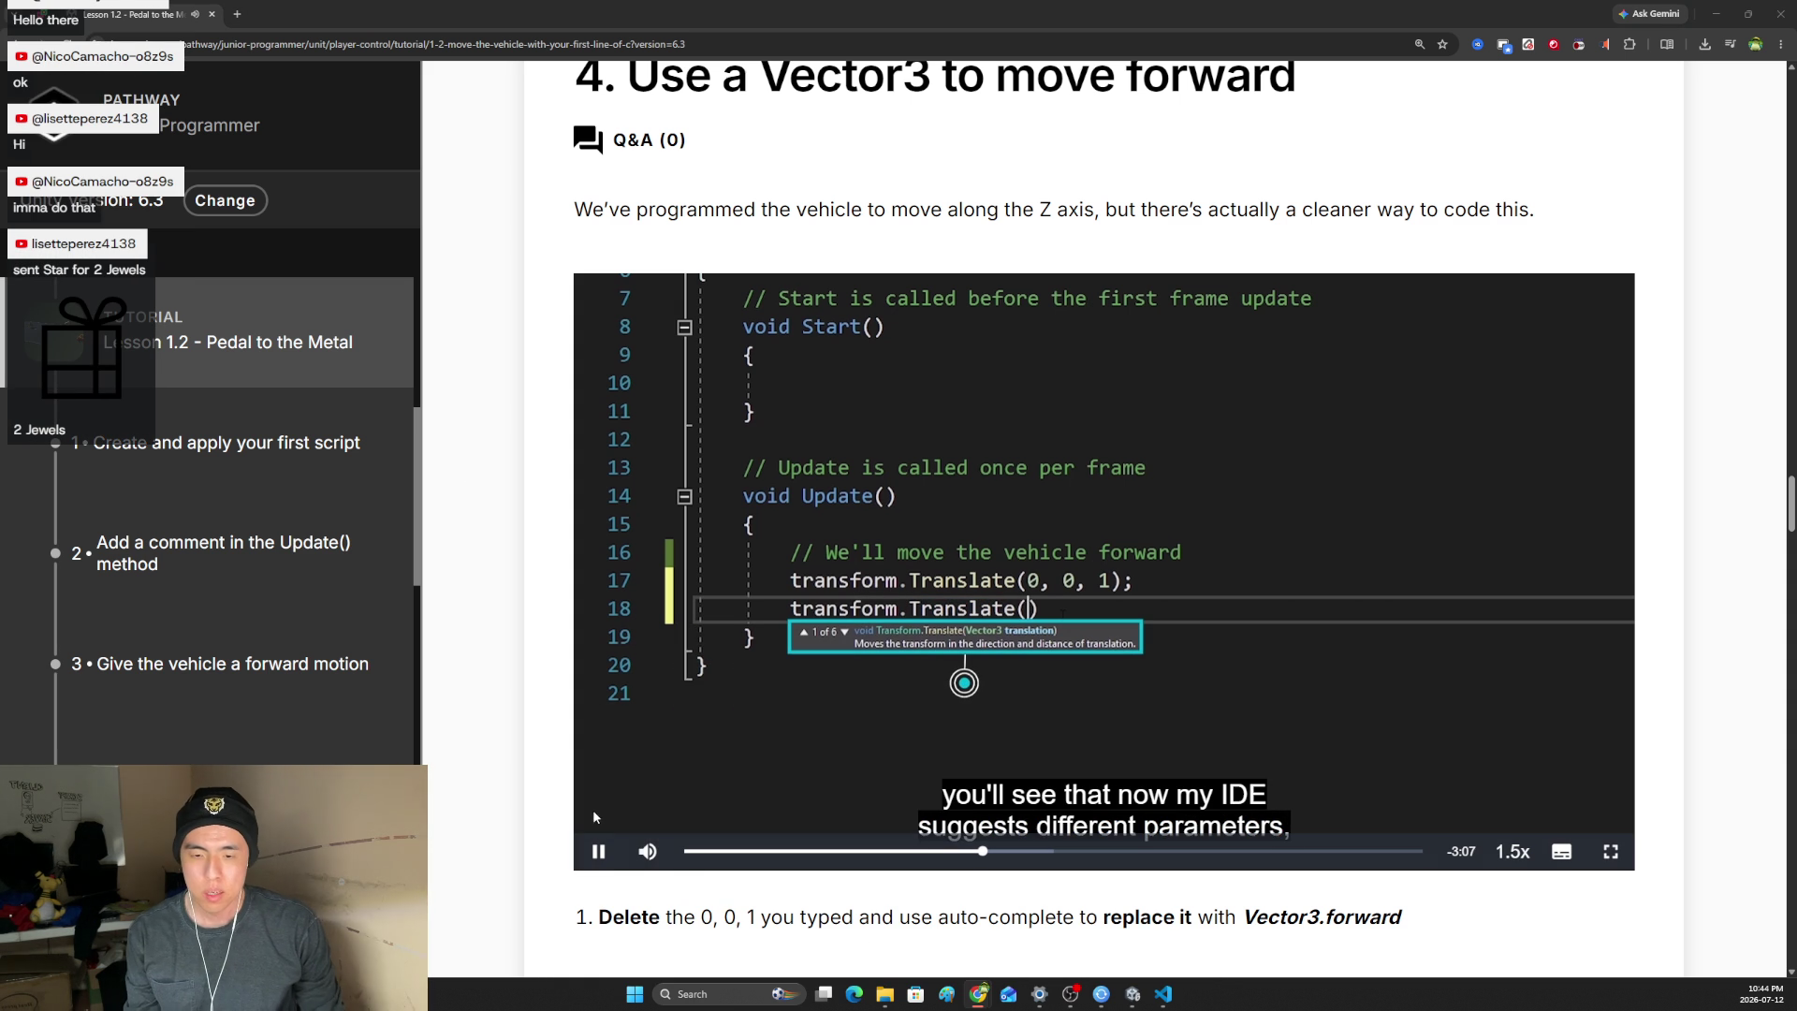
{"action": "mouse_move", "coordinate": [647, 846]}
{"action": "left_click_drag", "start_coordinate": [645, 754], "coordinate": [647, 803]}
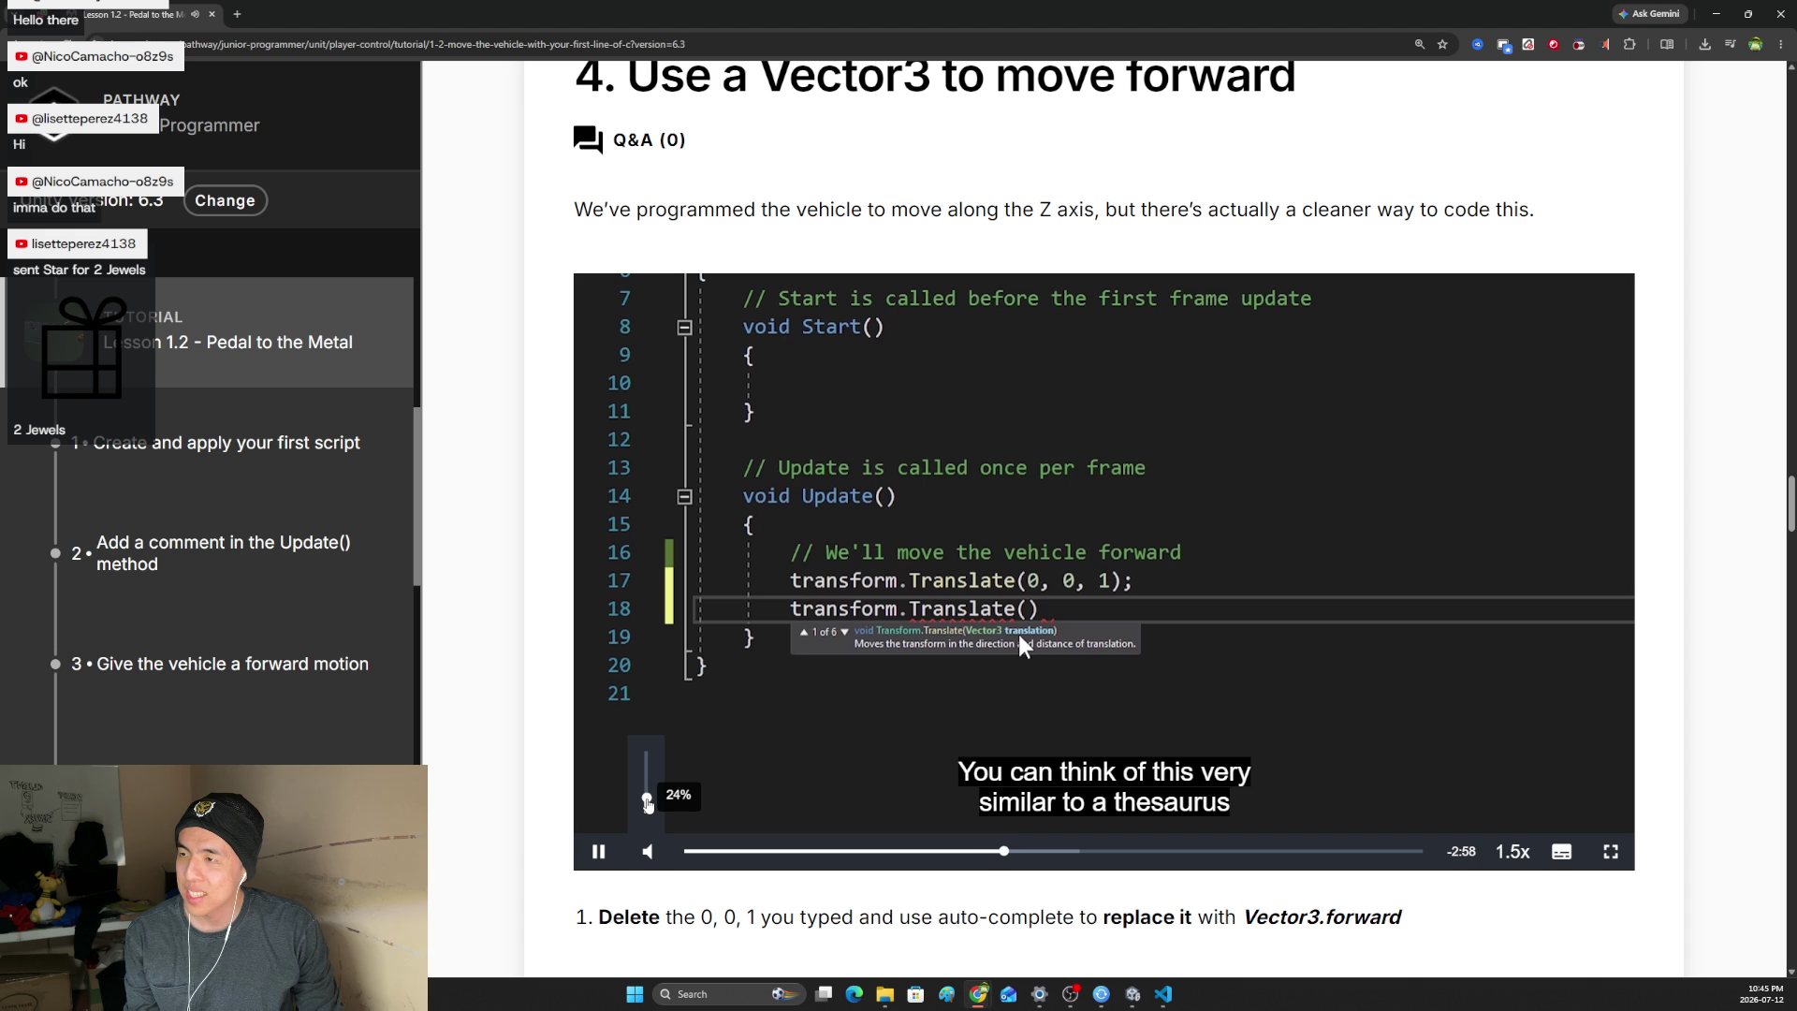
{"action": "left_click_drag", "start_coordinate": [647, 800], "coordinate": [647, 771]}
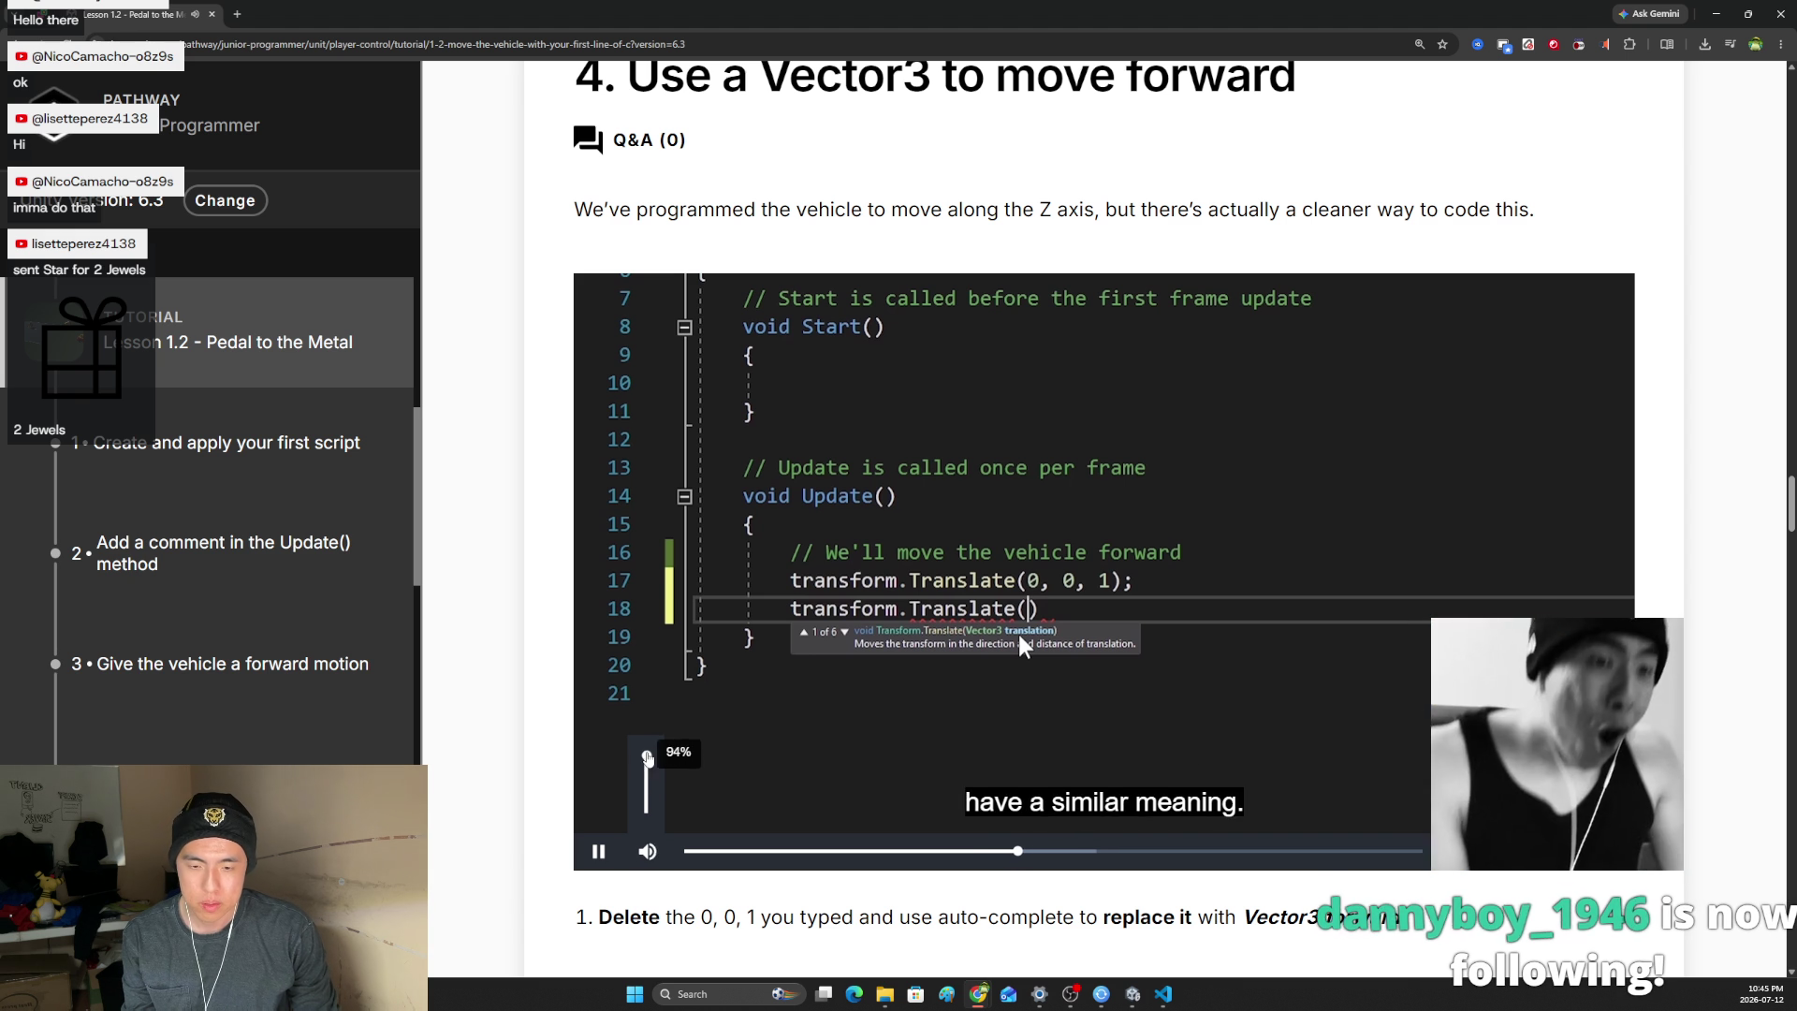
{"action": "left_click", "coordinate": [598, 851]}
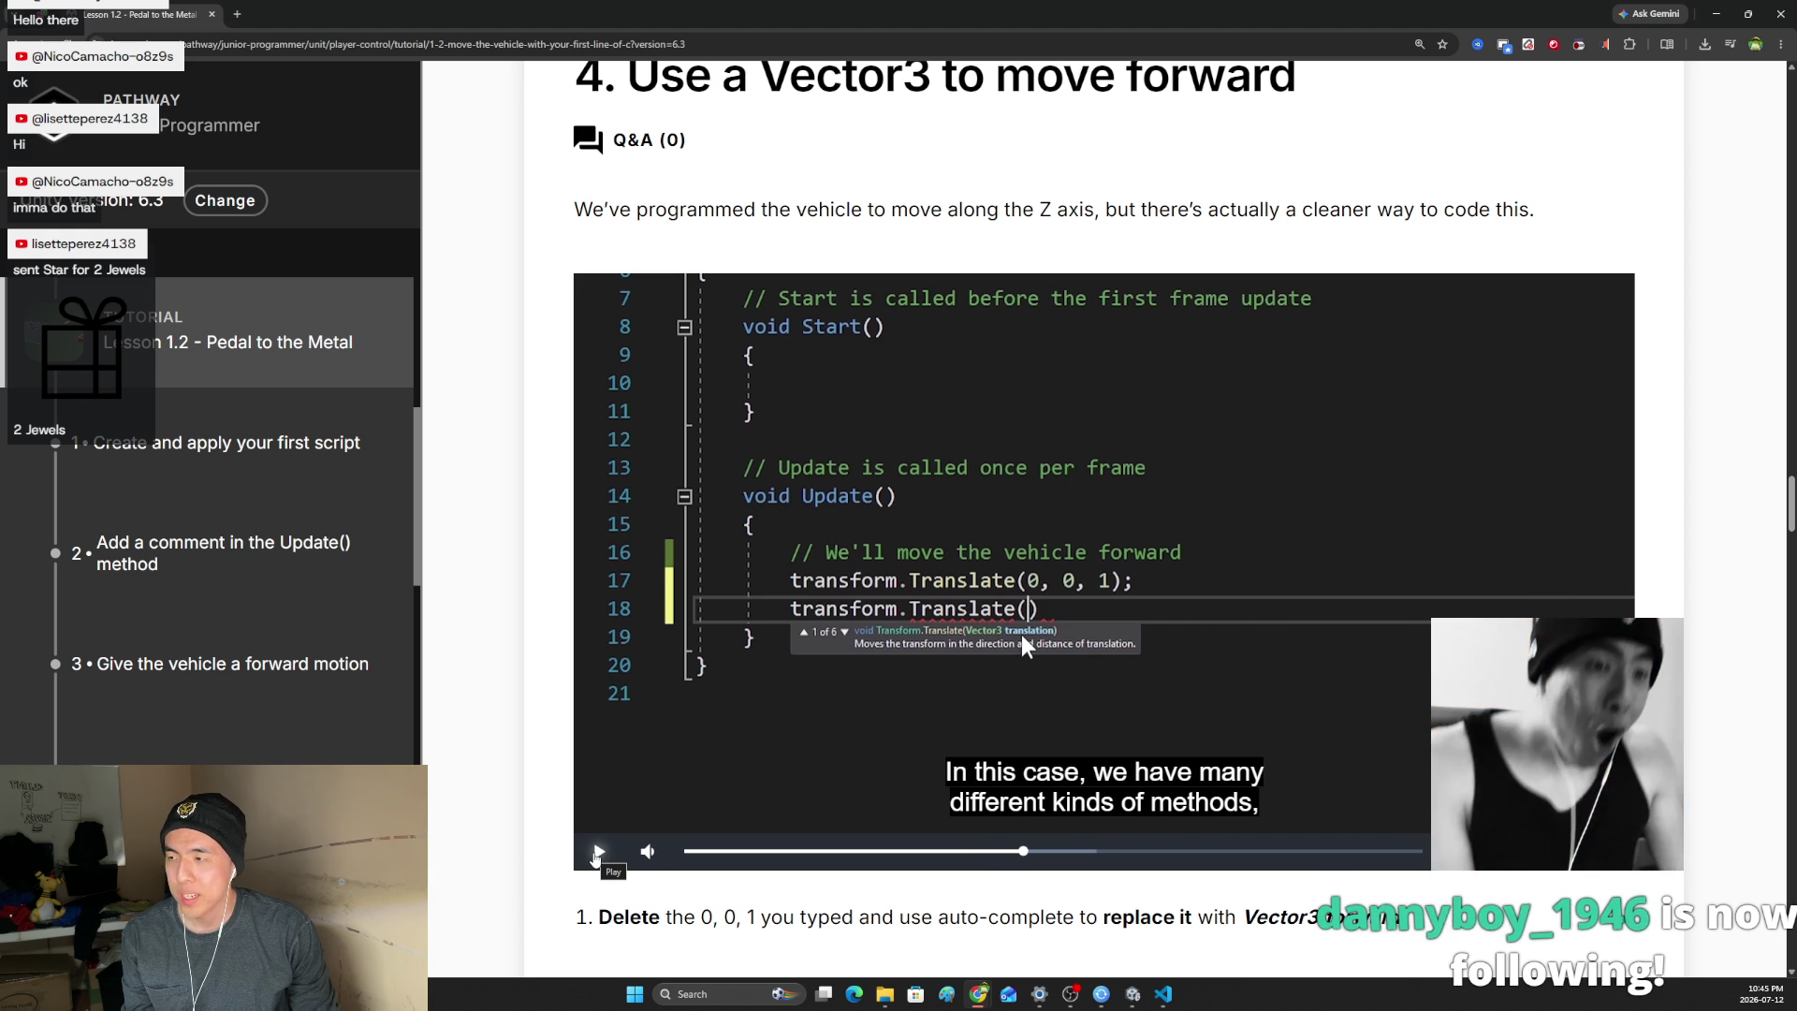
{"action": "left_click", "coordinate": [596, 853]}
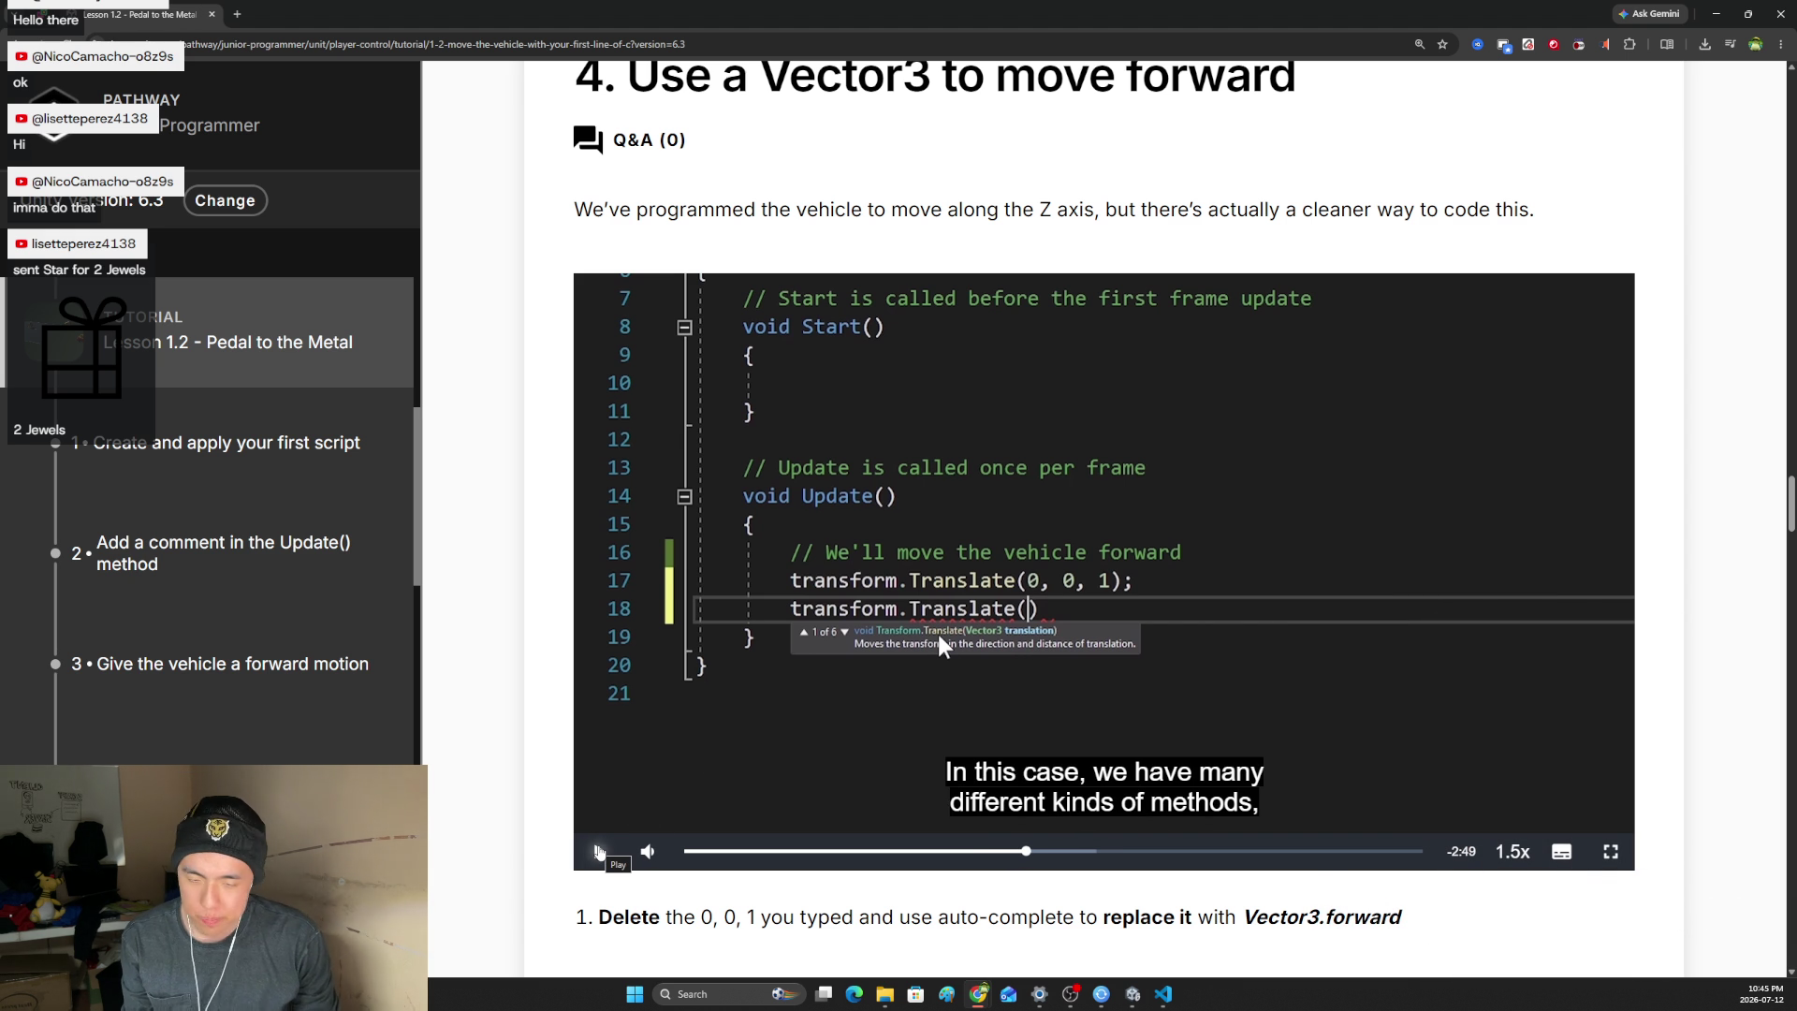
{"action": "left_click", "coordinate": [599, 853]}
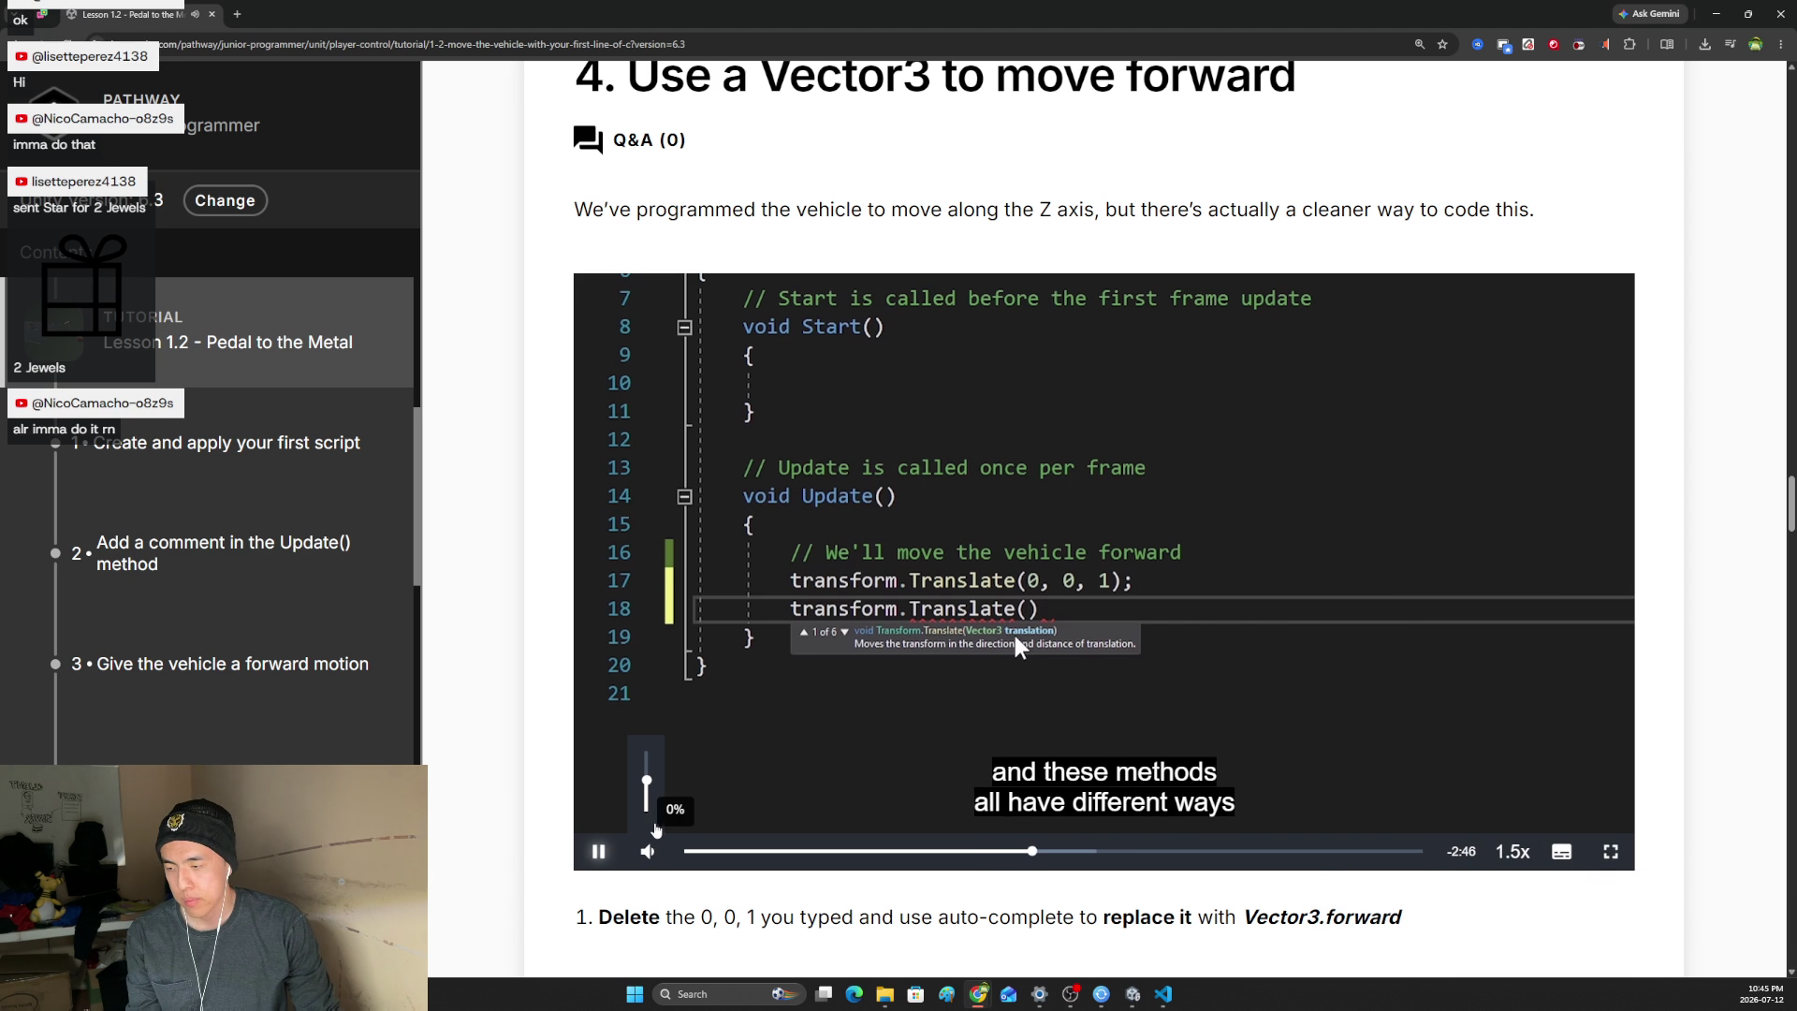
{"action": "left_click_drag", "start_coordinate": [646, 811], "coordinate": [655, 767]}
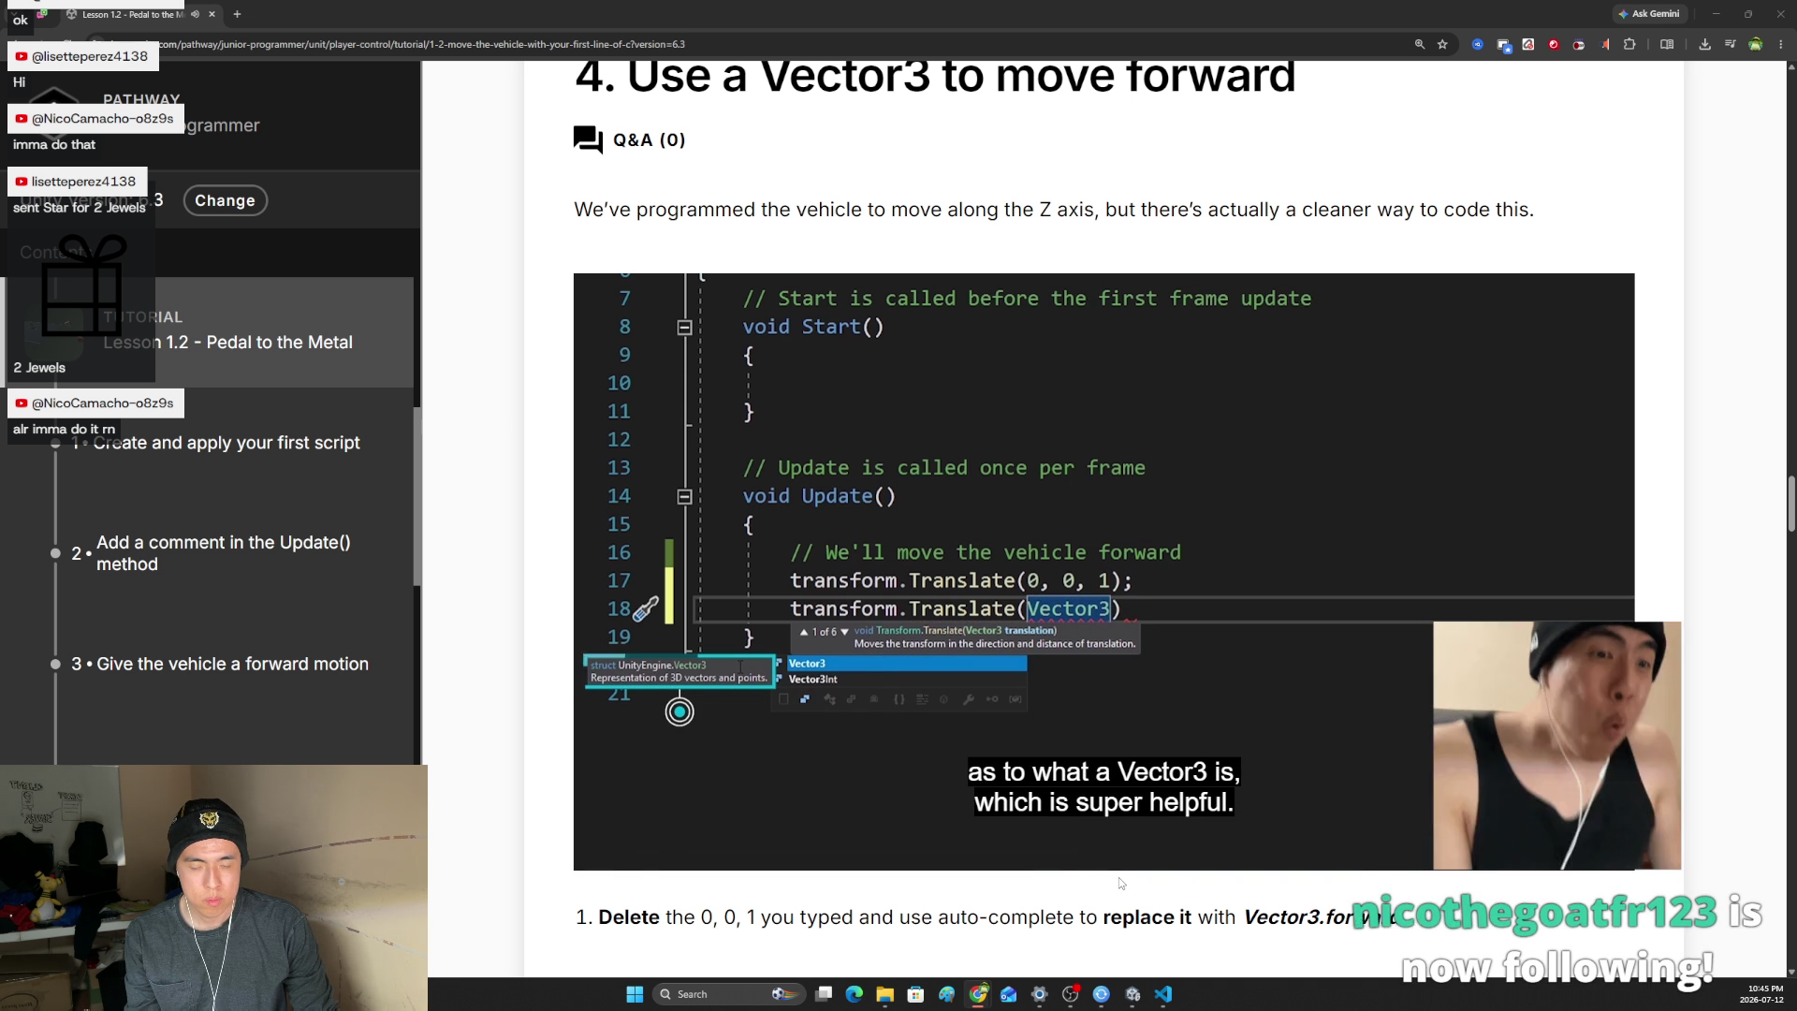
- Pause and resume the Vector3 video, raising its volume from 8% to about 60%
{"action": "left_click", "coordinate": [597, 851]}
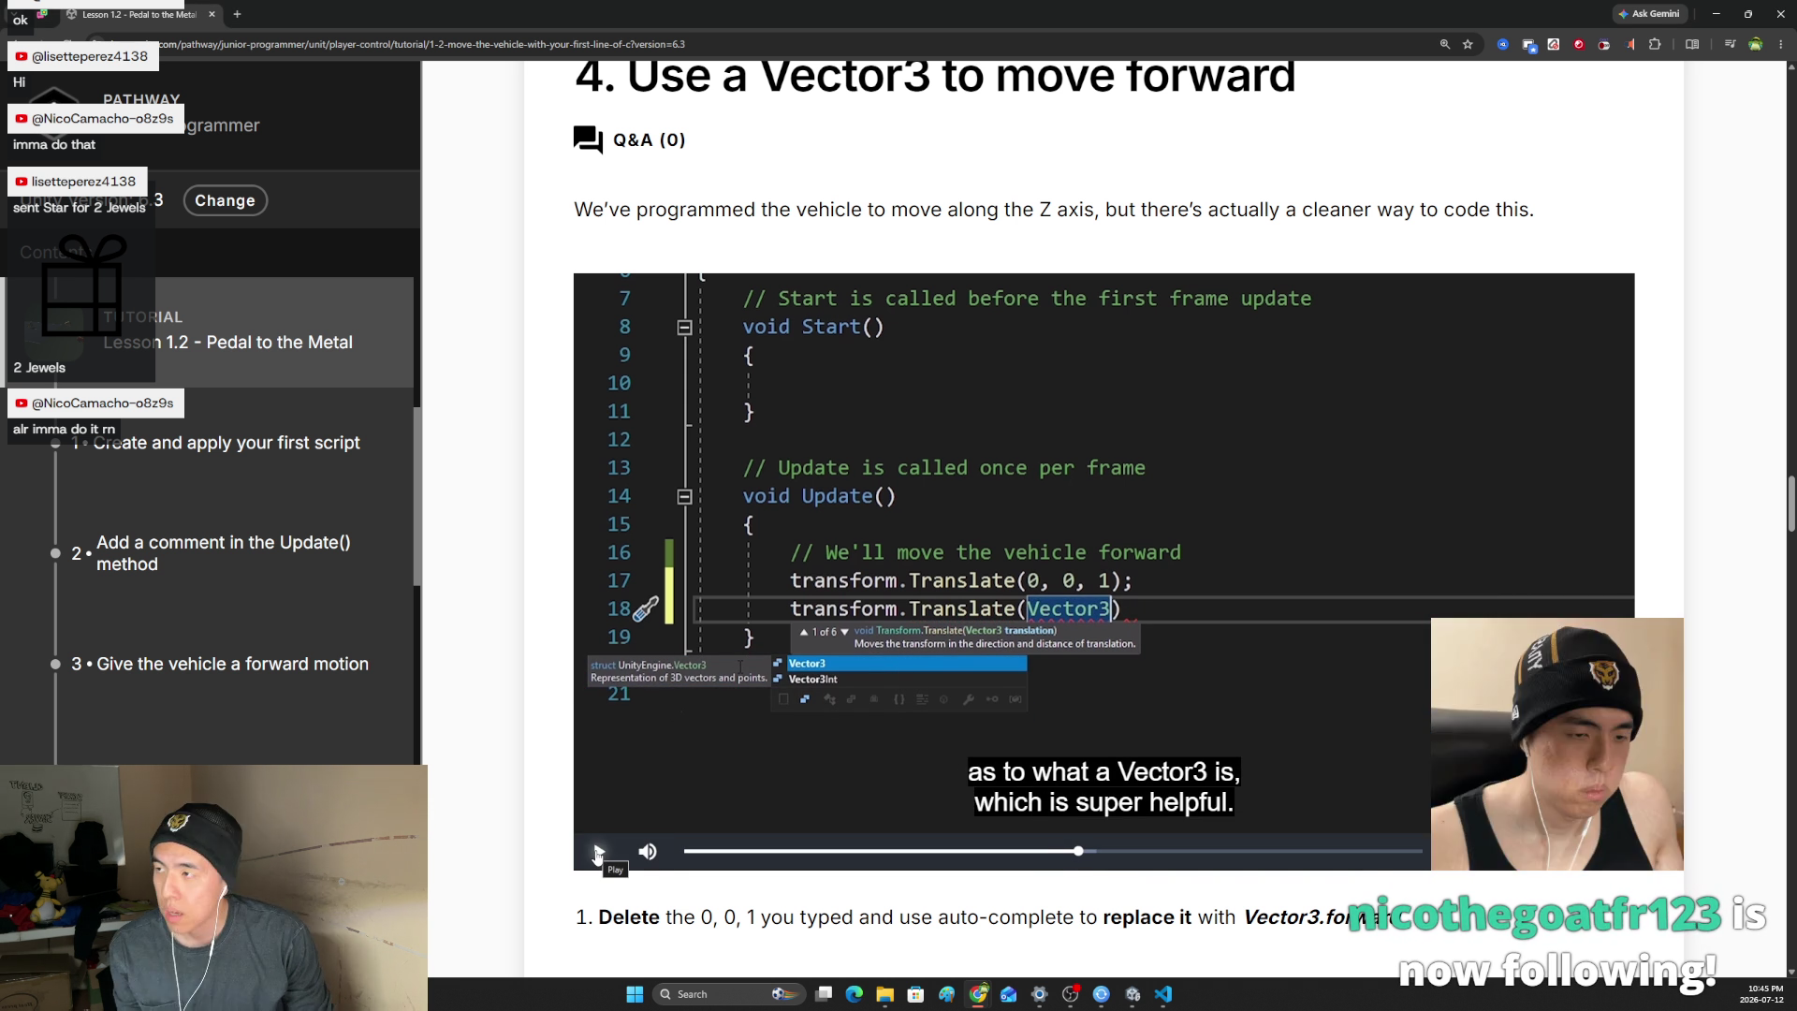
{"action": "left_click", "coordinate": [596, 851]}
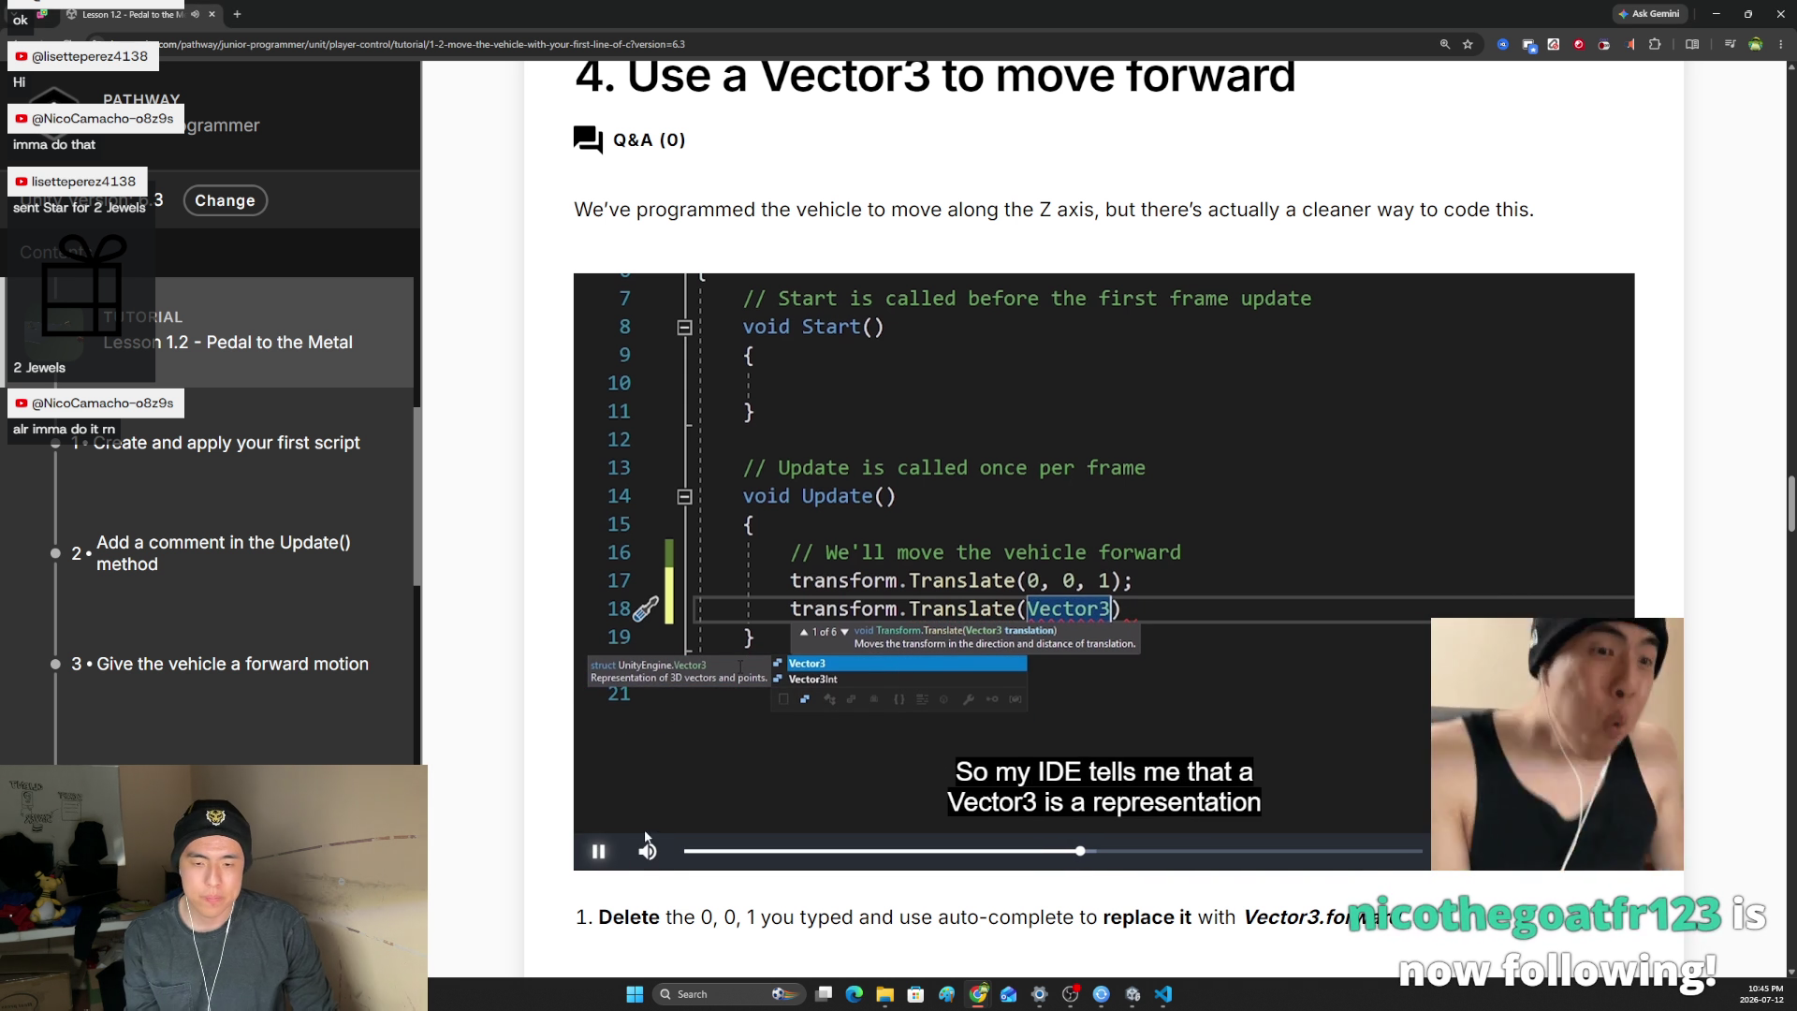
{"action": "left_click_drag", "start_coordinate": [655, 811], "coordinate": [648, 789]}
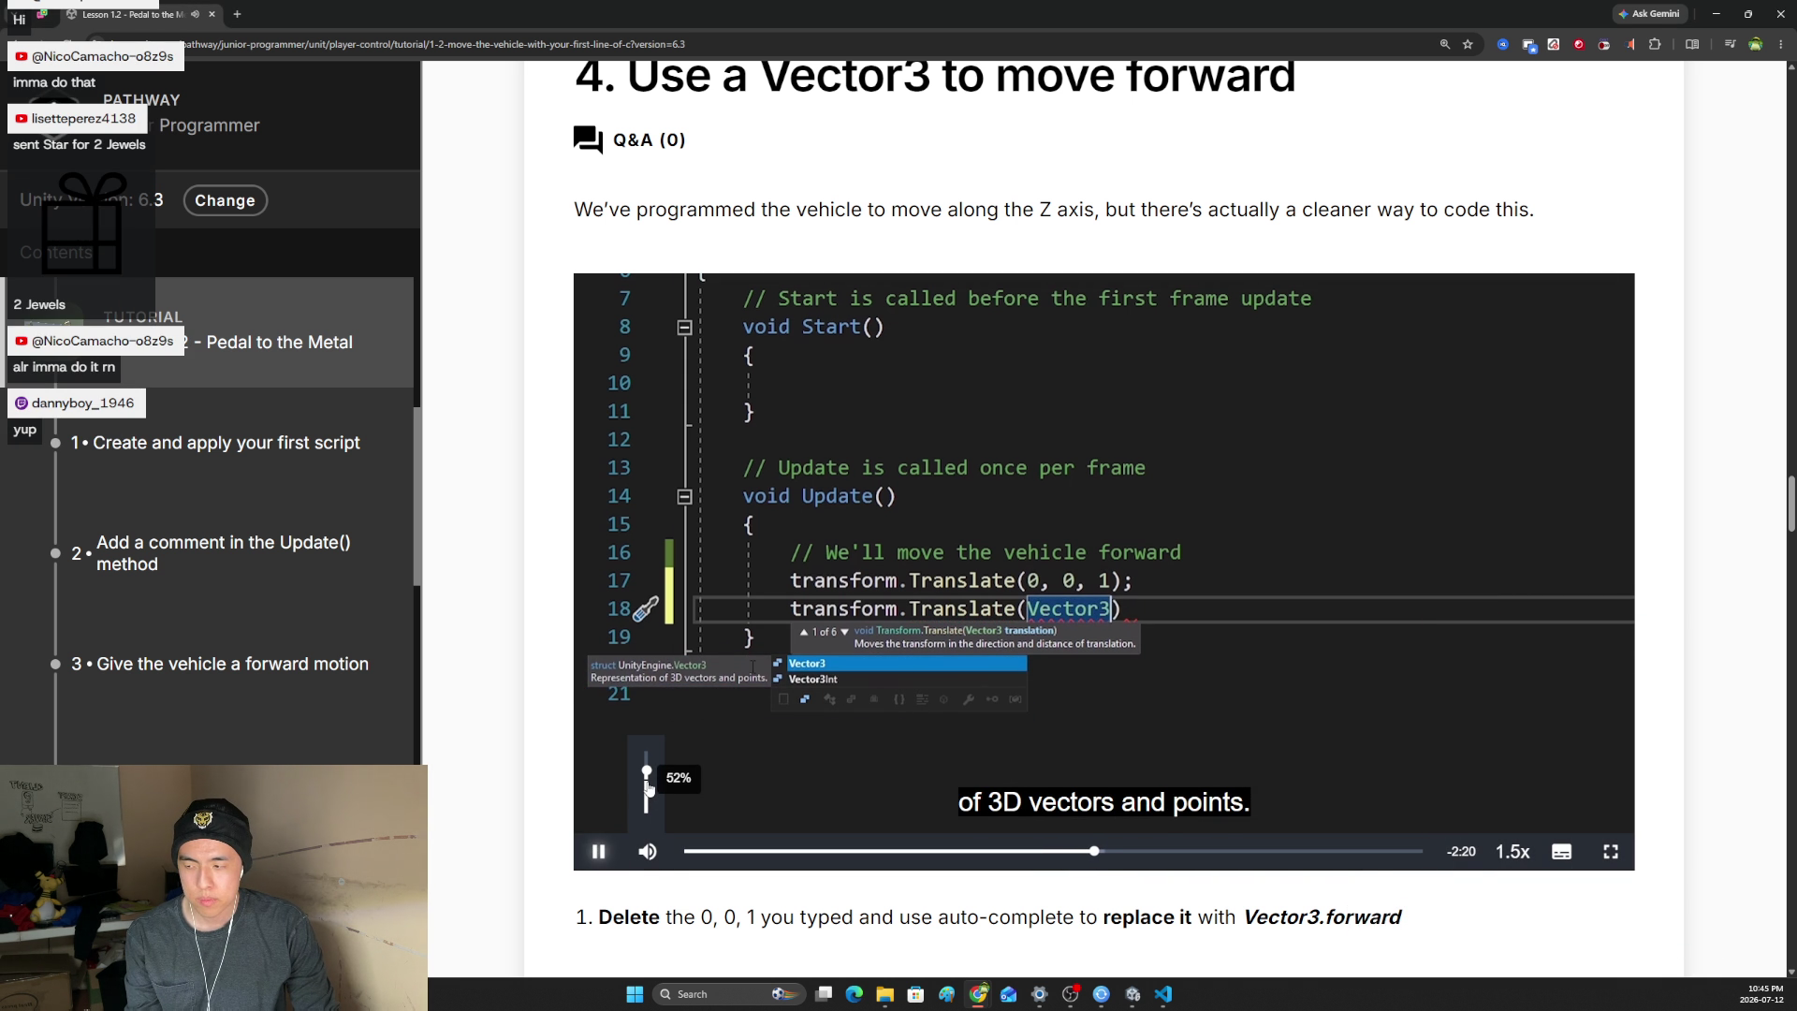
{"action": "left_click_drag", "start_coordinate": [649, 789], "coordinate": [645, 748]}
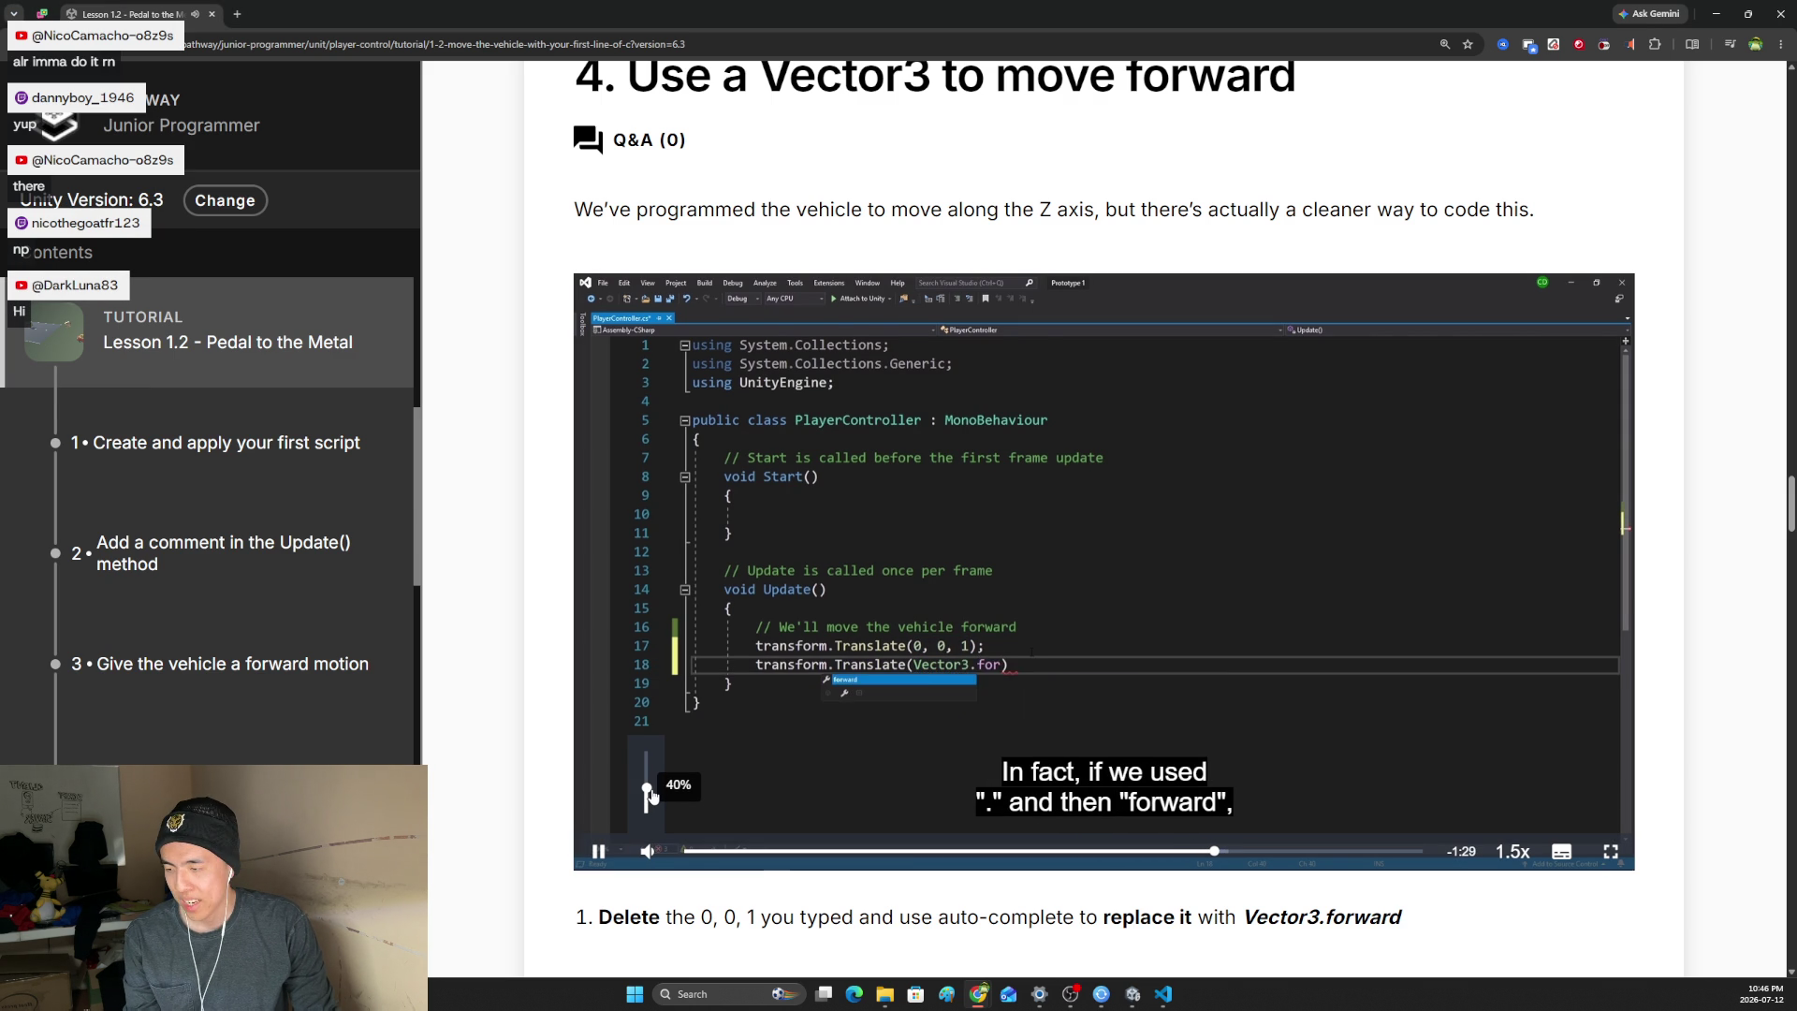
- Fine-tune the Vector3 video's volume while it plays to the end
{"action": "mouse_move", "coordinate": [653, 794]}
{"action": "left_mouse_down"}
{"action": "mouse_move", "coordinate": [652, 758]}
{"action": "mouse_move", "coordinate": [652, 778]}
{"action": "left_mouse_up"}
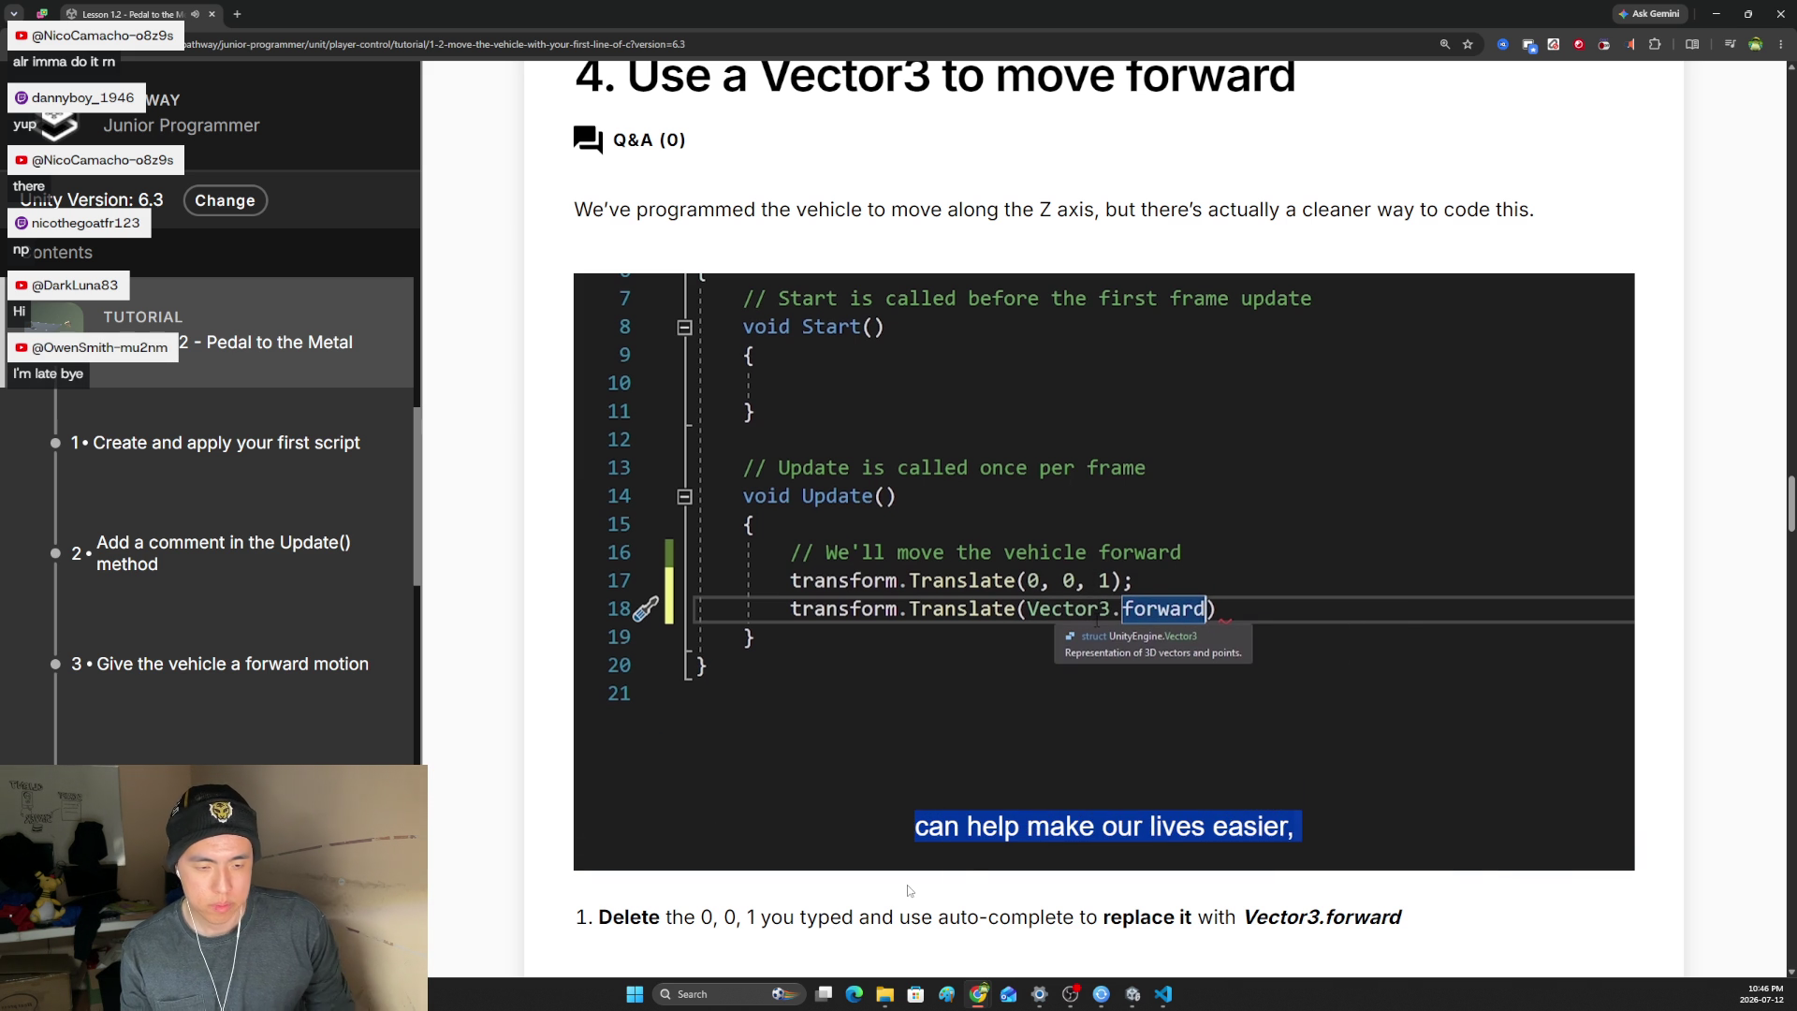
{"action": "mouse_move", "coordinate": [605, 823]}
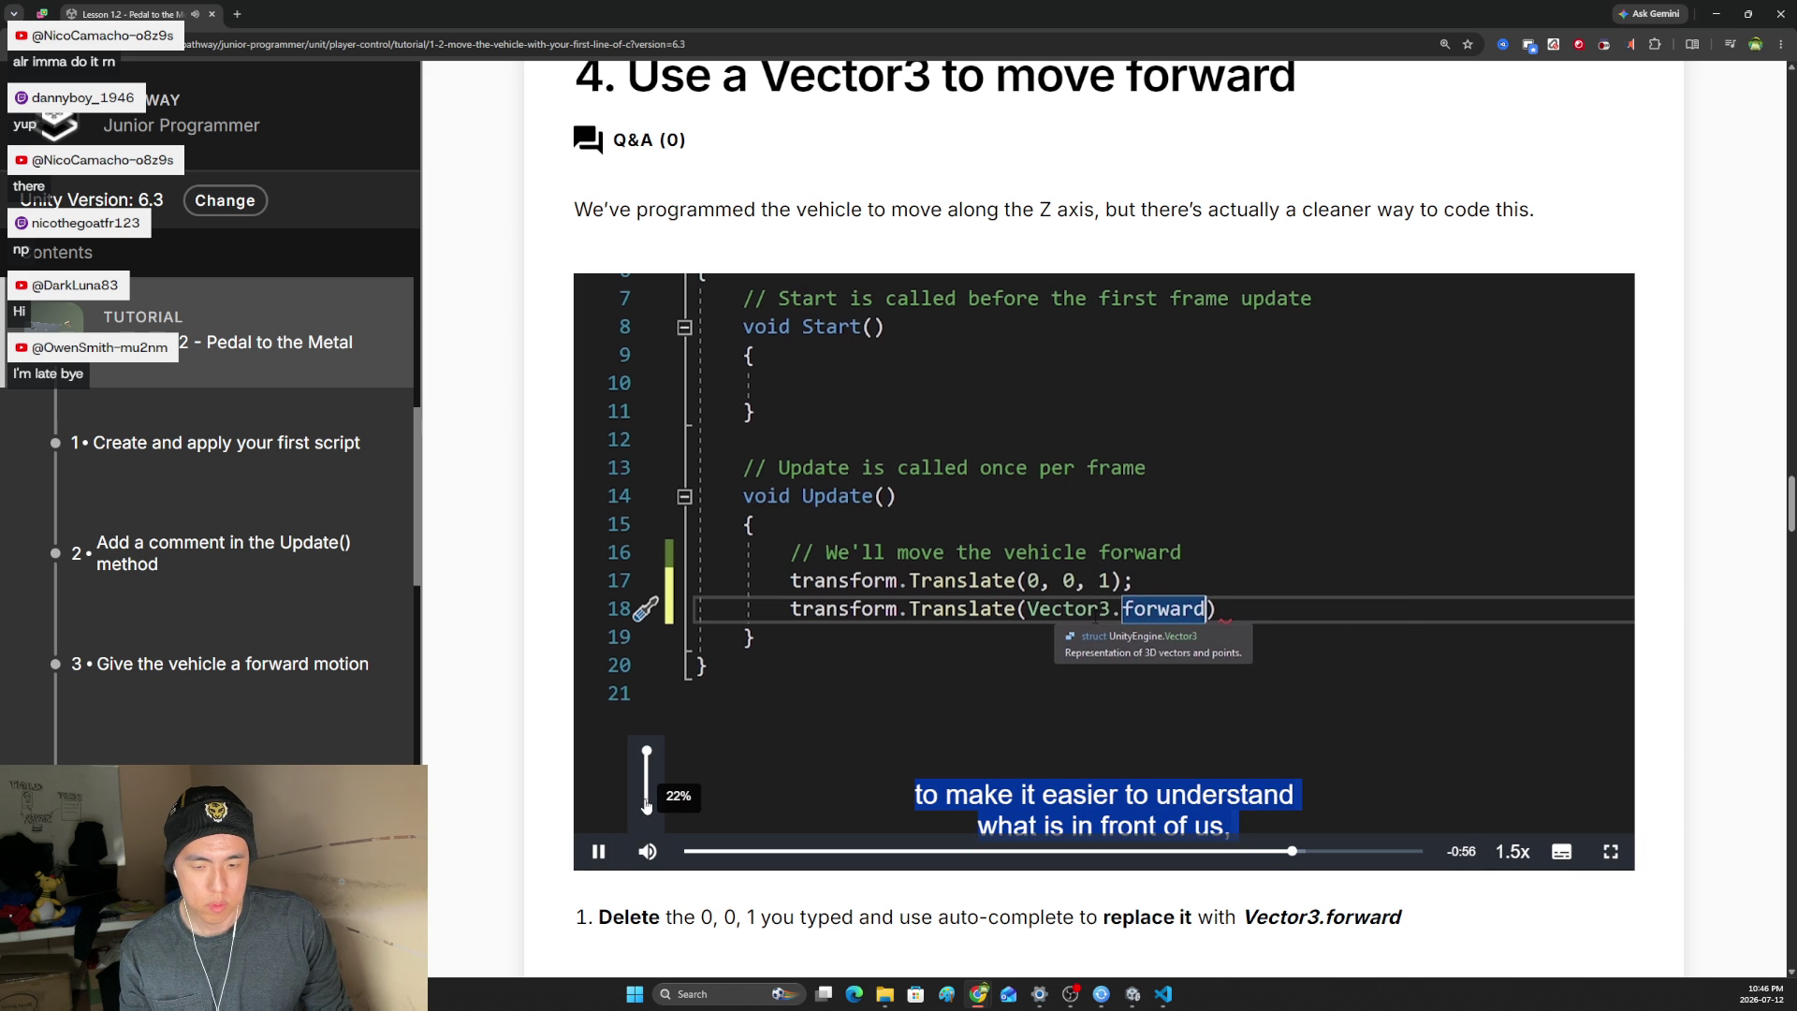
{"action": "left_click", "coordinate": [646, 802]}
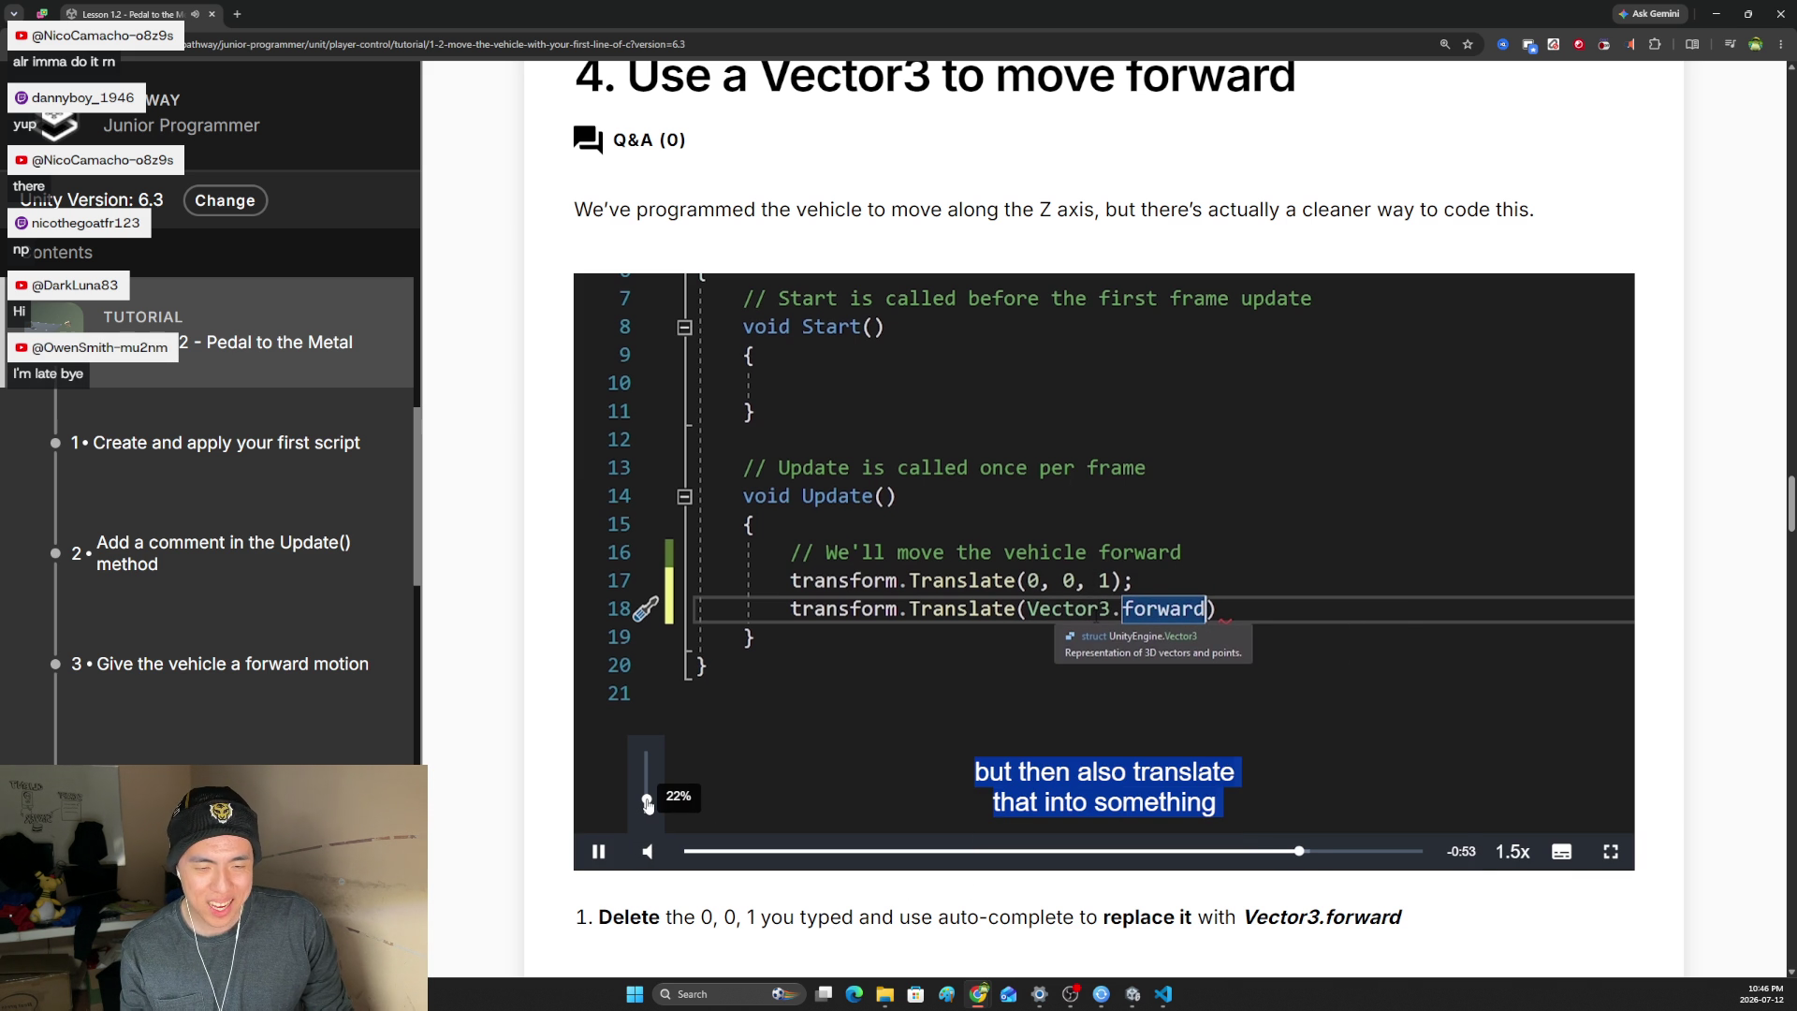
{"action": "left_click_drag", "start_coordinate": [646, 802], "coordinate": [647, 778]}
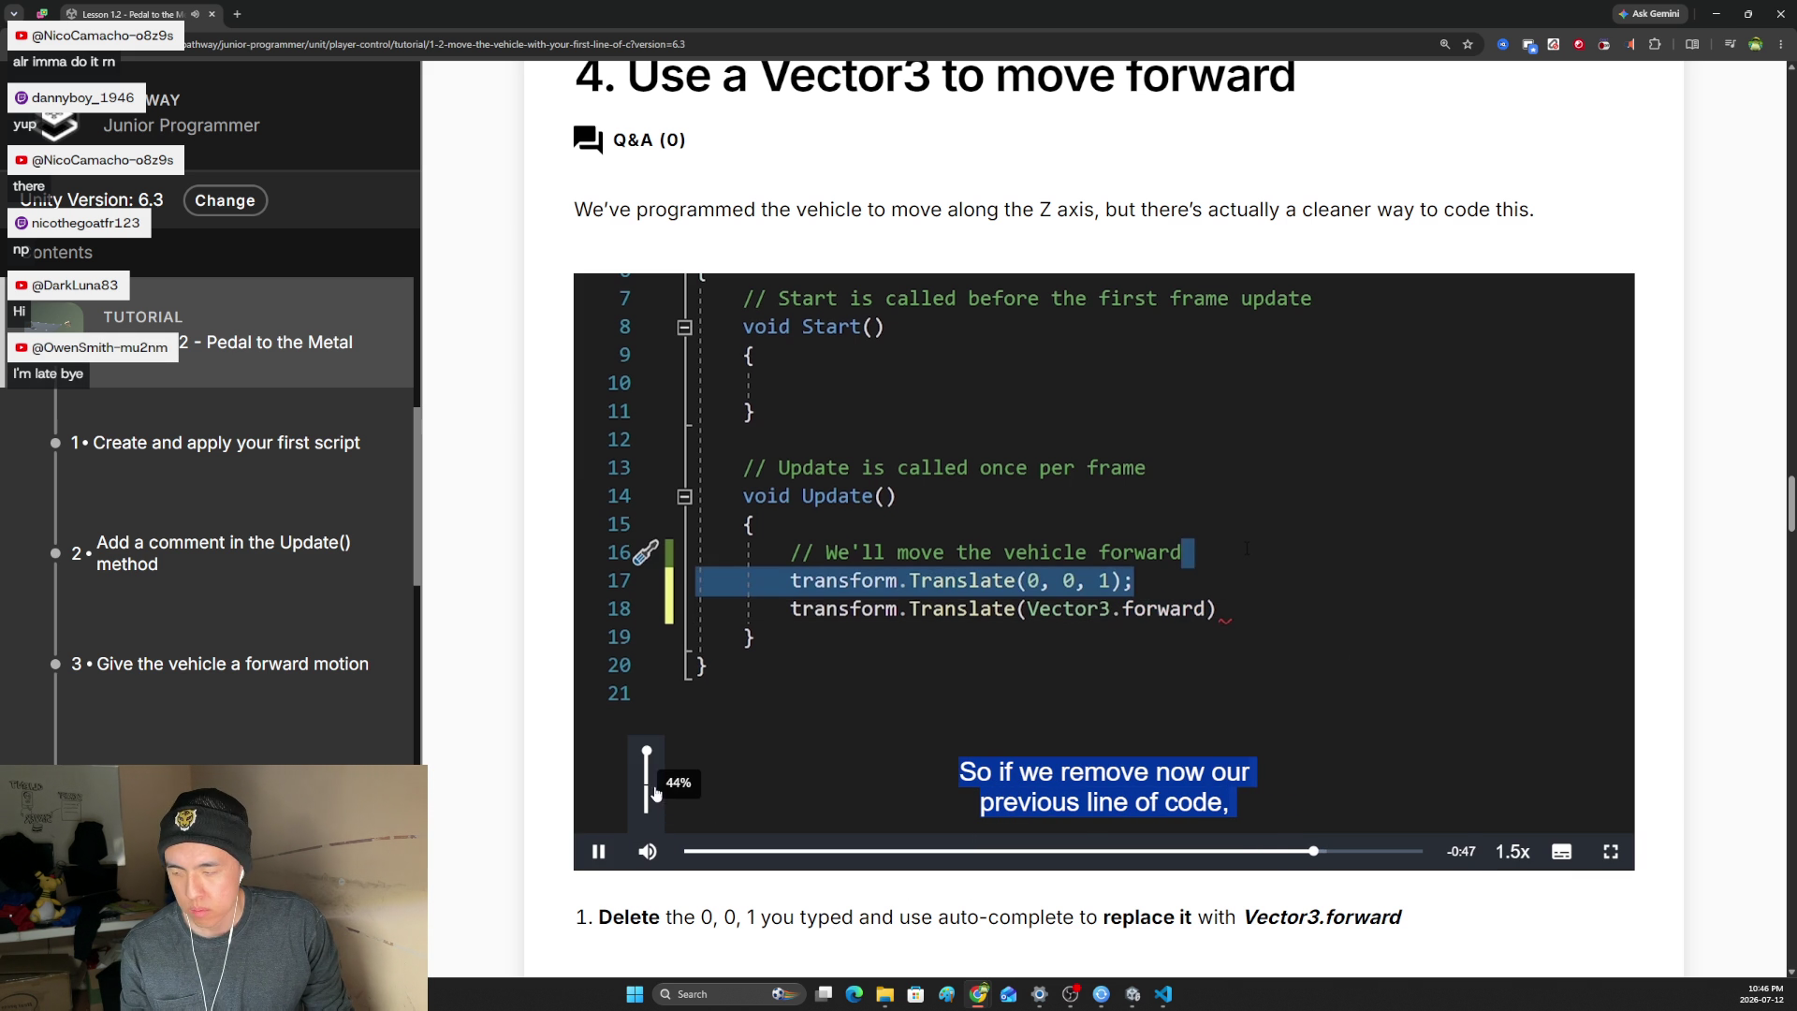
{"action": "left_click", "coordinate": [654, 794]}
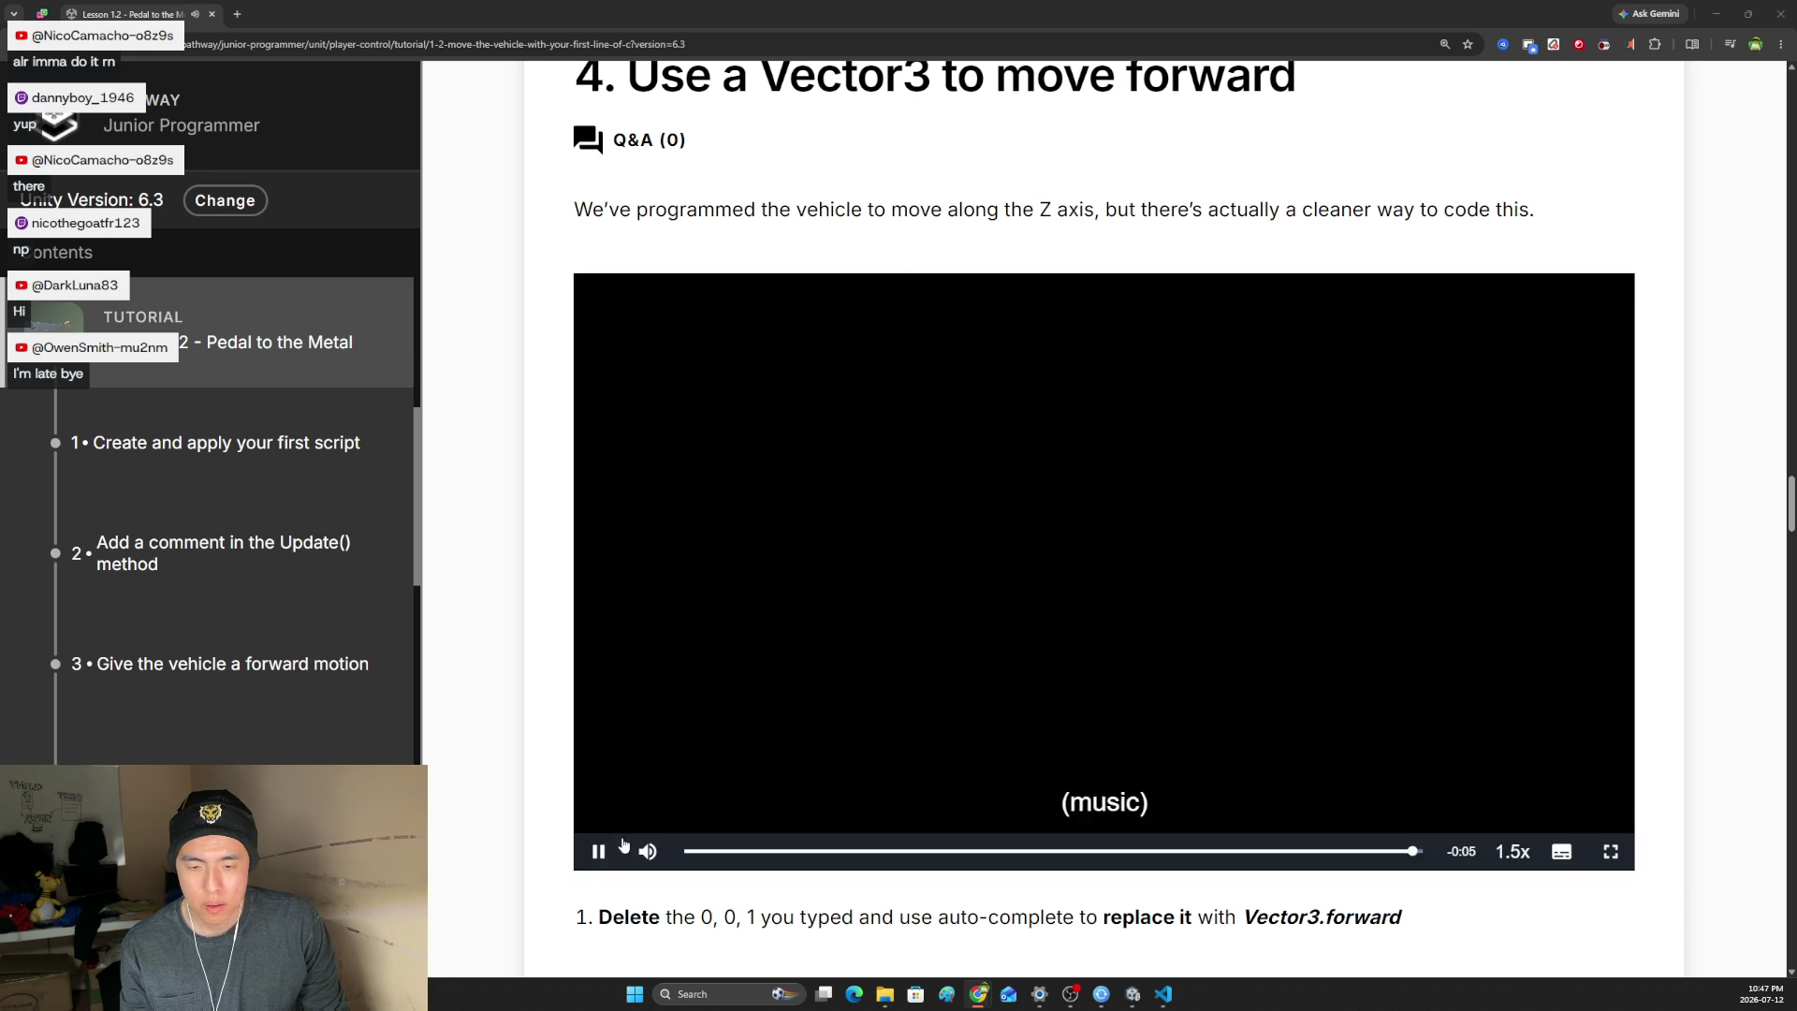
- Pause the finished video, scroll to the Vector3.forward code instruction, and go back to PlayerController.cs
{"action": "left_click", "coordinate": [599, 850]}
{"action": "scroll", "coordinate": [644, 848], "scroll_direction": "down", "scroll_amount": 3}
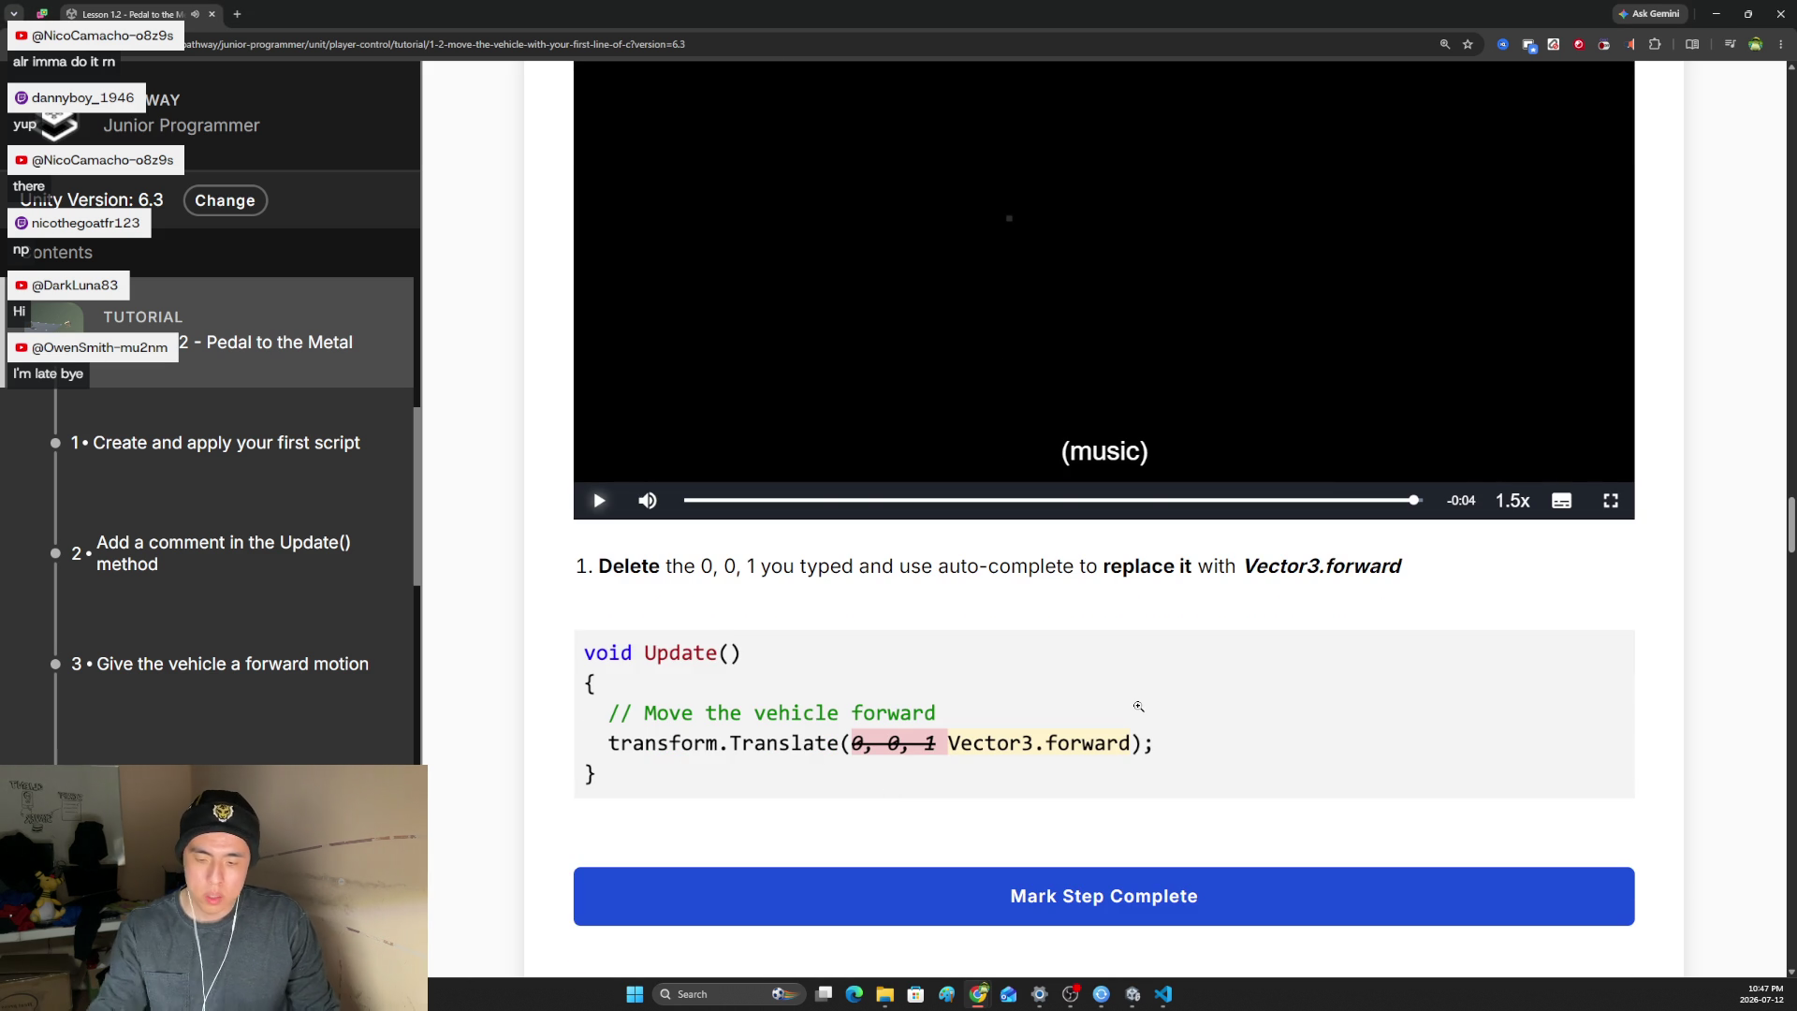
{"action": "key", "text": "alt+Tab"}
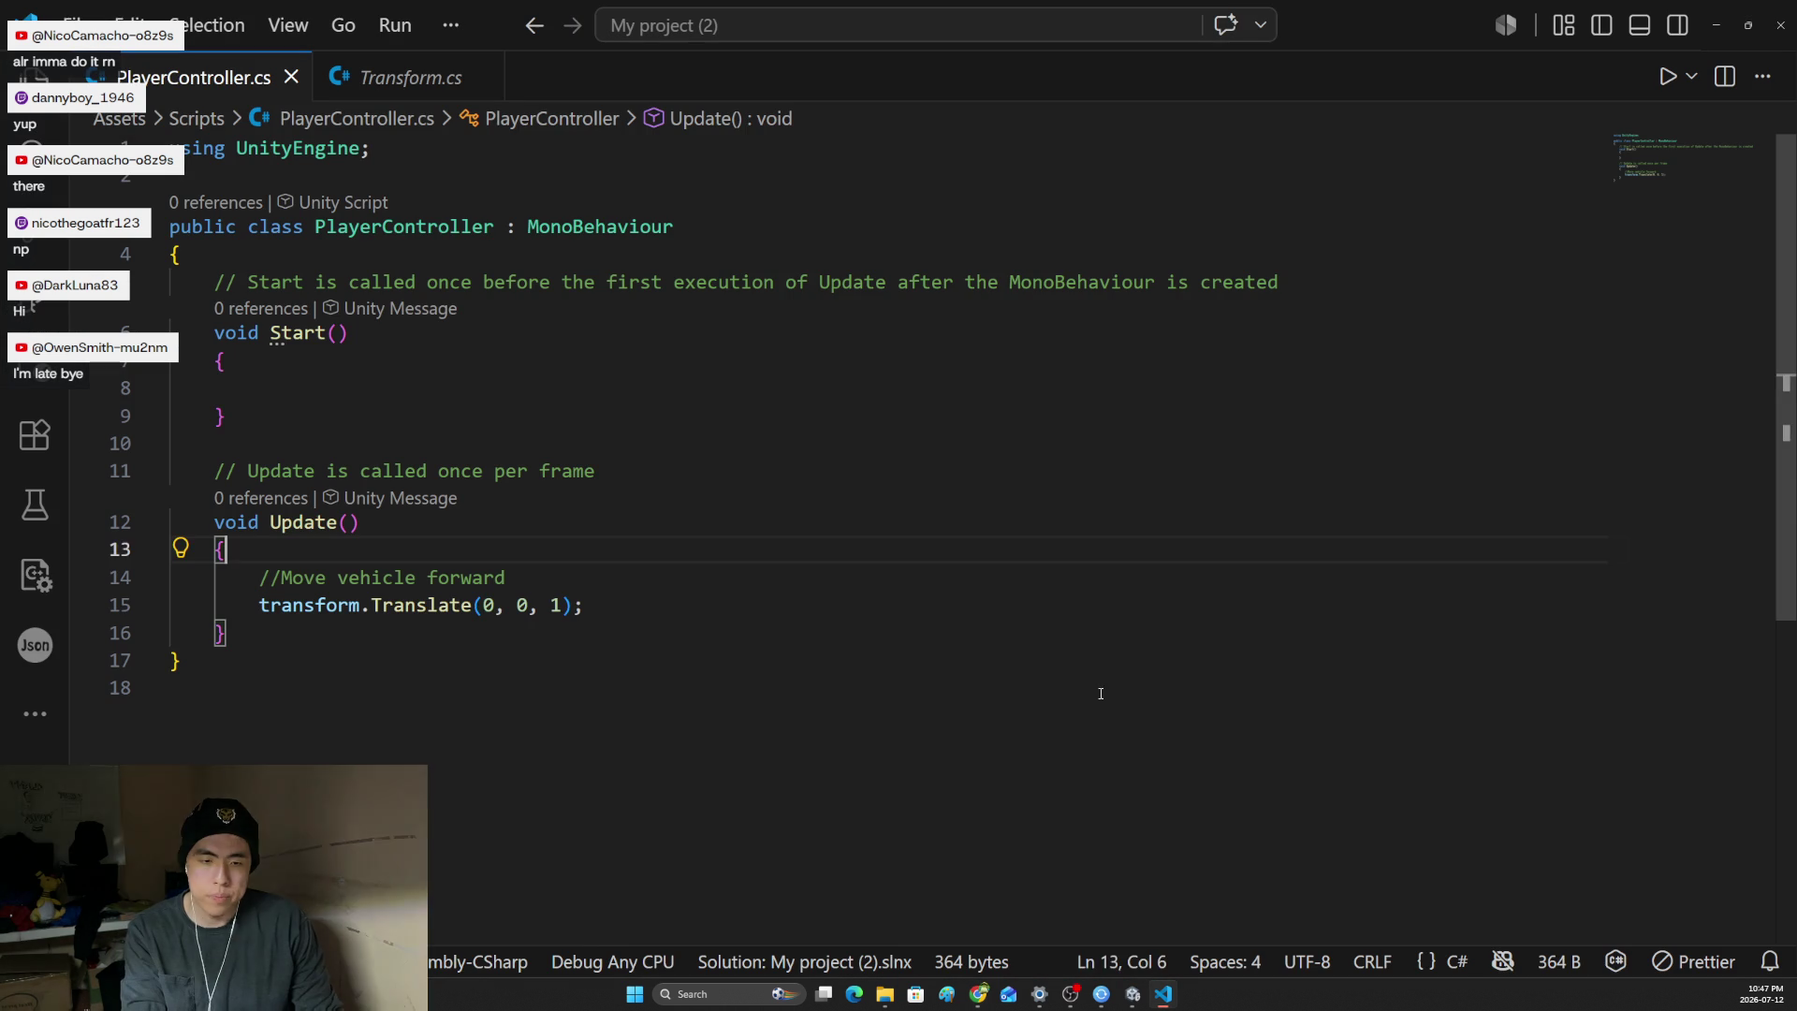
- Replace Translate's 0, 0, 1 arguments with Vector3.forward using IntelliSense completions
{"action": "left_click_drag", "start_coordinate": [562, 605], "coordinate": [482, 606]}
{"action": "key", "text": "BackSpace"}
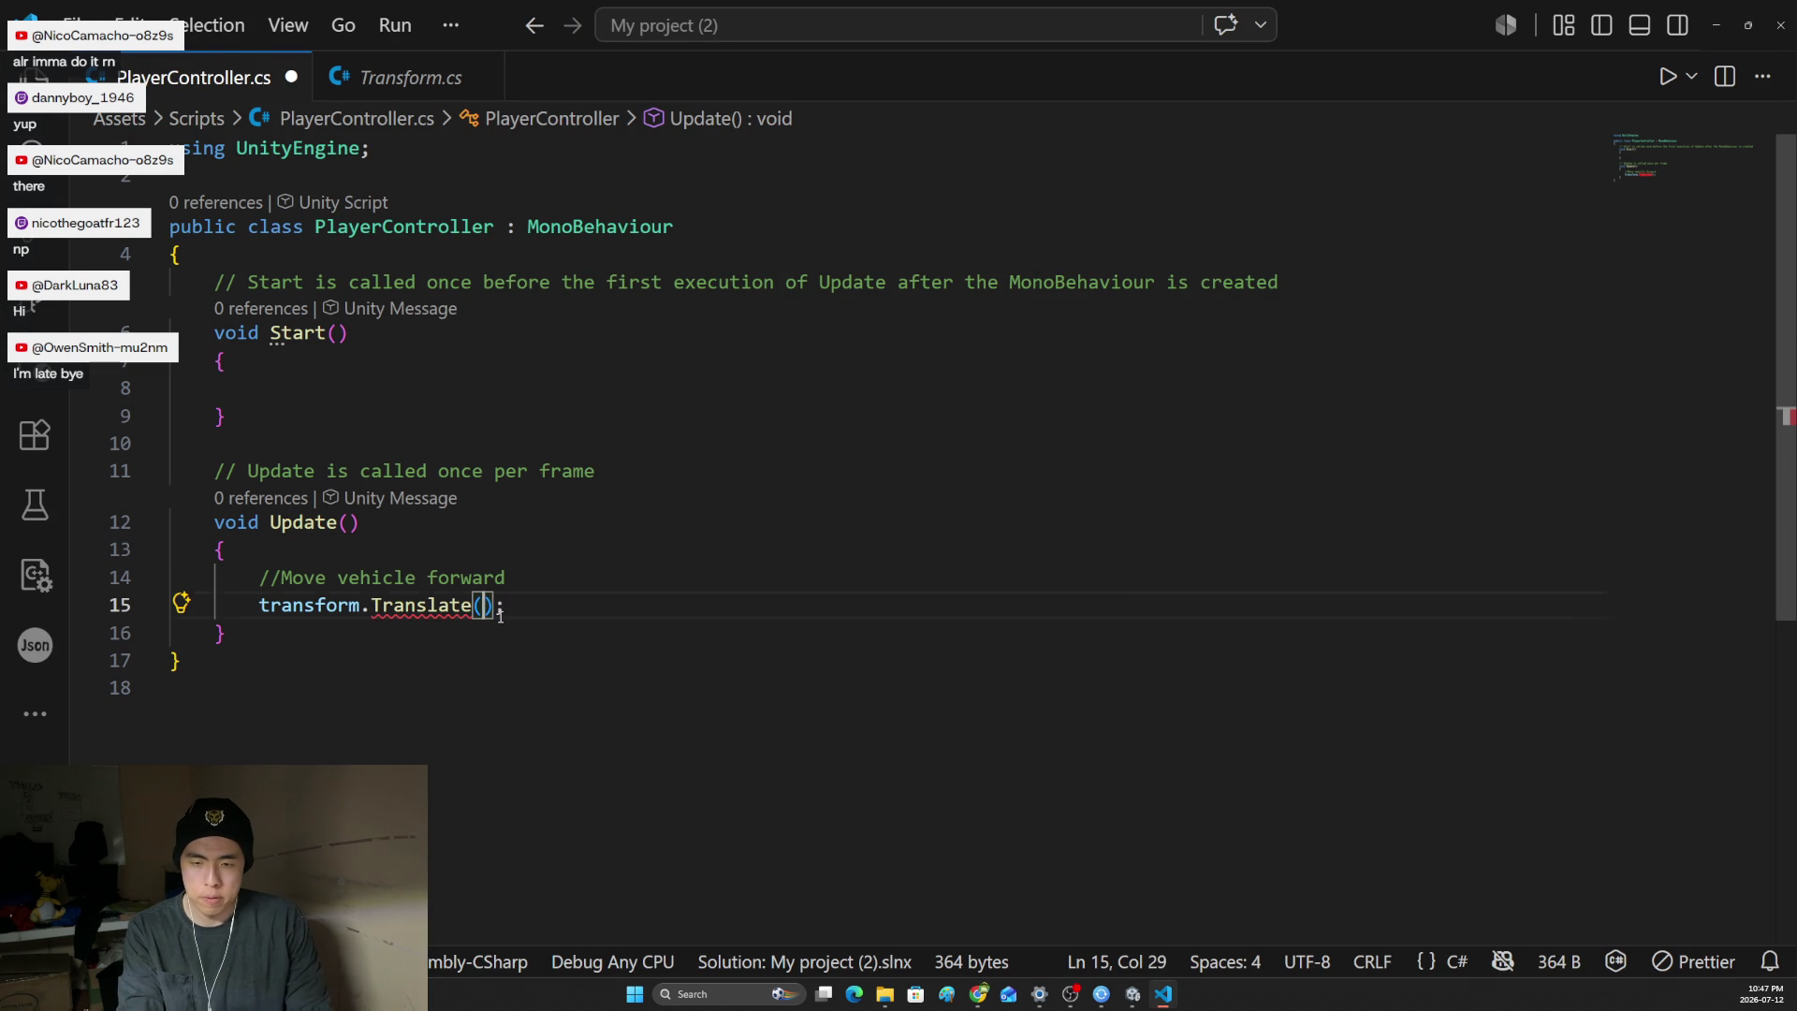
{"action": "type", "text": "Ve"}
{"action": "key", "text": "Down"}
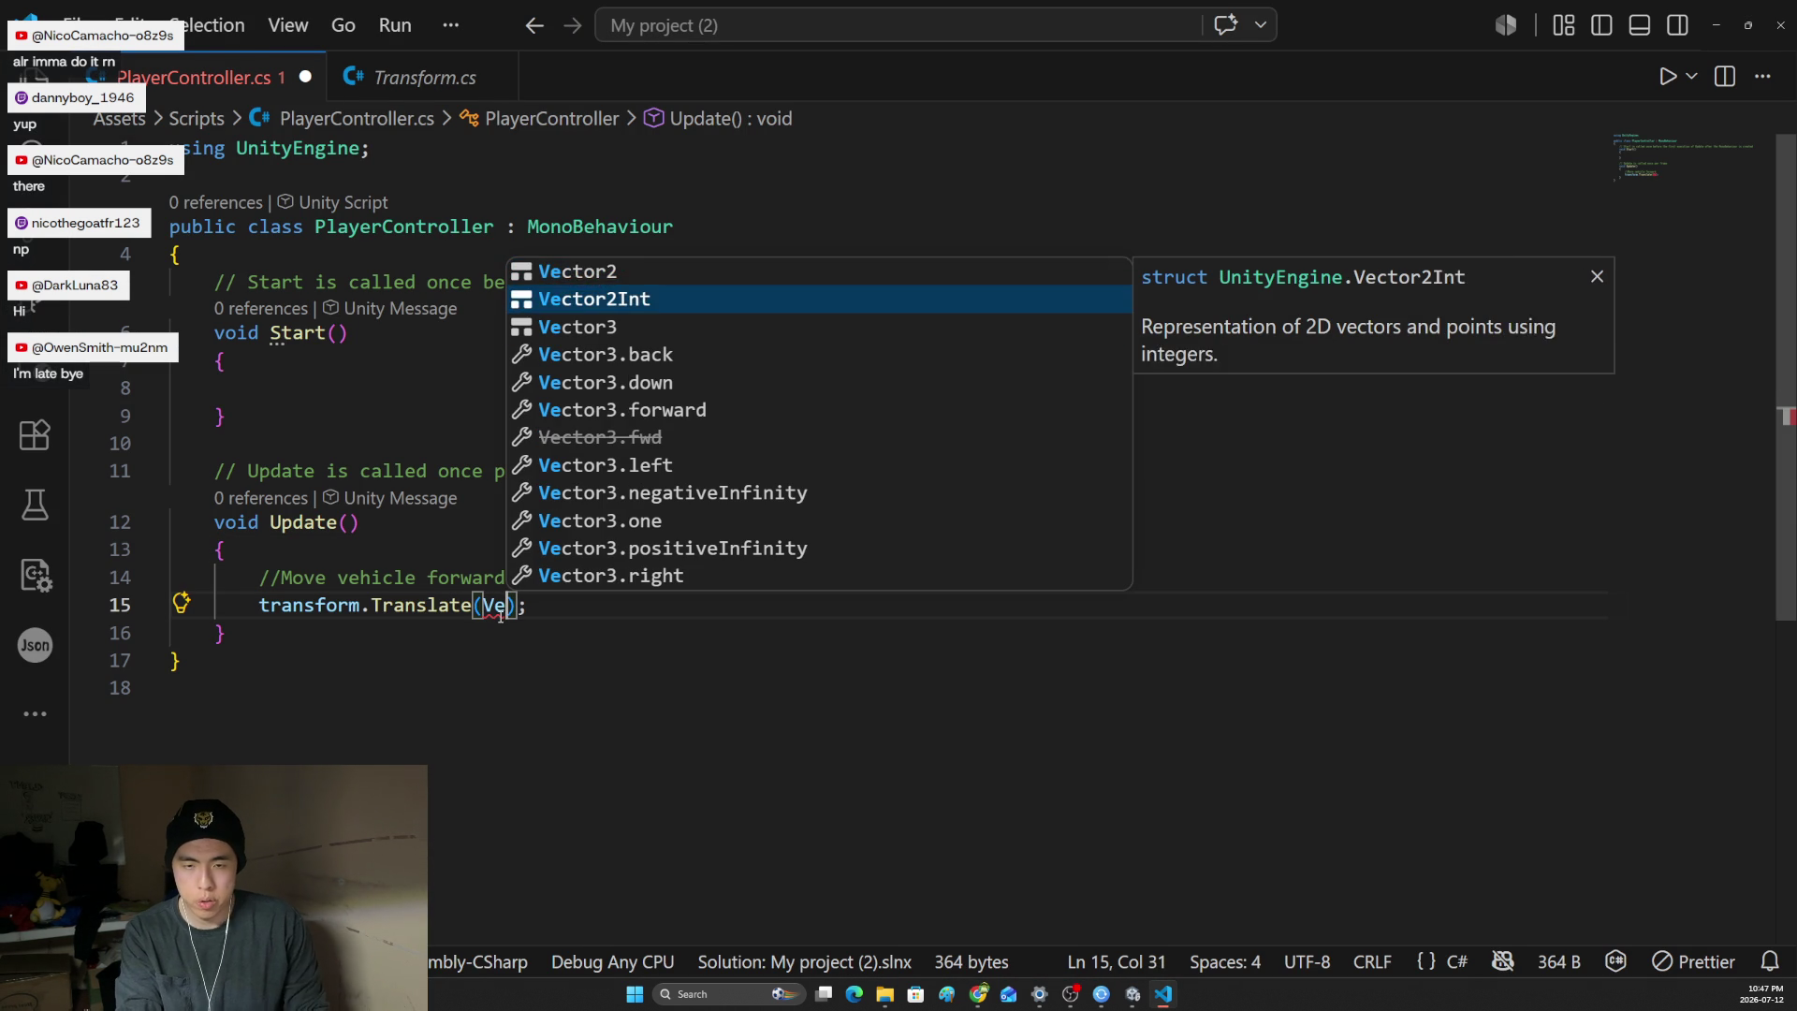
{"action": "key", "text": "Down"}
{"action": "key", "text": "Tab"}
{"action": "type", "text": ".fo"}
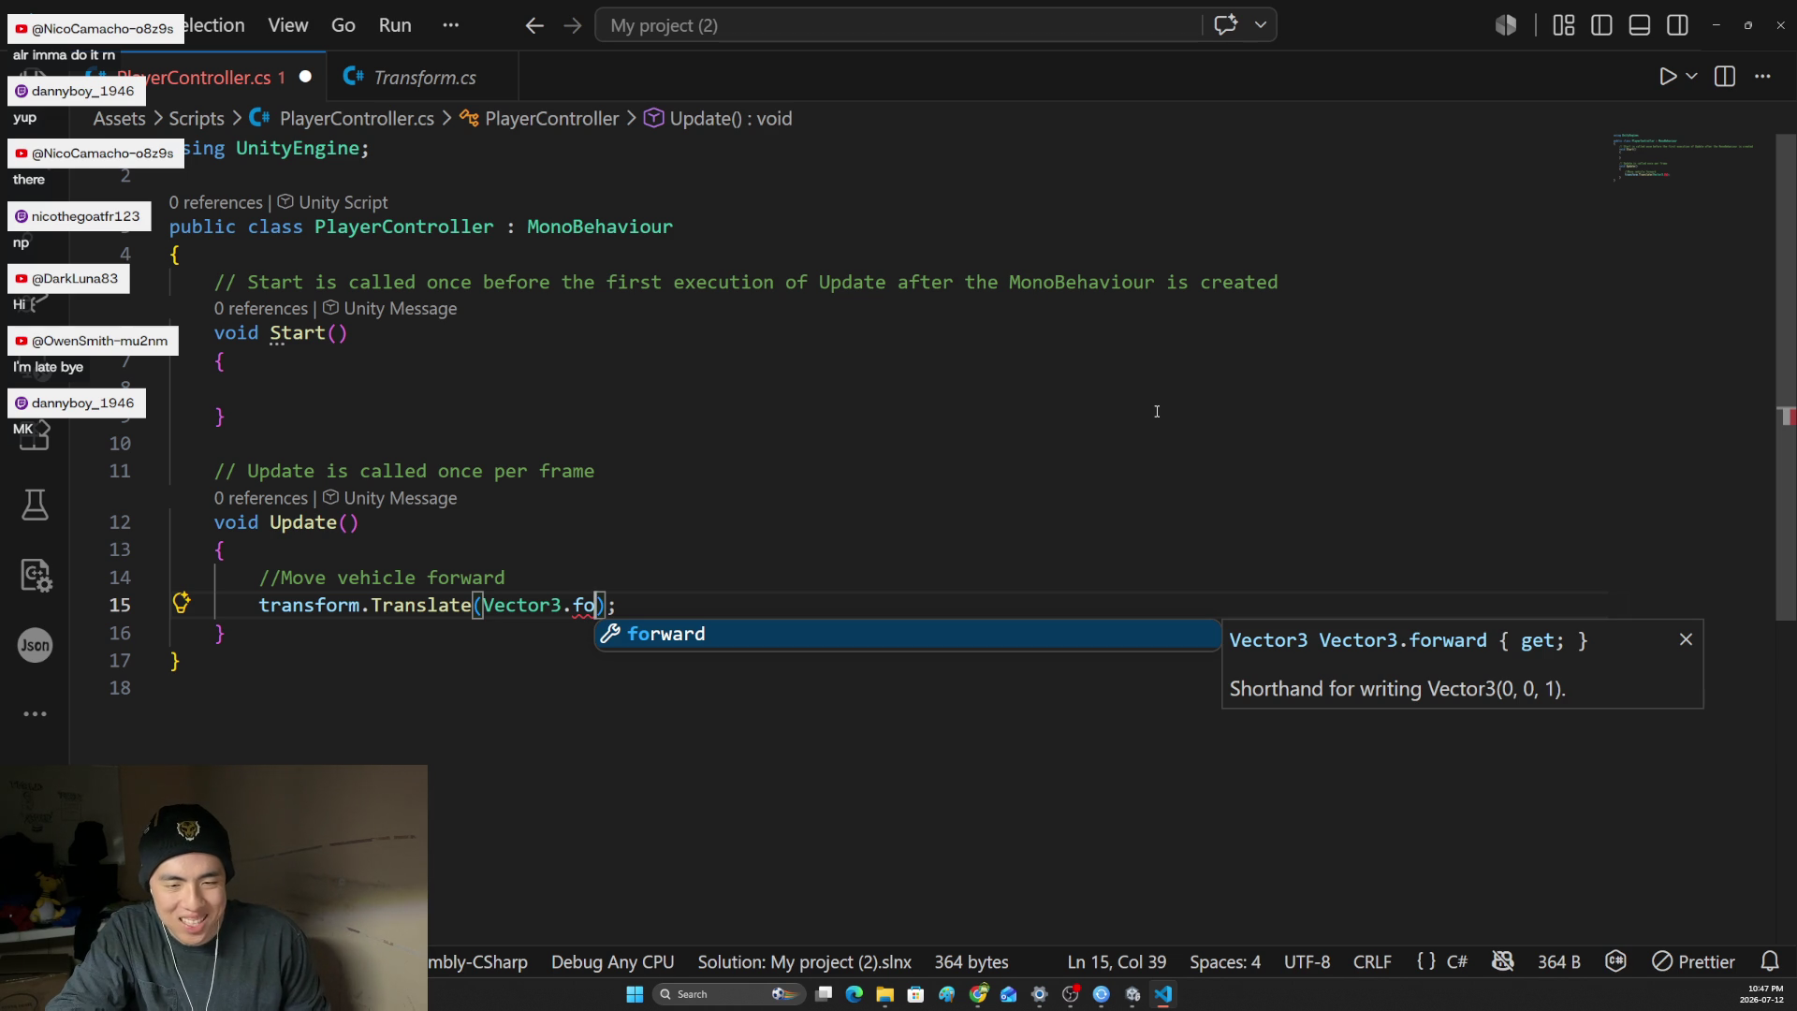
{"action": "key", "text": "Tab"}
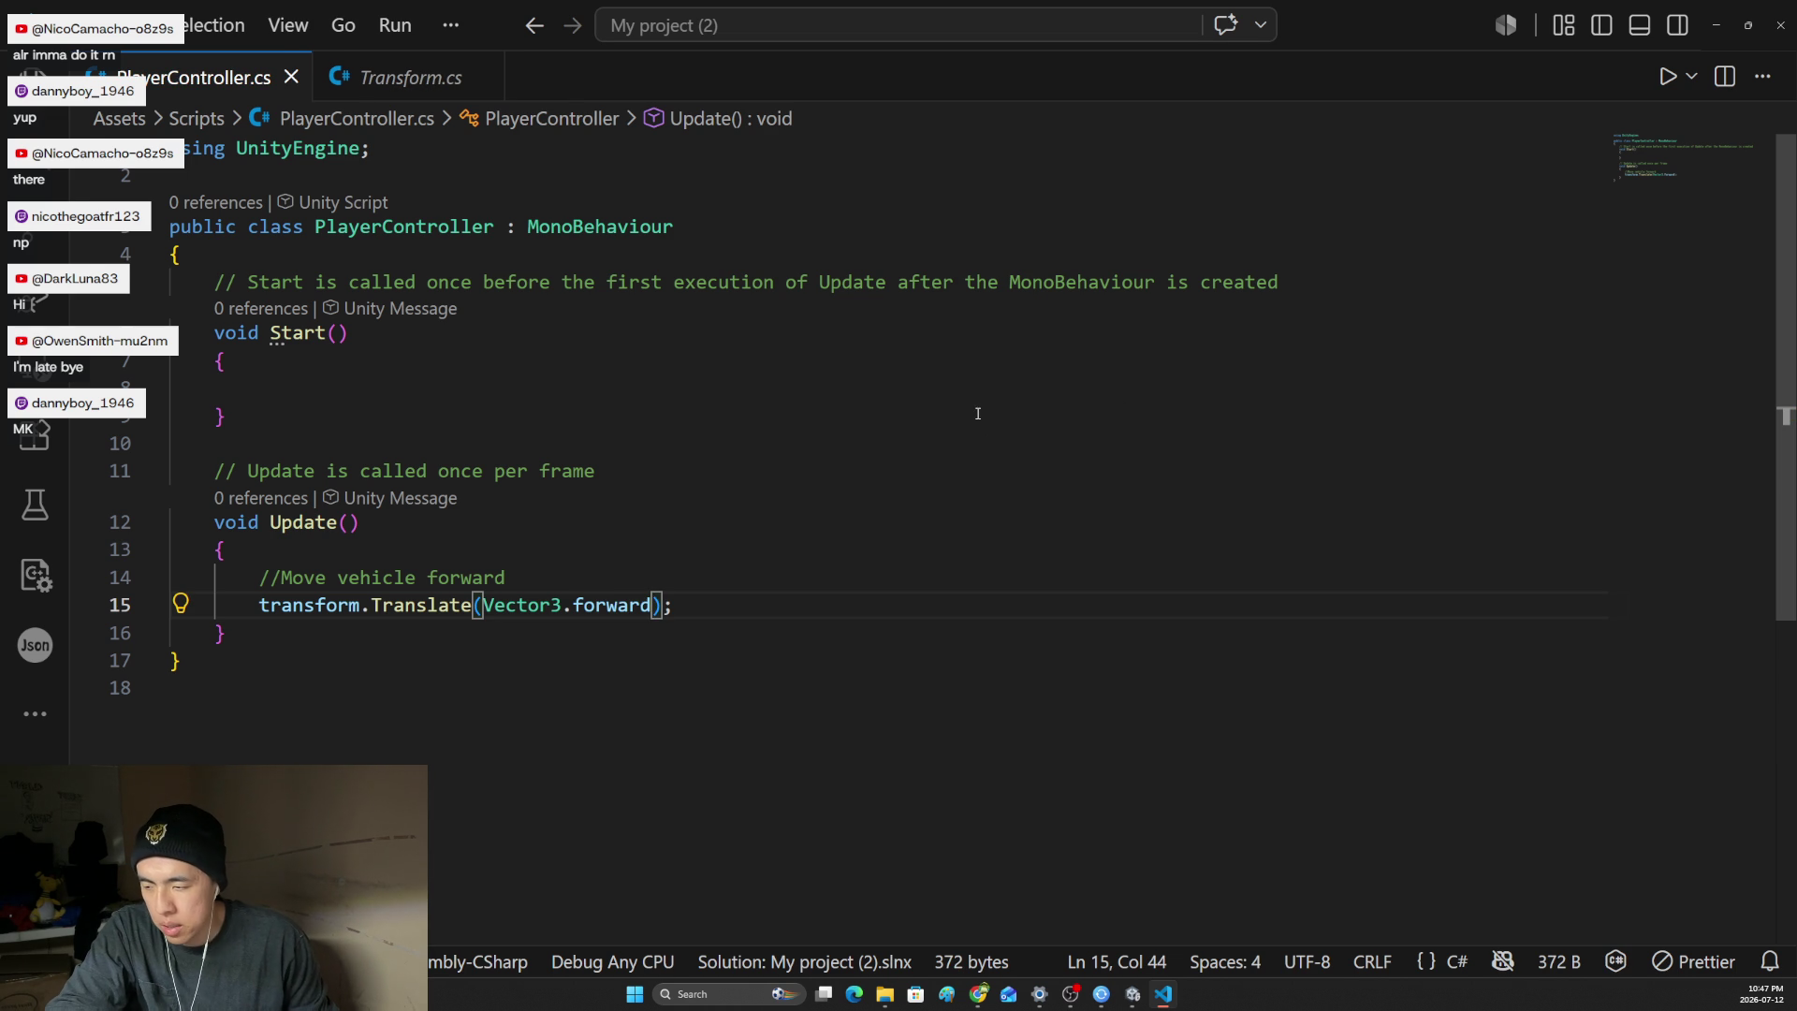
{"action": "key", "text": "alt+Tab"}
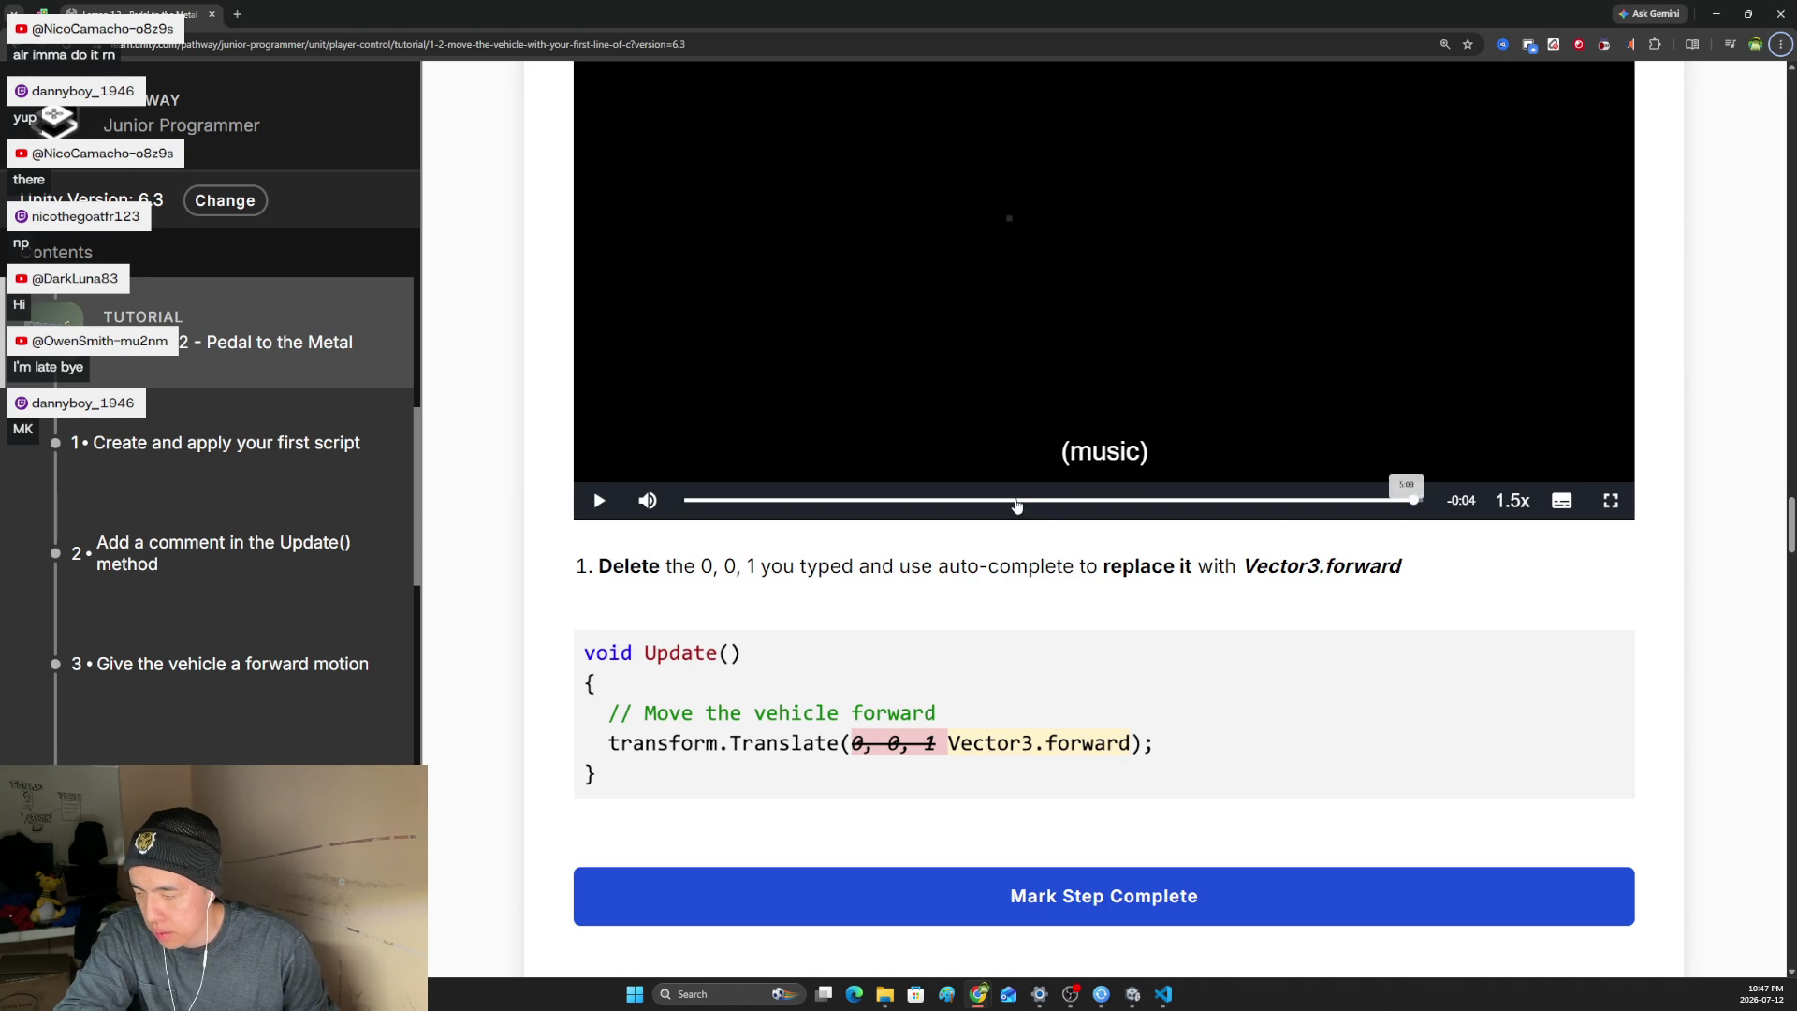
- Scroll to step 5, 'Customize the vehicle's speed', and start its video
{"action": "scroll", "coordinate": [1109, 569], "scroll_direction": "down", "scroll_amount": 3}
{"action": "scroll", "coordinate": [1116, 574], "scroll_direction": "down", "scroll_amount": 9}
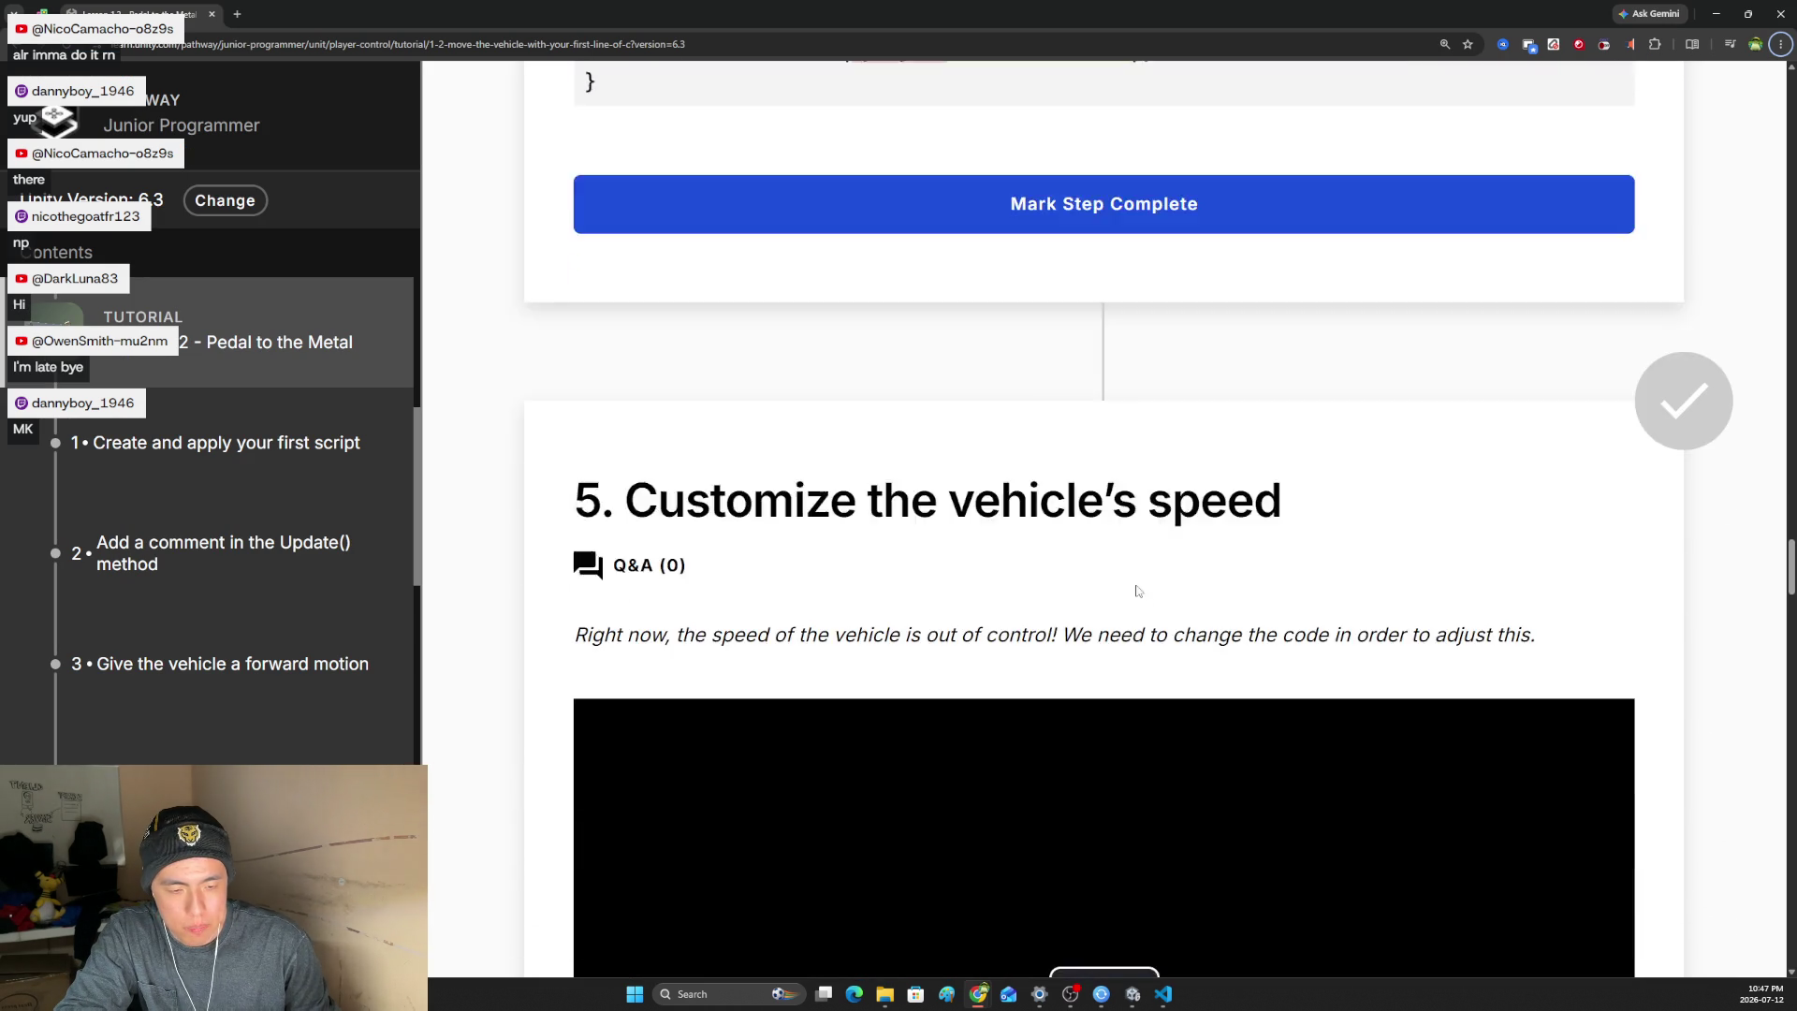
{"action": "scroll", "coordinate": [1143, 579], "scroll_direction": "up", "scroll_amount": 1}
{"action": "left_click", "coordinate": [1138, 613]}
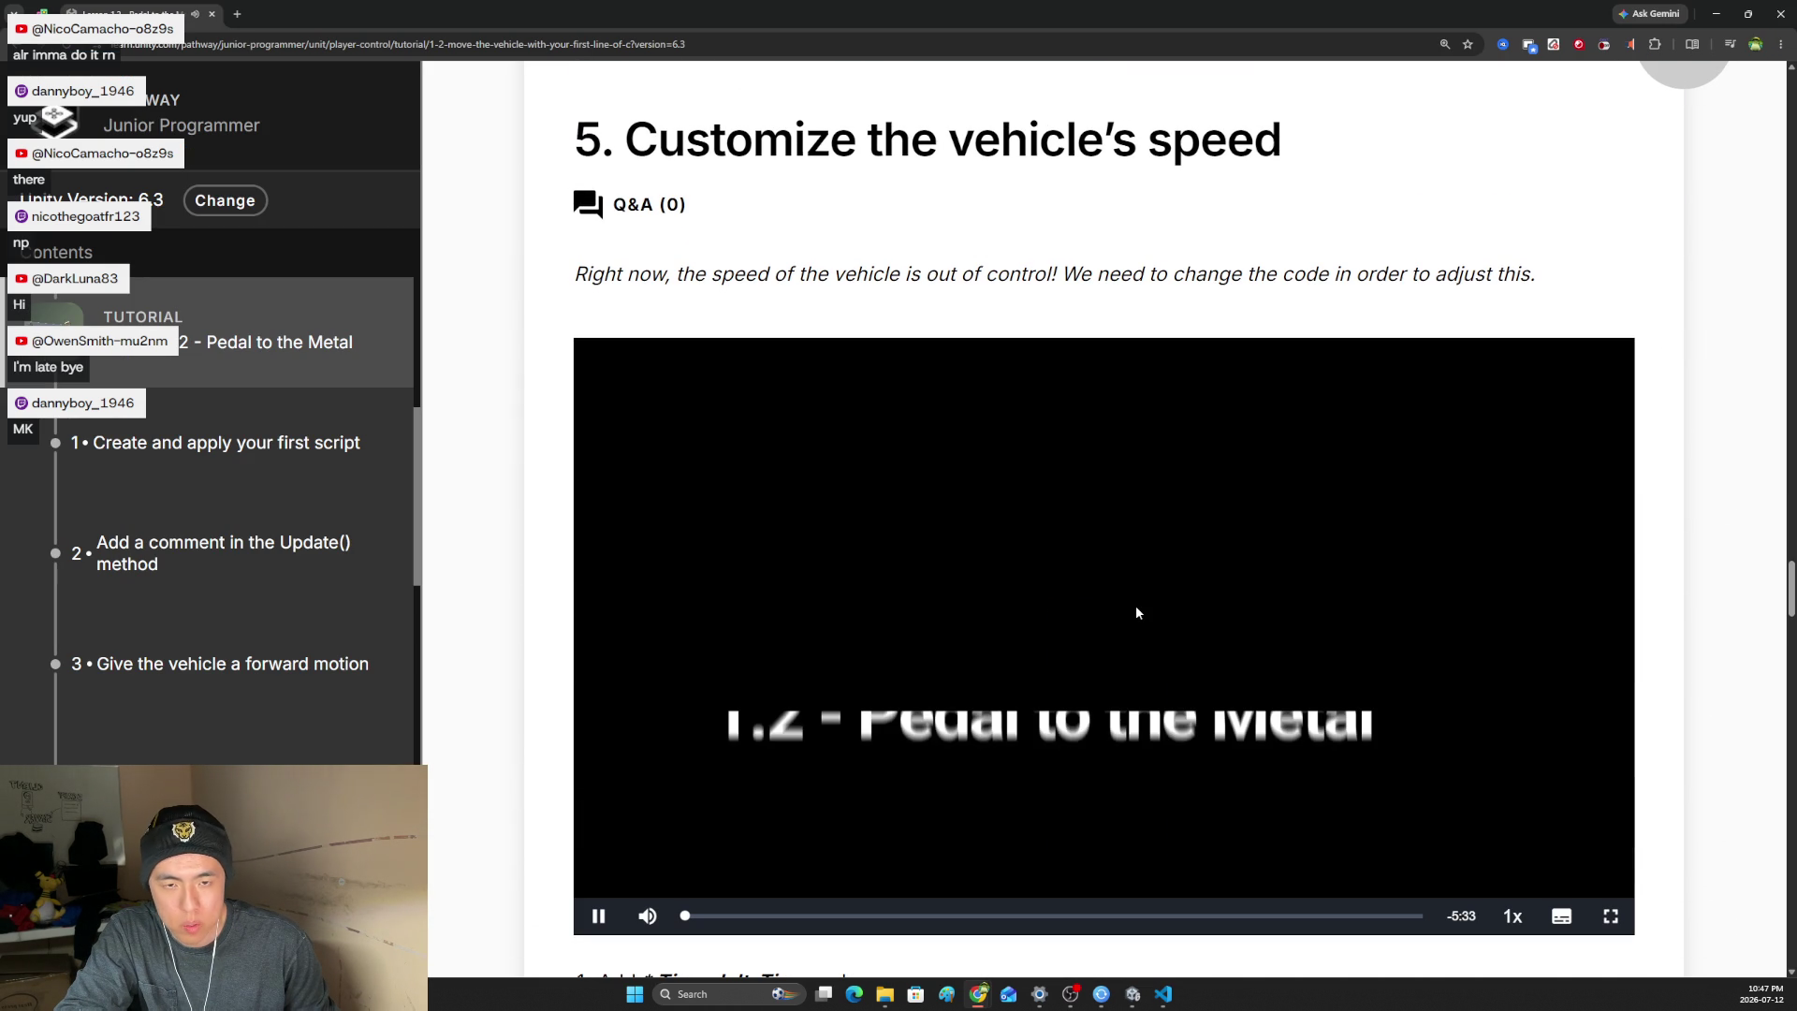
{"action": "scroll", "coordinate": [283, 680], "scroll_direction": "down", "scroll_amount": 3}
{"action": "scroll", "coordinate": [291, 676], "scroll_direction": "down", "scroll_amount": 3}
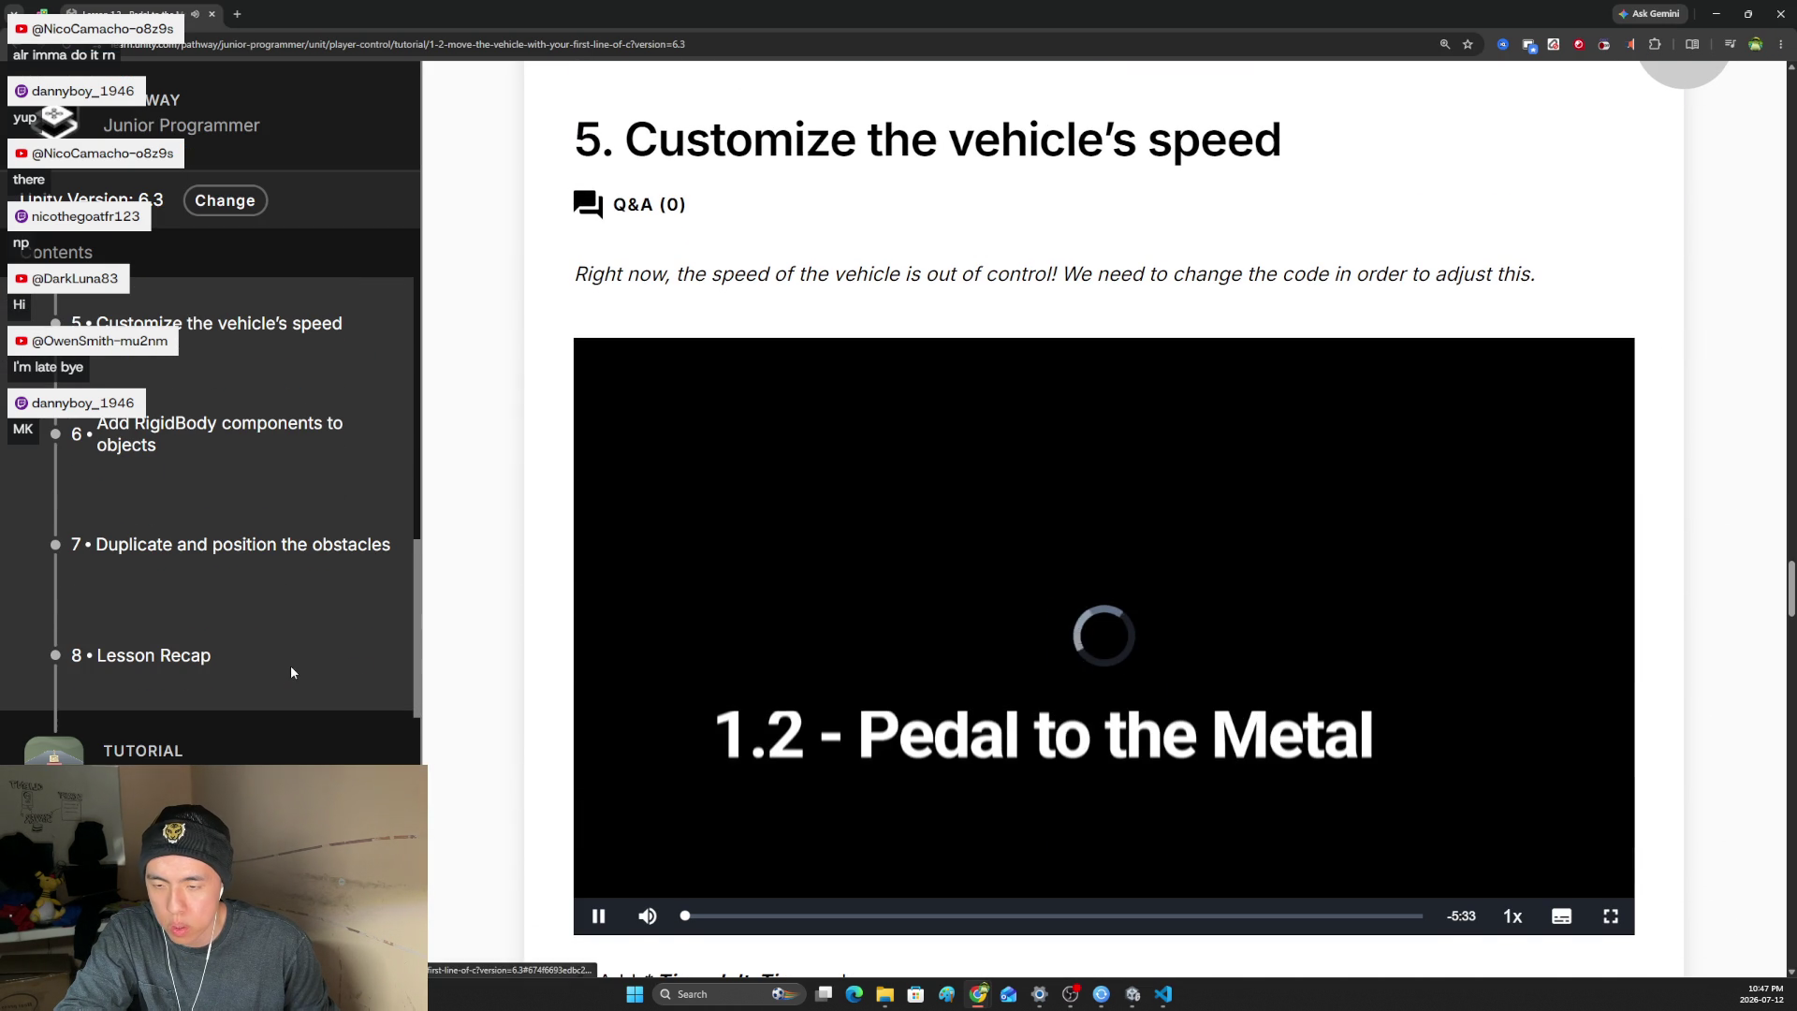
{"action": "scroll", "coordinate": [981, 708], "scroll_direction": "down", "scroll_amount": 1}
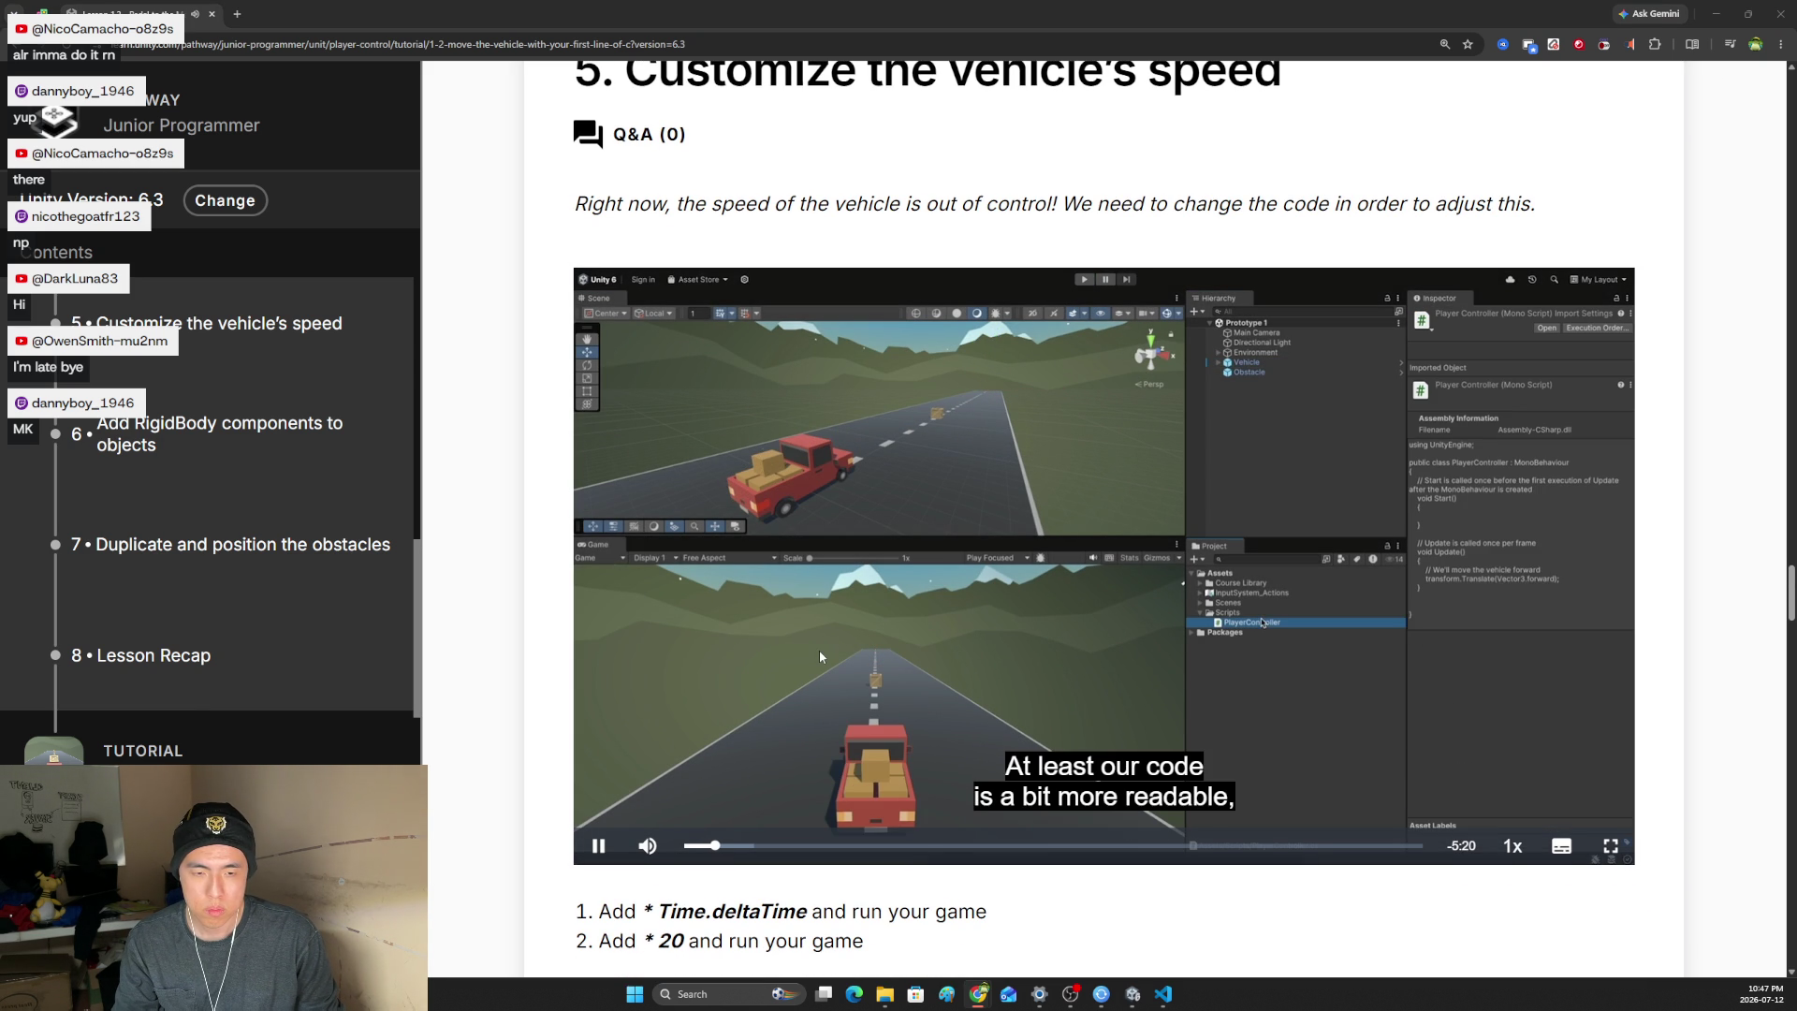
- Play the step 5 video at 1.5x speed and raise its volume near full
{"action": "mouse_move", "coordinate": [1489, 855]}
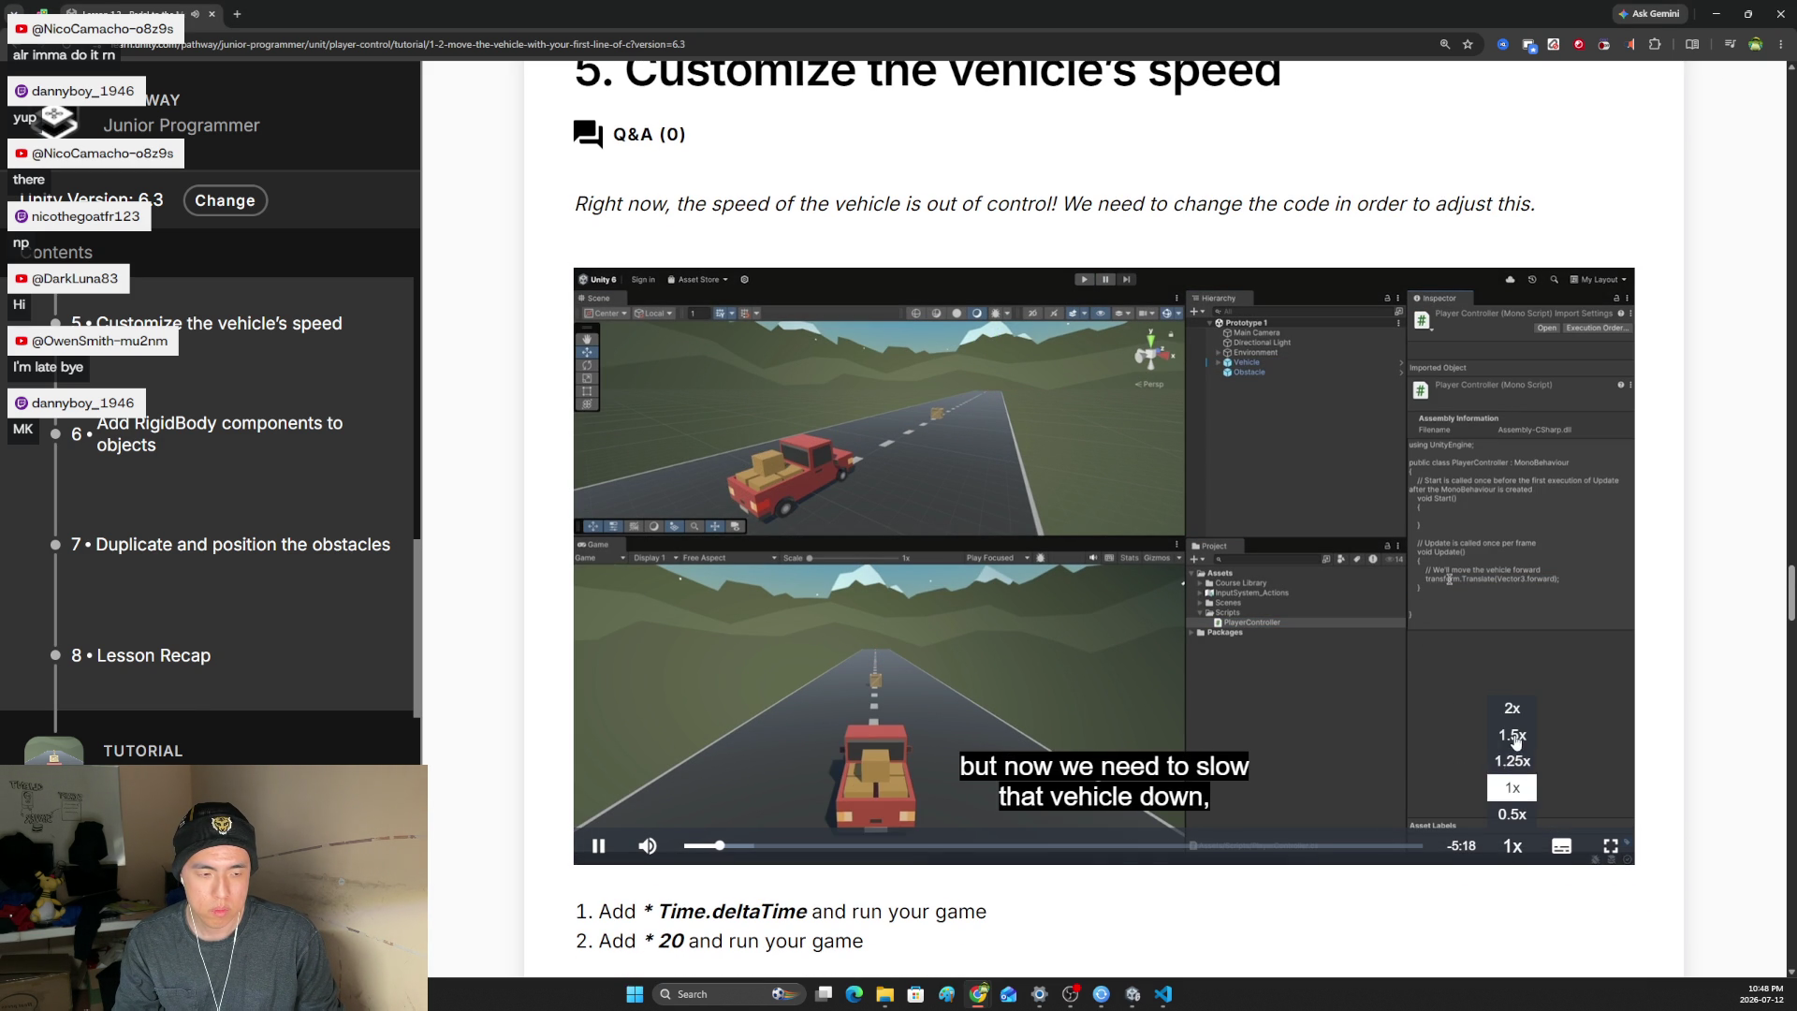
{"action": "left_click", "coordinate": [1512, 734]}
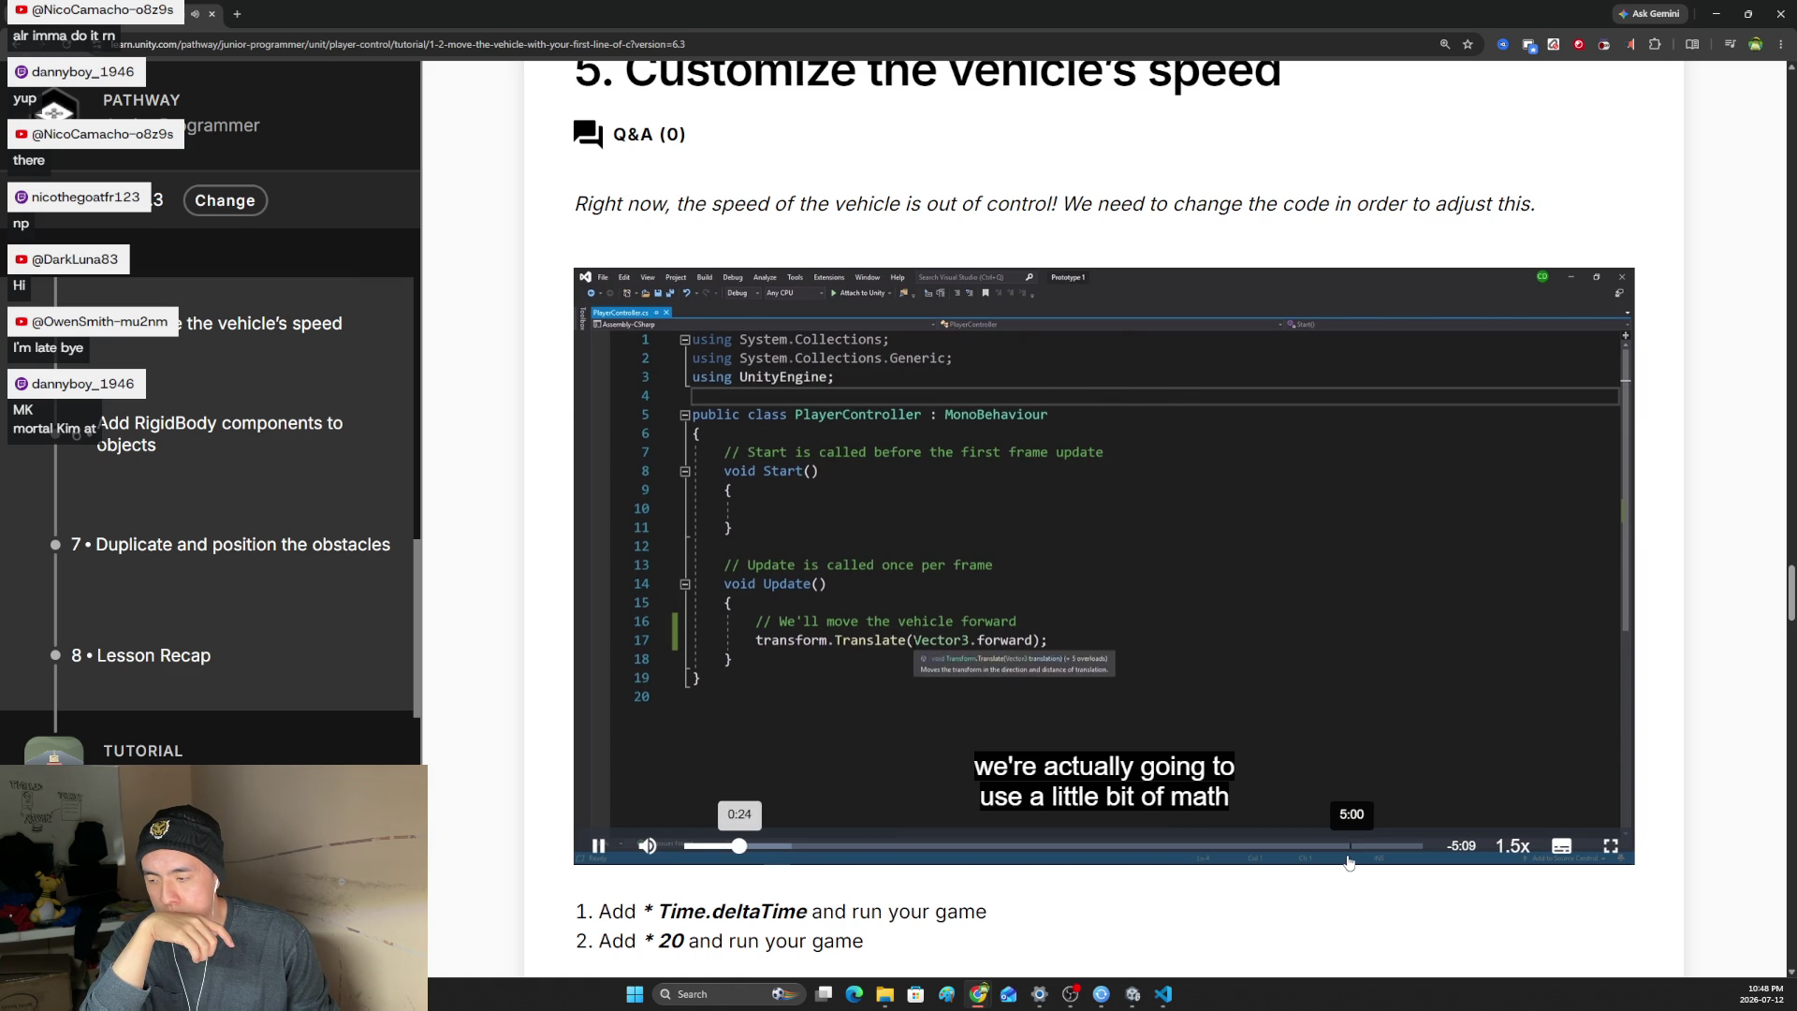
{"action": "left_click_drag", "start_coordinate": [645, 770], "coordinate": [648, 796]}
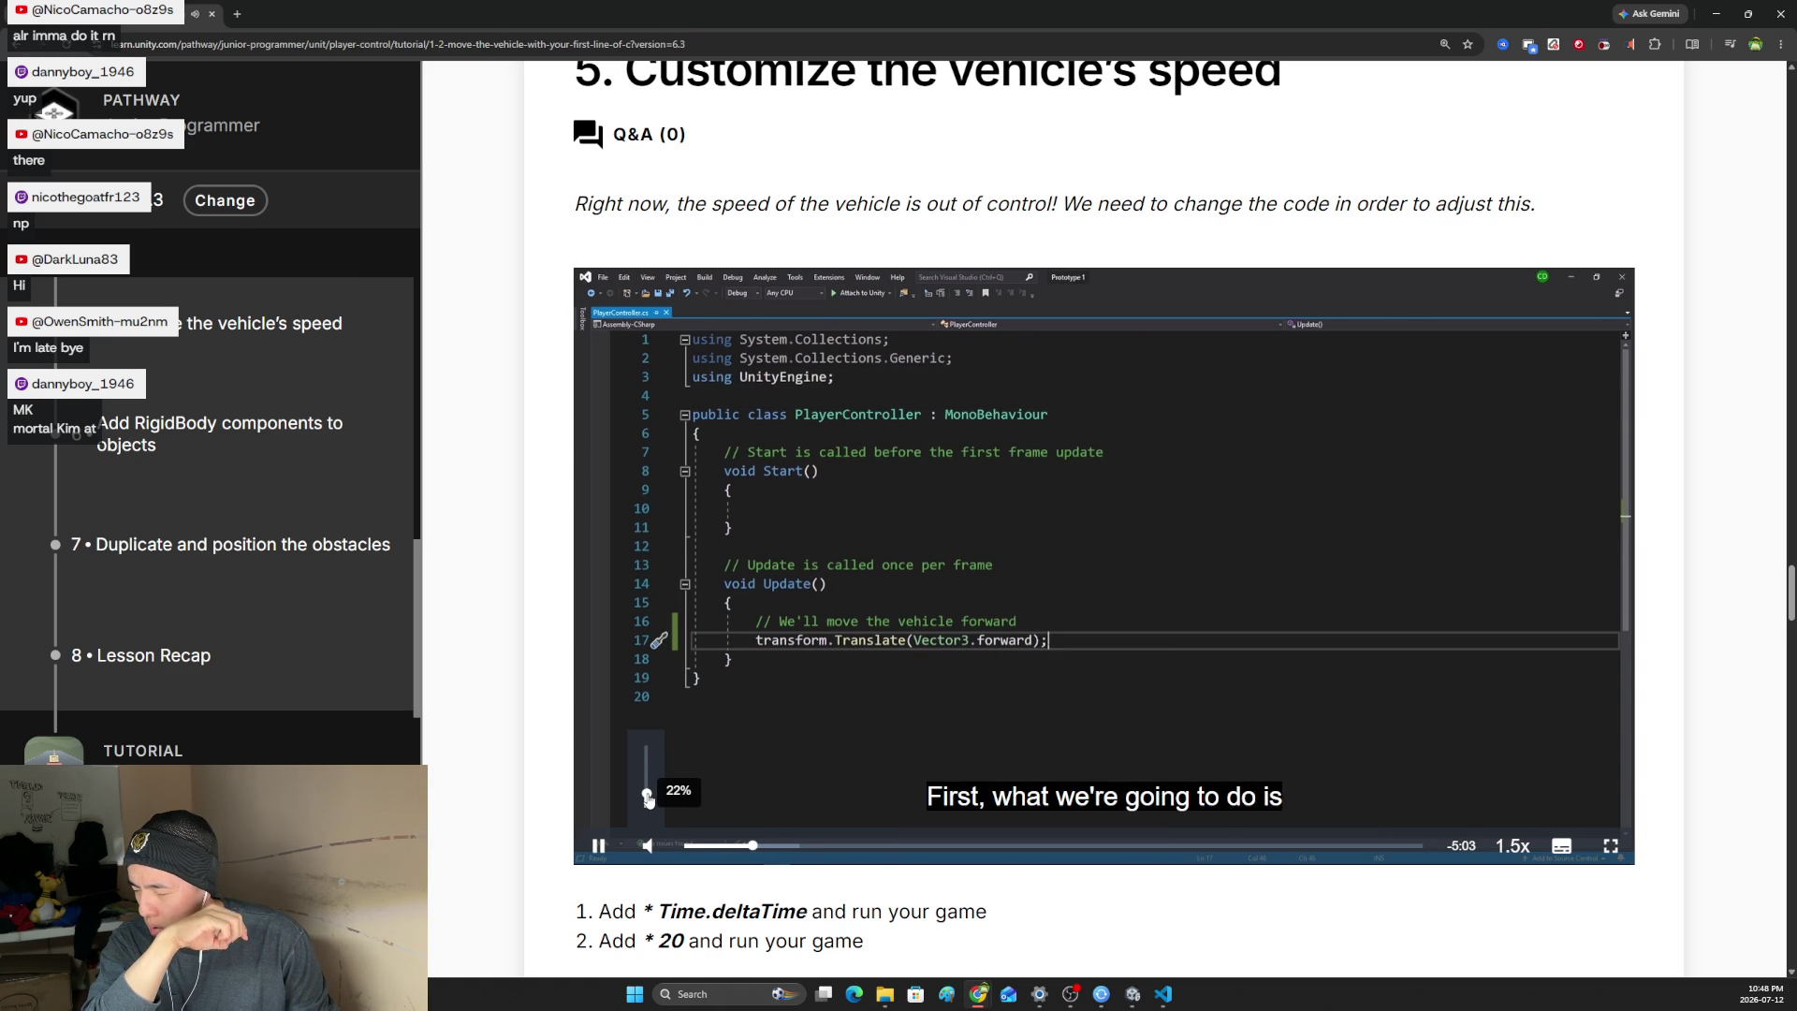
{"action": "left_click_drag", "start_coordinate": [648, 797], "coordinate": [648, 746]}
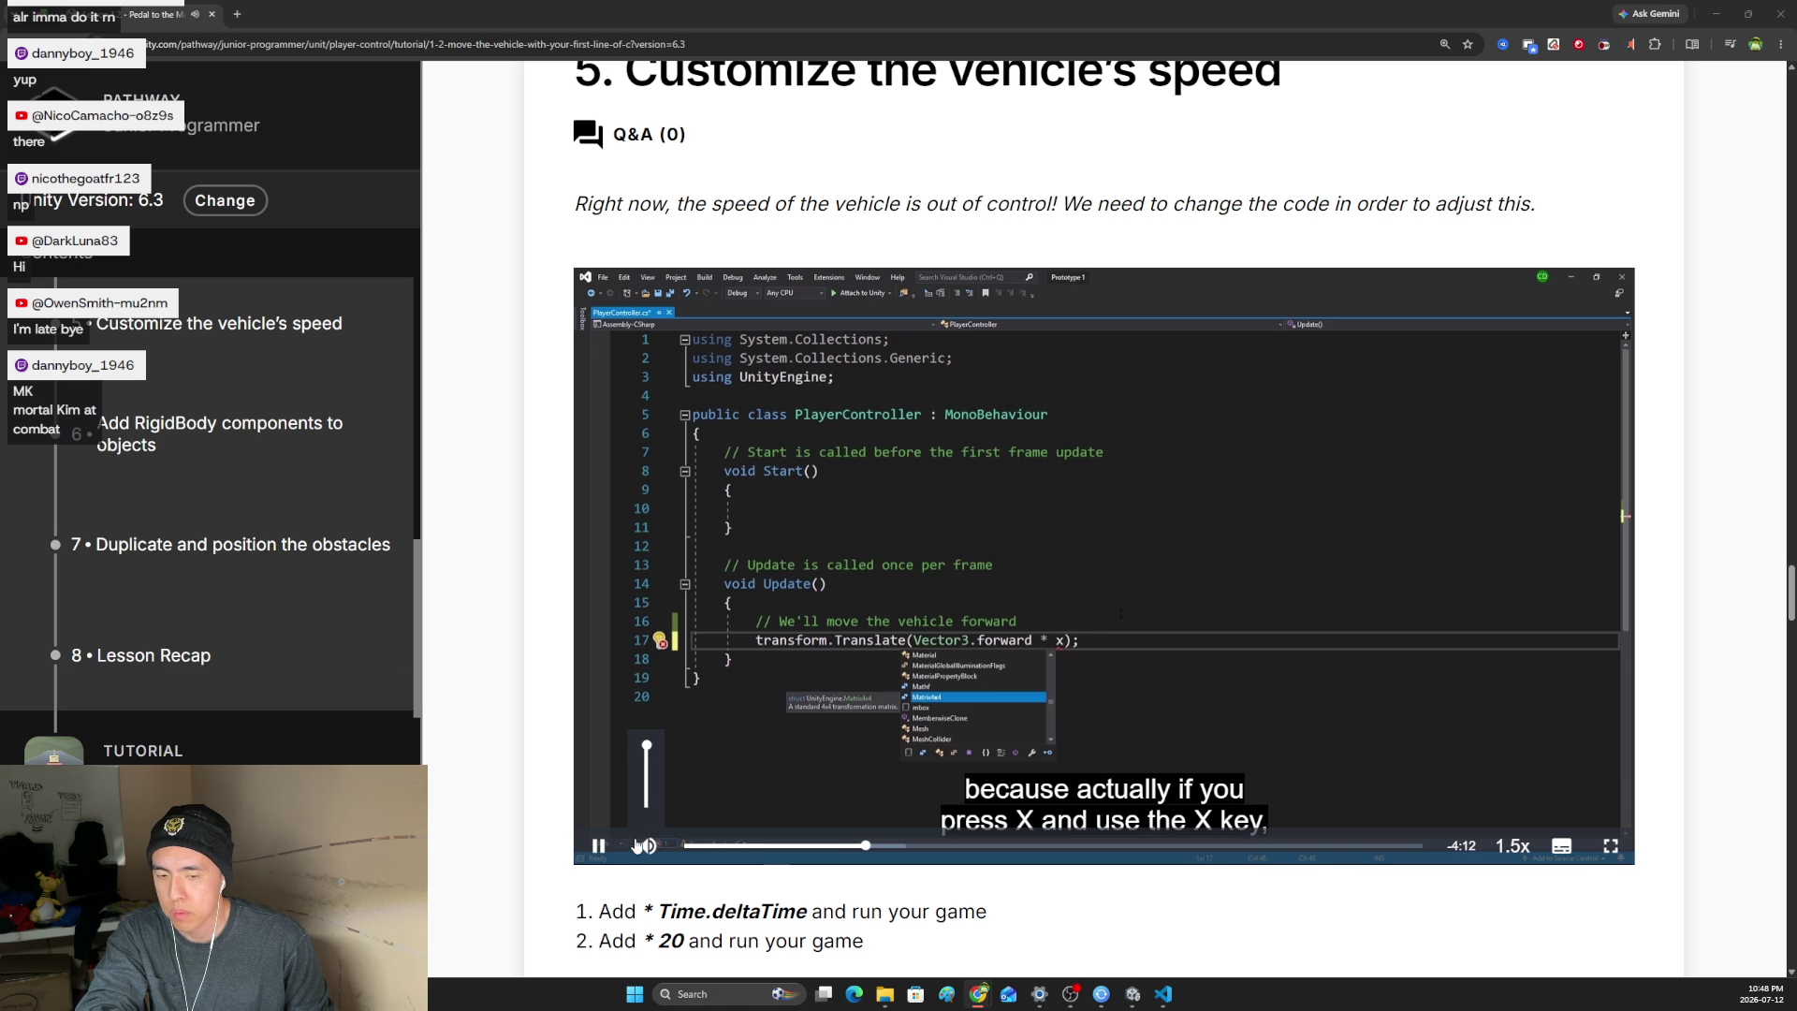
{"action": "left_click_drag", "start_coordinate": [648, 812], "coordinate": [649, 801]}
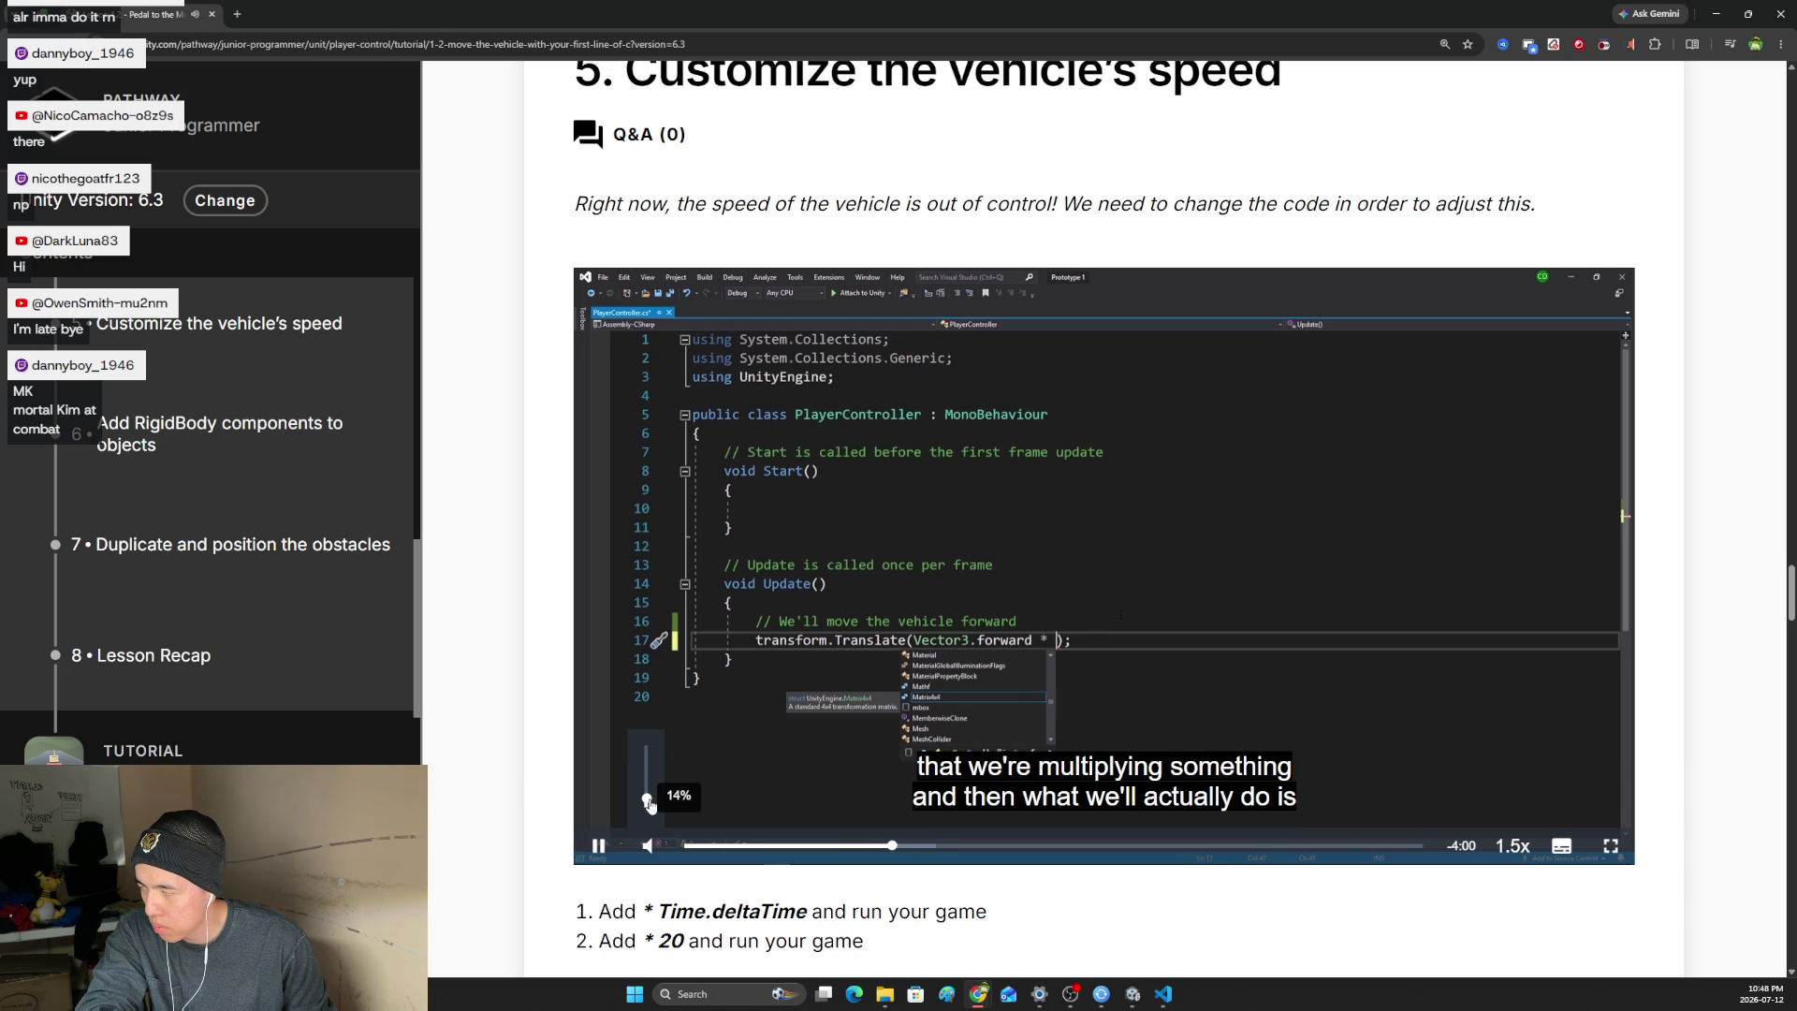
{"action": "left_click_drag", "start_coordinate": [650, 803], "coordinate": [649, 746]}
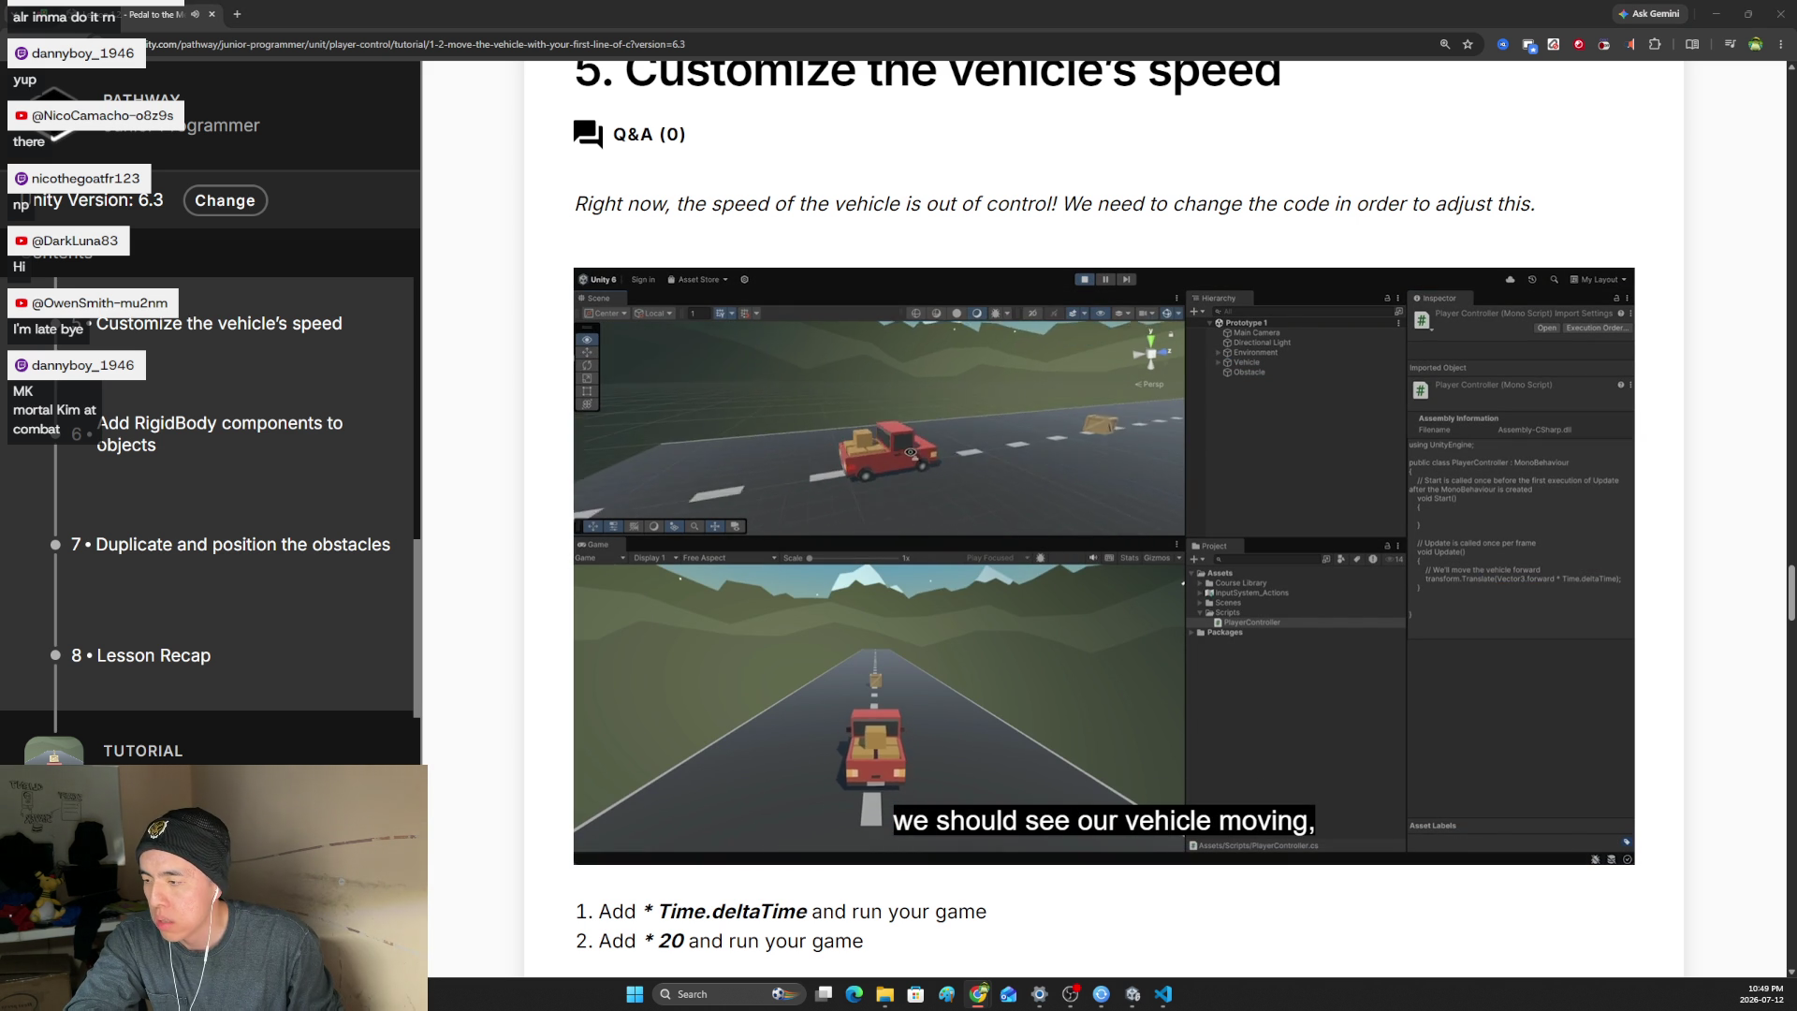
- Raise the step 5 video's volume from 0% to 30%
{"action": "mouse_move", "coordinate": [981, 730]}
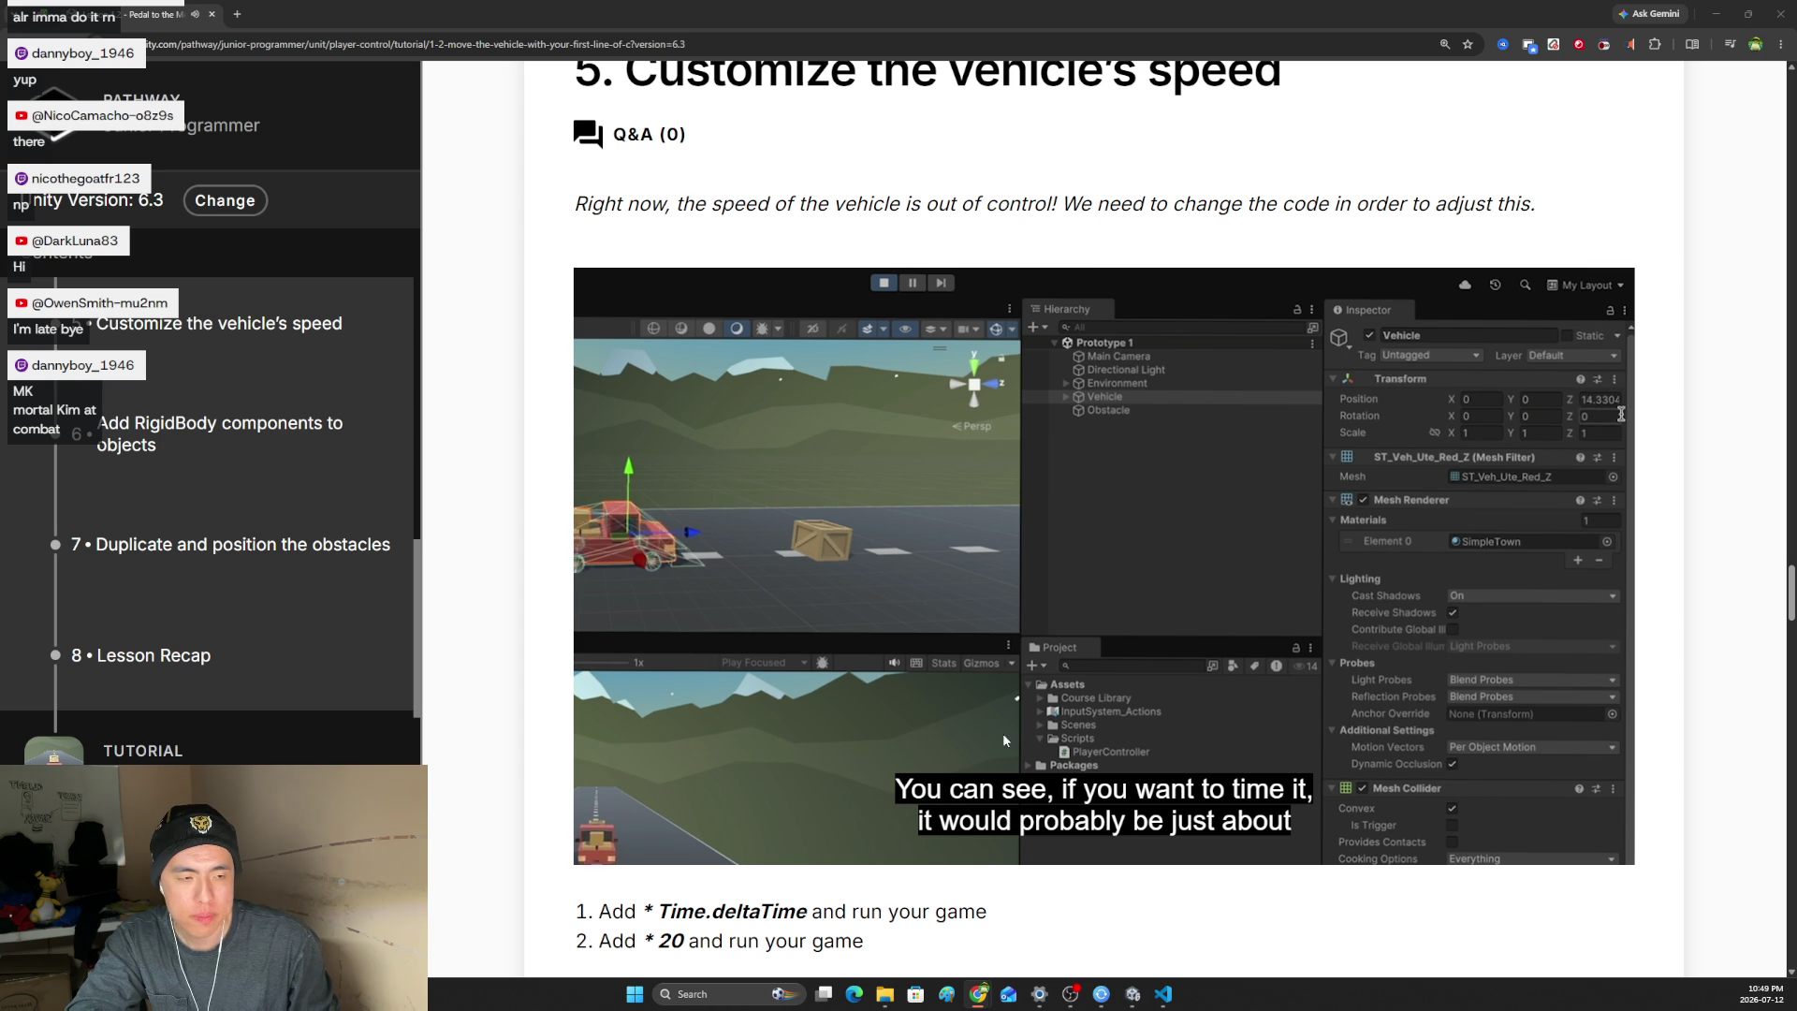
{"action": "mouse_move", "coordinate": [766, 752]}
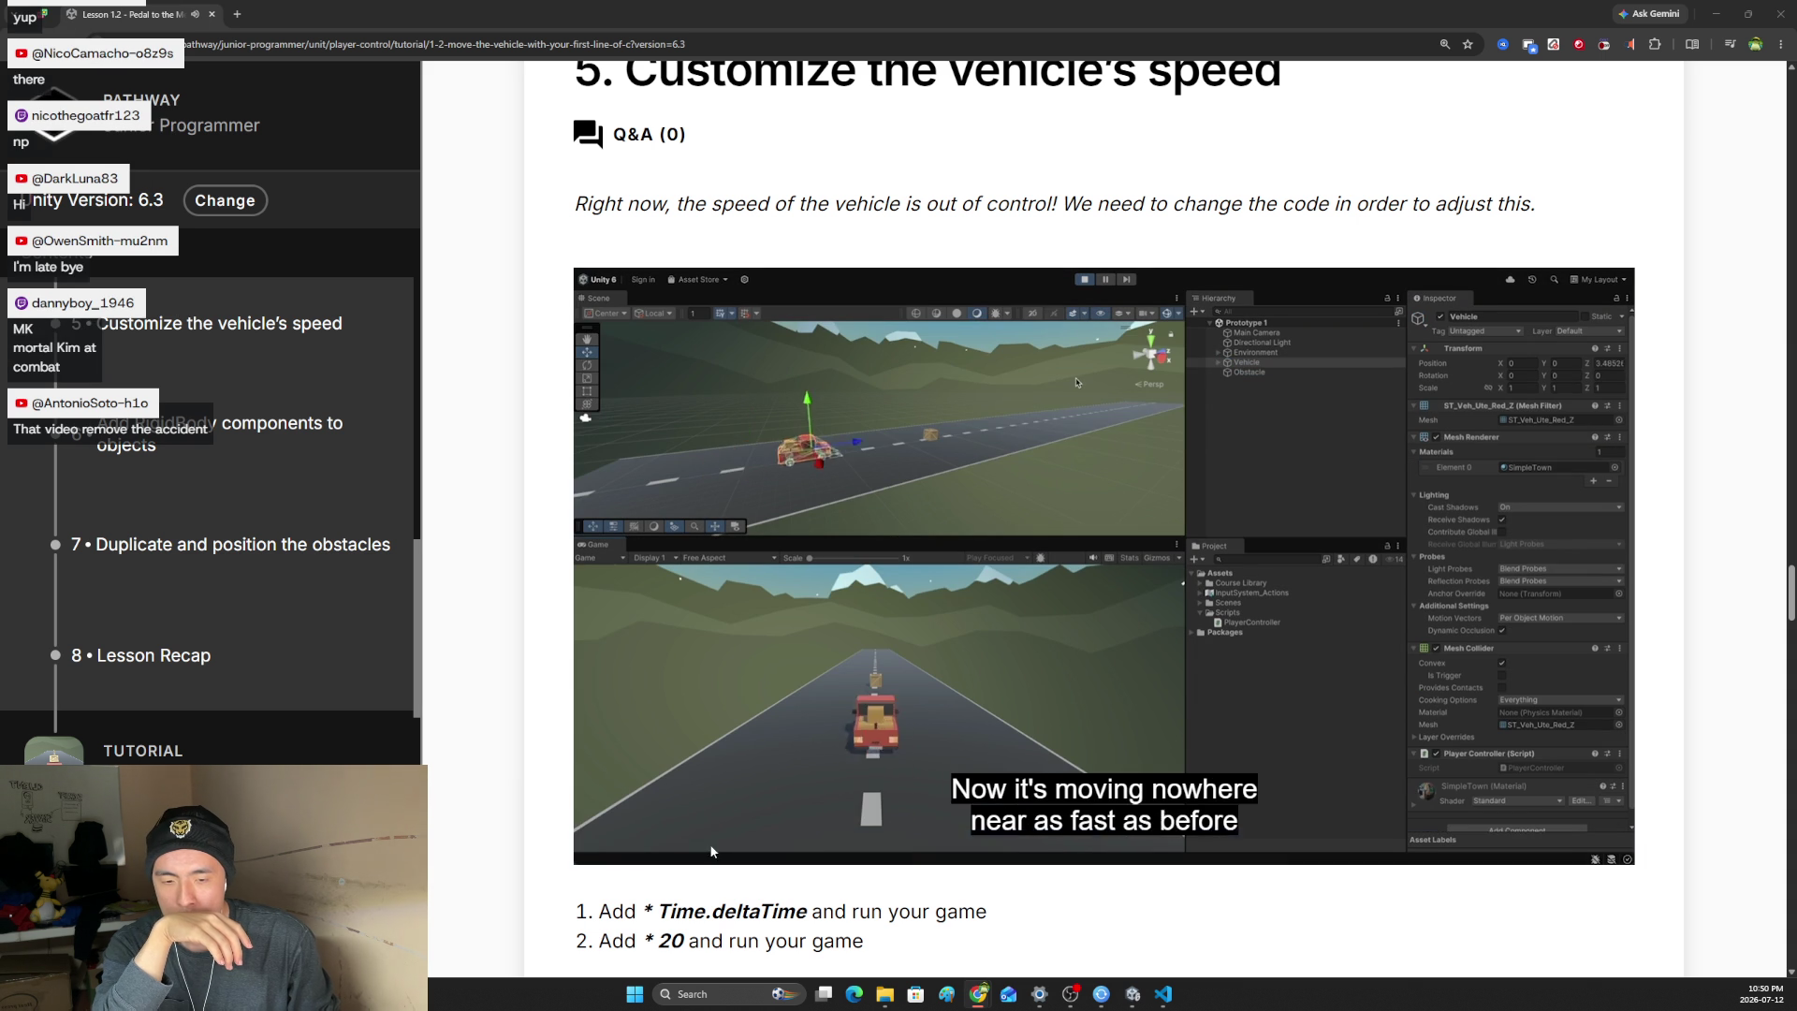
{"action": "mouse_move", "coordinate": [657, 822]}
{"action": "left_click_drag", "start_coordinate": [657, 821], "coordinate": [646, 796]}
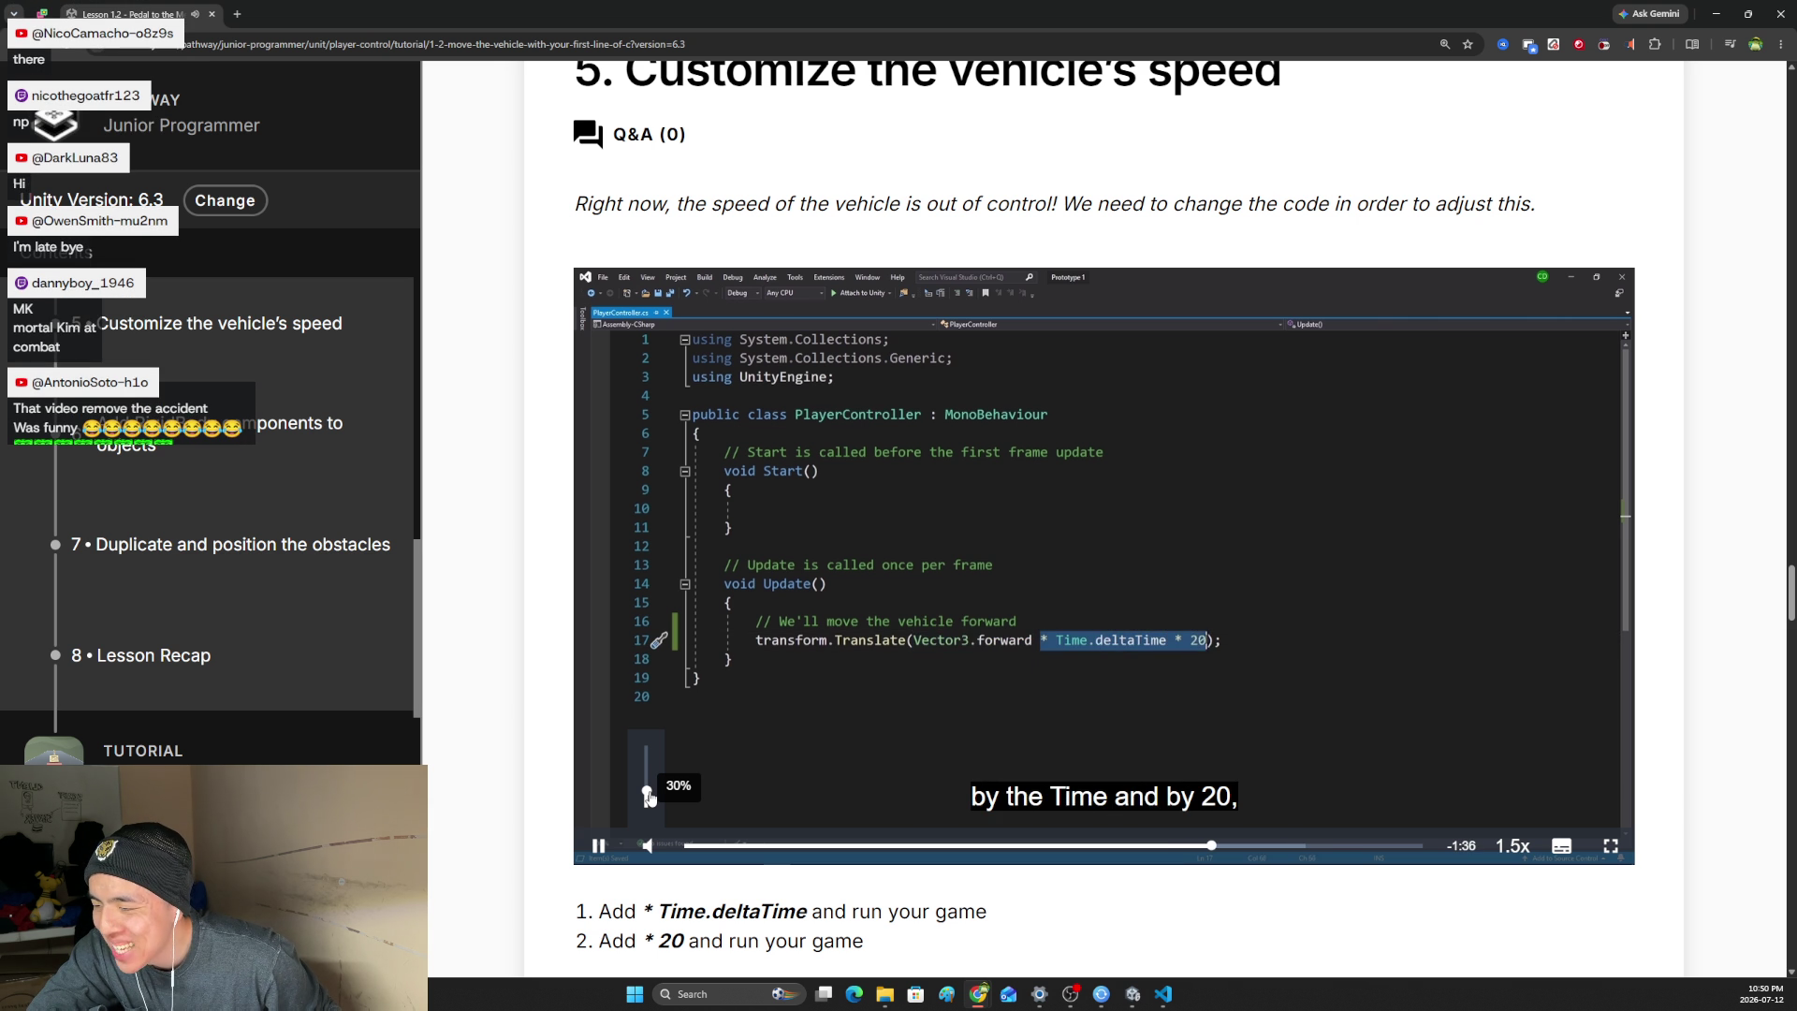
- Turn the video to full volume, pause and resume on the Time.deltaTime * 20 line, then return to VS Code
{"action": "left_click_drag", "start_coordinate": [649, 796], "coordinate": [646, 776]}
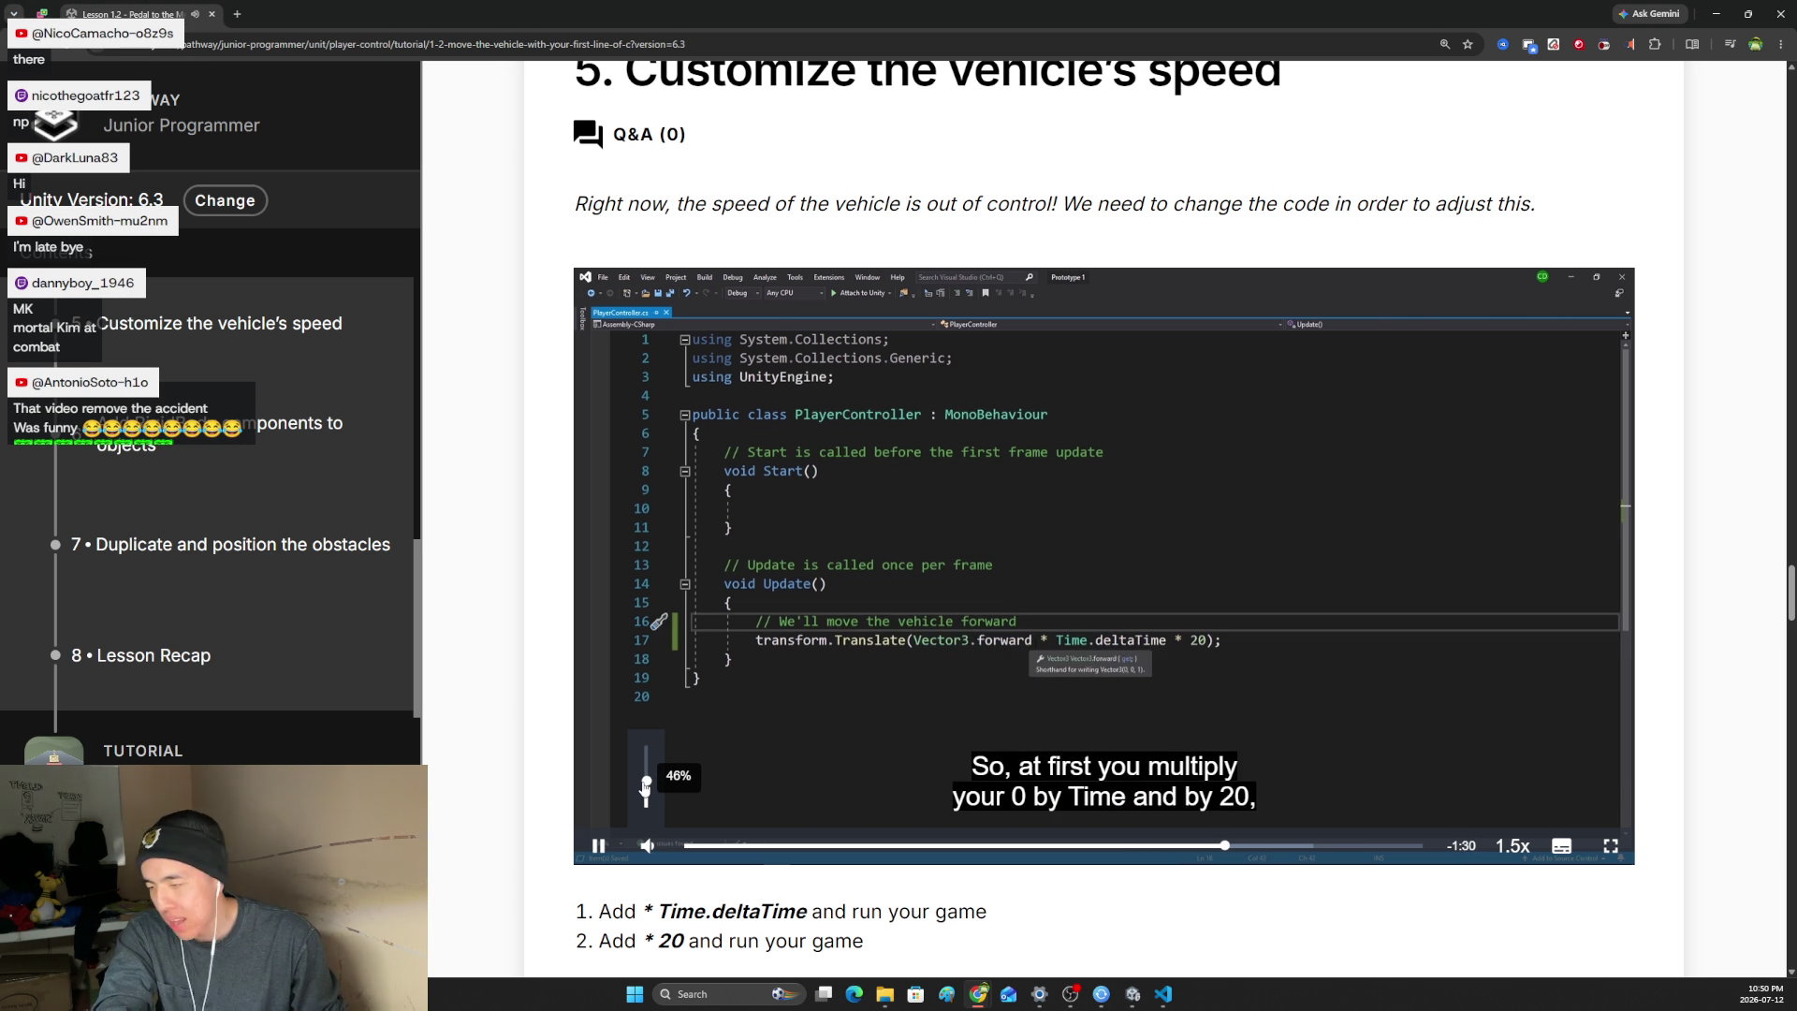
{"action": "left_click_drag", "start_coordinate": [646, 777], "coordinate": [646, 745]}
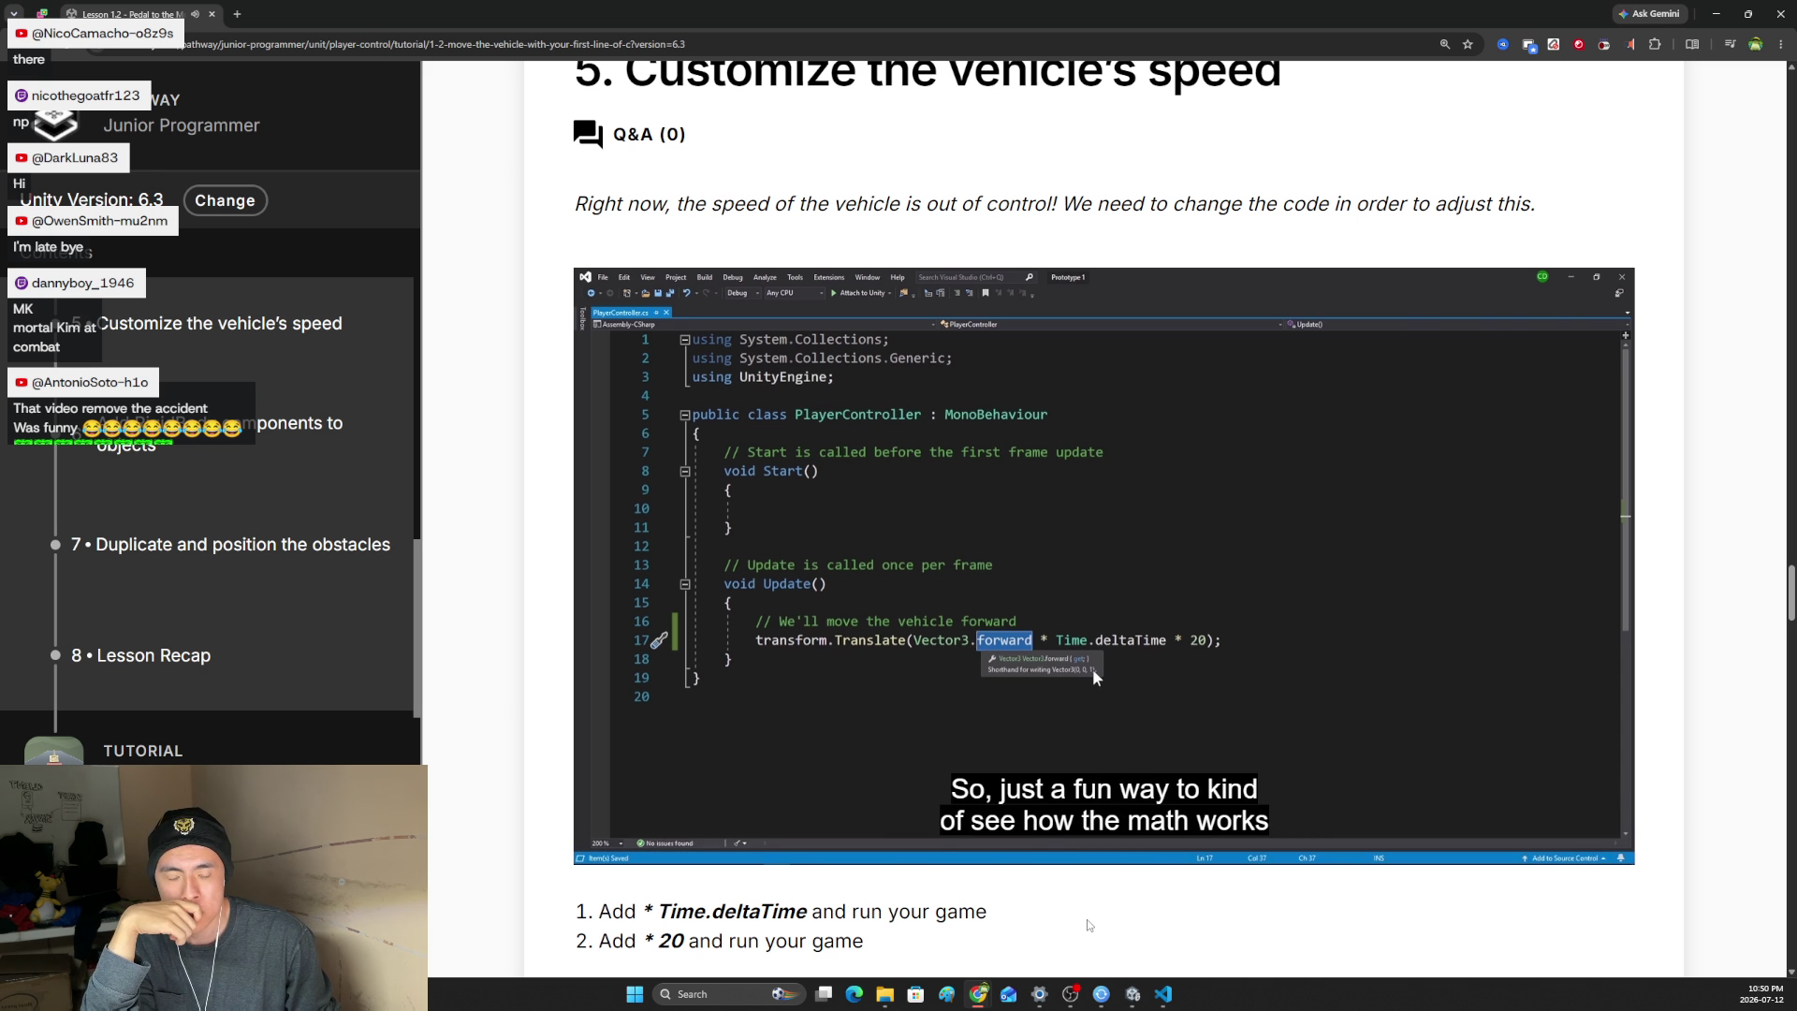
{"action": "mouse_move", "coordinate": [1235, 847]}
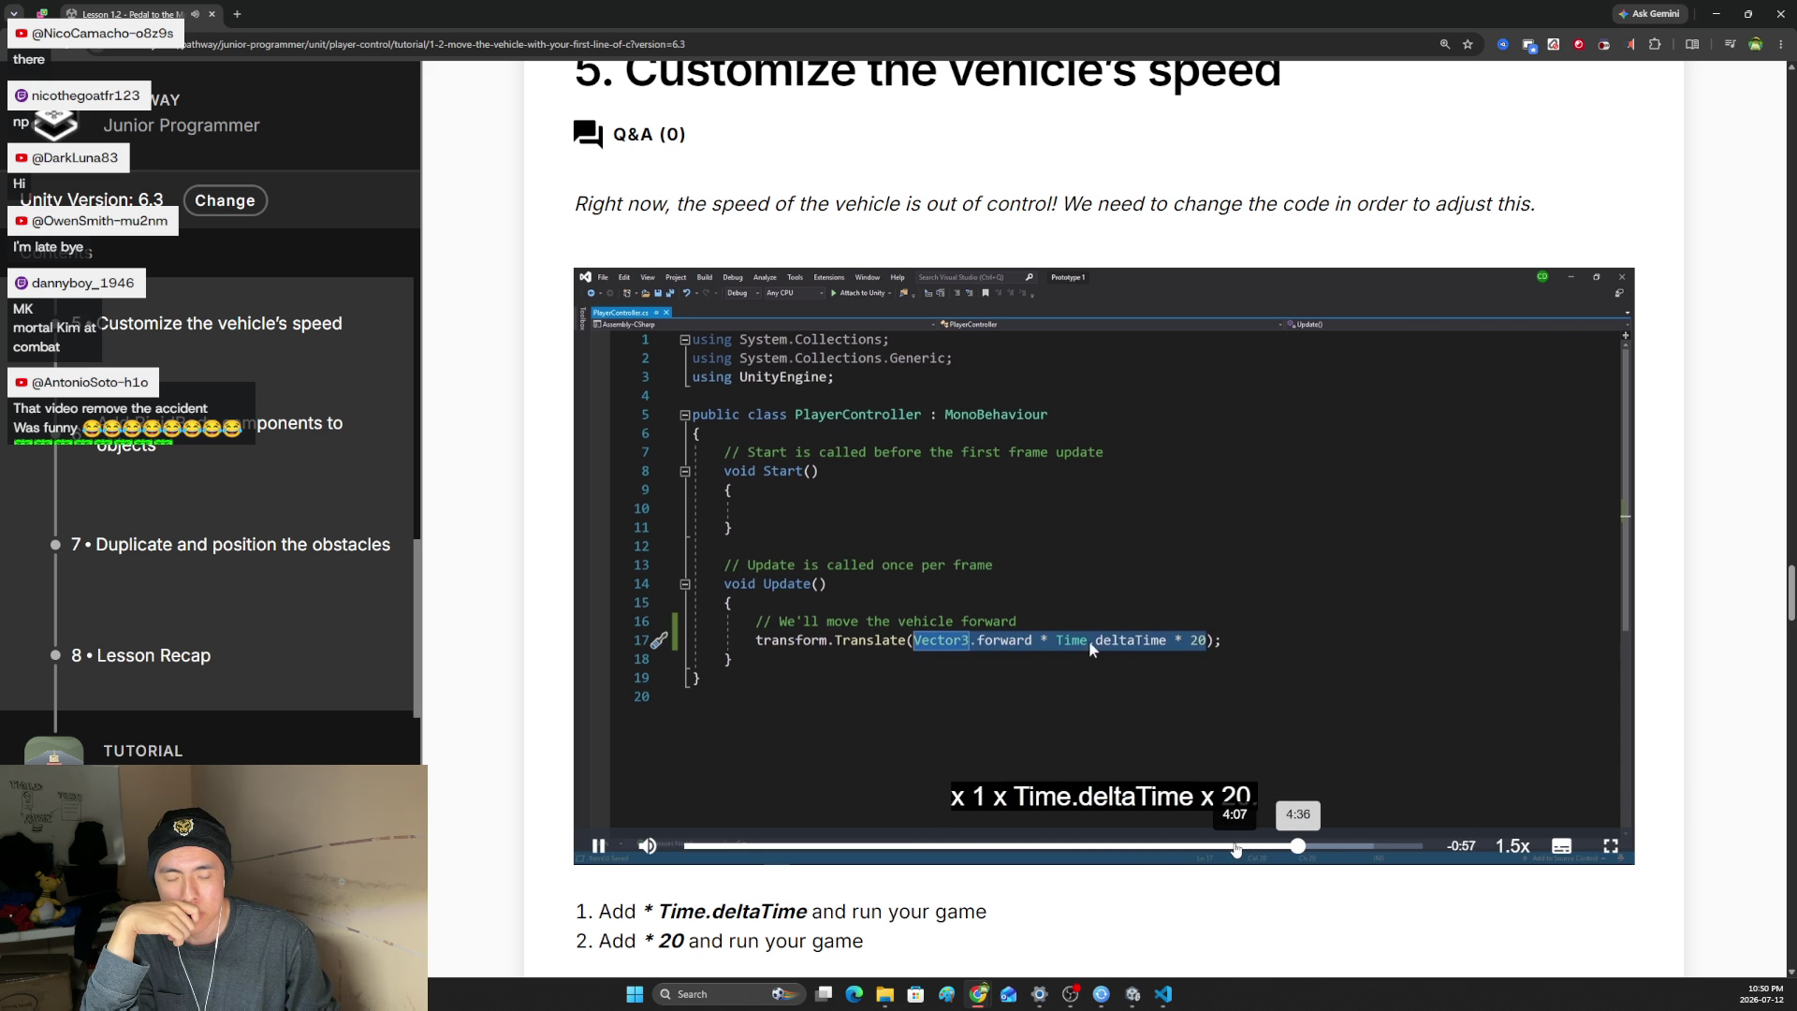
{"action": "left_click", "coordinate": [610, 854]}
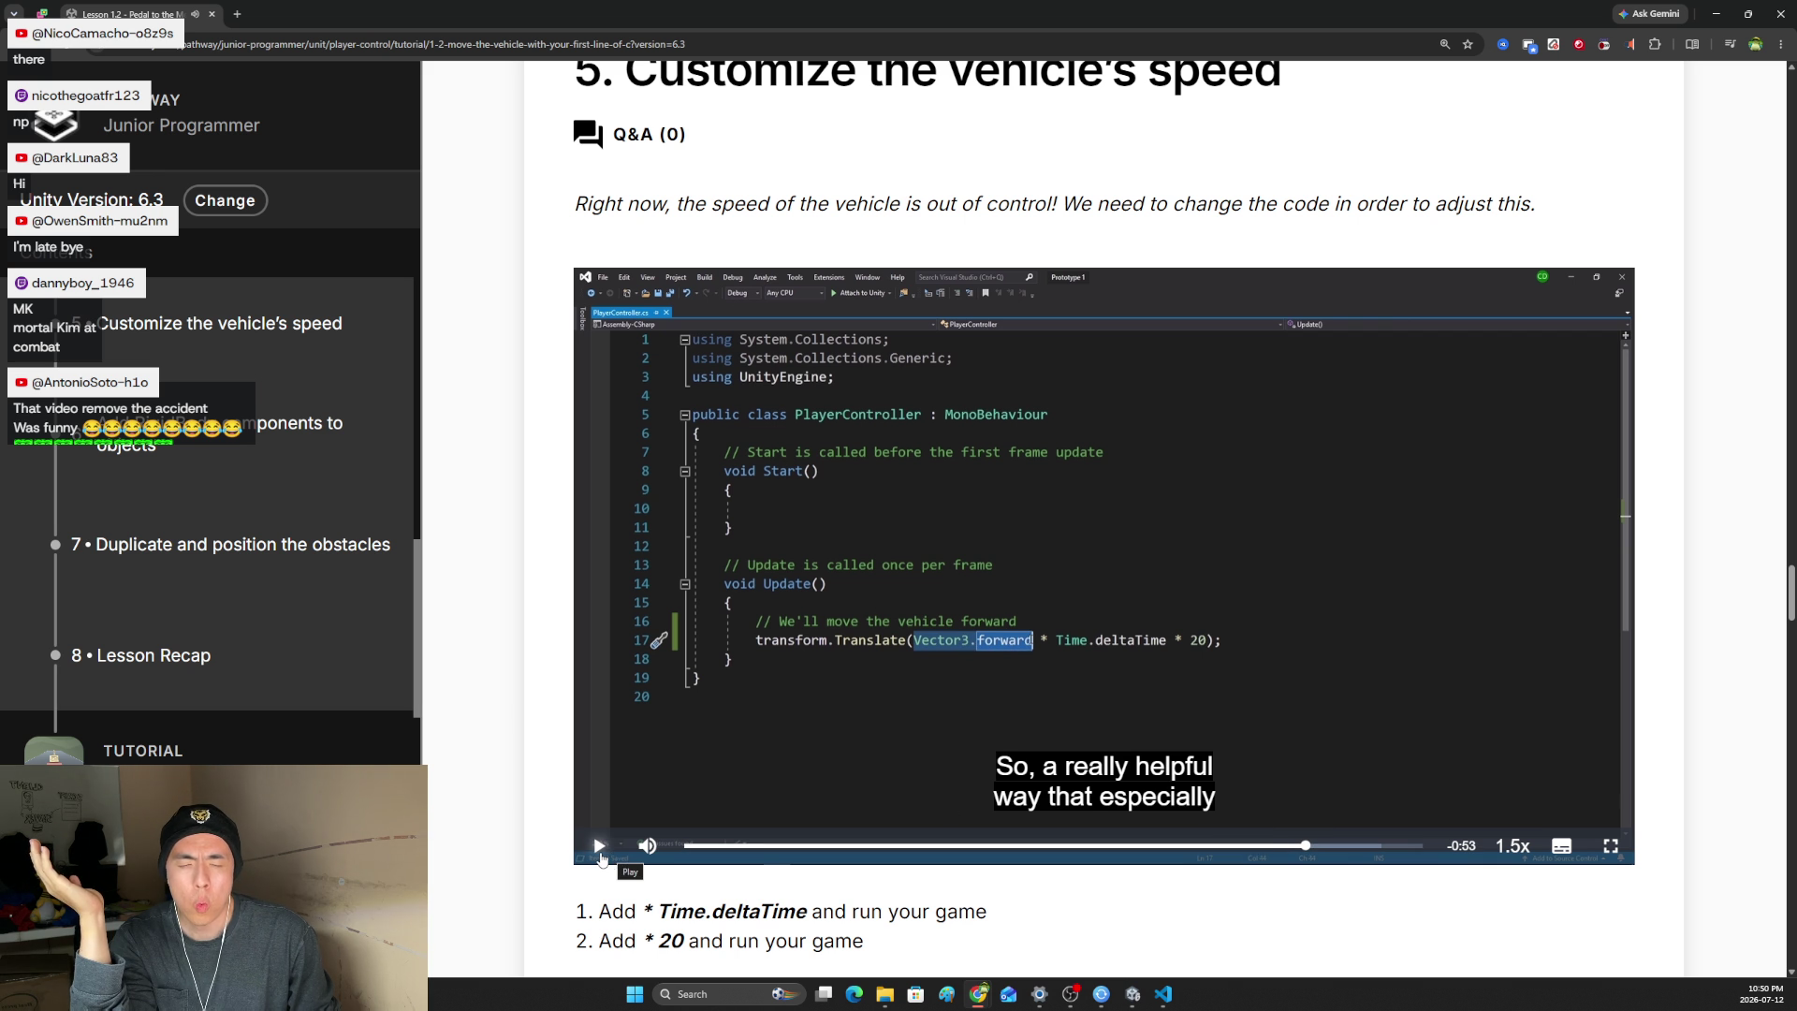
{"action": "left_click", "coordinate": [600, 846]}
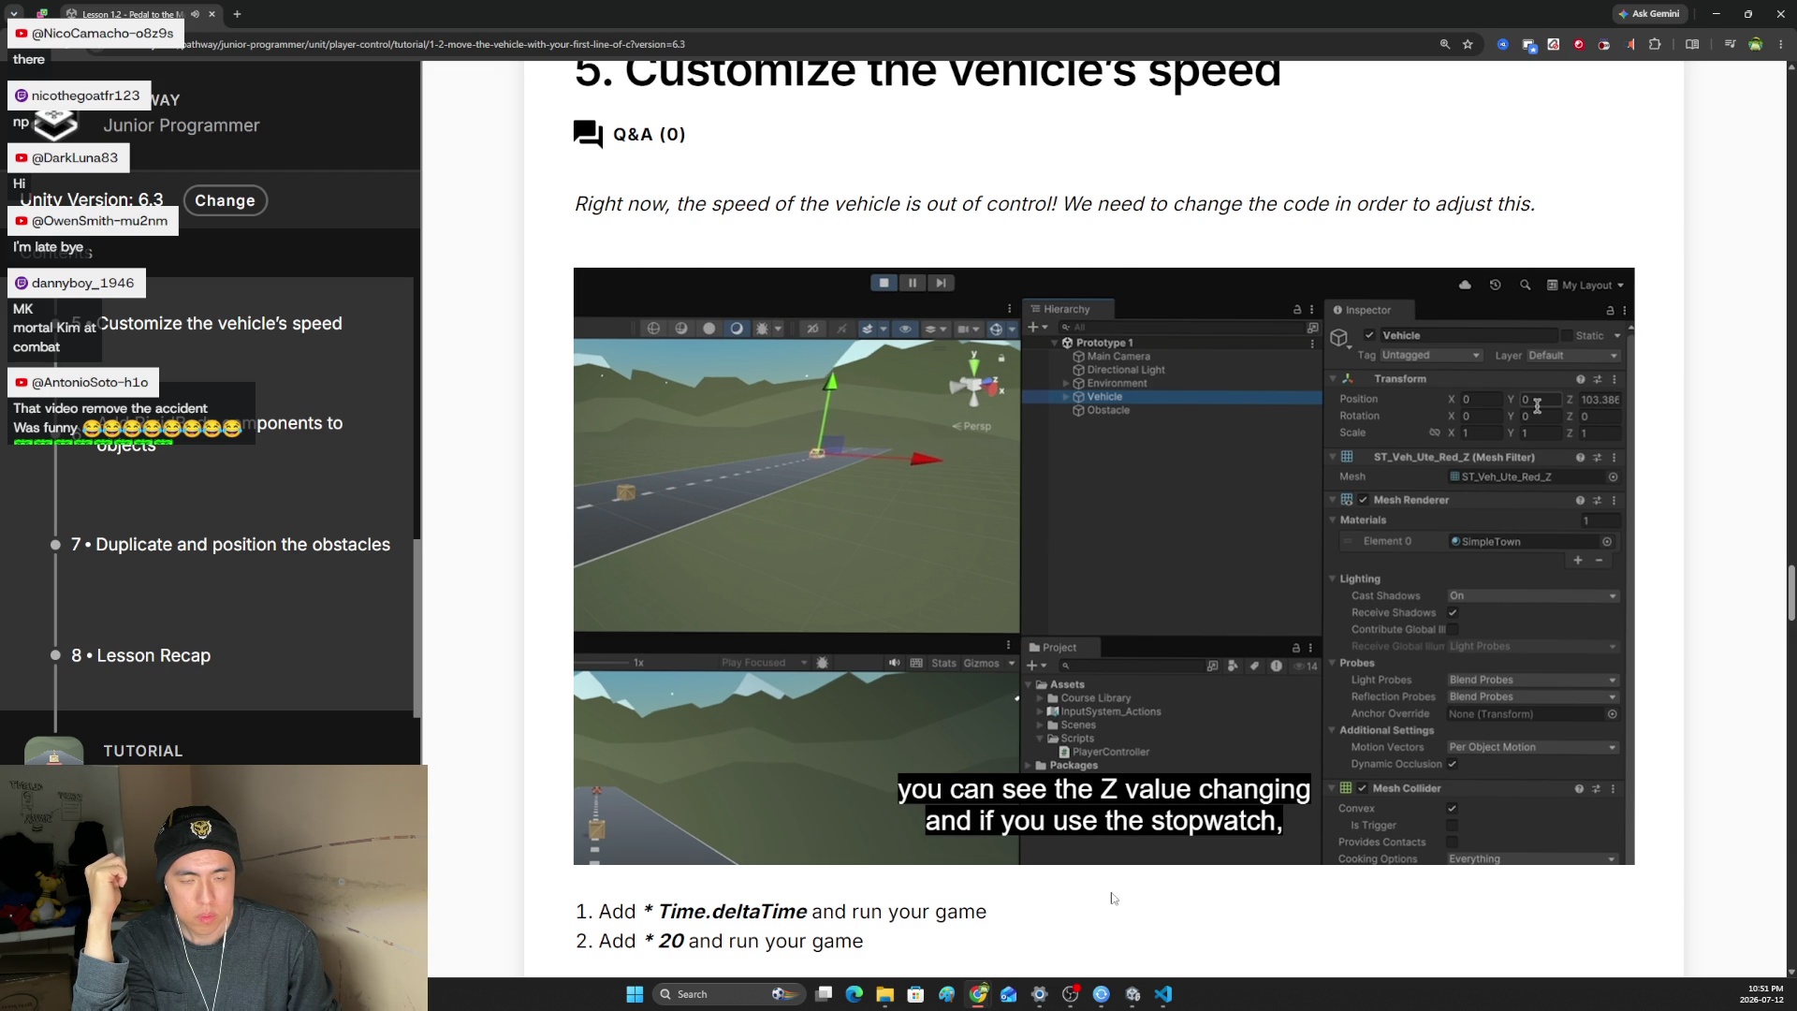
{"action": "mouse_move", "coordinate": [1131, 806]}
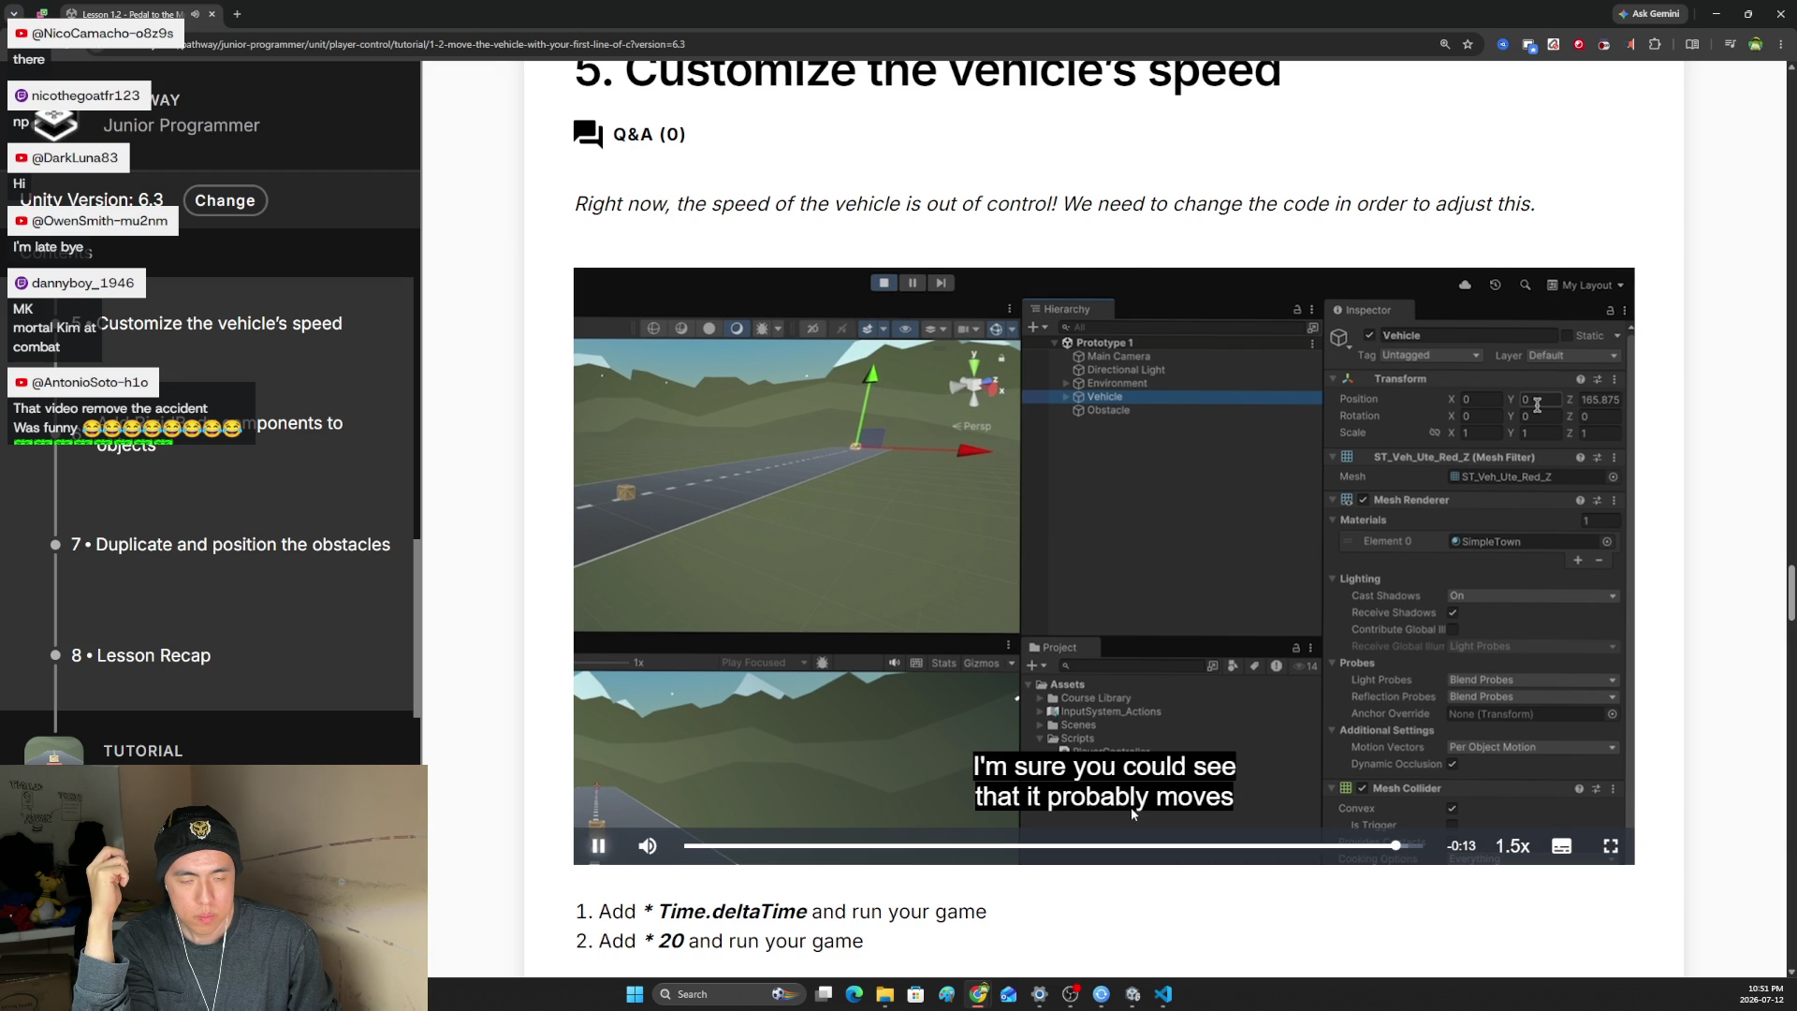
{"action": "key", "text": "alt+Tab"}
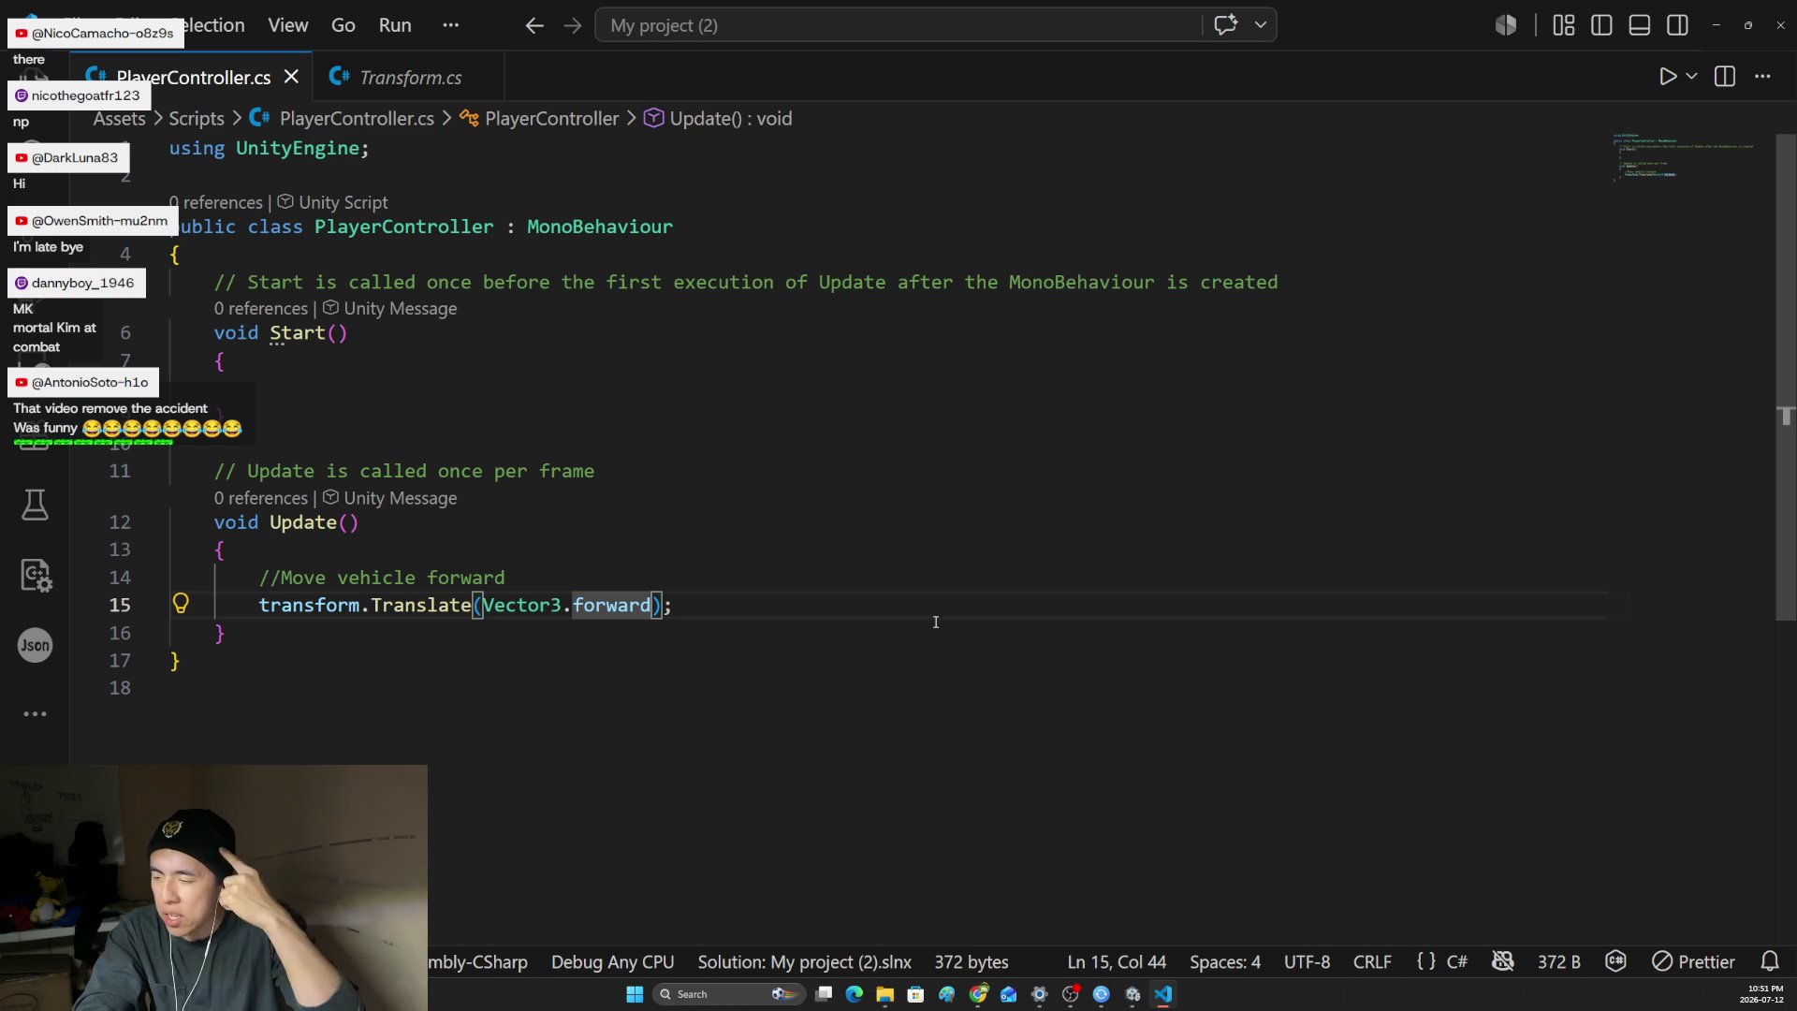
- Append * Time.deltaTime * 20 inside Translate on line 15 and save PlayerController.cs
{"action": "type", "text": "* "}
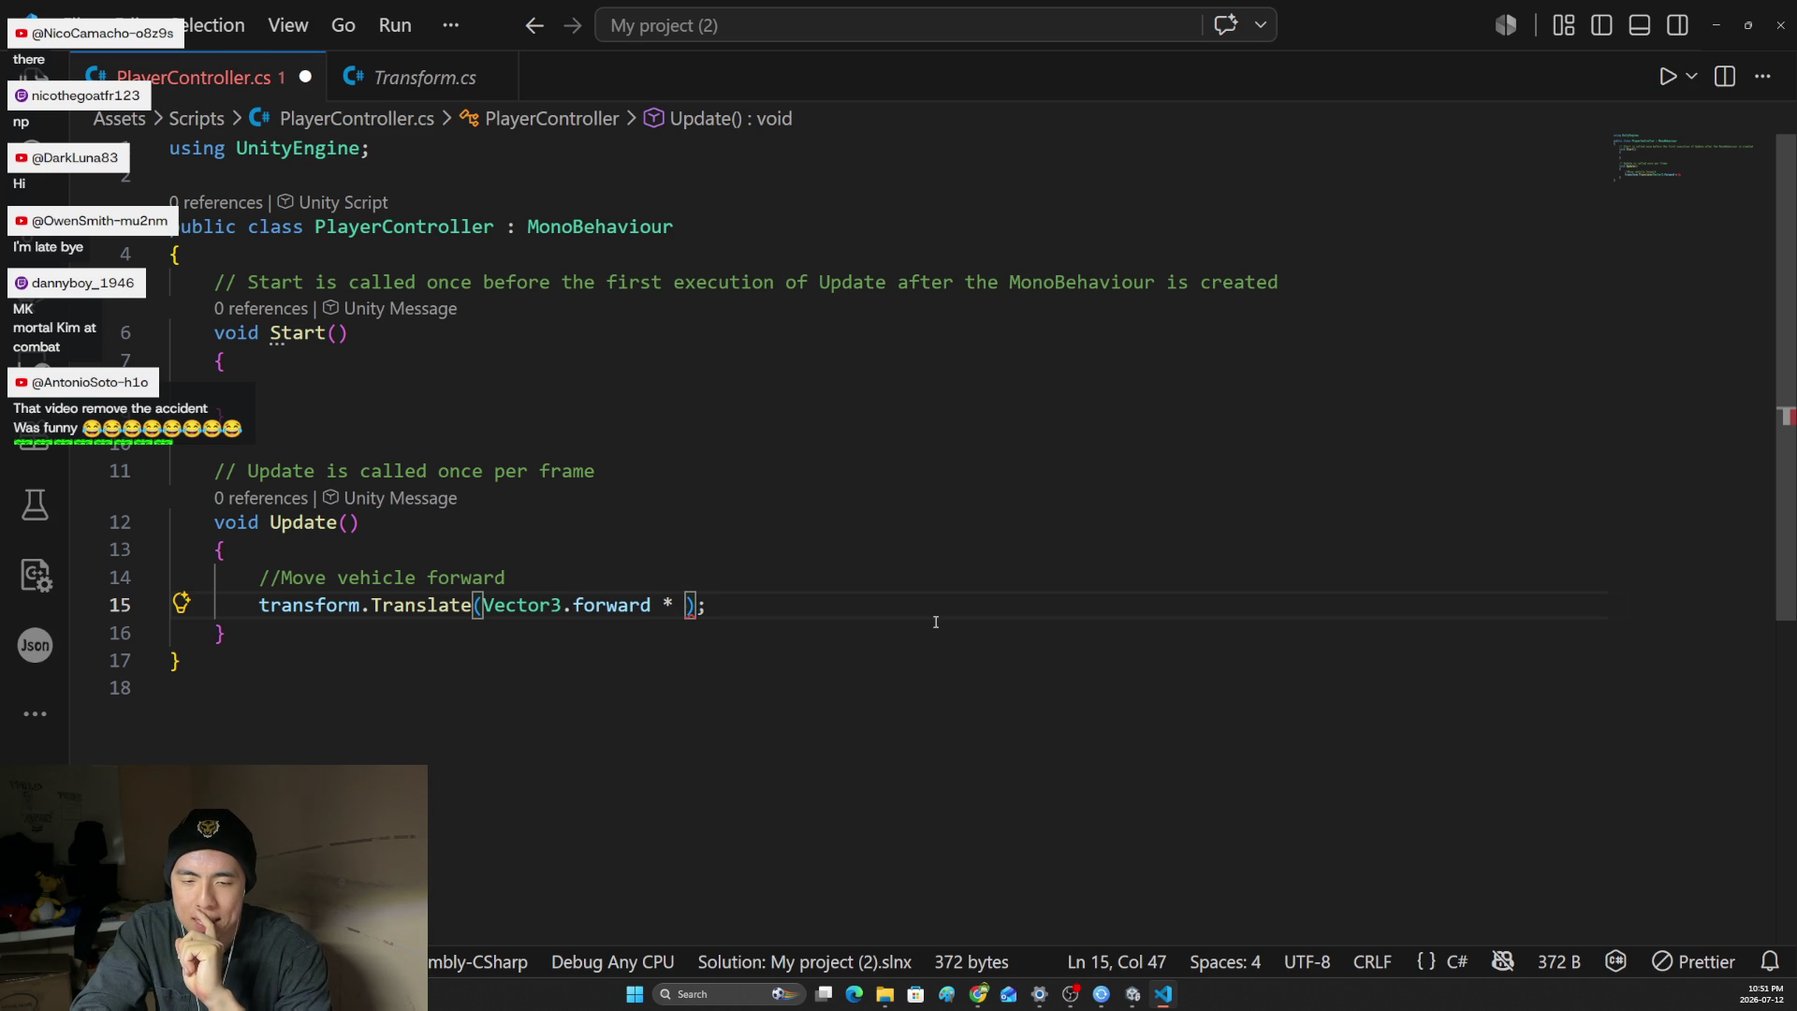
{"action": "type", "text": "Time."}
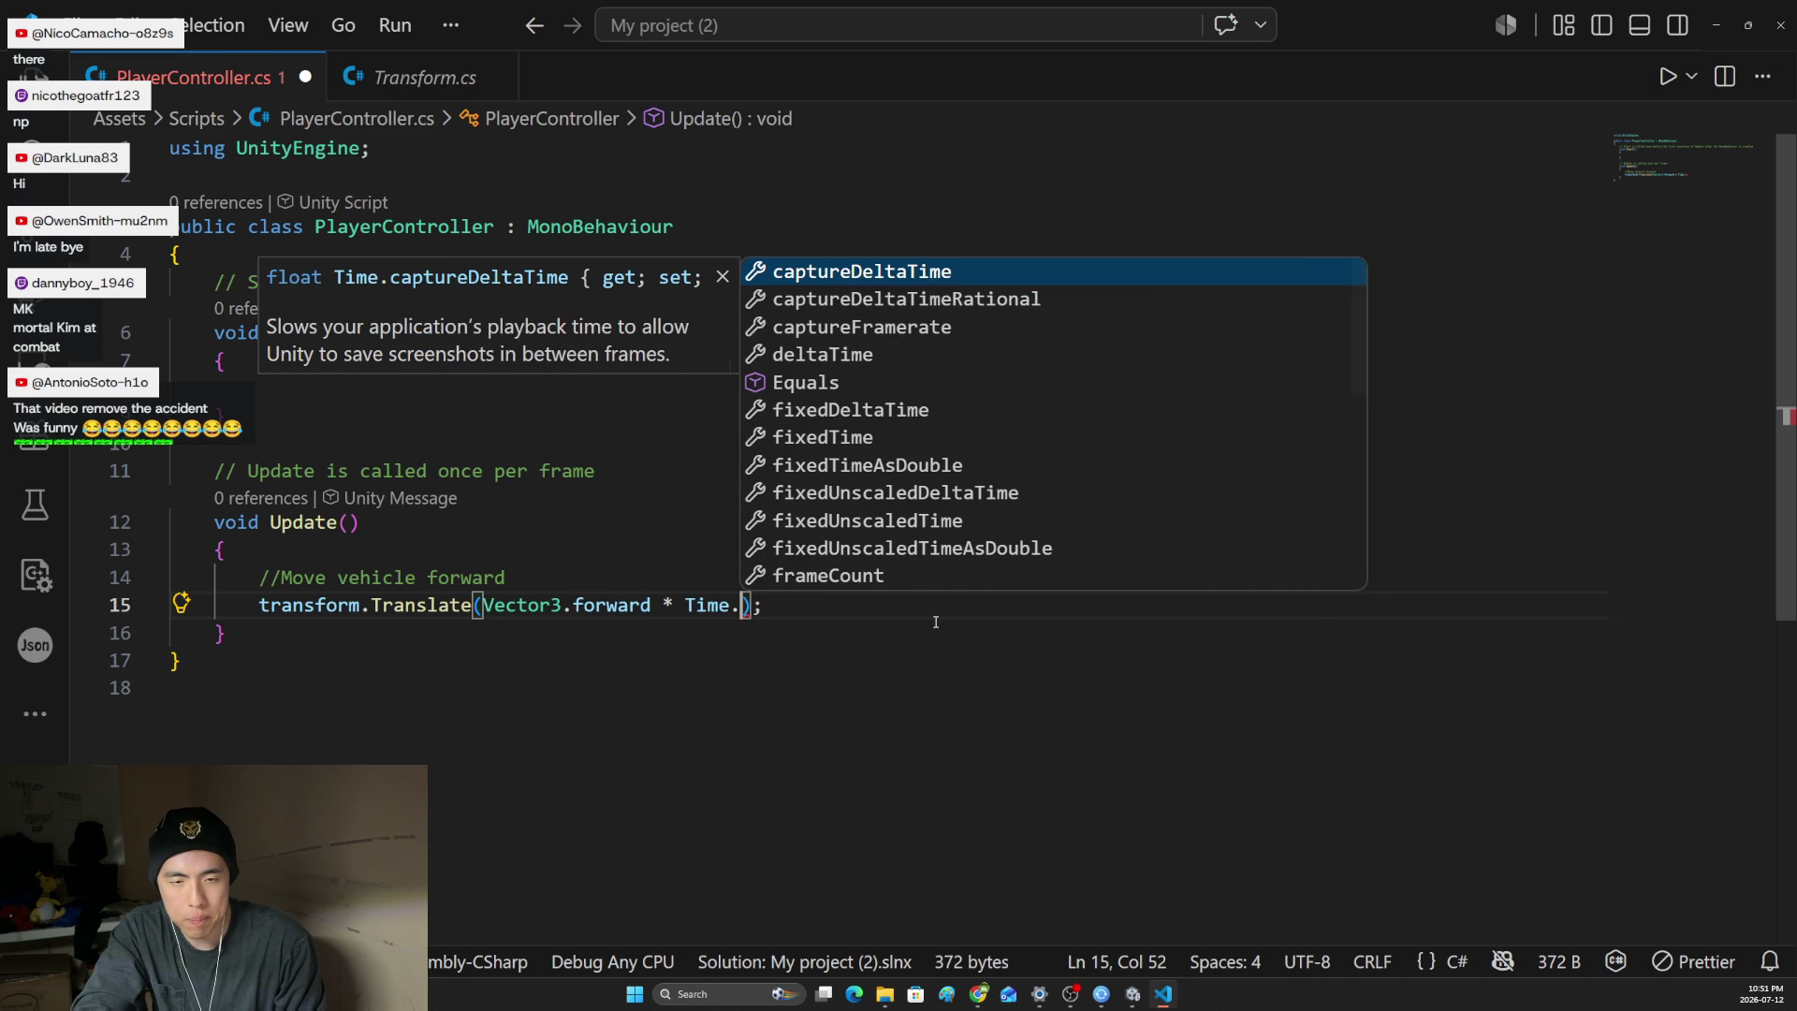
{"action": "type", "text": "del"}
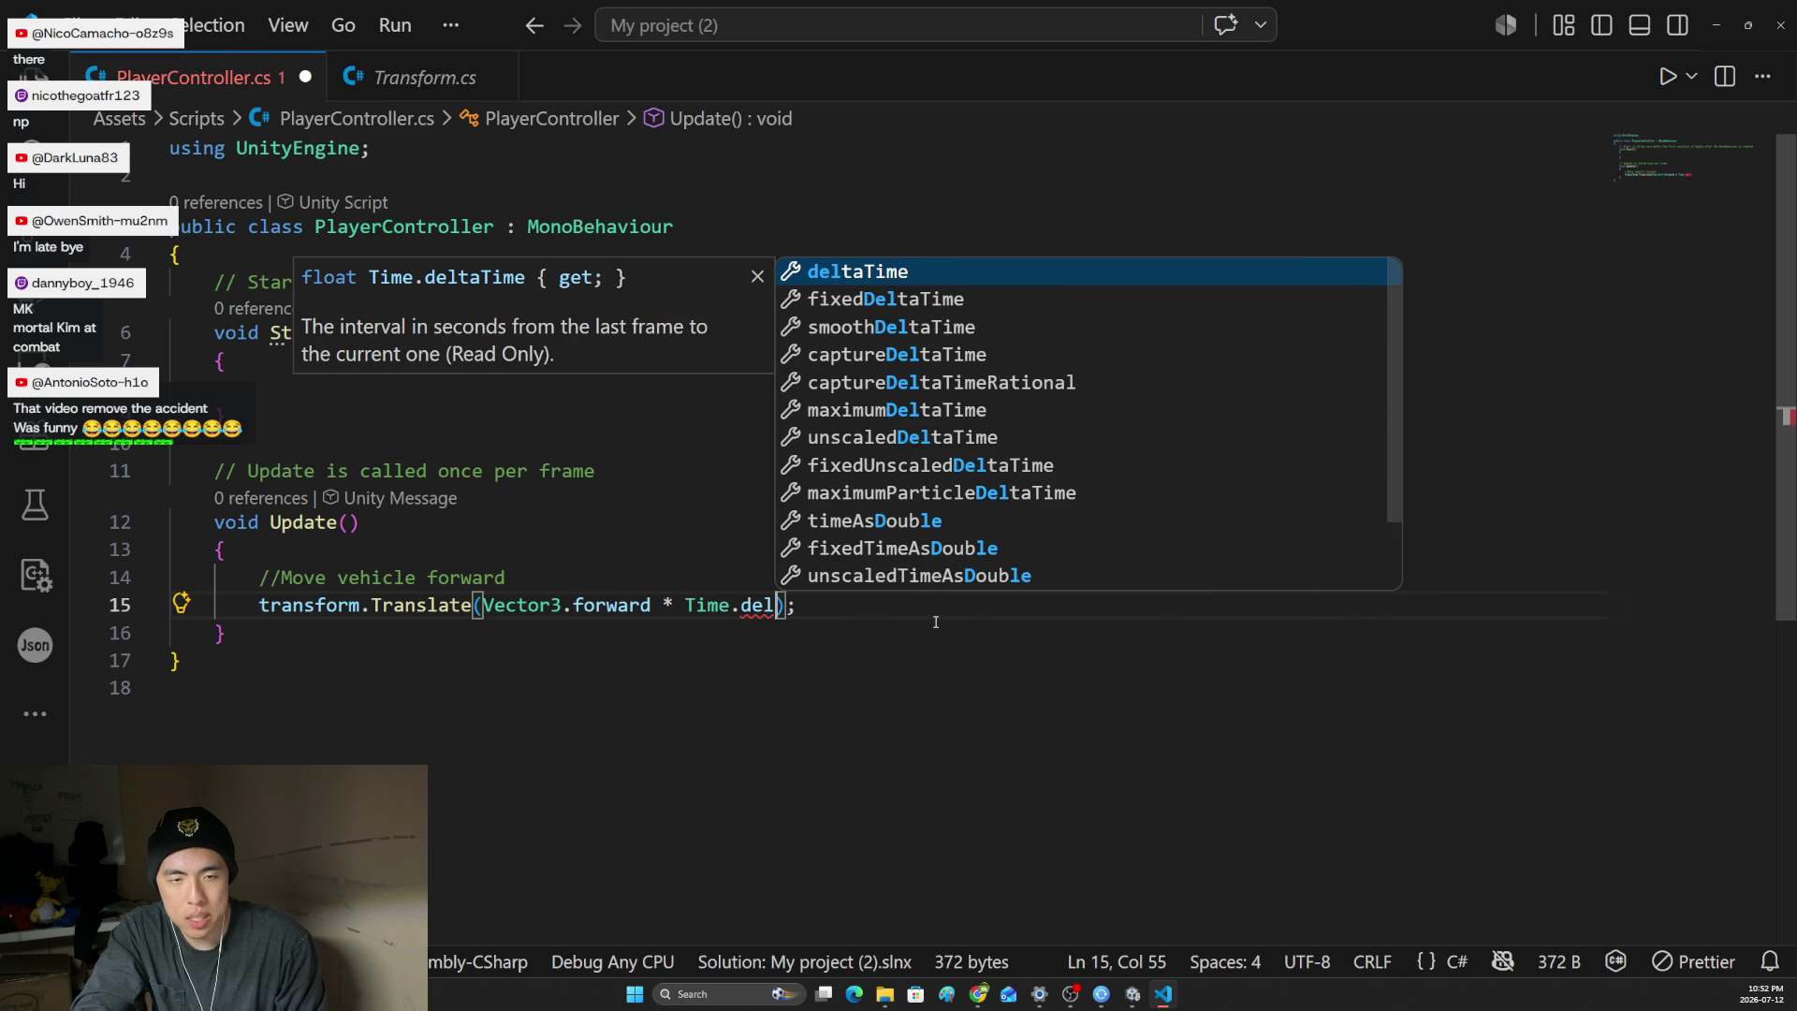
{"action": "key", "text": "Tab"}
{"action": "type", "text": "* 29"}
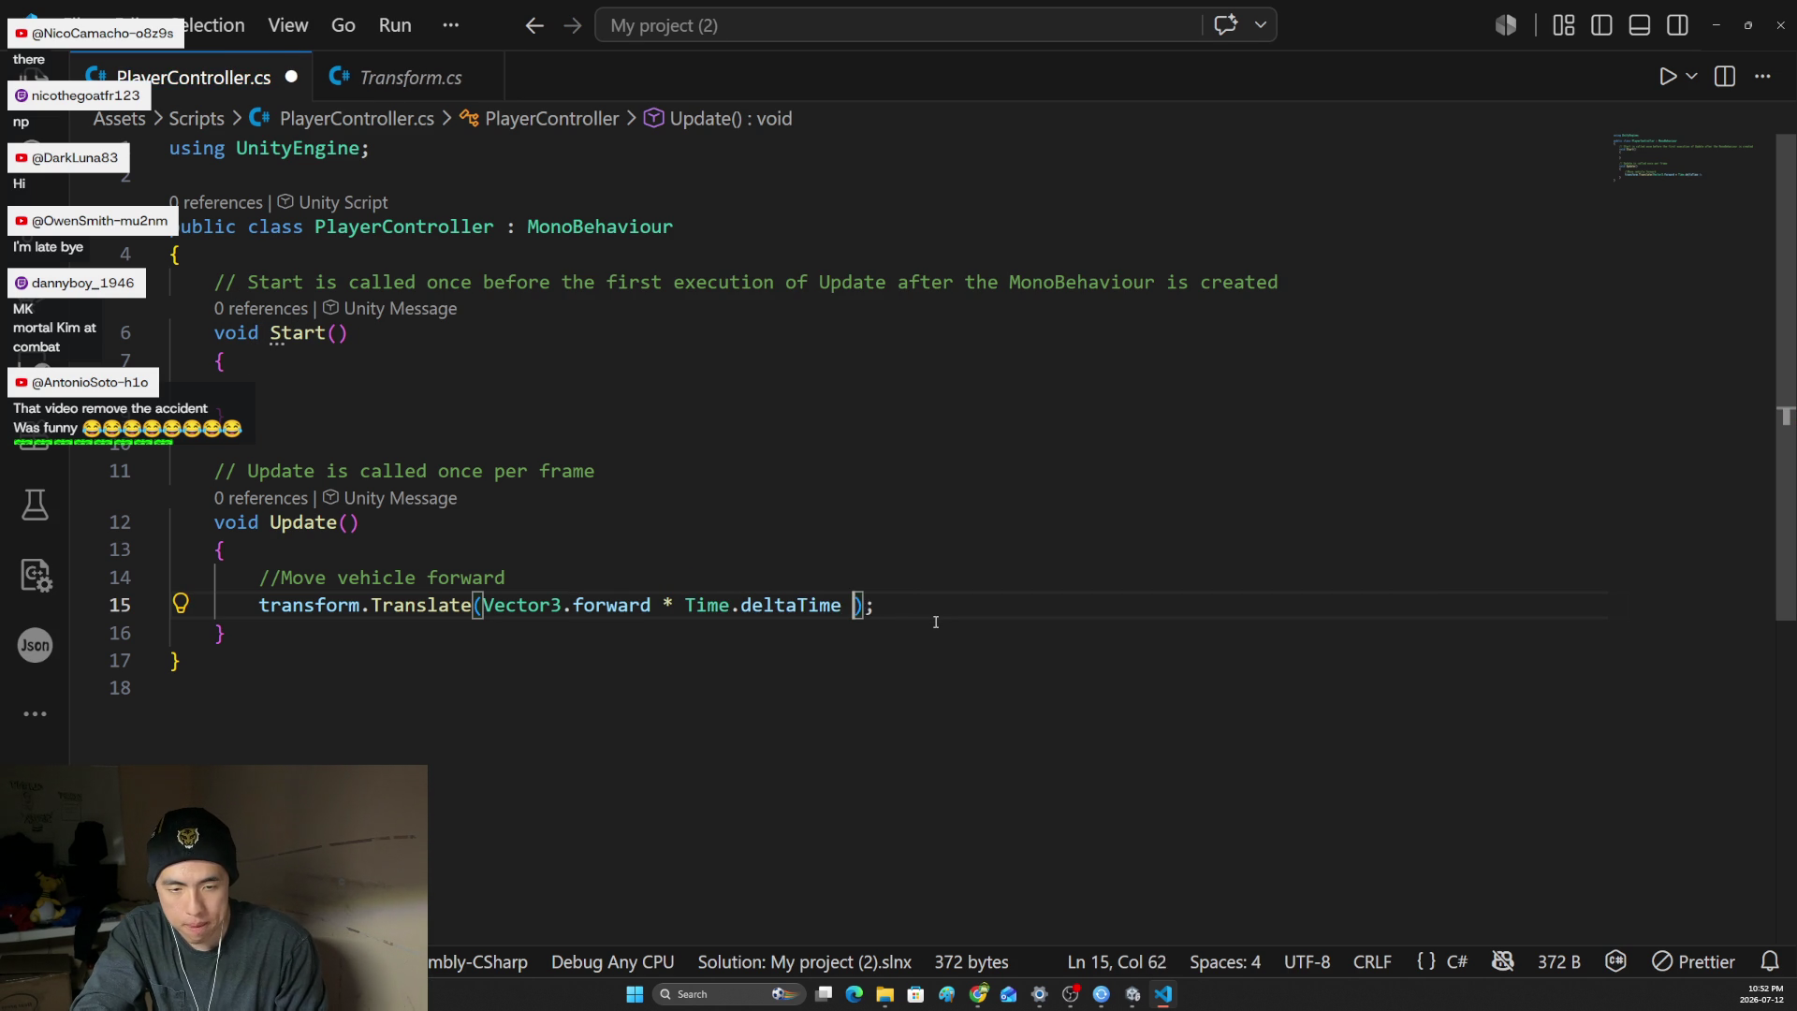
{"action": "key", "text": "ctrl+s"}
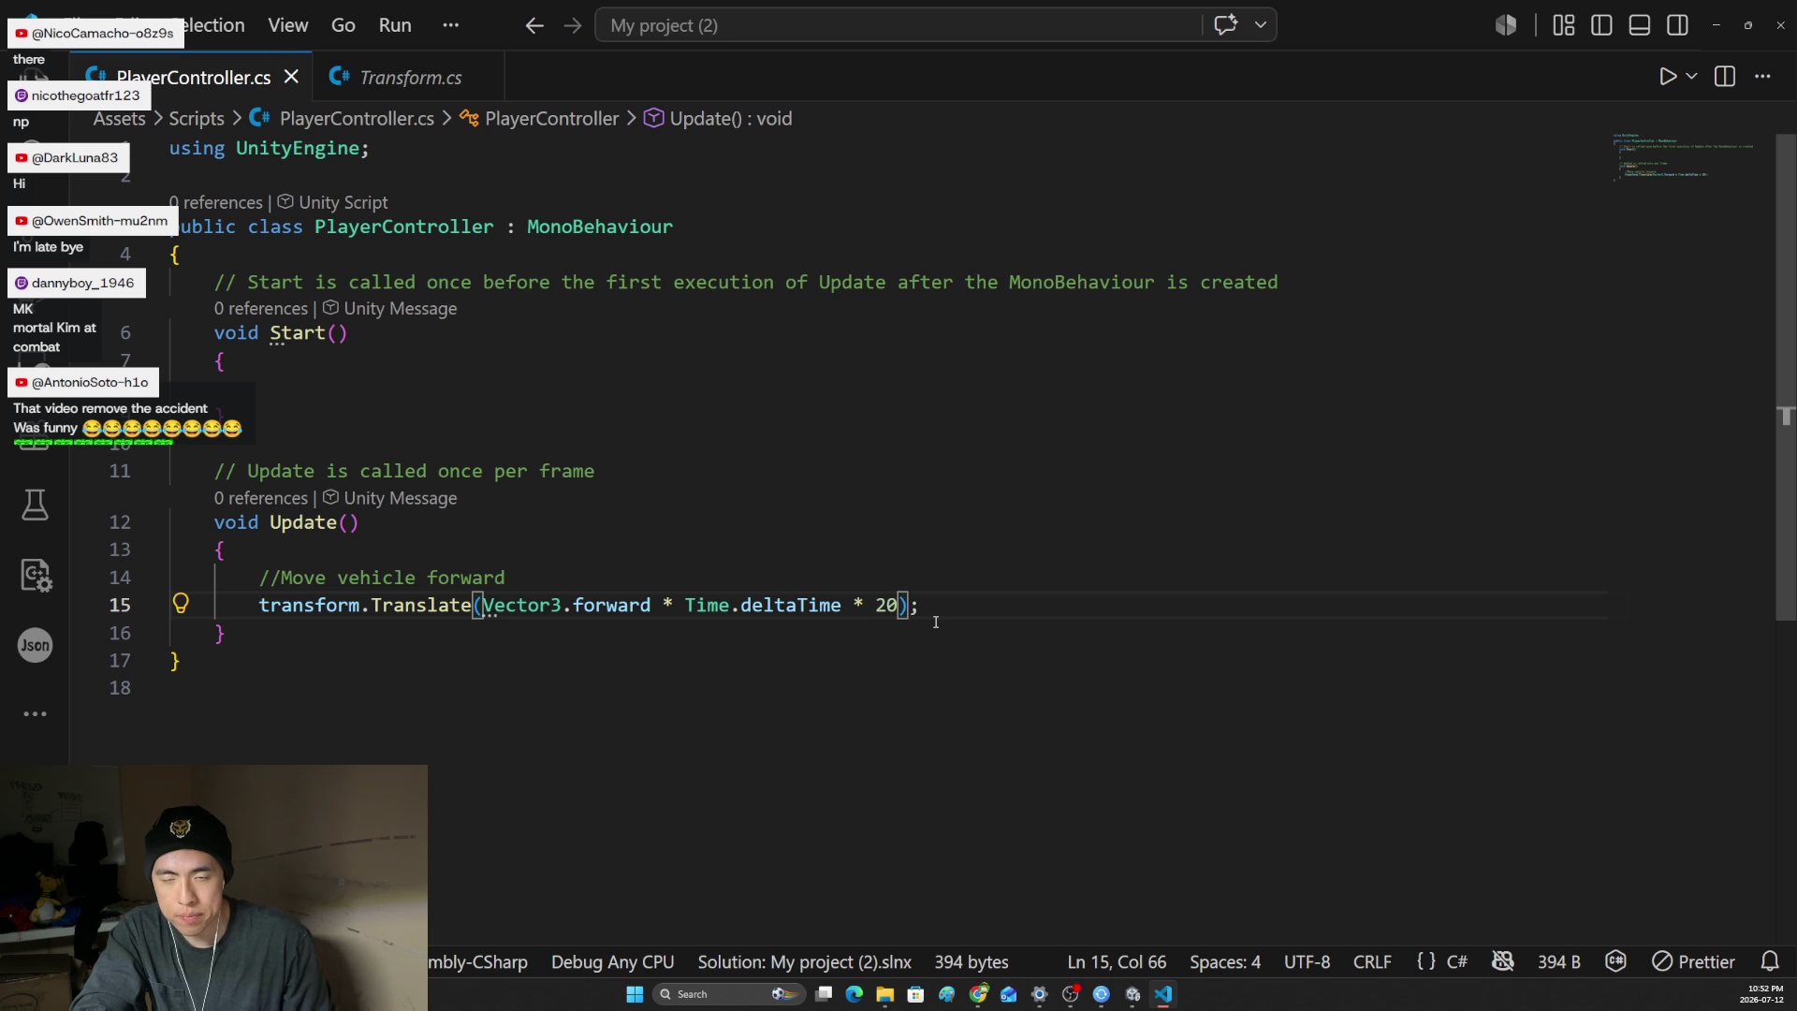
{"action": "key", "text": "alt+Tab"}
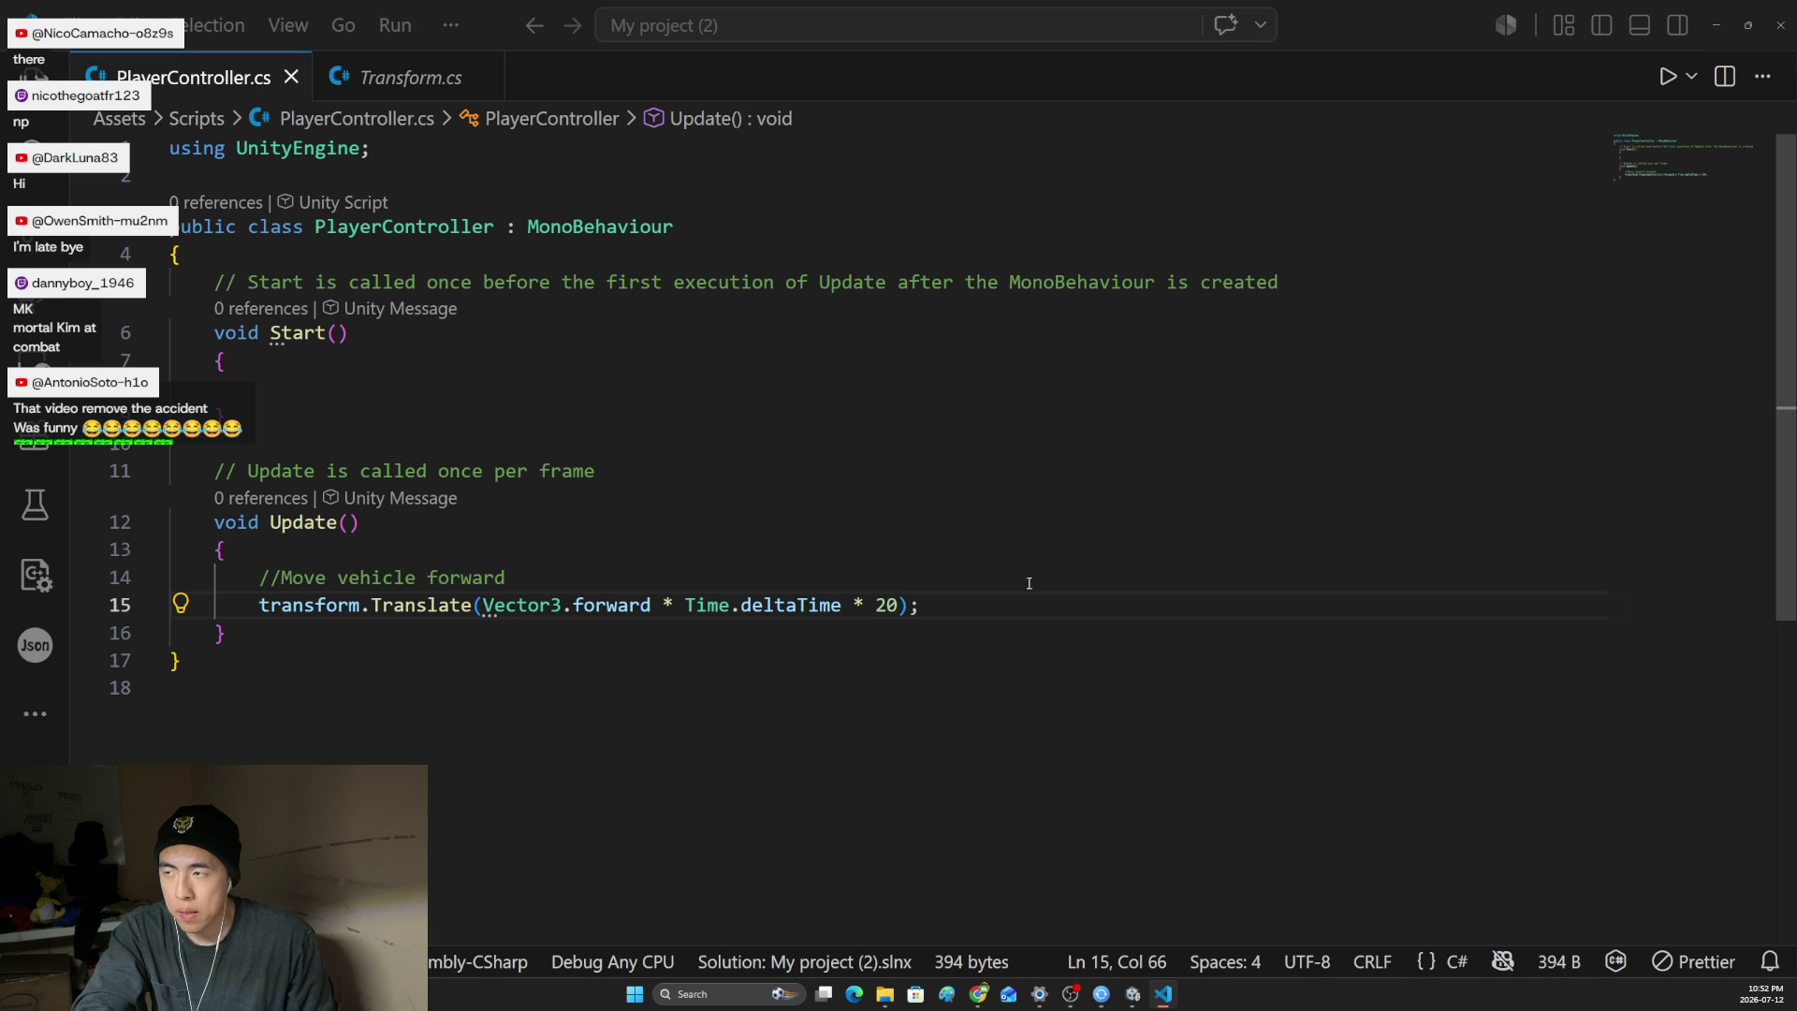
{"action": "key", "text": "alt+Tab"}
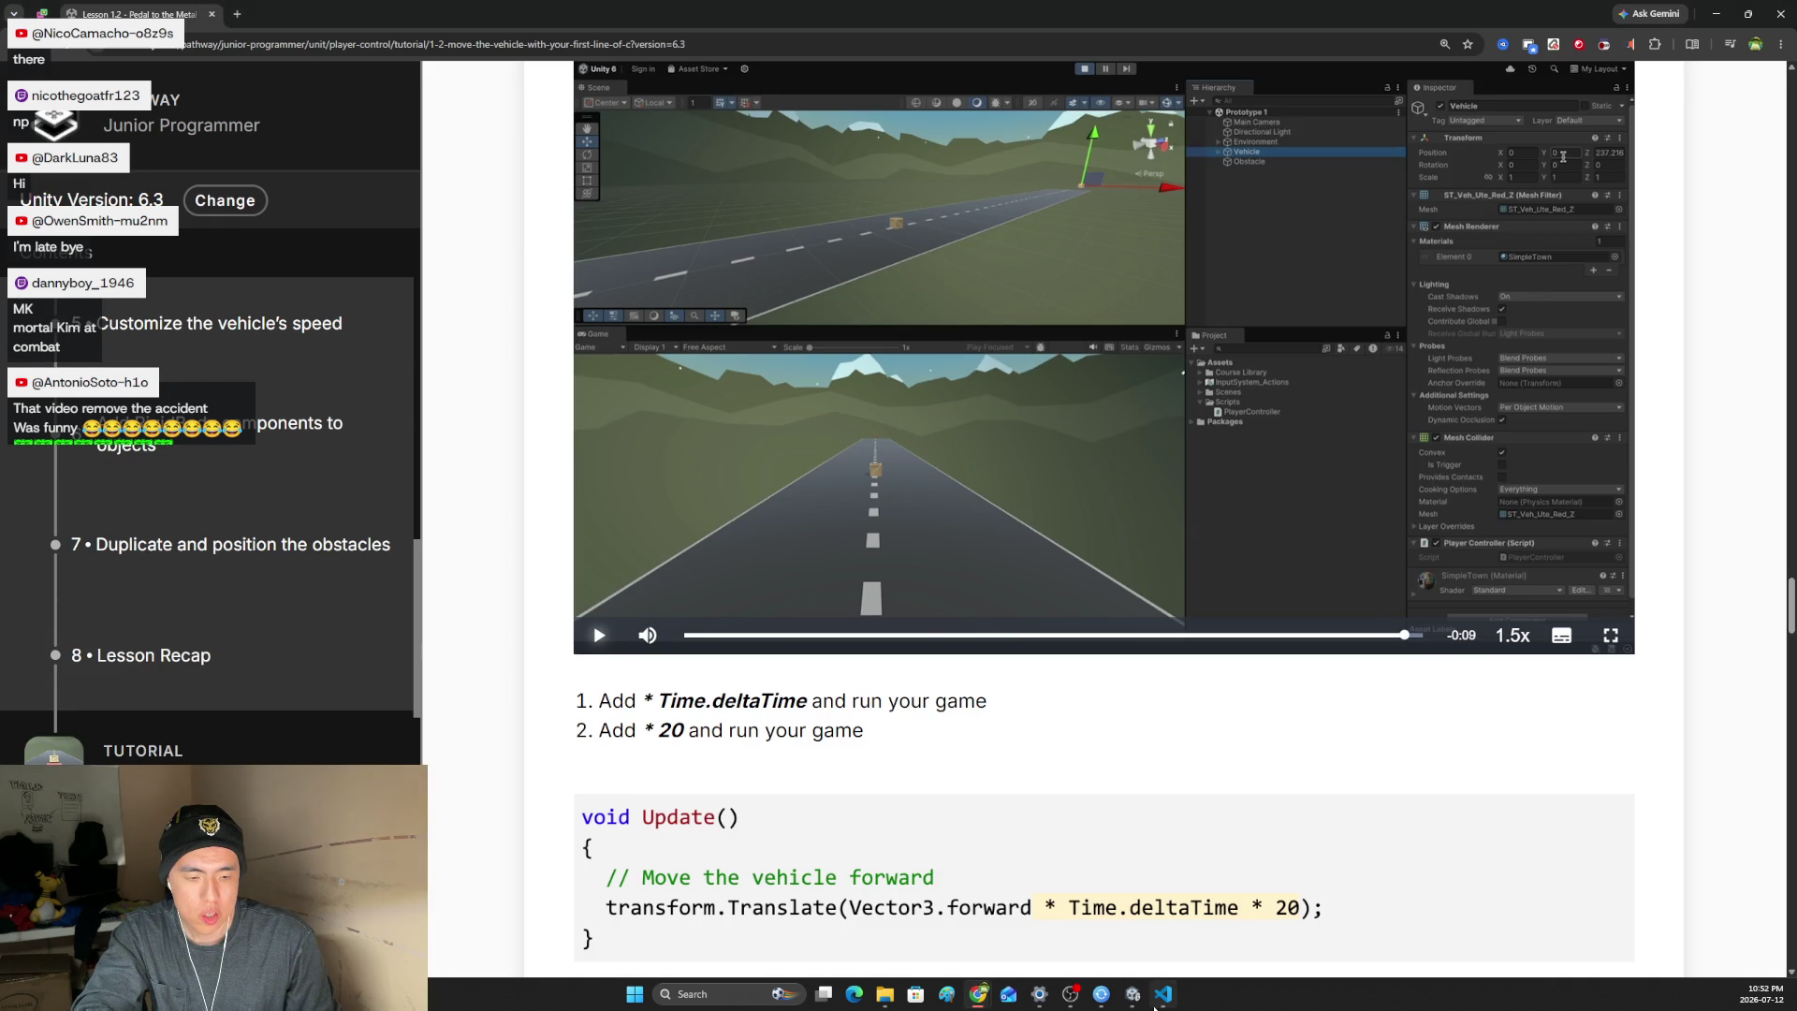
- Play-test the scene to watch the vehicle drive slowly down the road, then stop the run
{"action": "key", "text": "alt+Tab"}
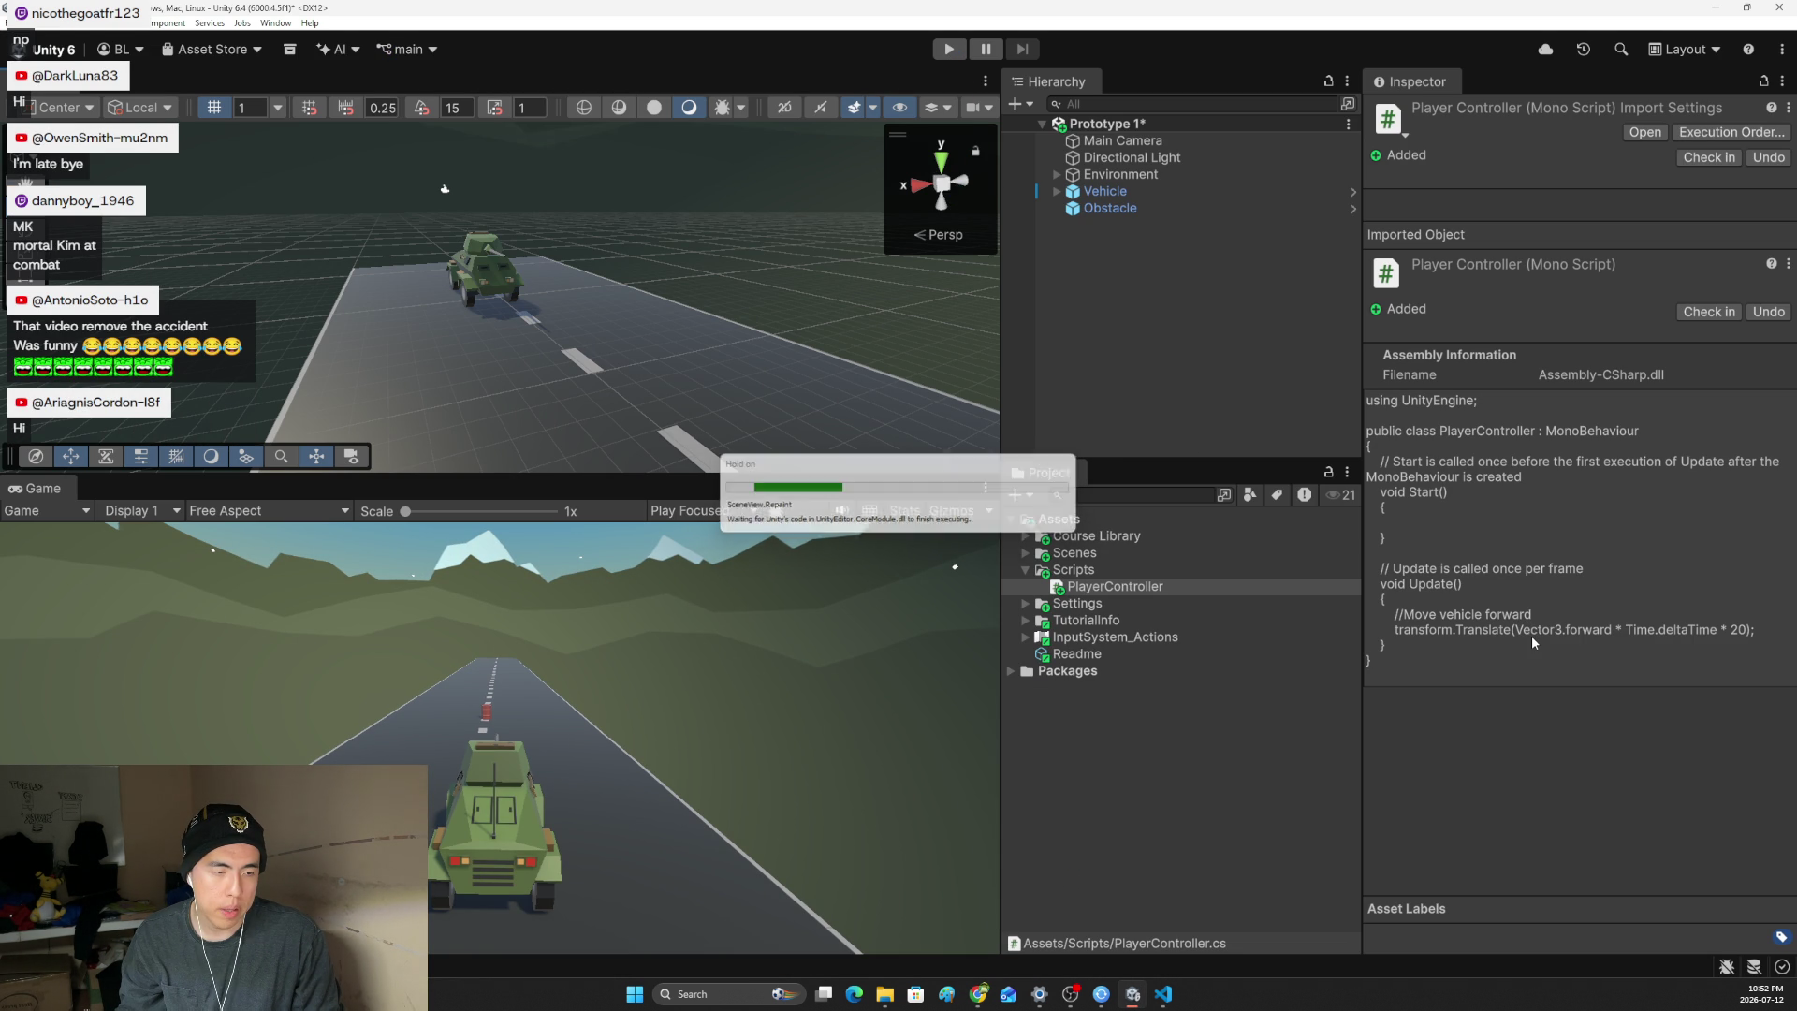
{"action": "left_click", "coordinate": [942, 54]}
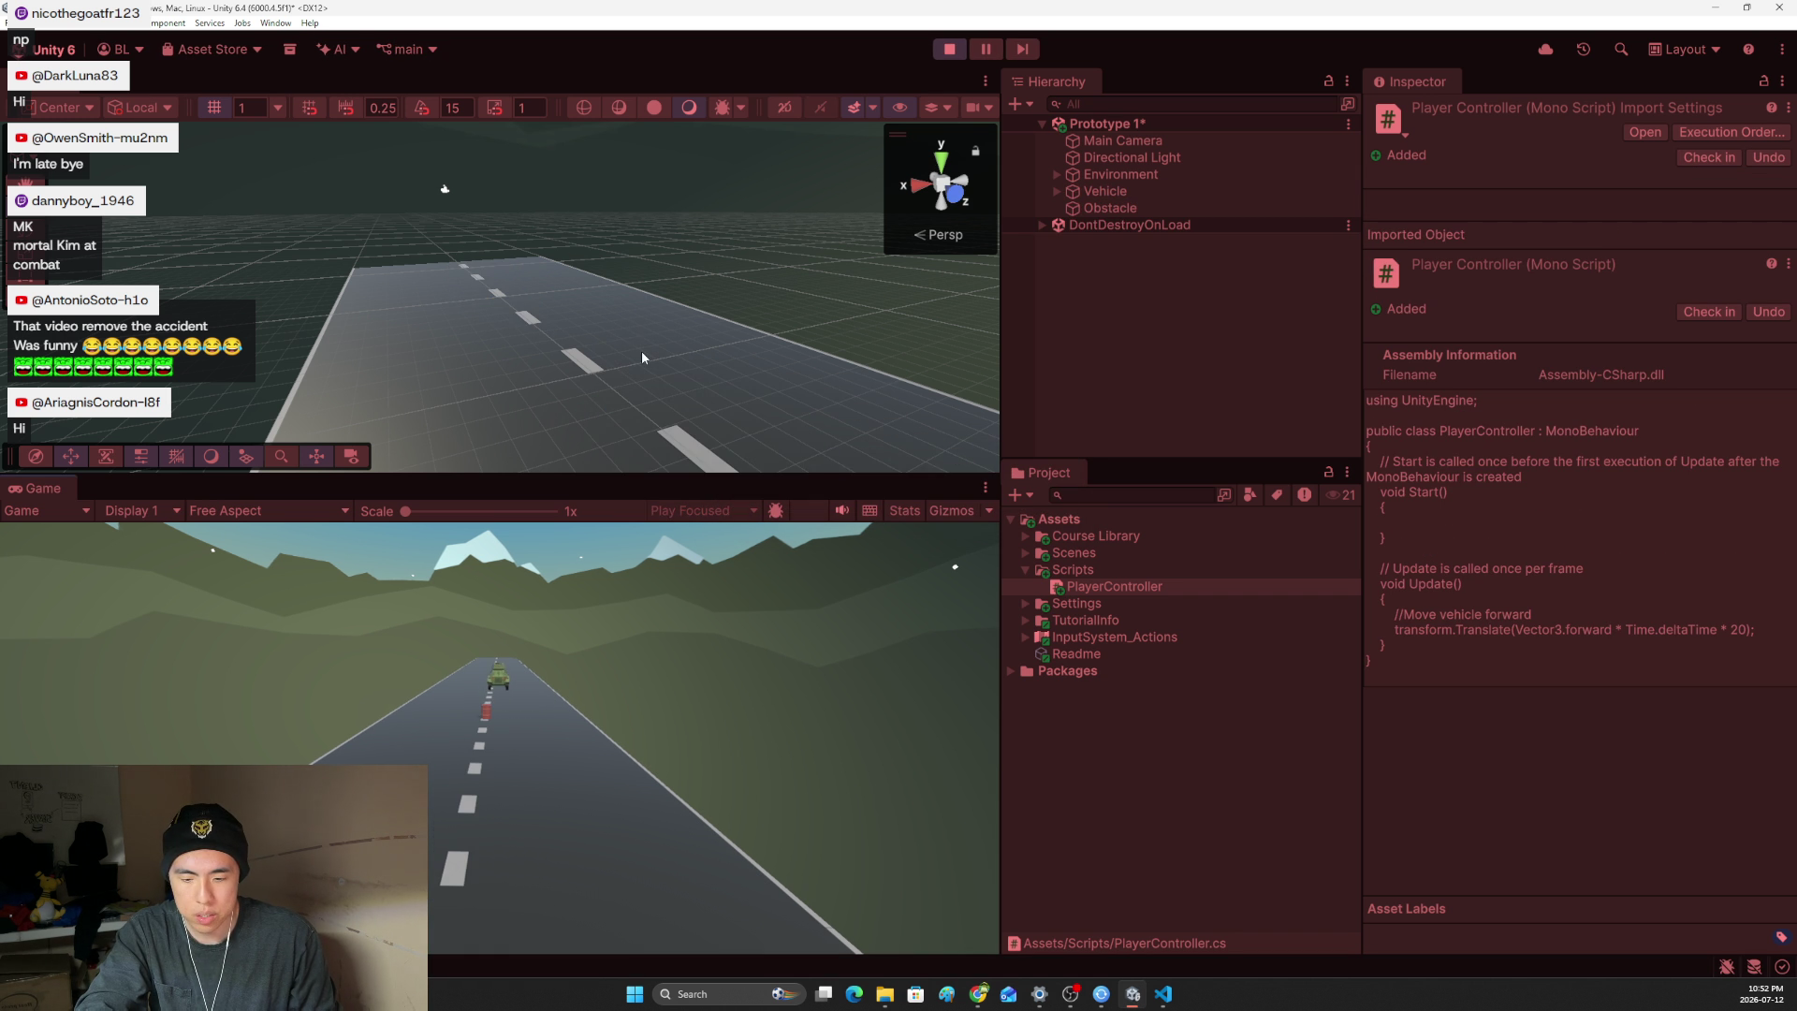
{"action": "mouse_move", "coordinate": [642, 346]}
{"action": "left_mouse_down"}
{"action": "mouse_move", "coordinate": [394, 410]}
{"action": "mouse_move", "coordinate": [487, 404]}
{"action": "left_mouse_up"}
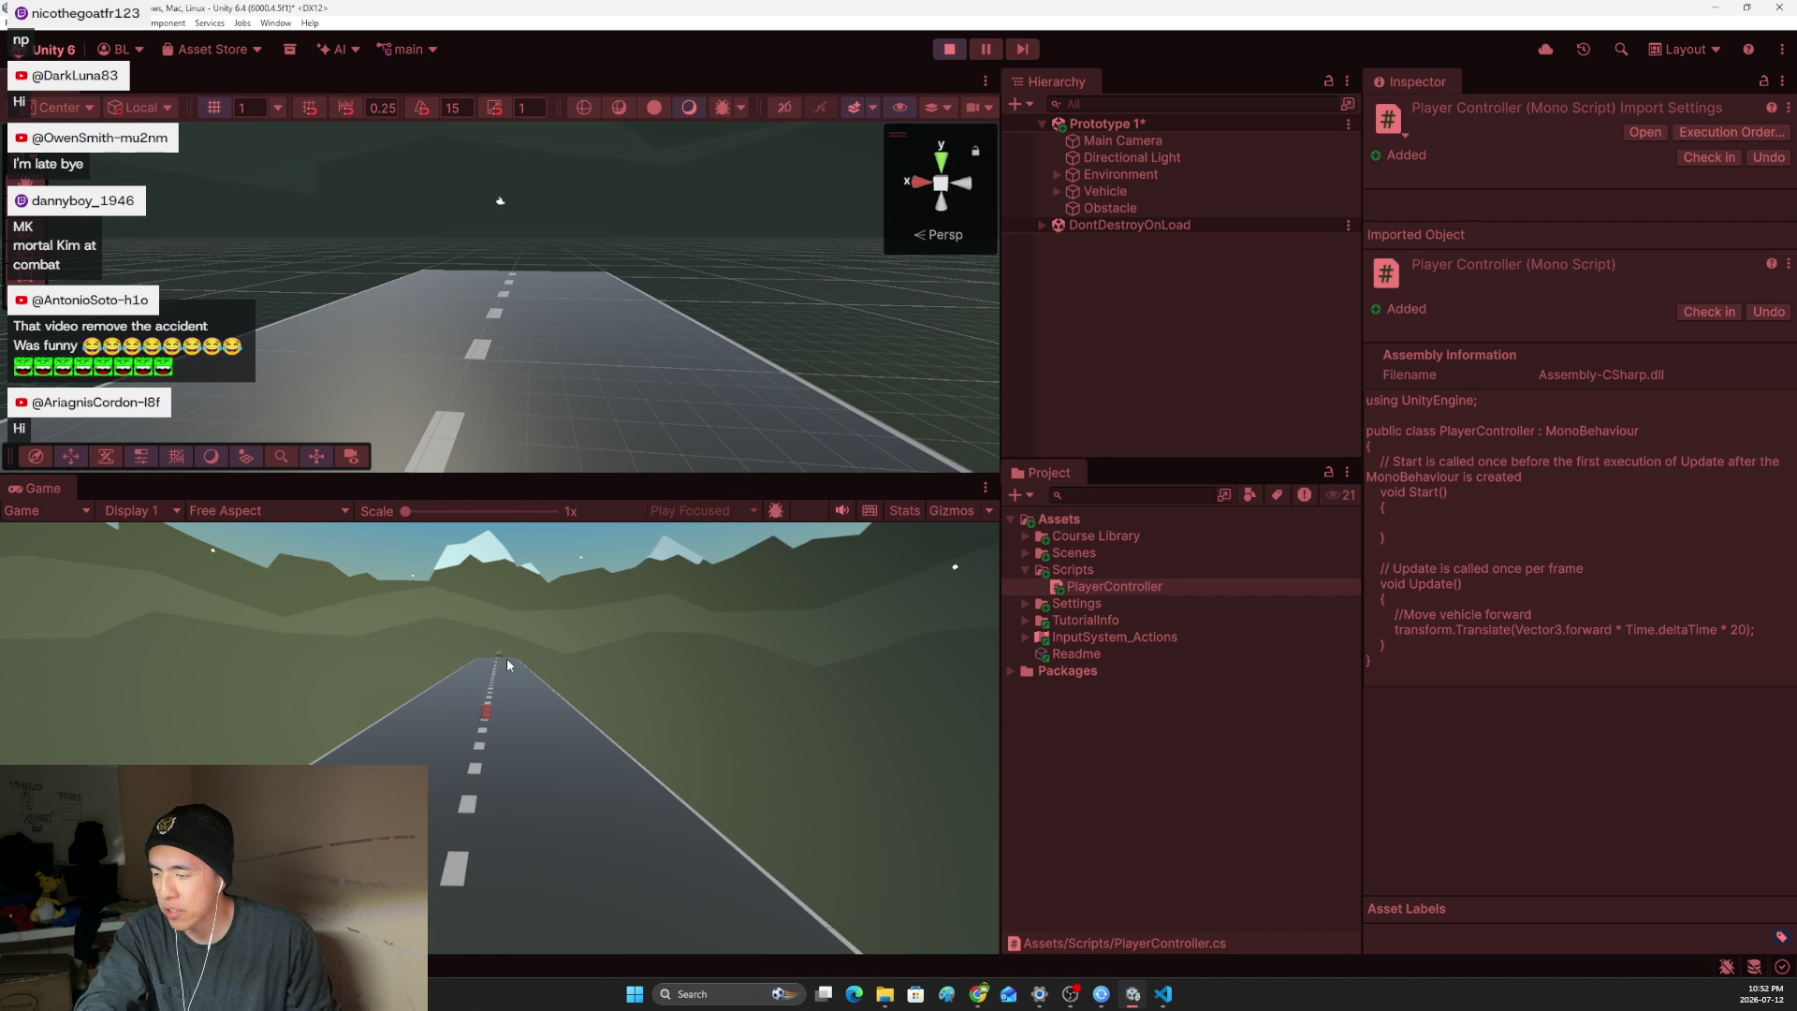
{"action": "left_click", "coordinate": [949, 49]}
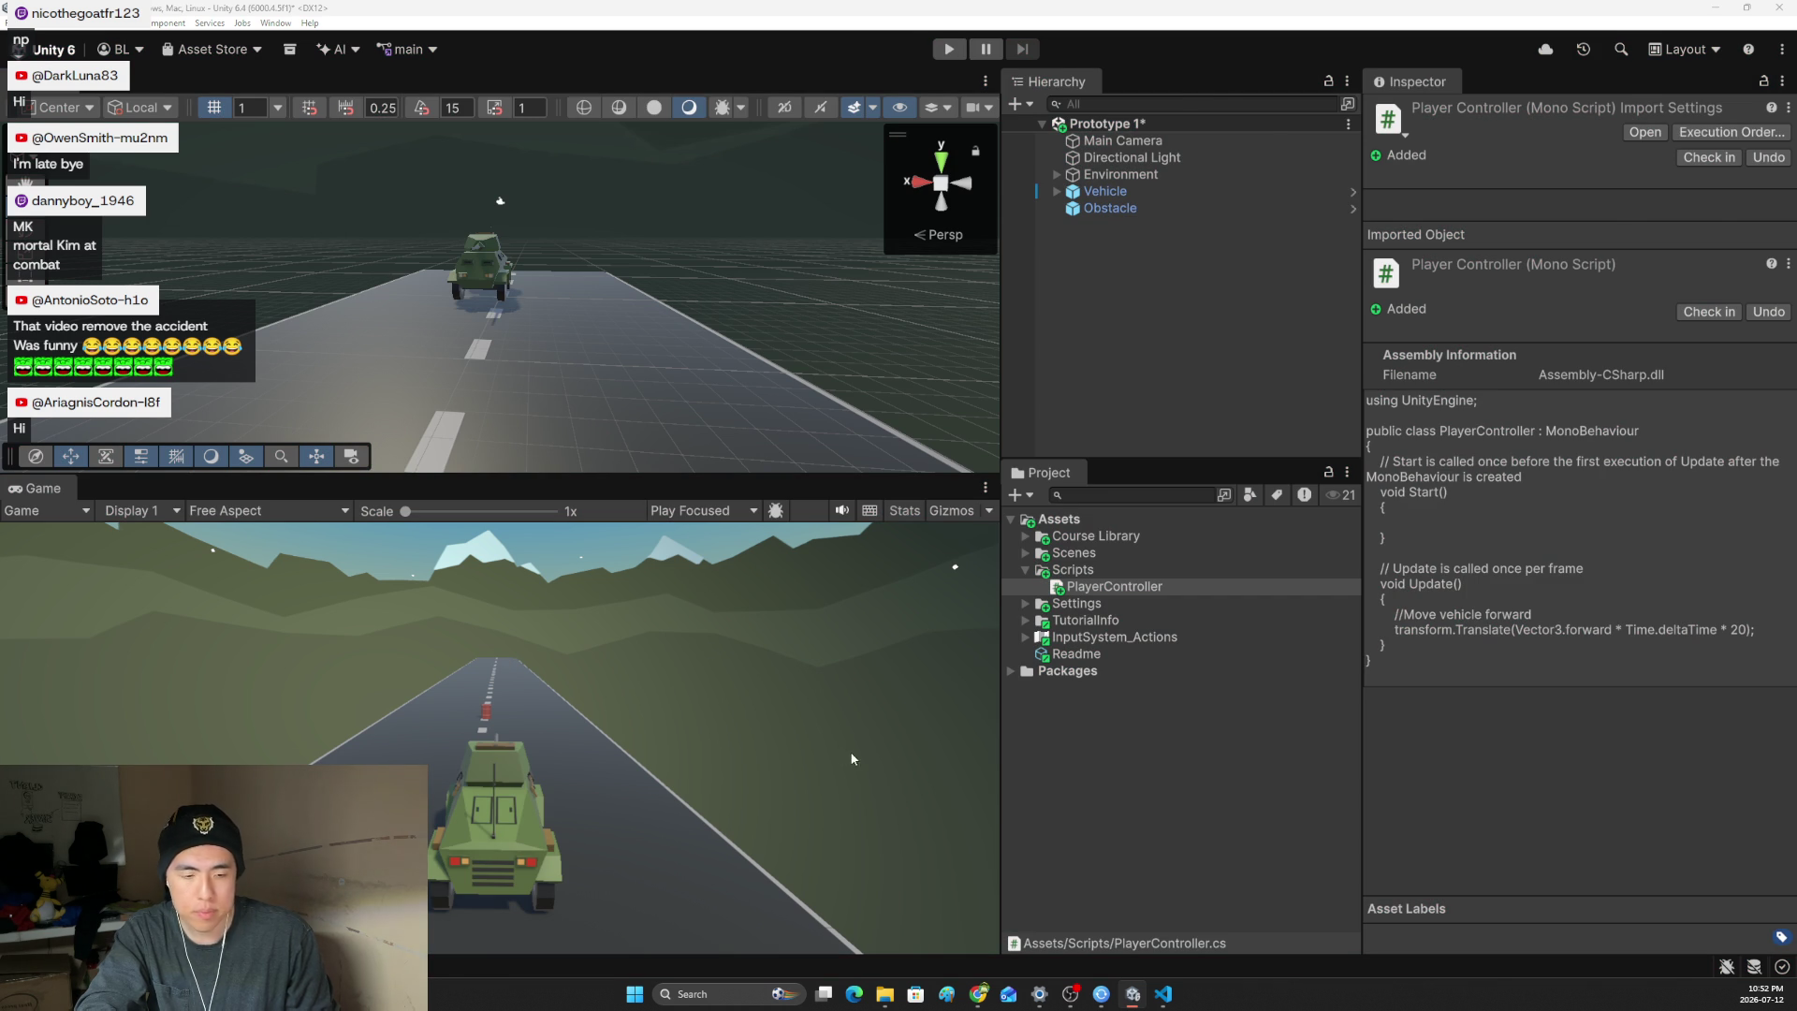
{"action": "key", "text": "alt+Tab"}
{"action": "key", "text": "alt+Tab"}
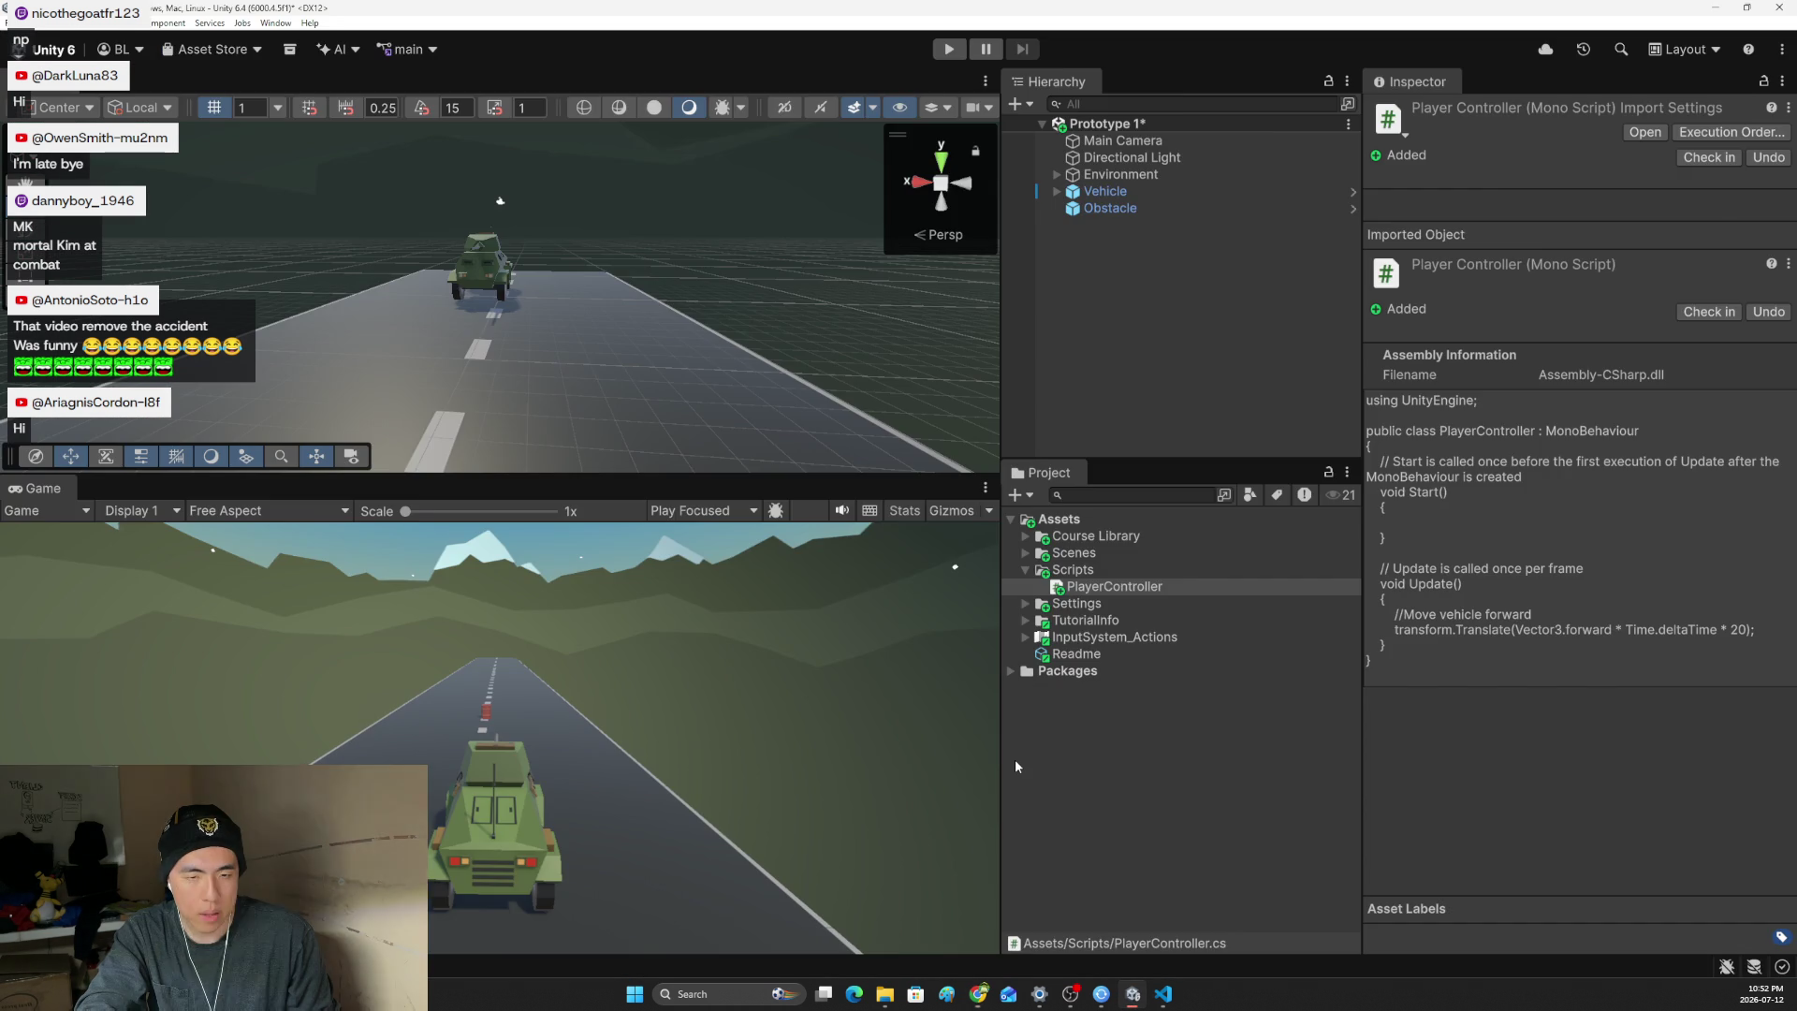
{"action": "key", "text": "alt+Tab"}
- Scroll to step 6, Add RigidBody components to objects, and read its introduction sentence
{"action": "scroll", "coordinate": [1010, 718], "scroll_direction": "down", "scroll_amount": 3}
{"action": "scroll", "coordinate": [1011, 718], "scroll_direction": "down", "scroll_amount": 10}
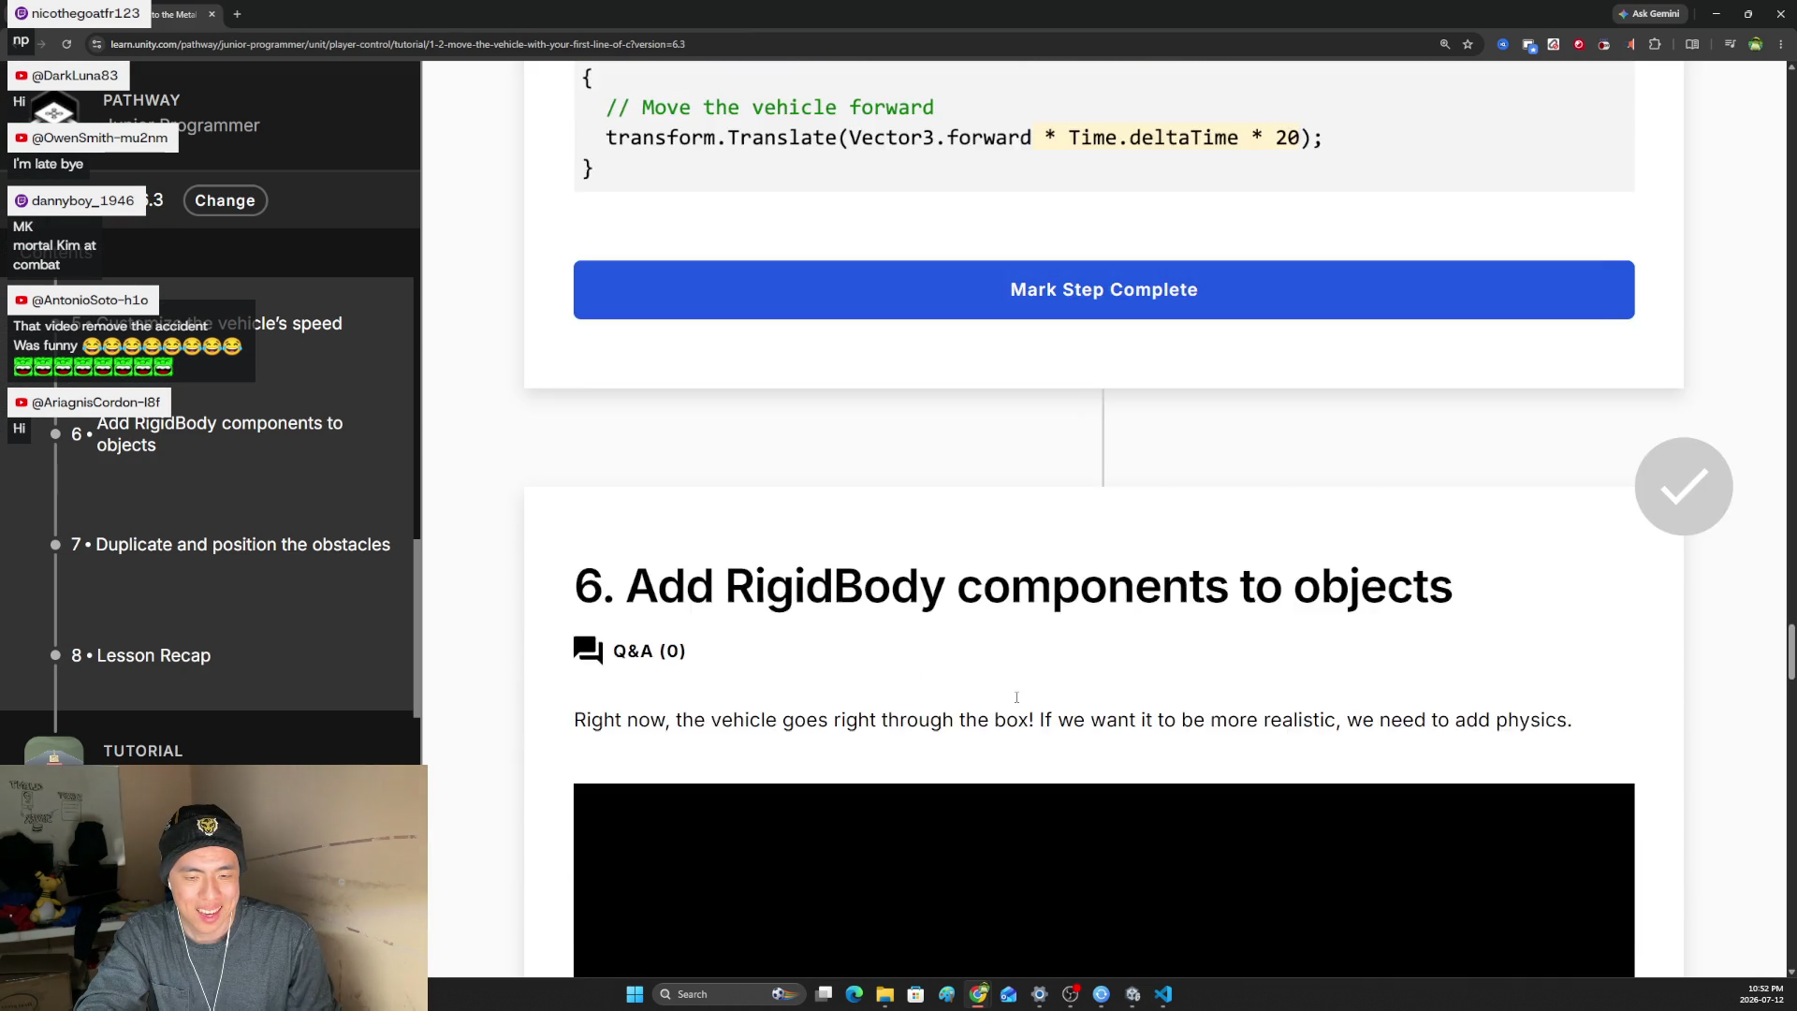
{"action": "left_click_drag", "start_coordinate": [558, 365], "coordinate": [1531, 385]}
{"action": "left_click", "coordinate": [1502, 389]}
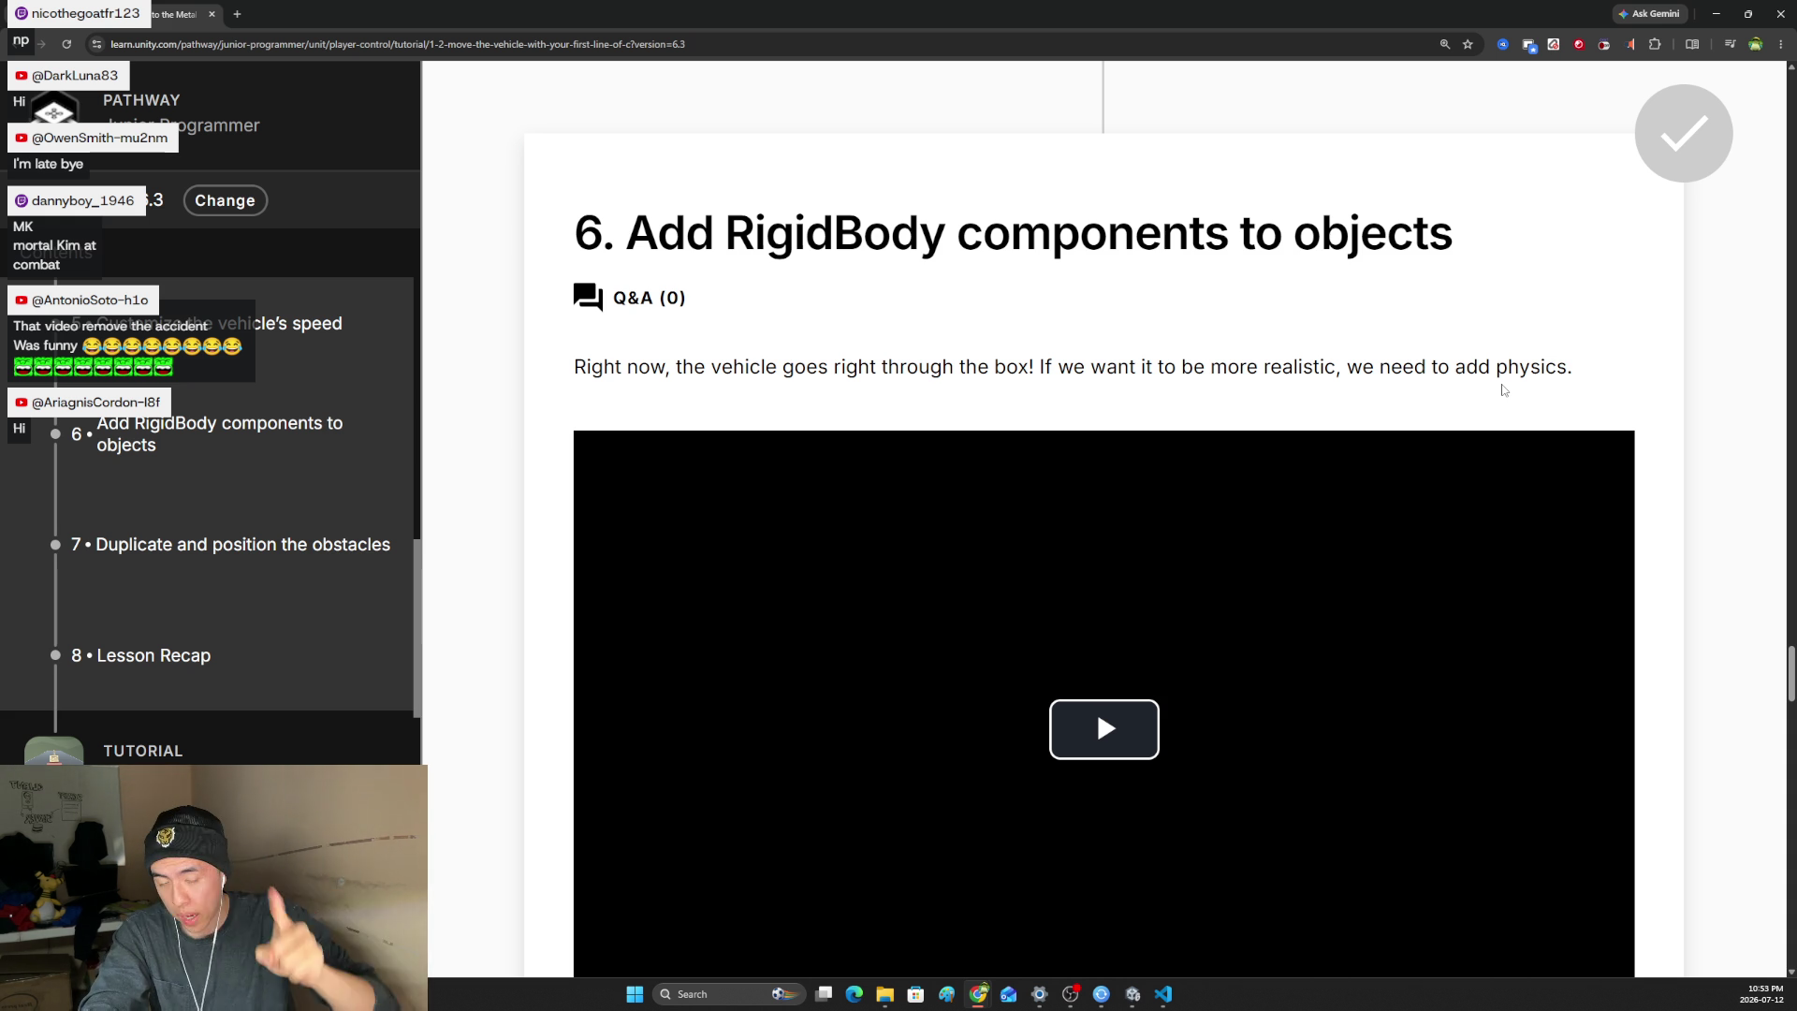
- Start the step 6 video, set its volume to about 86%, and play at 1.5x speed
{"action": "scroll", "coordinate": [1300, 451], "scroll_direction": "down", "scroll_amount": 2}
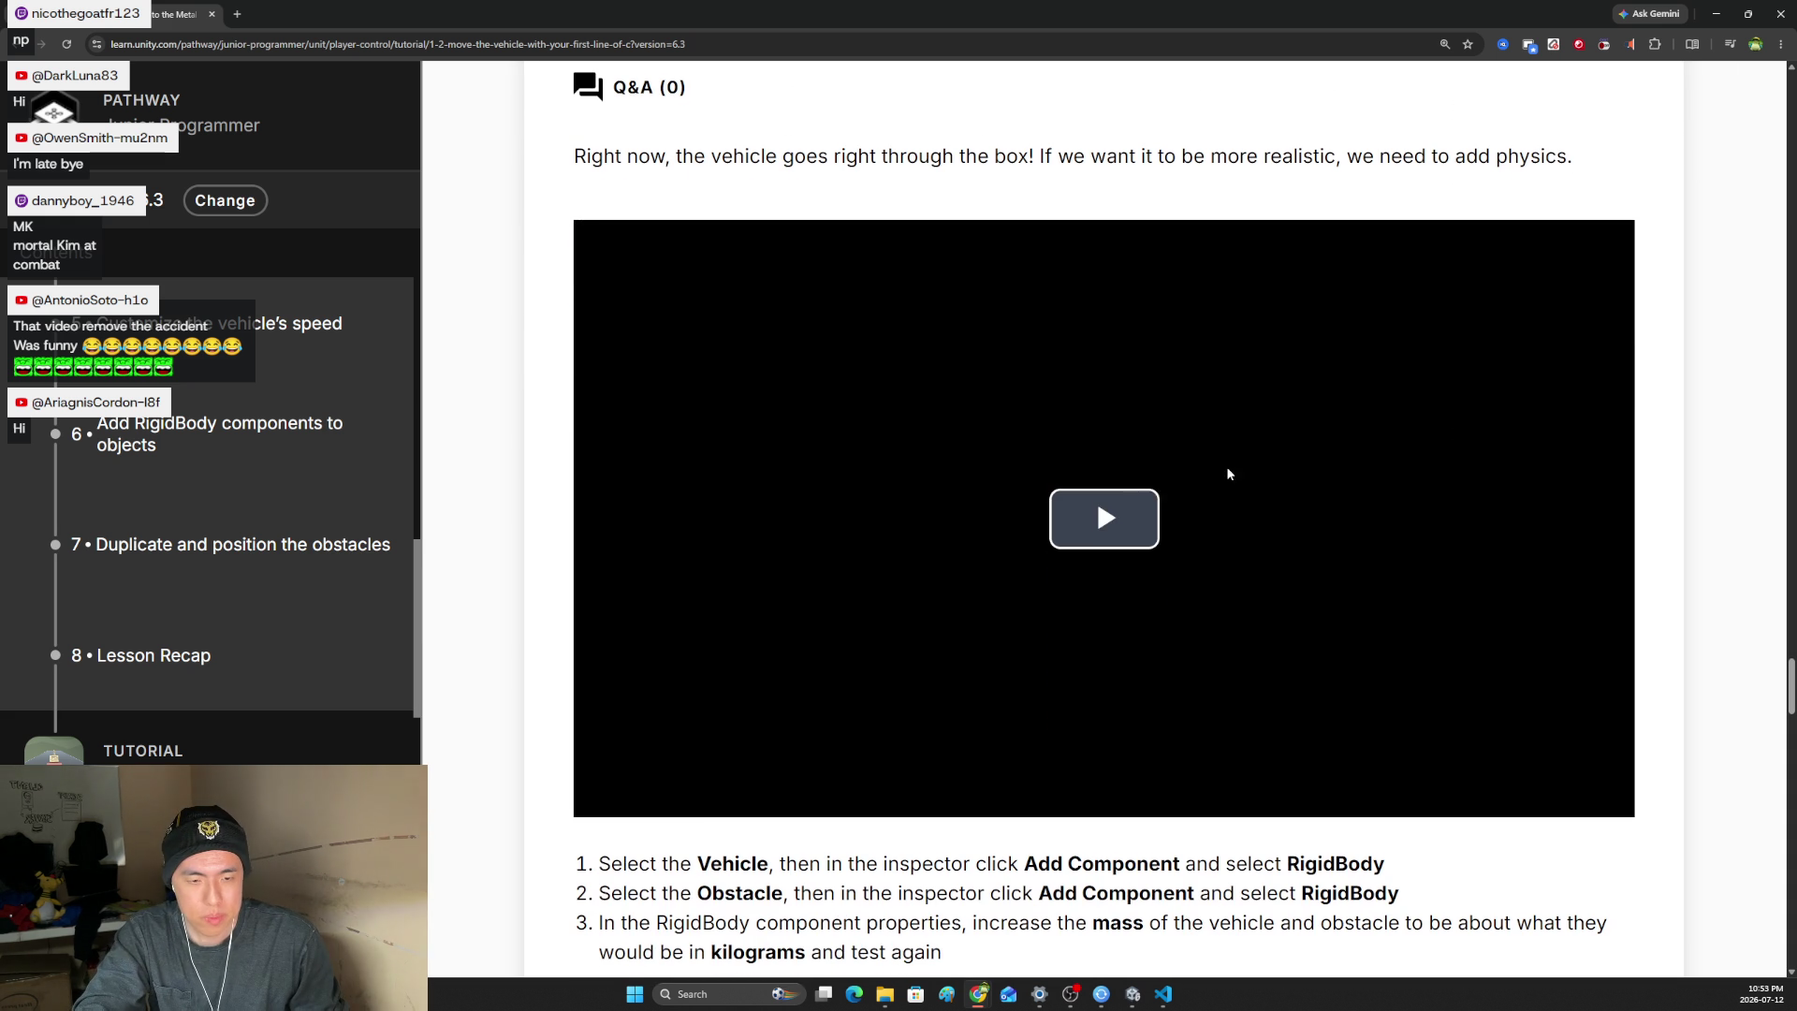
{"action": "left_click", "coordinate": [1100, 515]}
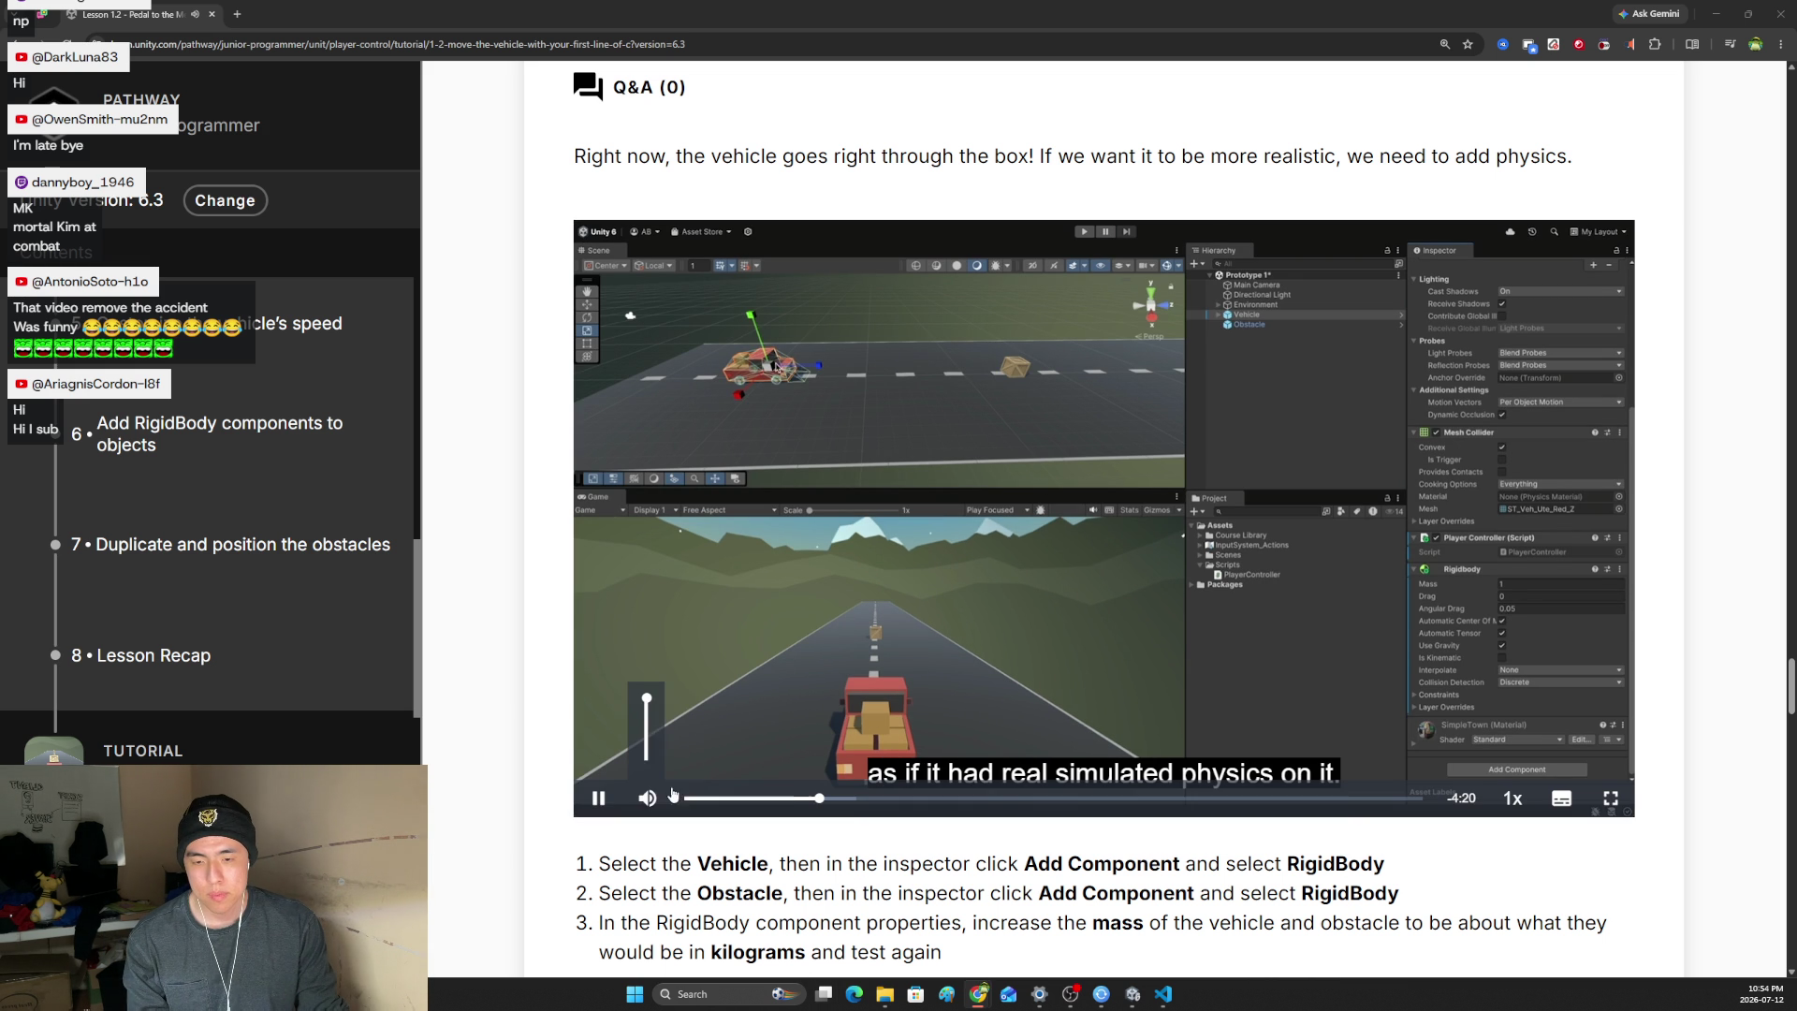
{"action": "left_click_drag", "start_coordinate": [647, 711], "coordinate": [650, 754]}
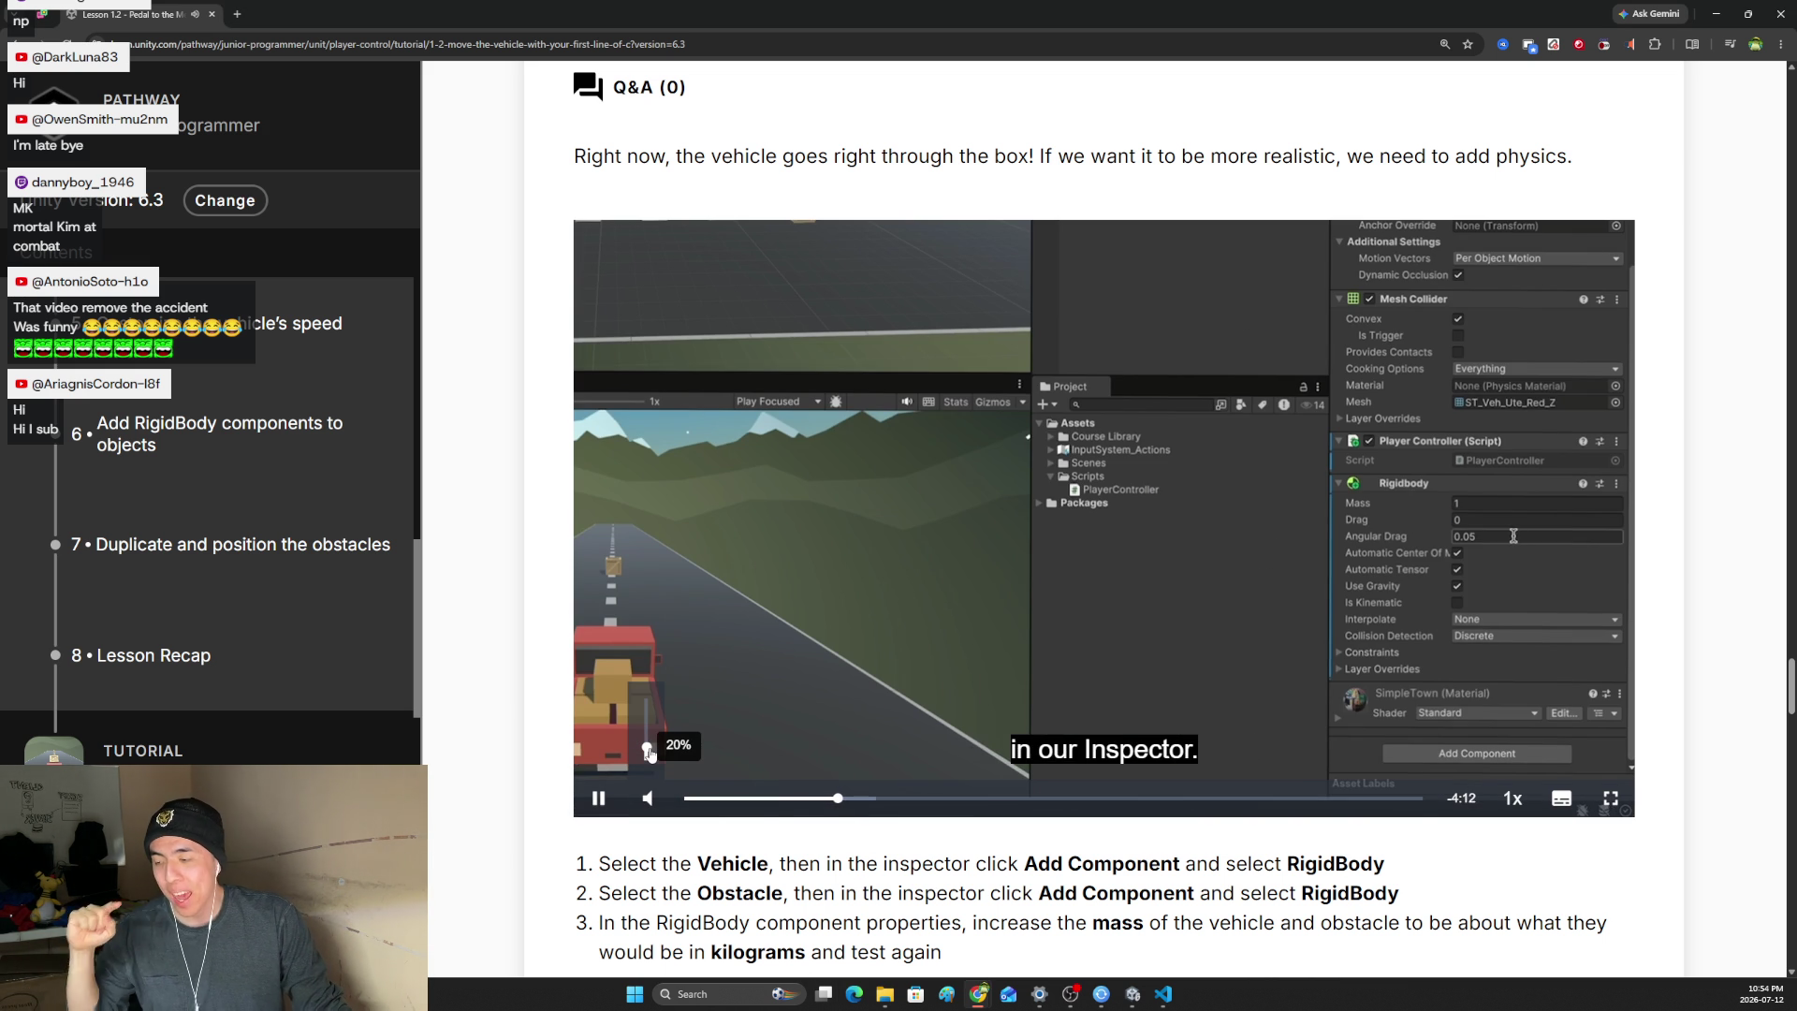
{"action": "left_click_drag", "start_coordinate": [650, 754], "coordinate": [646, 704]}
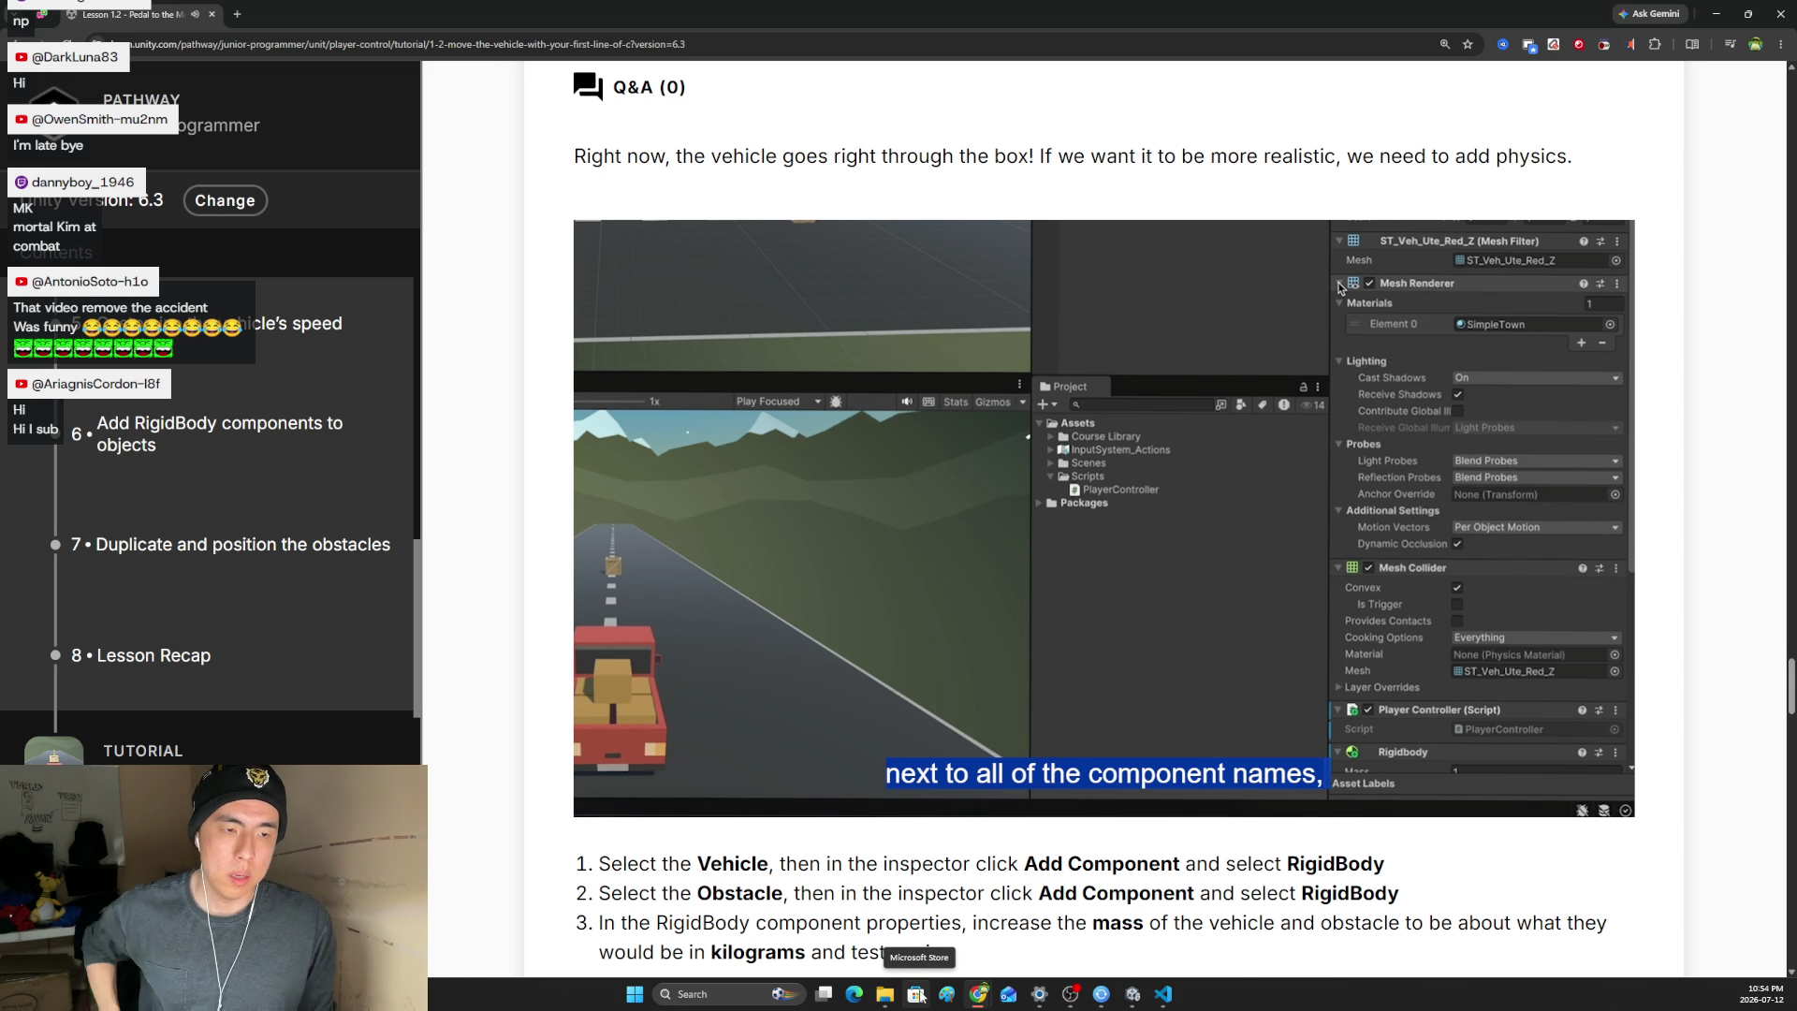
{"action": "left_click", "coordinate": [1512, 797]}
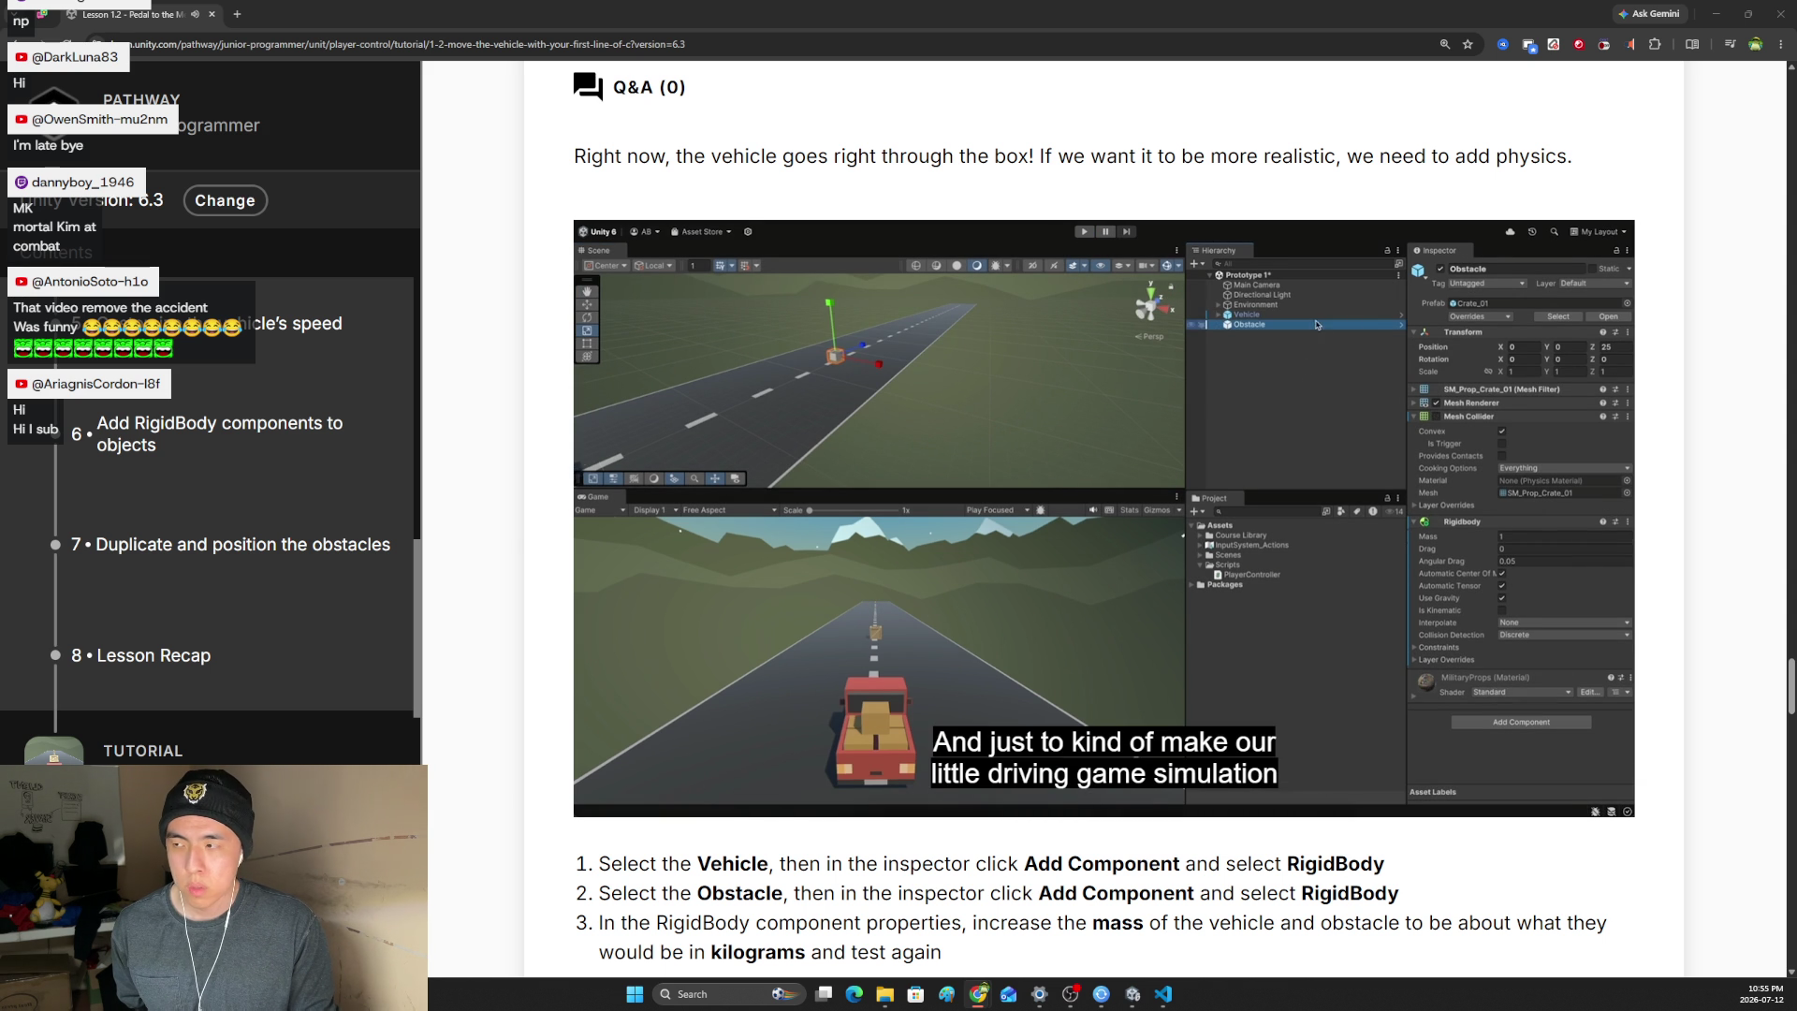
- Rewind the step 6 video to replay the obstacle demo, briefly pausing on the falling box
{"action": "mouse_move", "coordinate": [893, 719]}
{"action": "left_click_drag", "start_coordinate": [1160, 797], "coordinate": [1083, 802]}
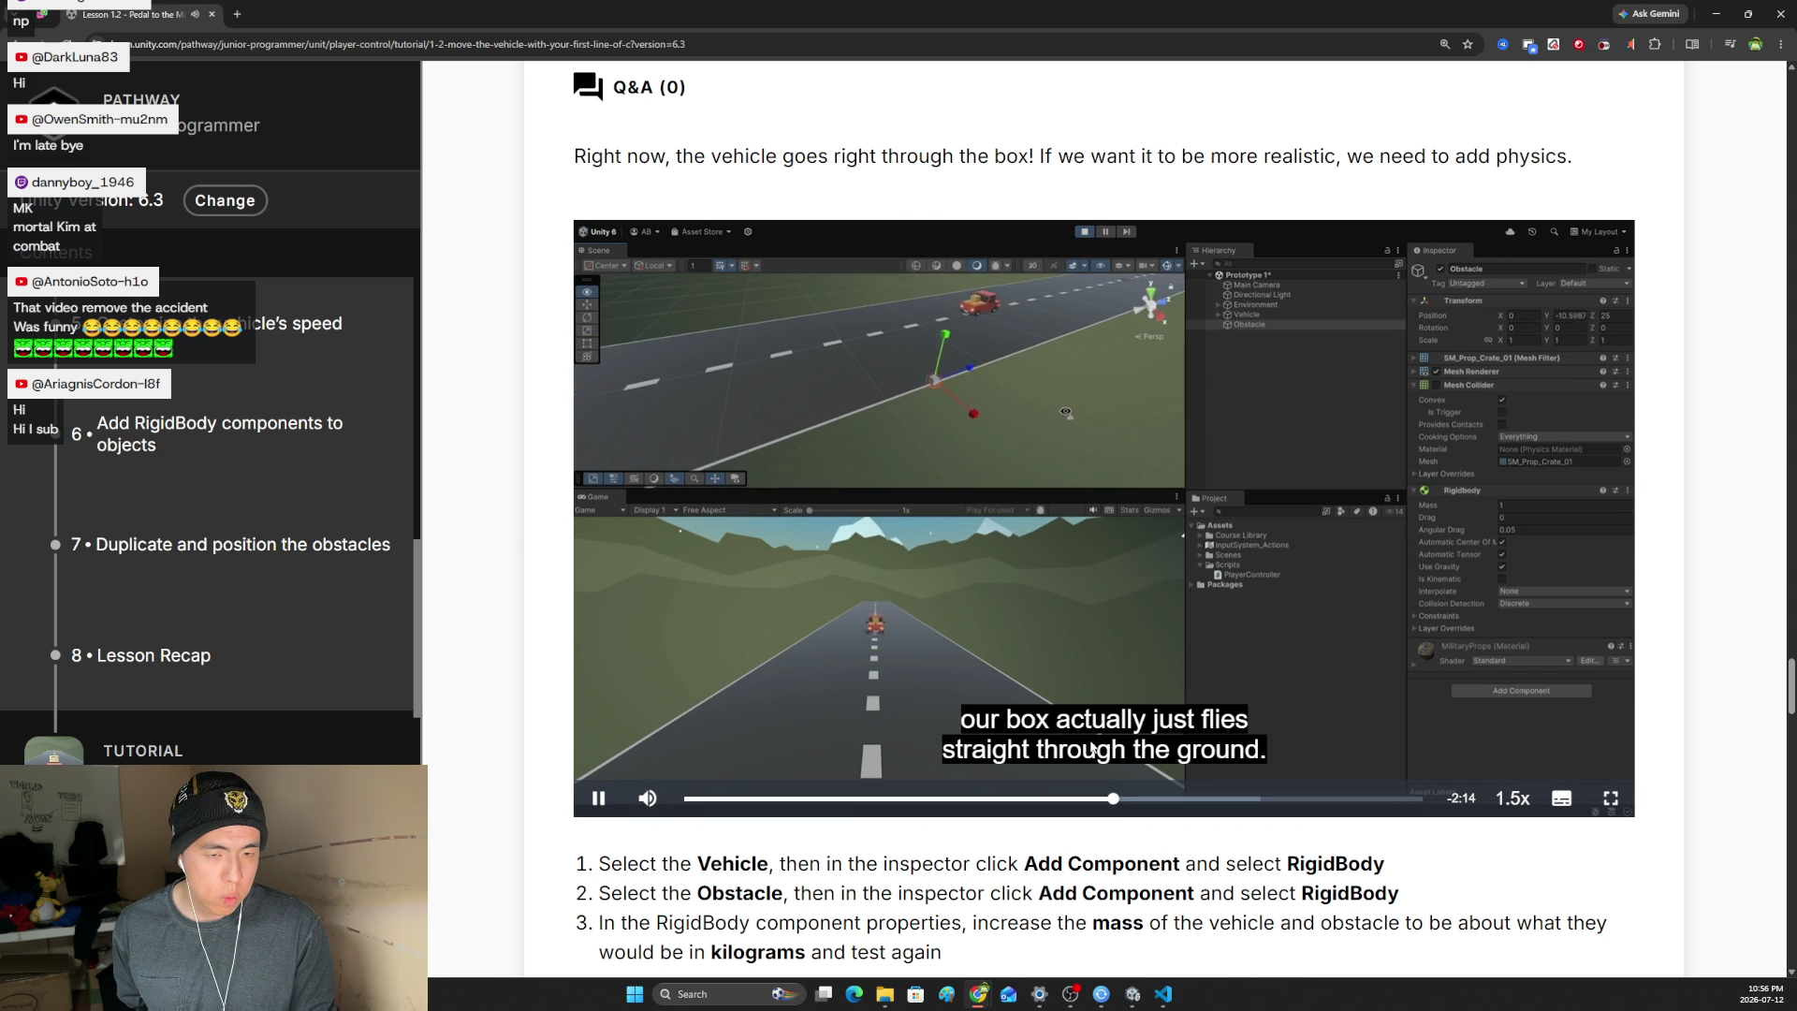
{"action": "left_click", "coordinate": [1120, 754]}
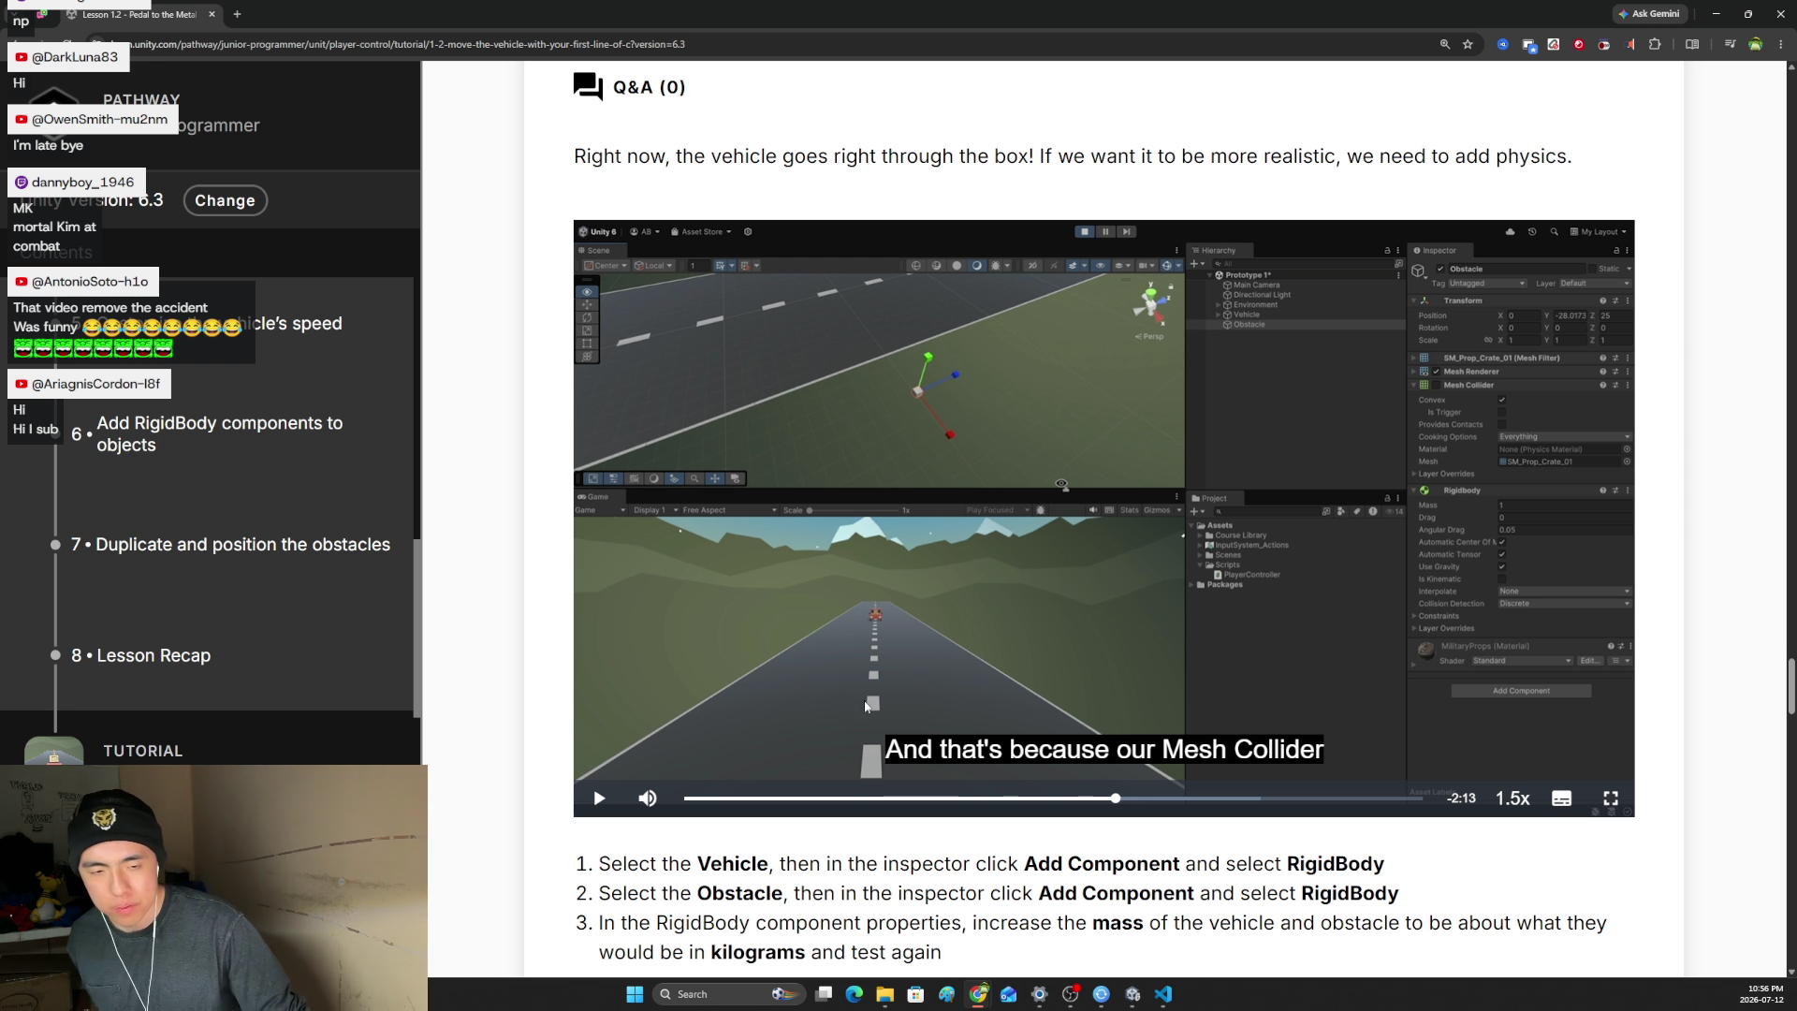
{"action": "left_click", "coordinate": [897, 596]}
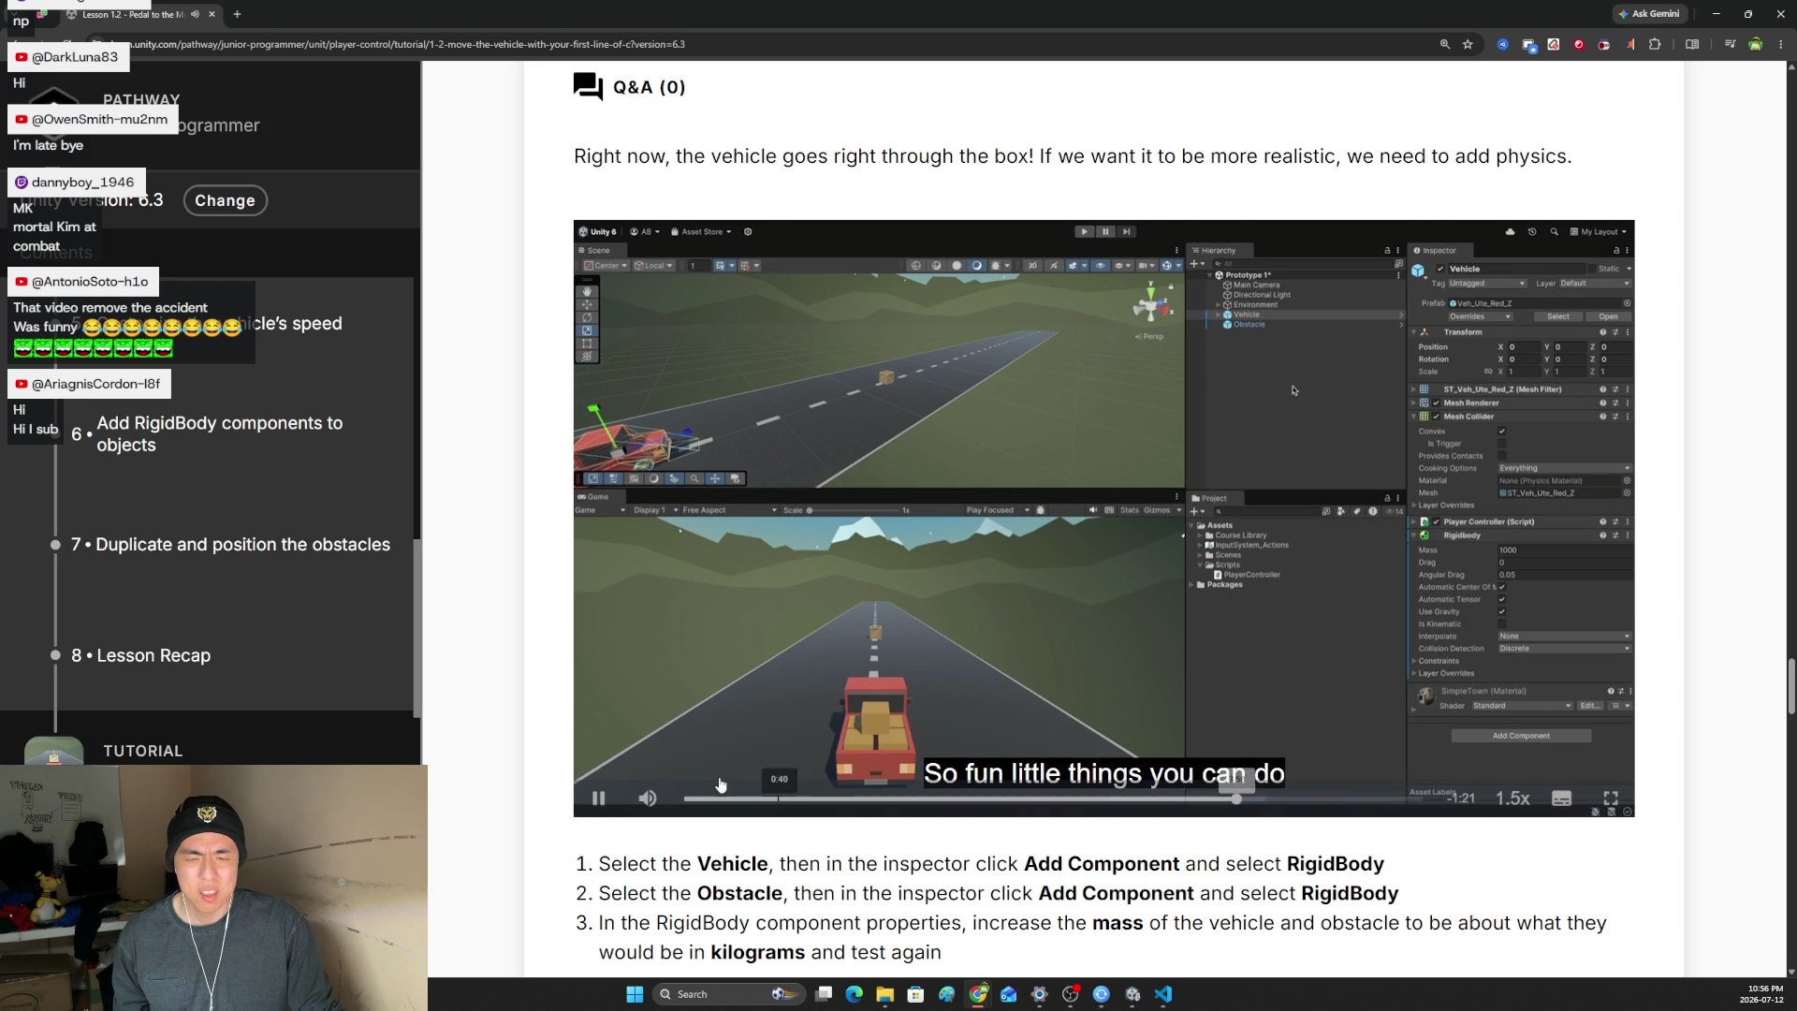
- Raise the video volume to maximum, then pause it near the end and view the instruction list
{"action": "mouse_move", "coordinate": [647, 756]}
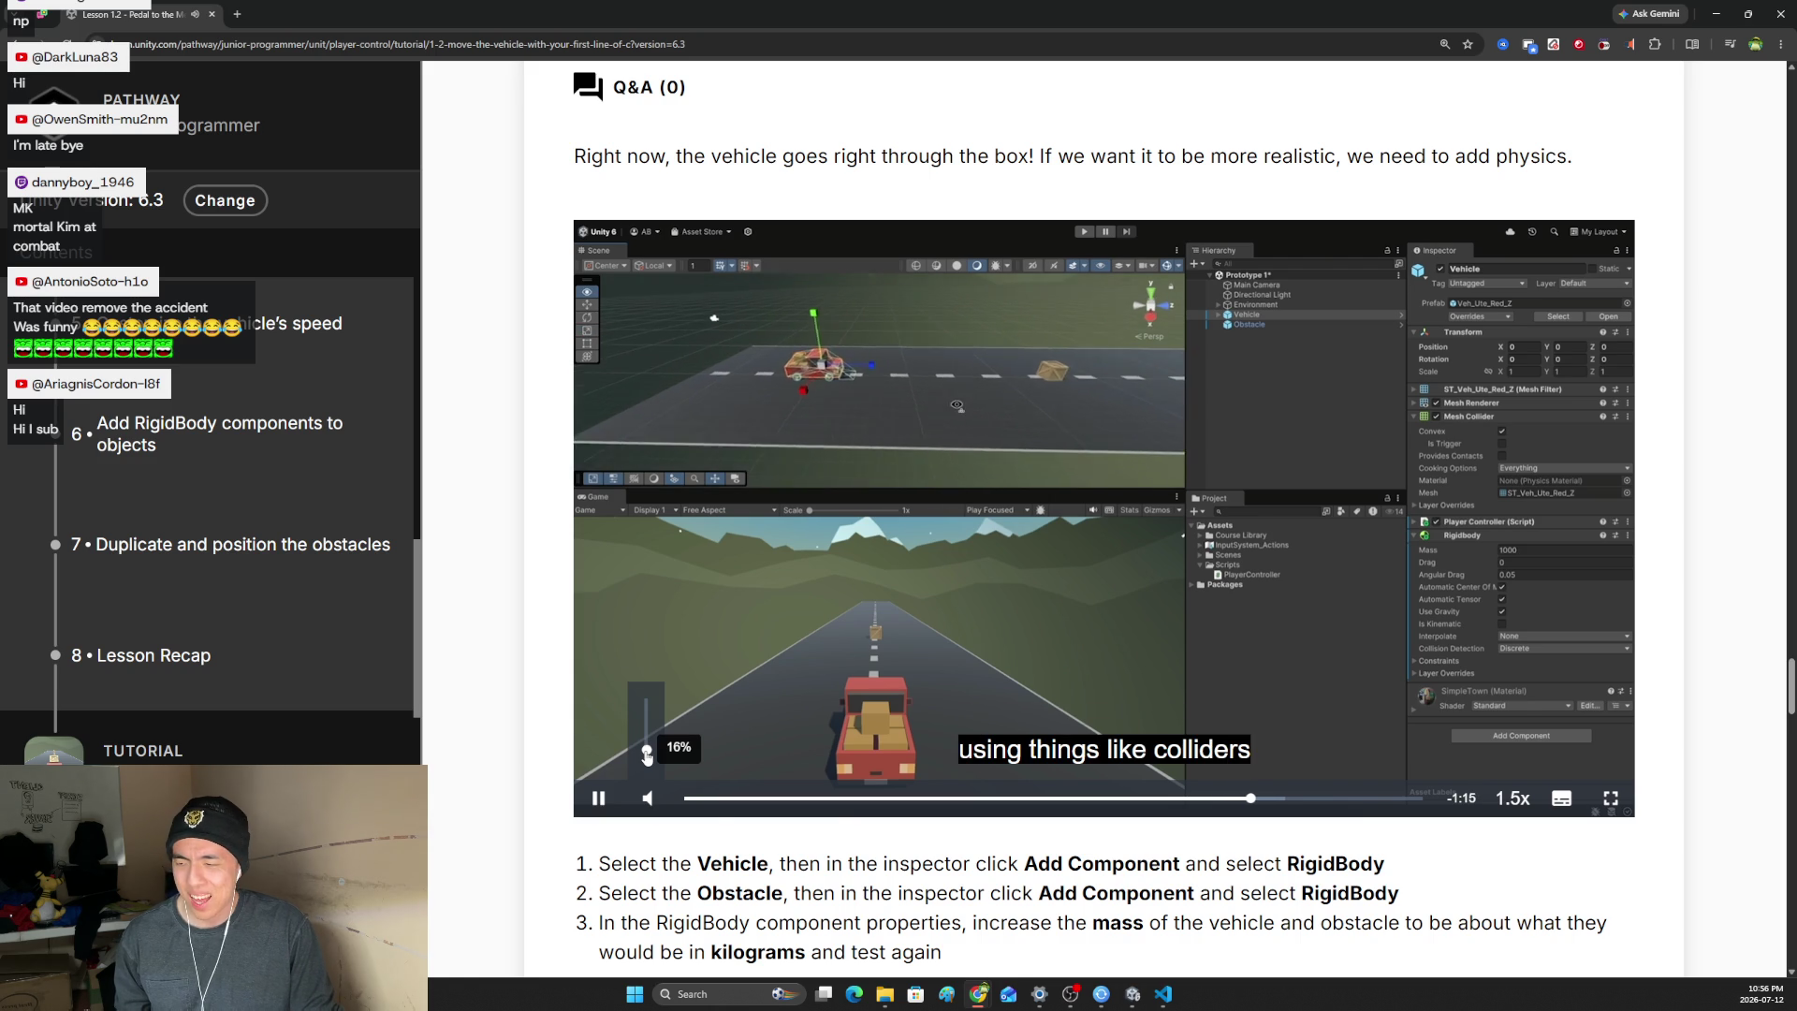
{"action": "left_click_drag", "start_coordinate": [647, 756], "coordinate": [646, 700]}
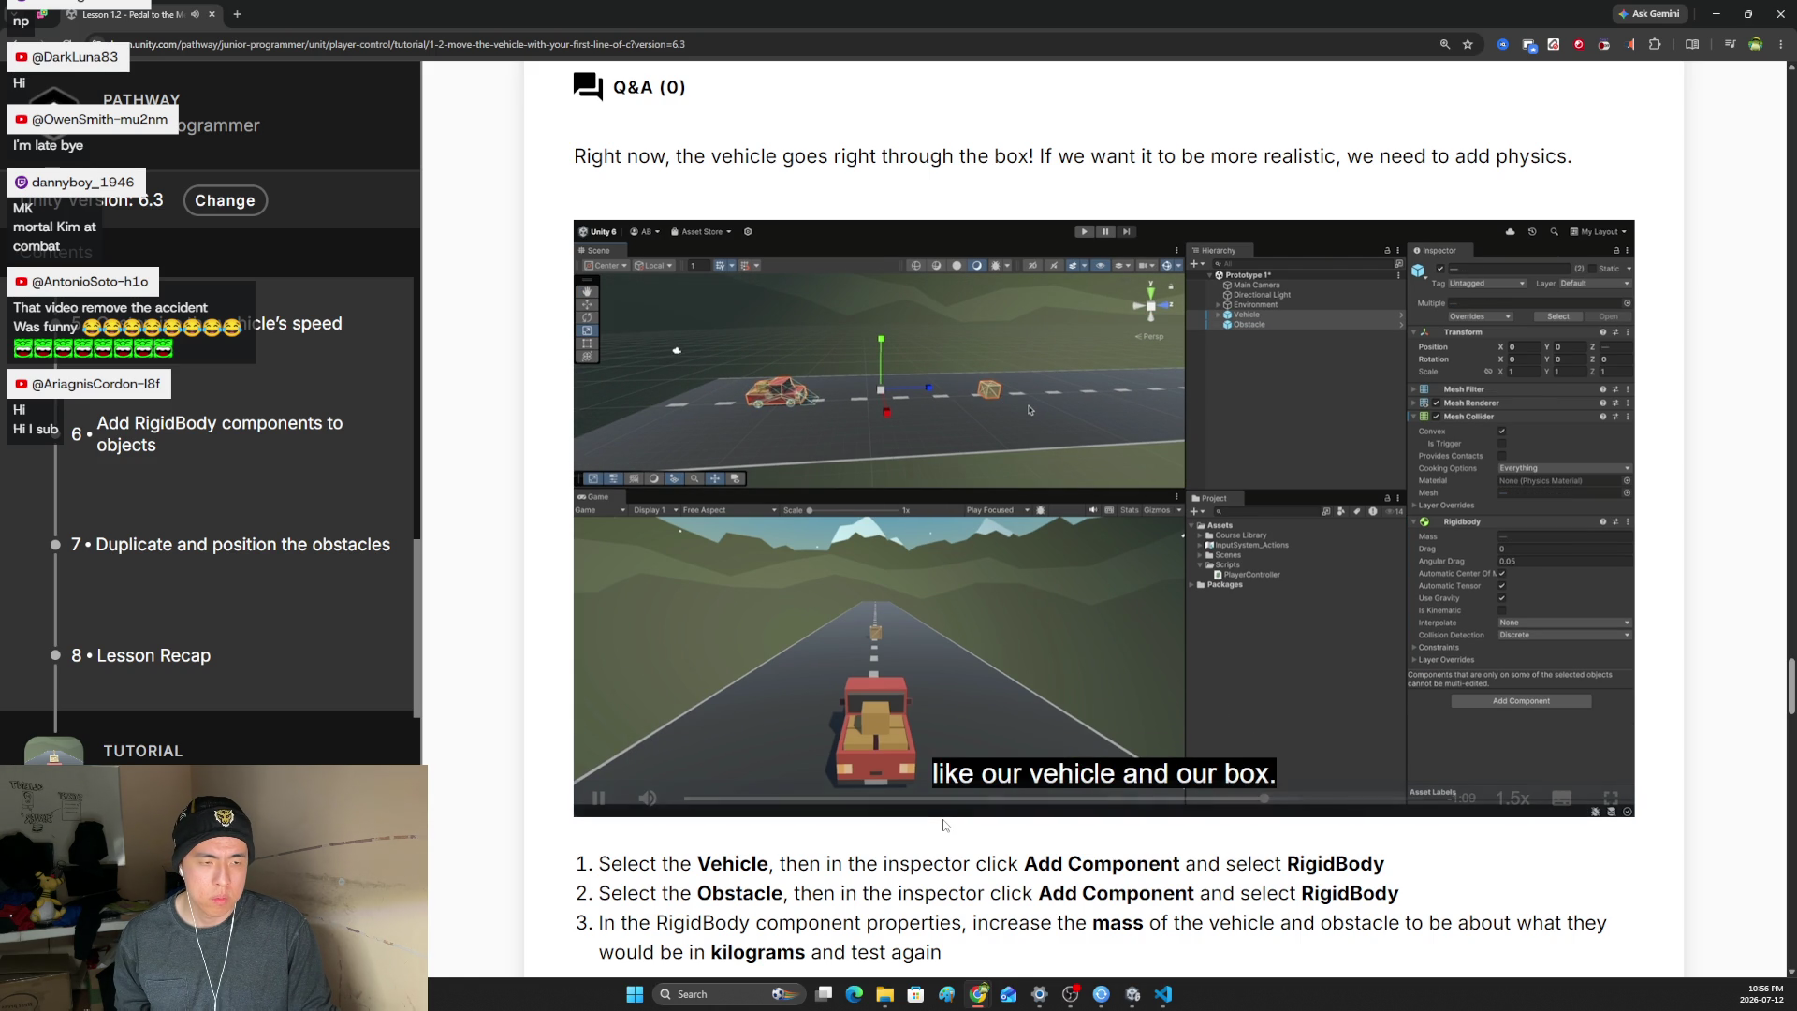
{"action": "mouse_move", "coordinate": [947, 821]}
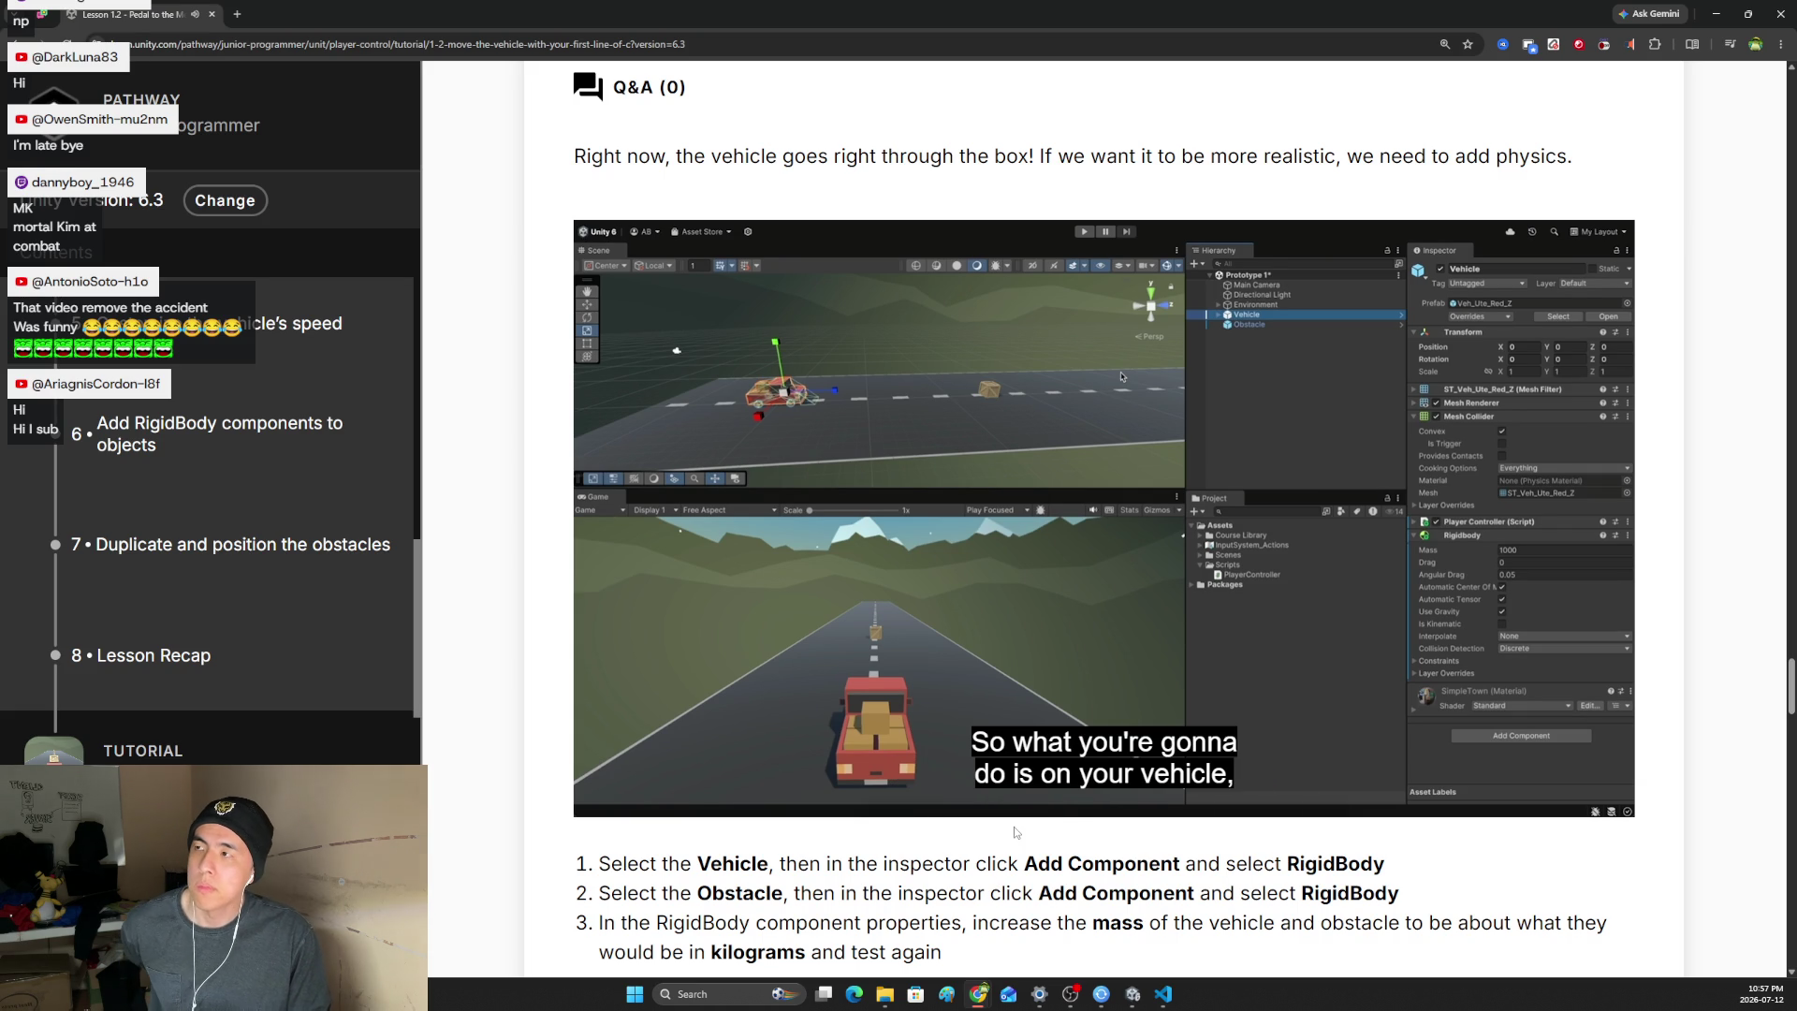
{"action": "mouse_move", "coordinate": [1022, 810]}
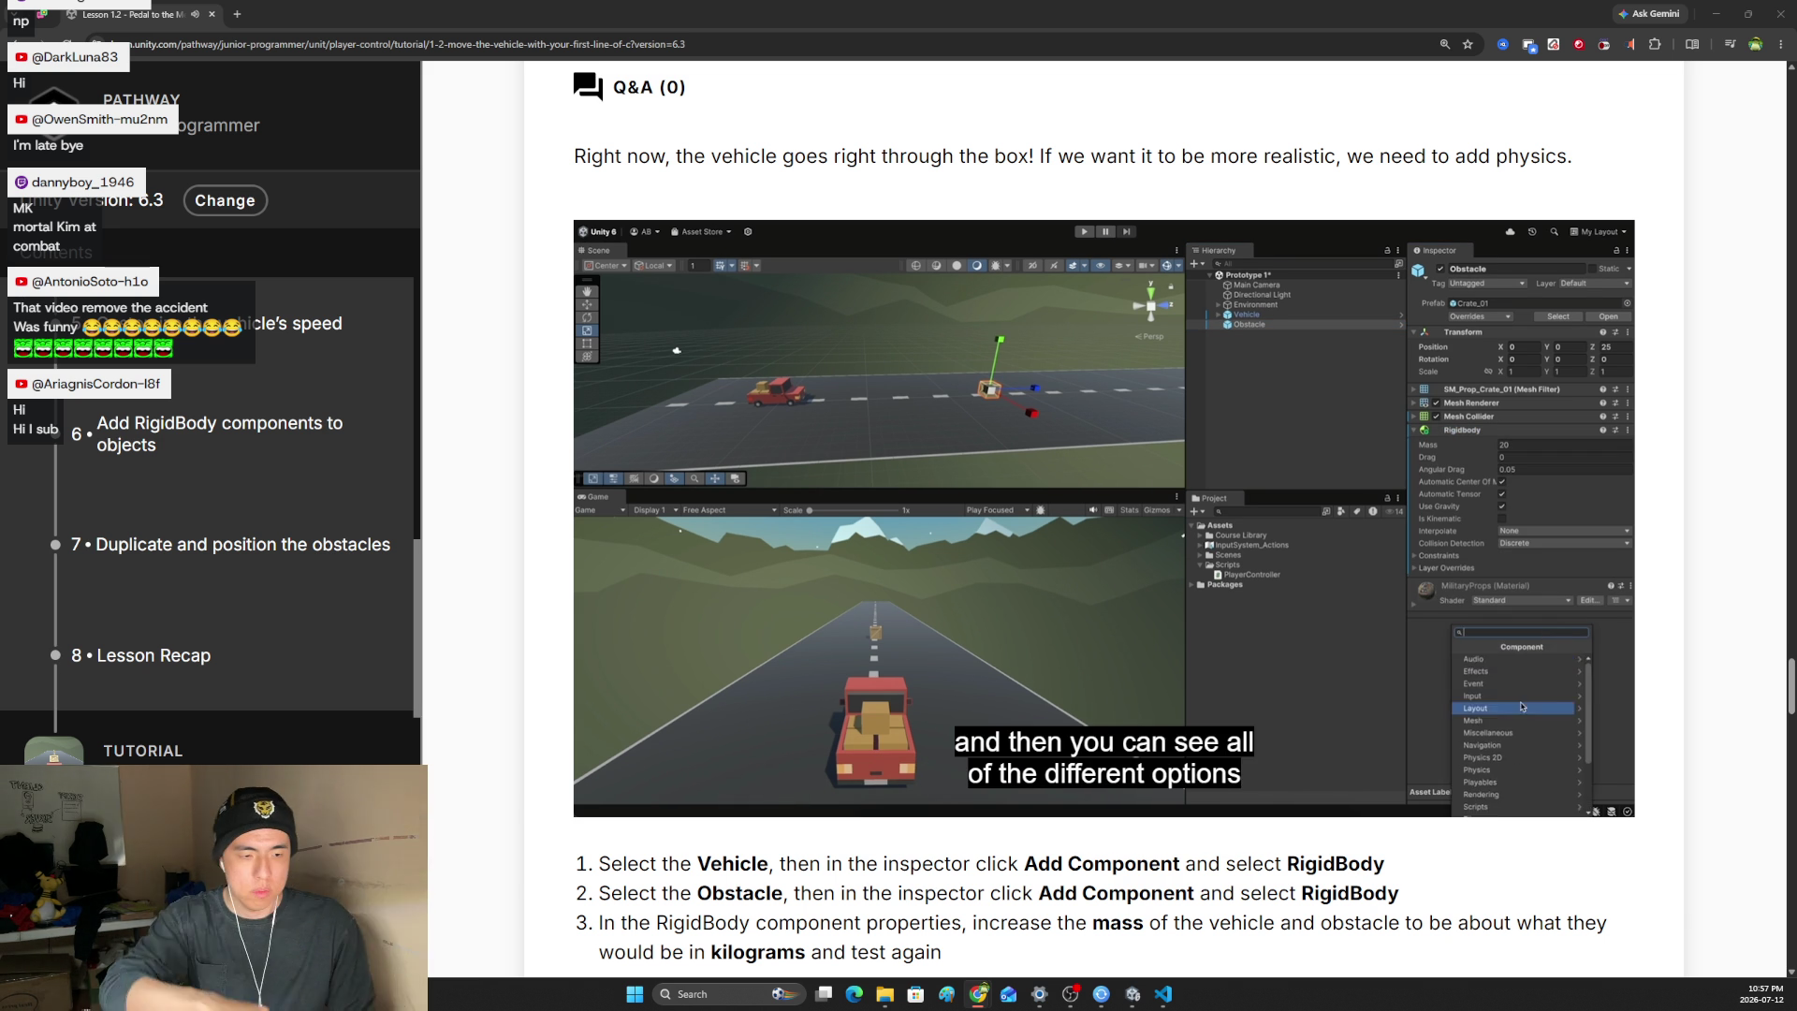
{"action": "mouse_move", "coordinate": [954, 535]}
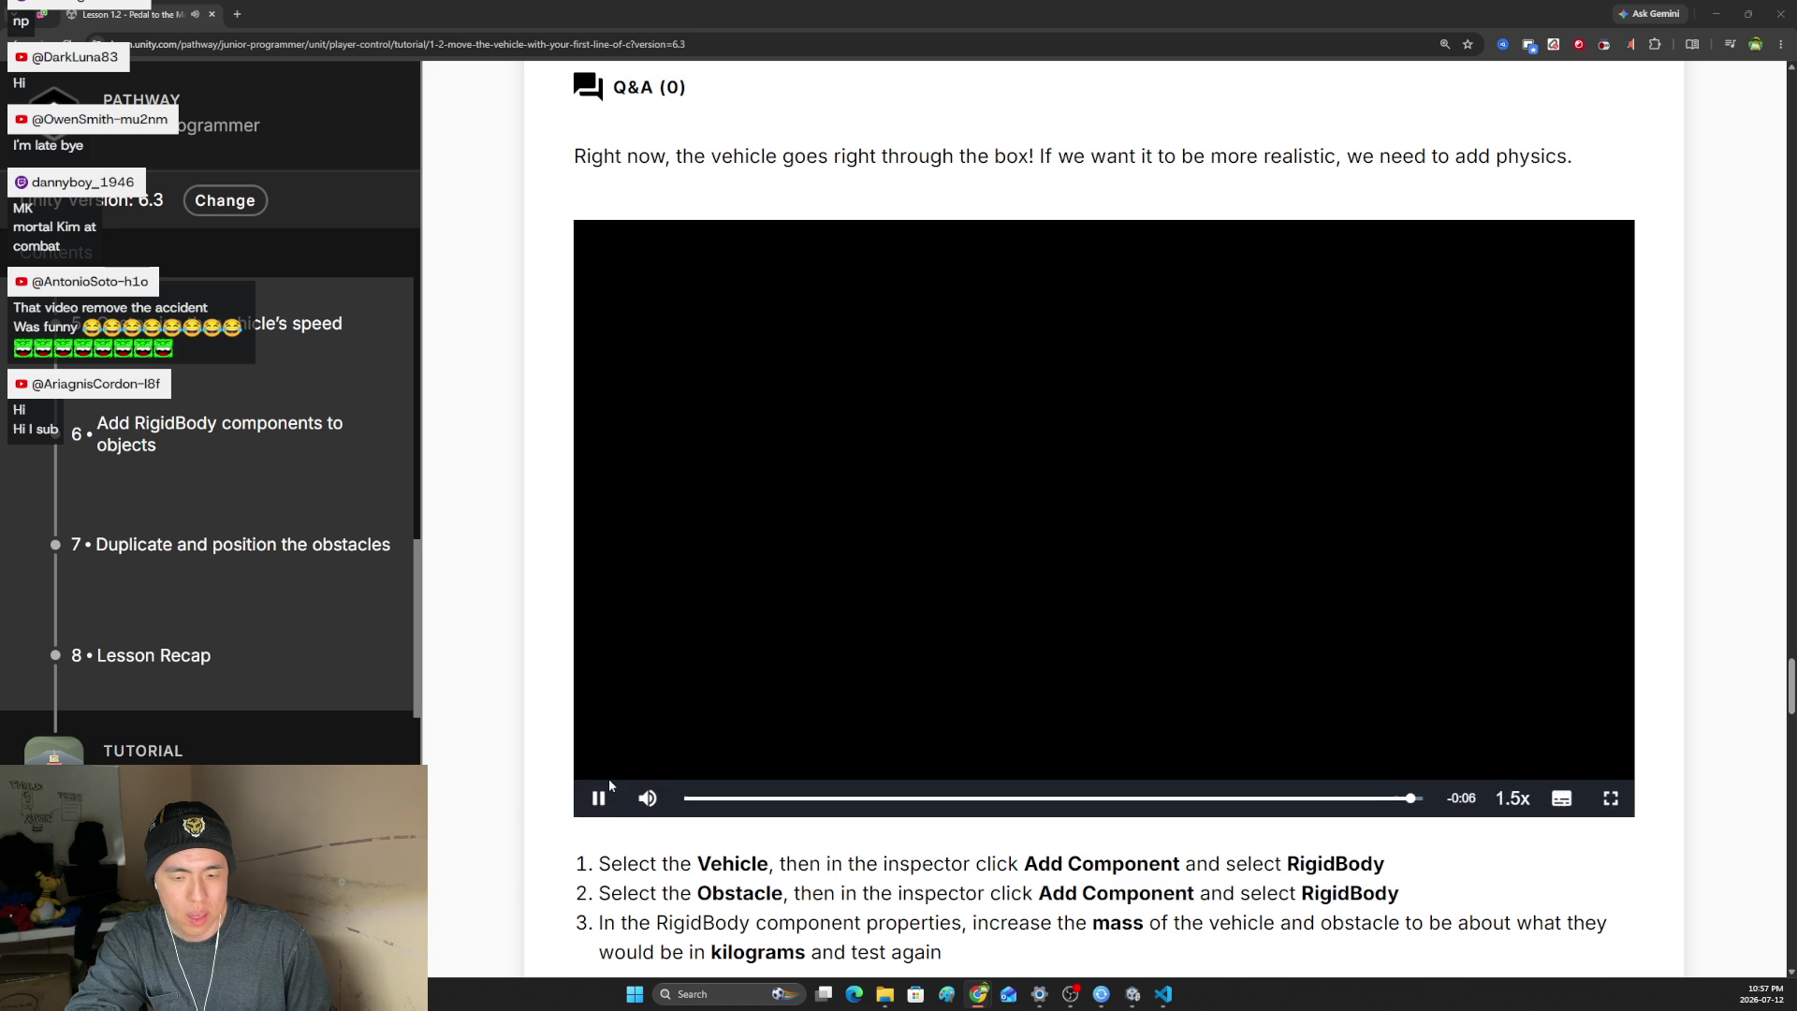
{"action": "left_click", "coordinate": [608, 784]}
{"action": "scroll", "coordinate": [479, 611], "scroll_direction": "down", "scroll_amount": 5}
{"action": "scroll", "coordinate": [479, 606], "scroll_direction": "up", "scroll_amount": 1}
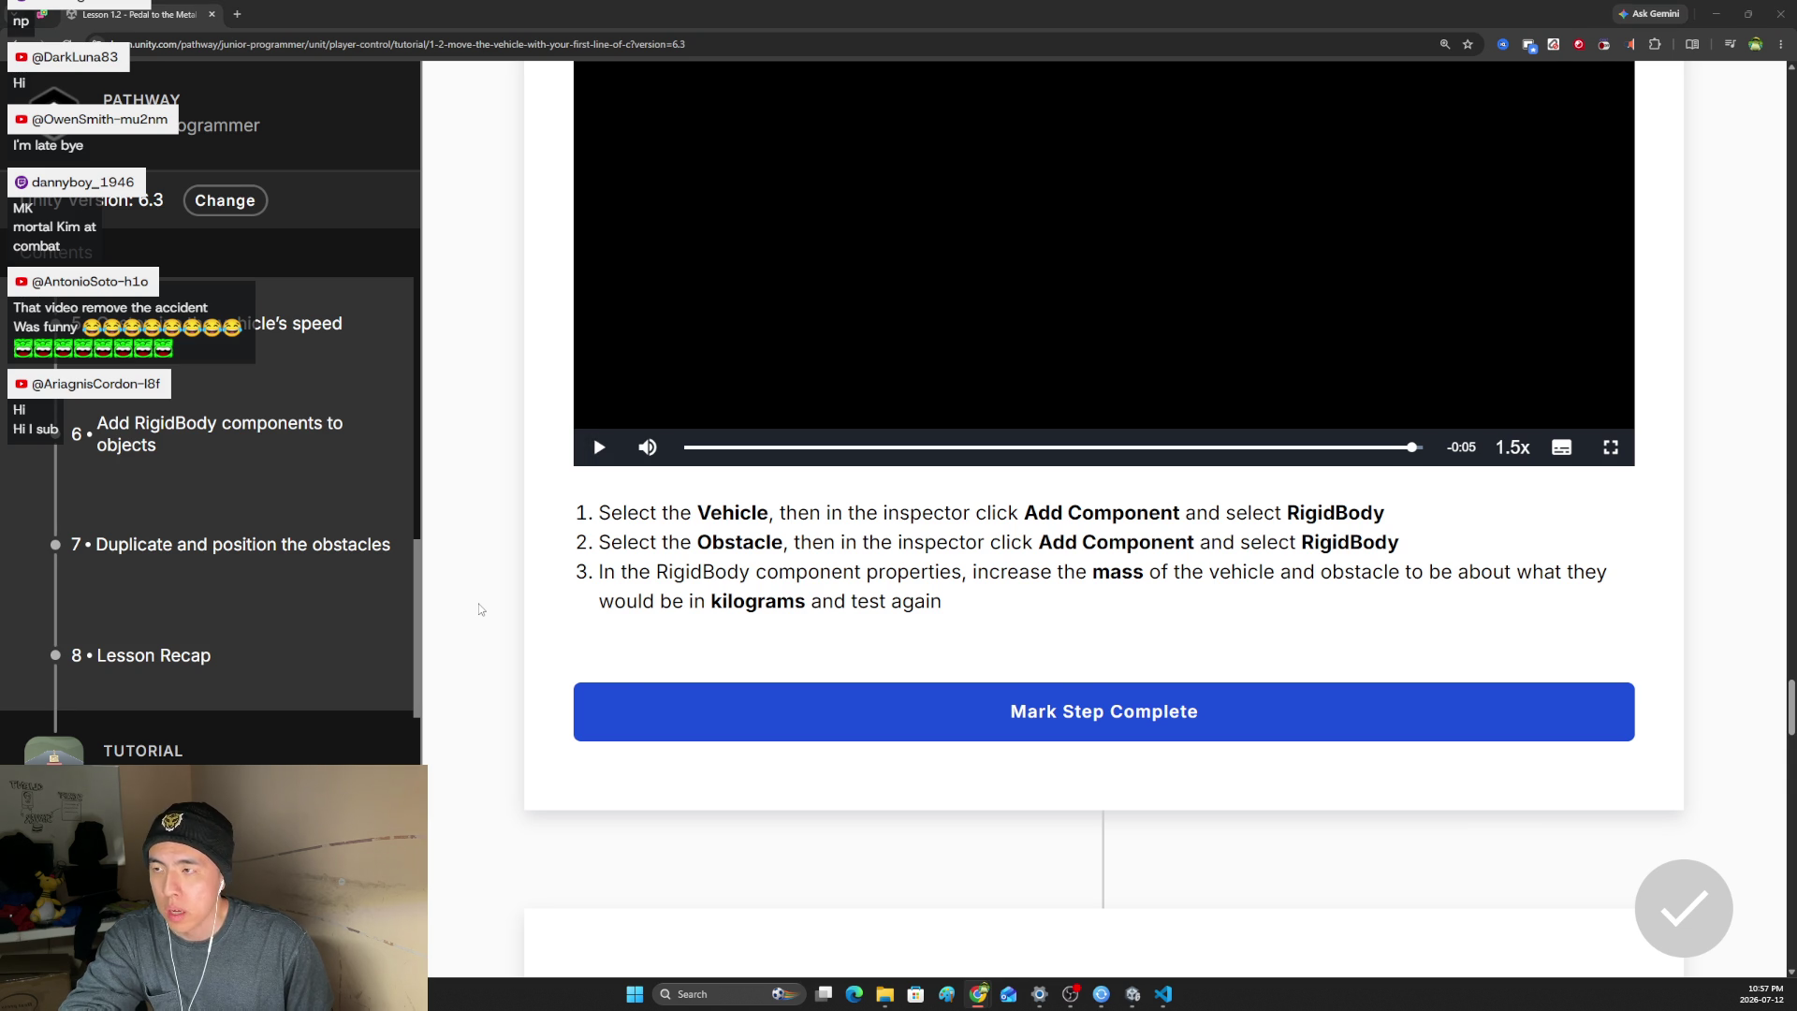
- Collapse the Vehicle's existing components and add a Rigidbody to it
{"action": "key", "text": "alt+Tab"}
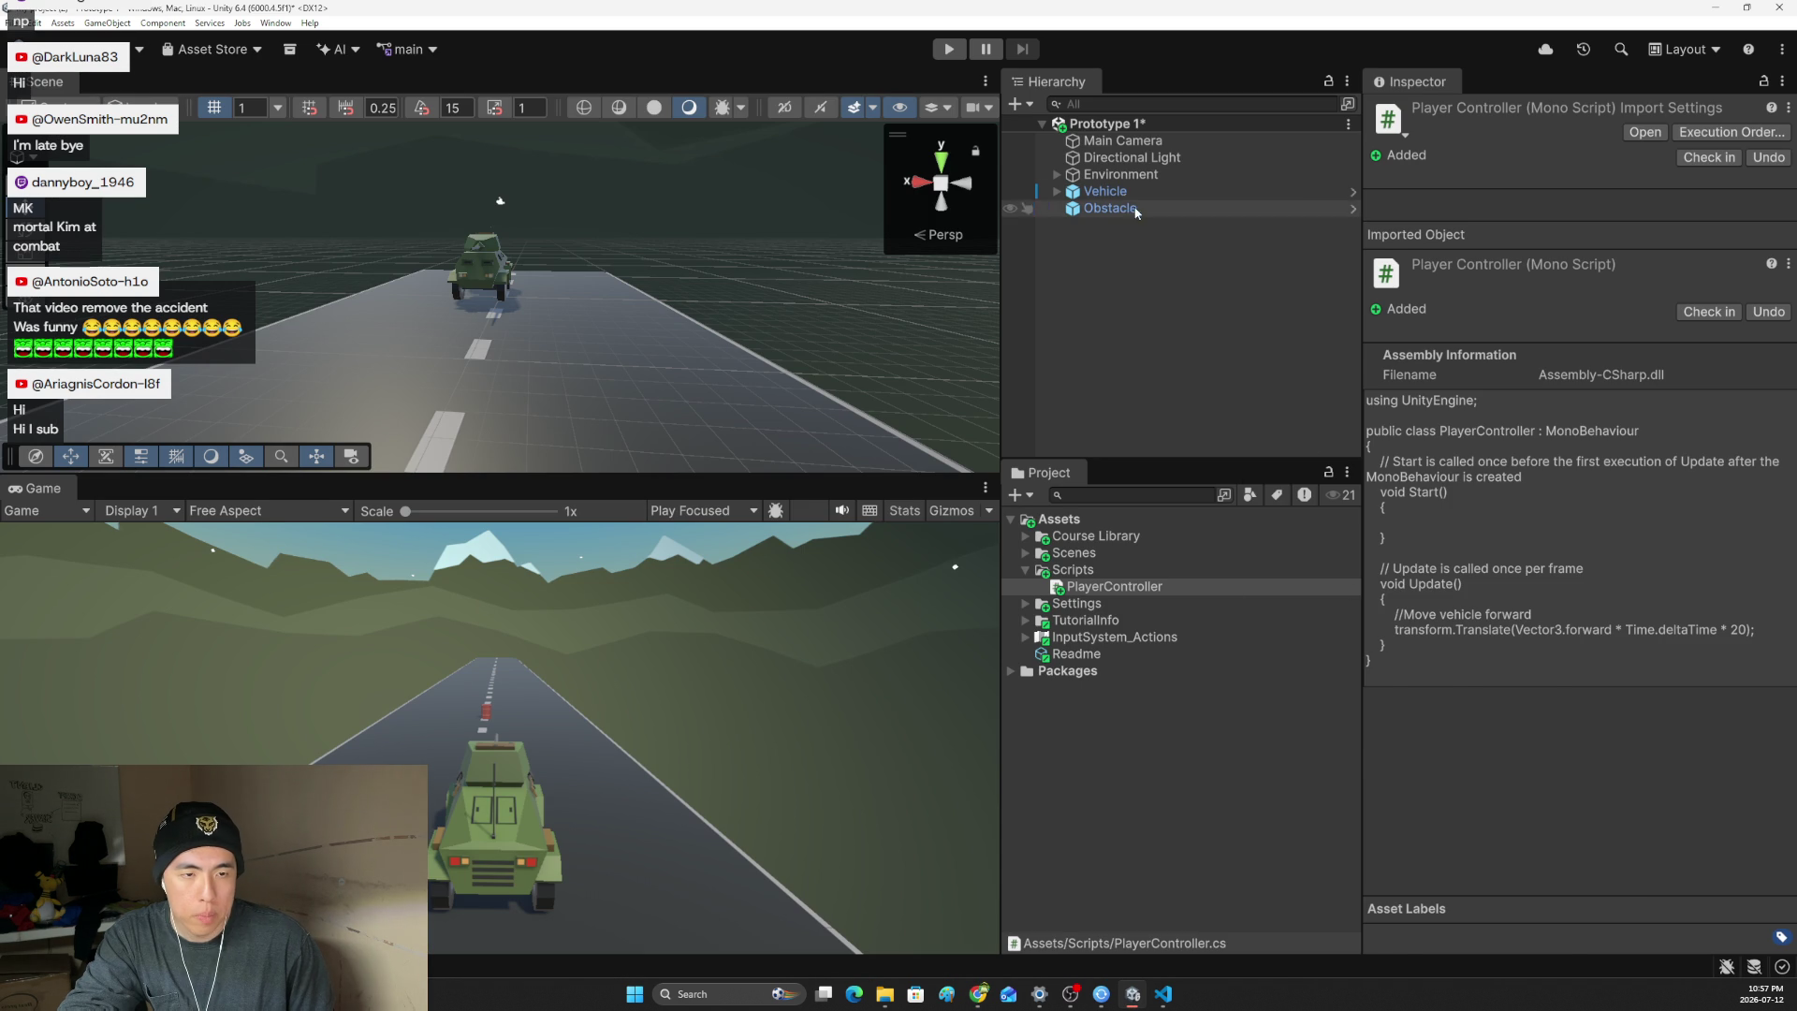
{"action": "left_click", "coordinate": [1122, 192]}
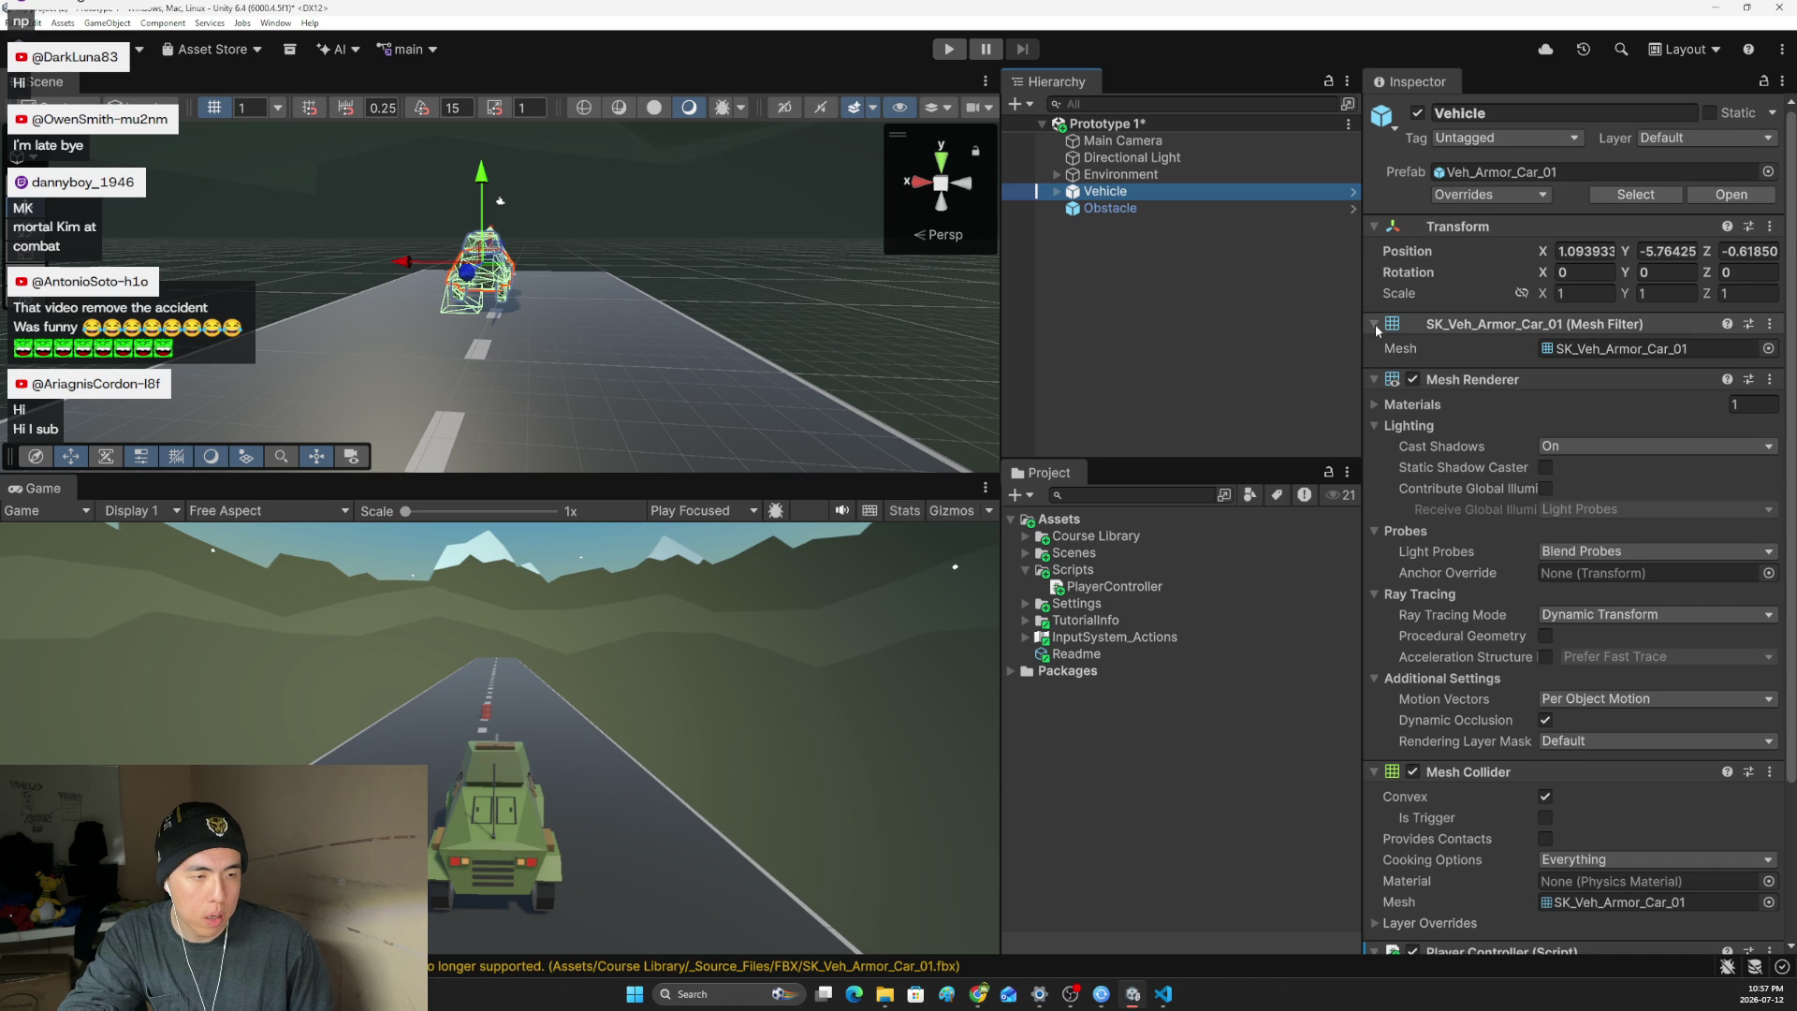
{"action": "left_click", "coordinate": [1374, 324]}
{"action": "left_click", "coordinate": [1374, 226]}
{"action": "left_click", "coordinate": [1373, 271]}
{"action": "left_click", "coordinate": [1373, 297]}
{"action": "left_click", "coordinate": [1514, 490]}
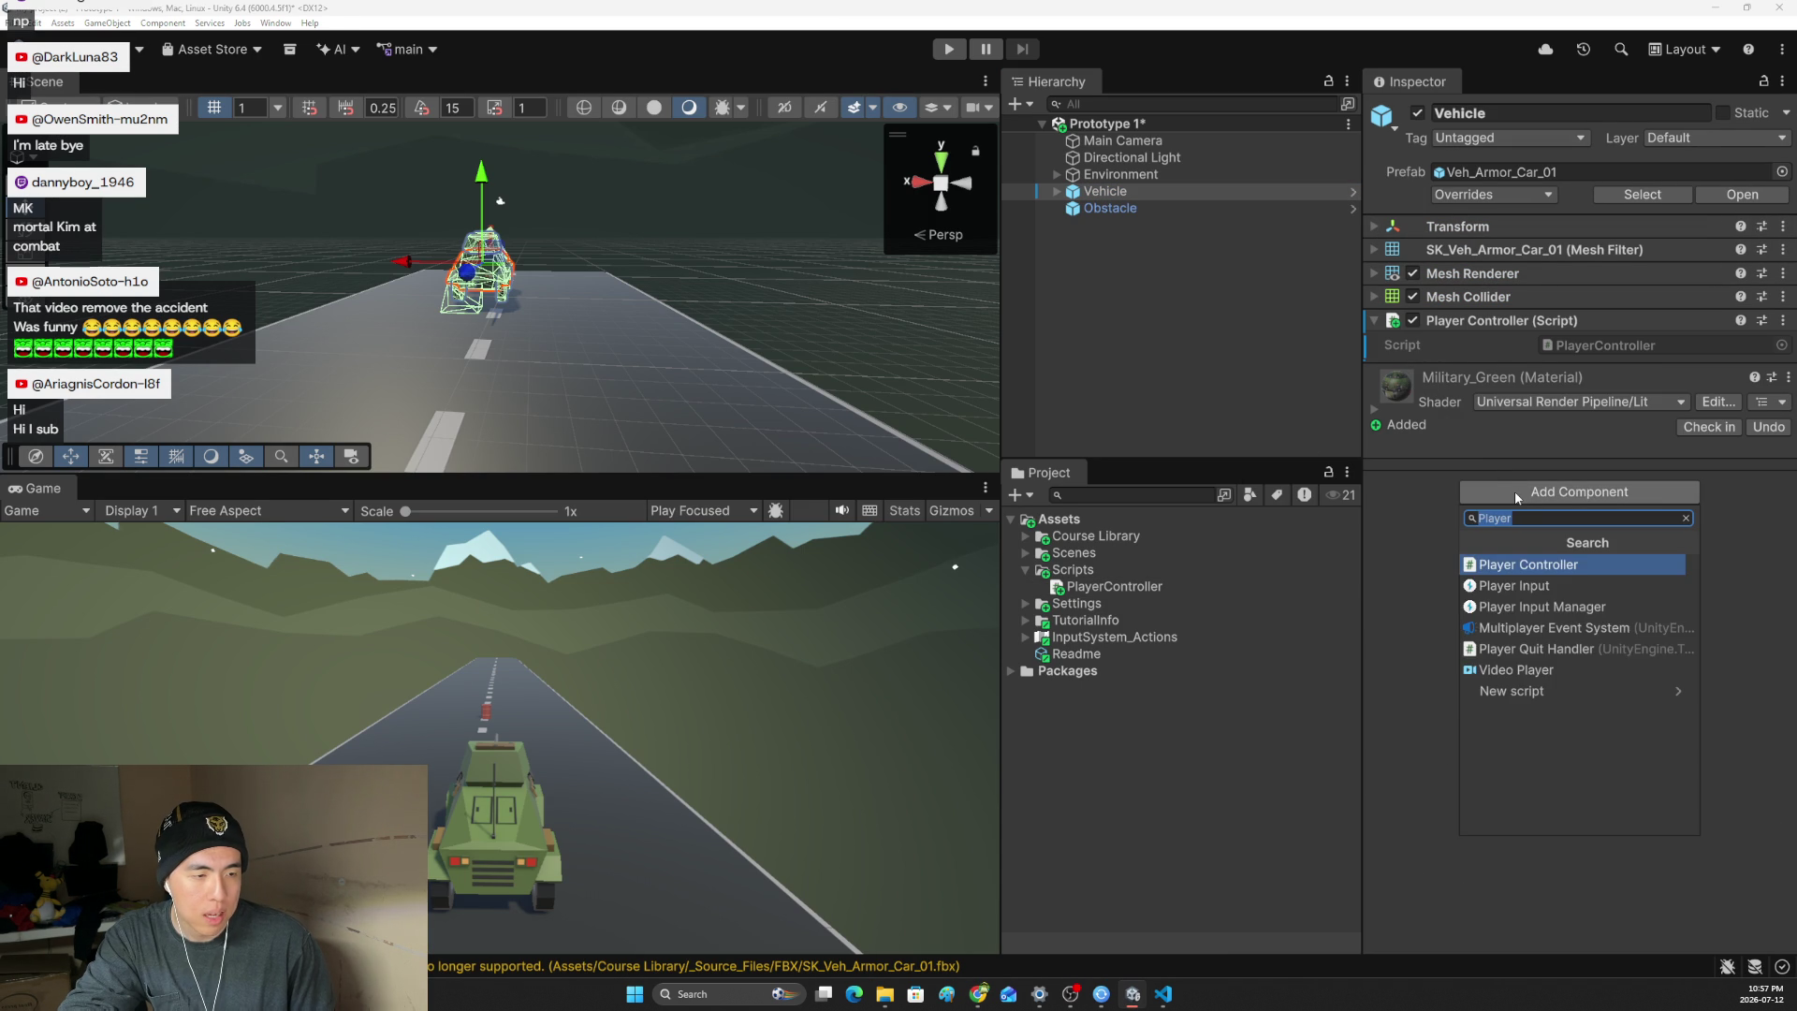
{"action": "type", "text": "rigid"}
{"action": "key", "text": "Return"}
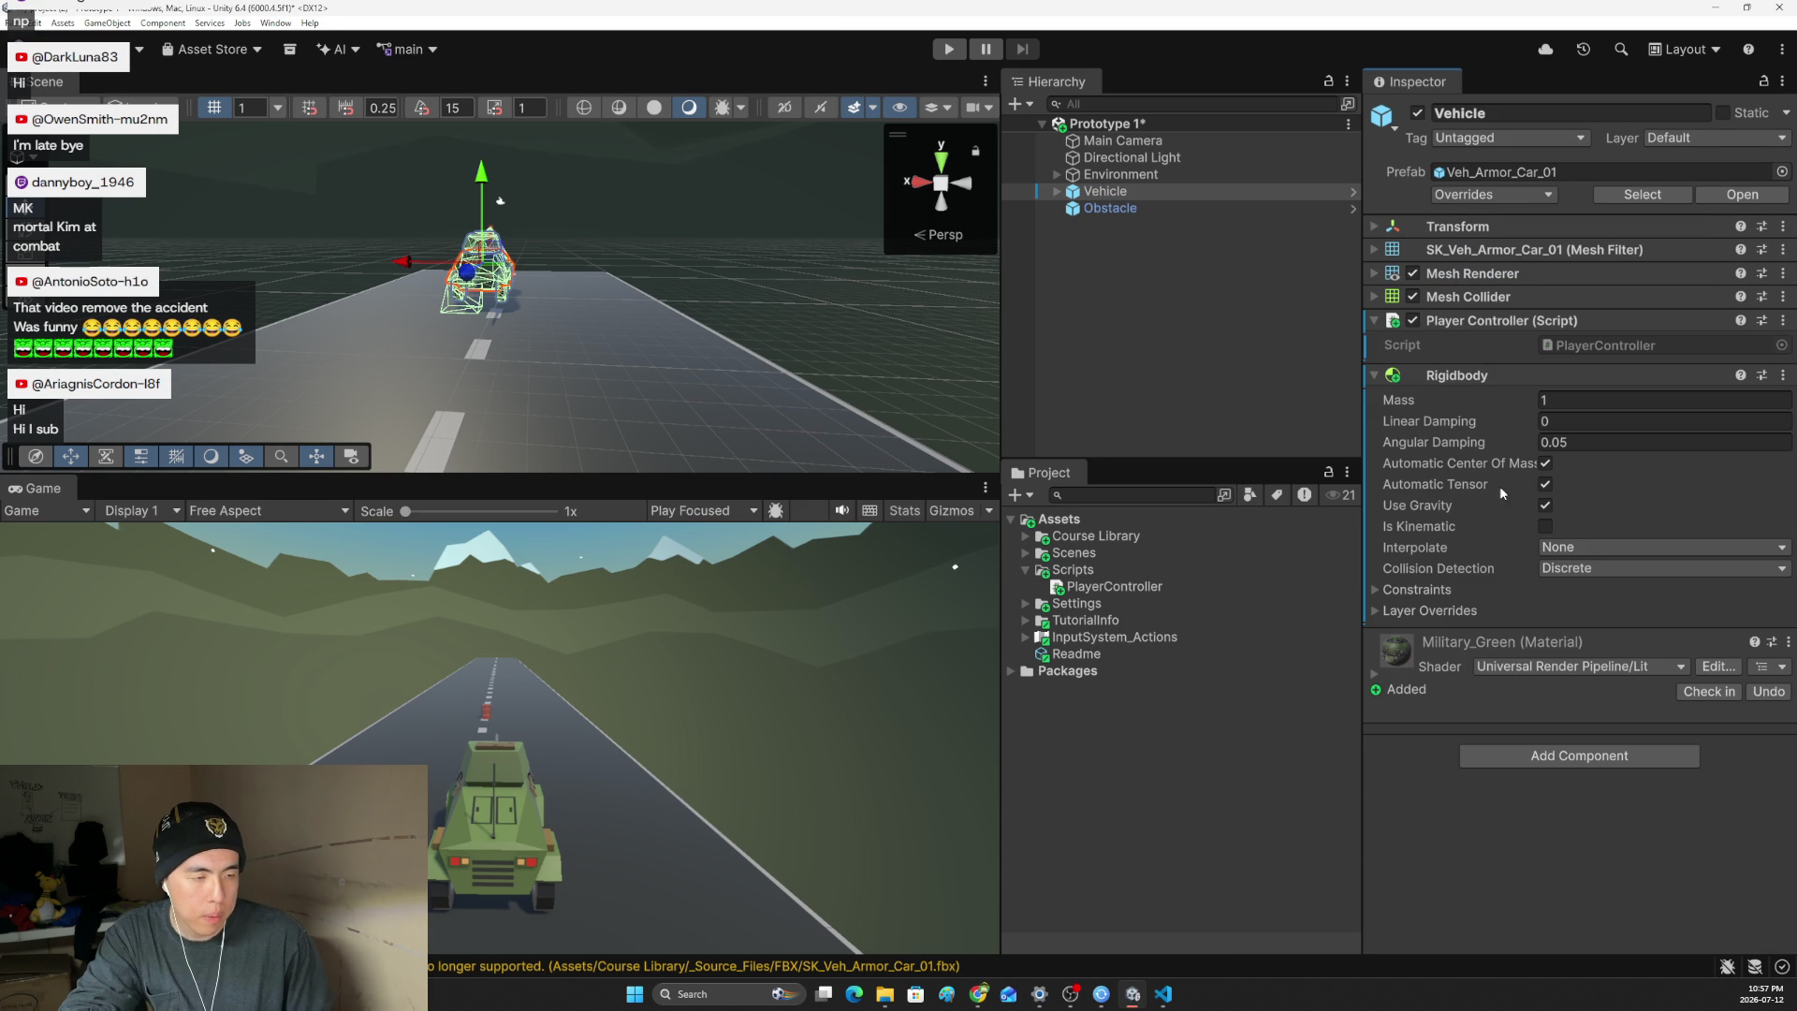
- Add a Rigidbody component to the Obstacle
{"action": "left_click", "coordinate": [1110, 207]}
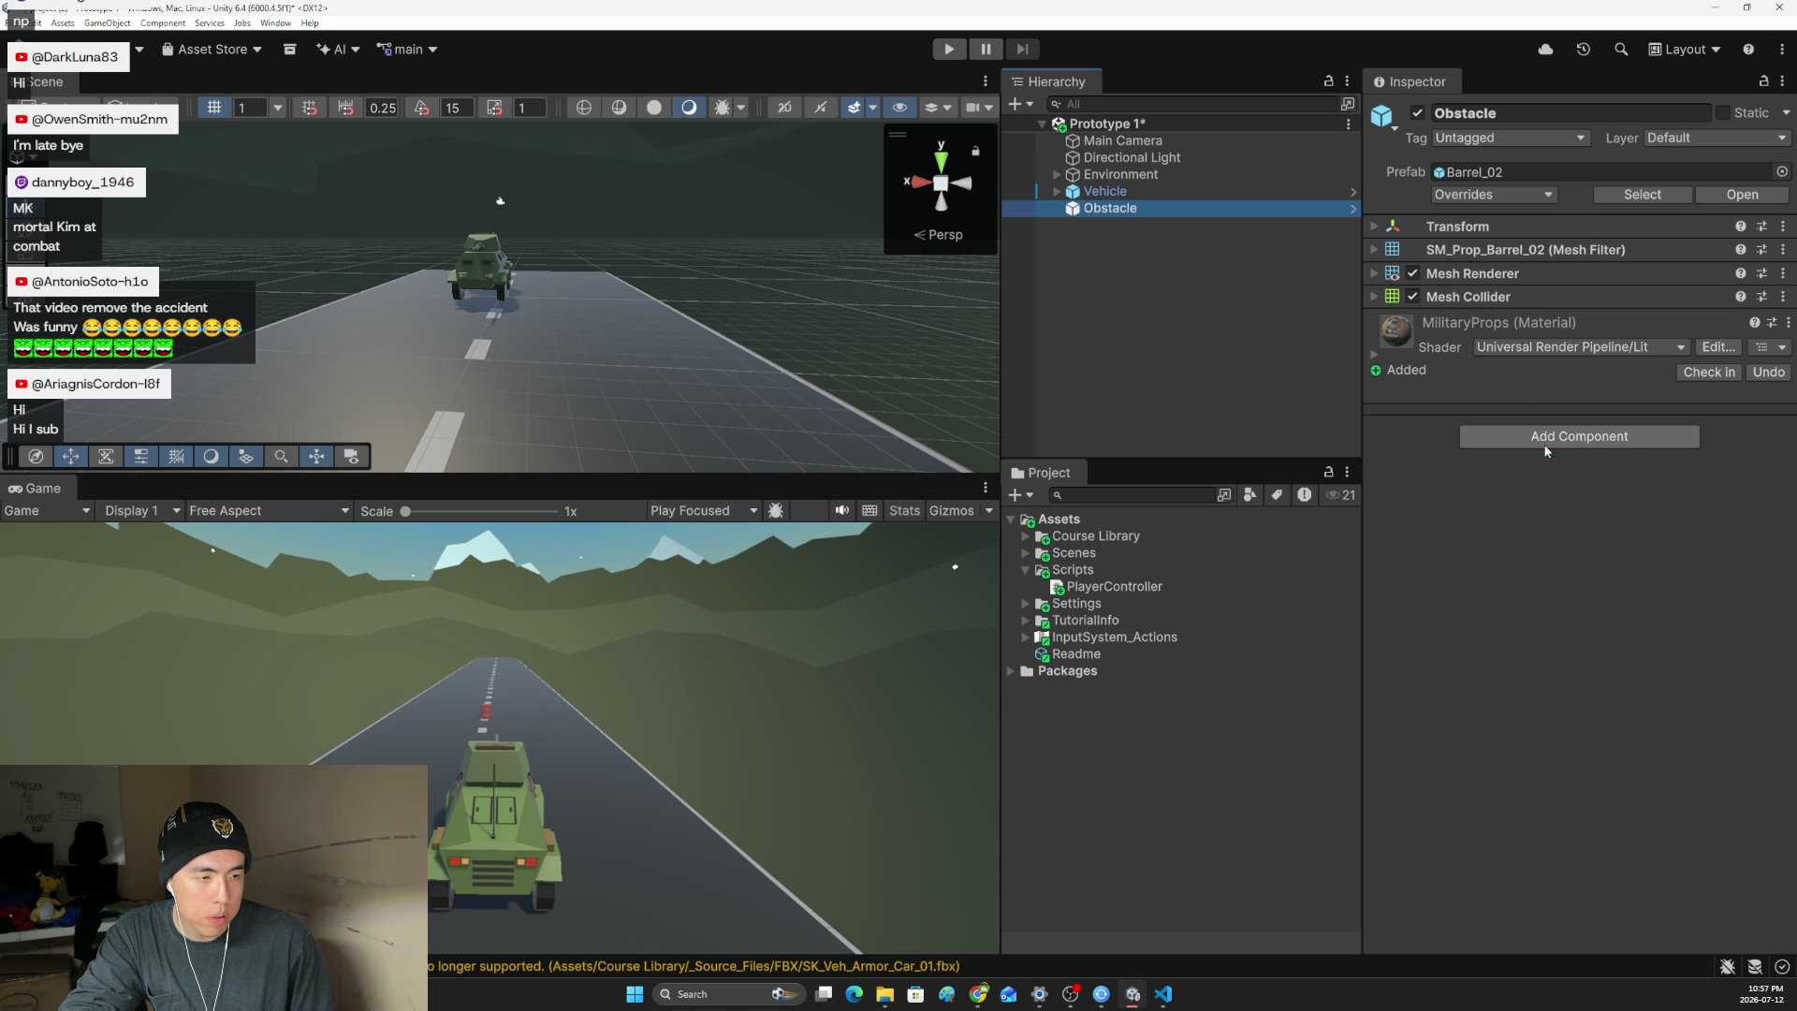
{"action": "left_click", "coordinate": [1552, 436]}
{"action": "type", "text": "rigid"}
{"action": "key", "text": "Return"}
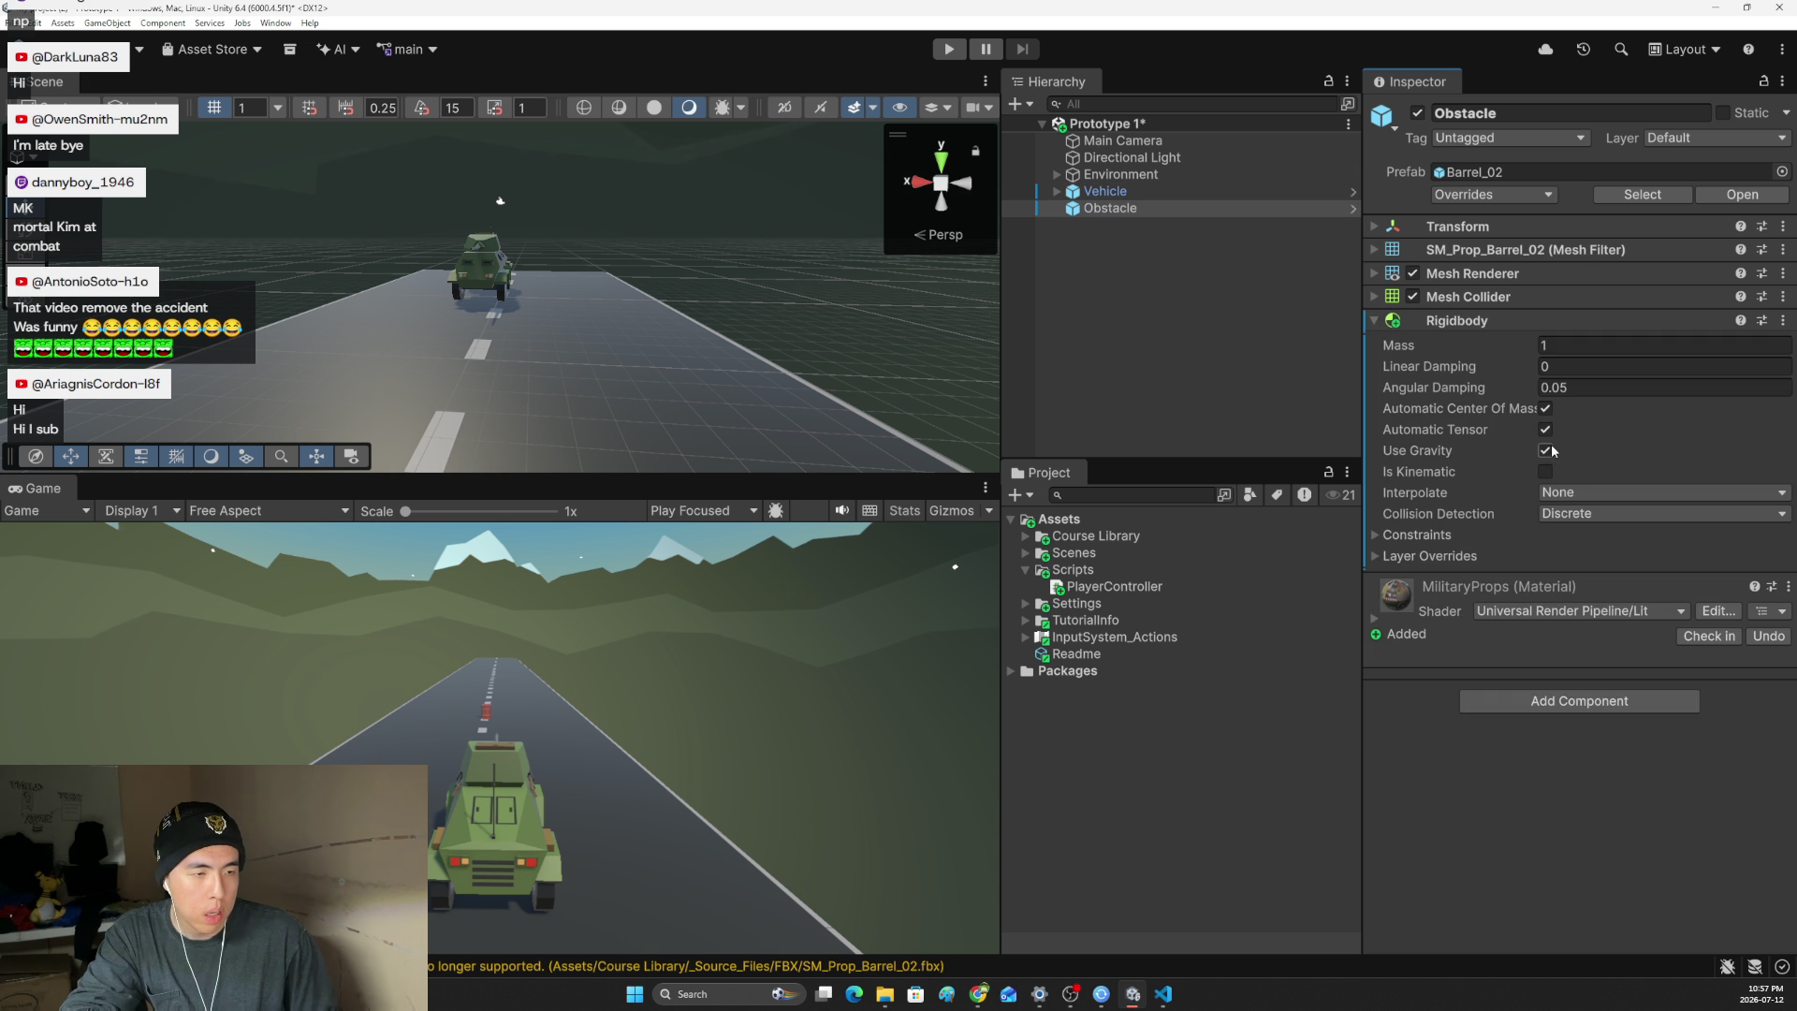
- Set the Obstacle mass to 10 and the Vehicle mass to 2000, then start Play mode
{"action": "left_click", "coordinate": [1565, 348]}
{"action": "type", "text": "2"}
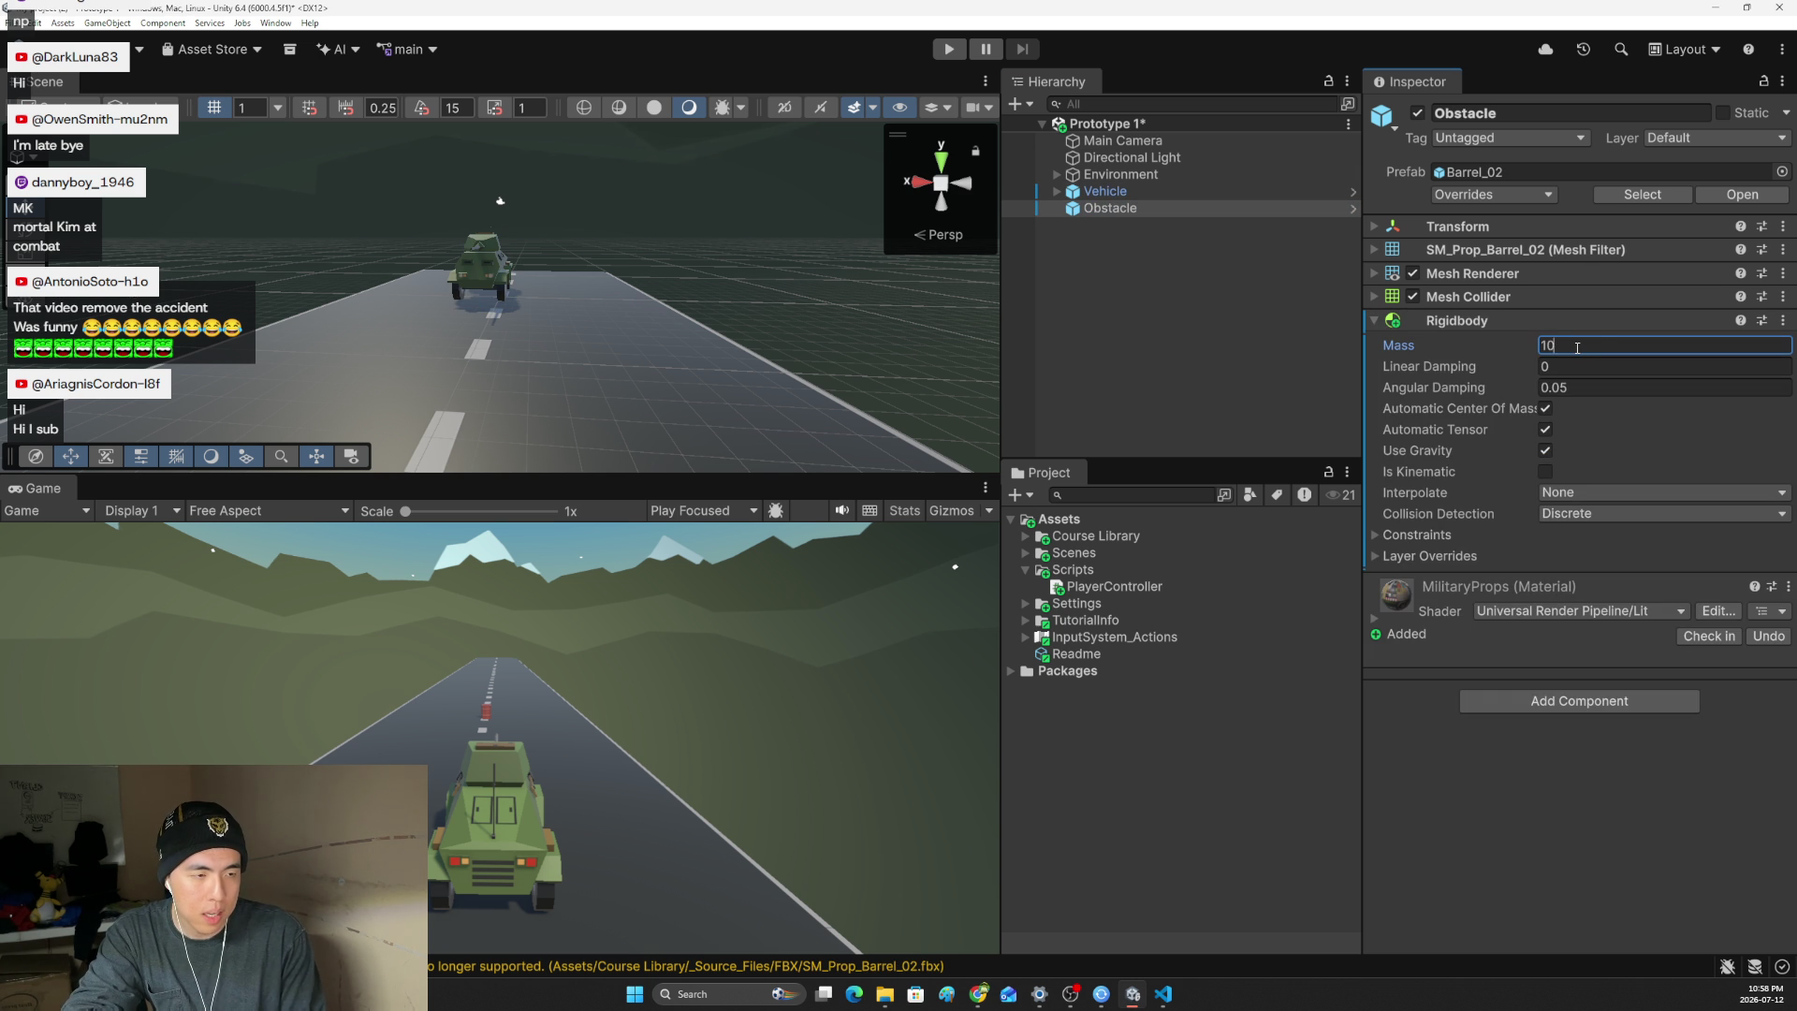
{"action": "left_click", "coordinate": [1104, 191]}
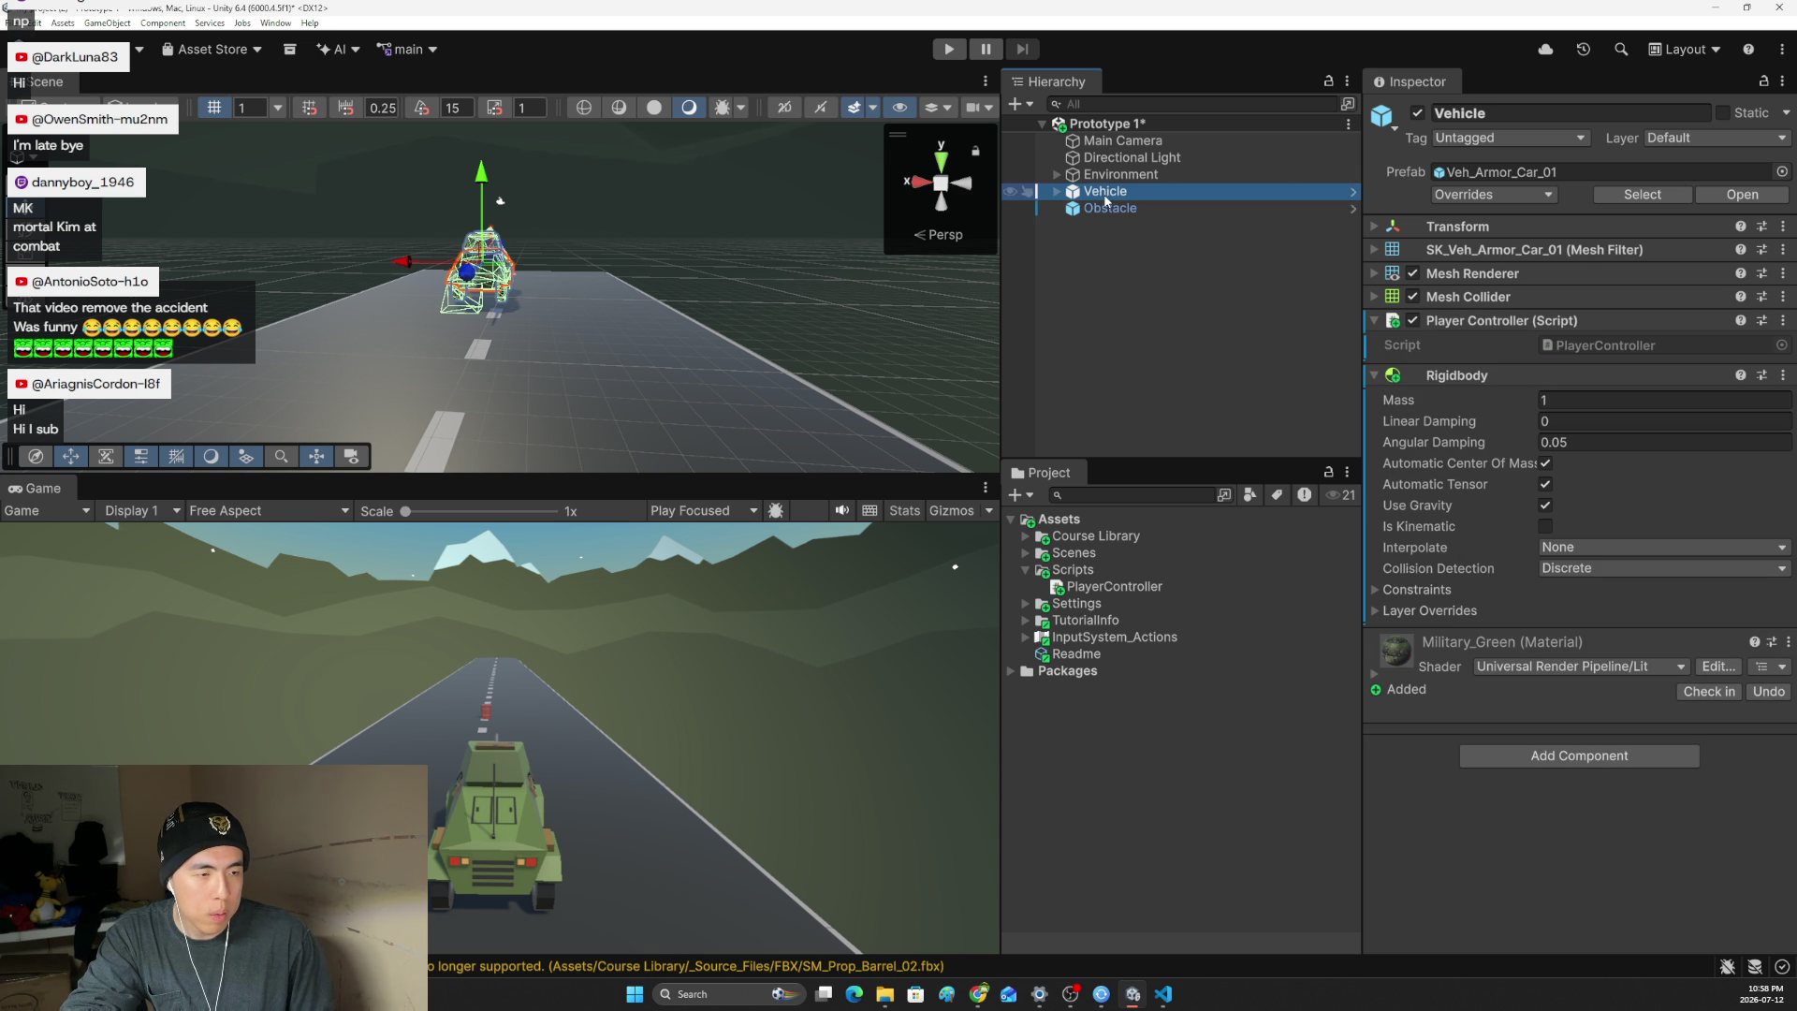
{"action": "left_click", "coordinate": [1549, 397]}
{"action": "type", "text": "2000"}
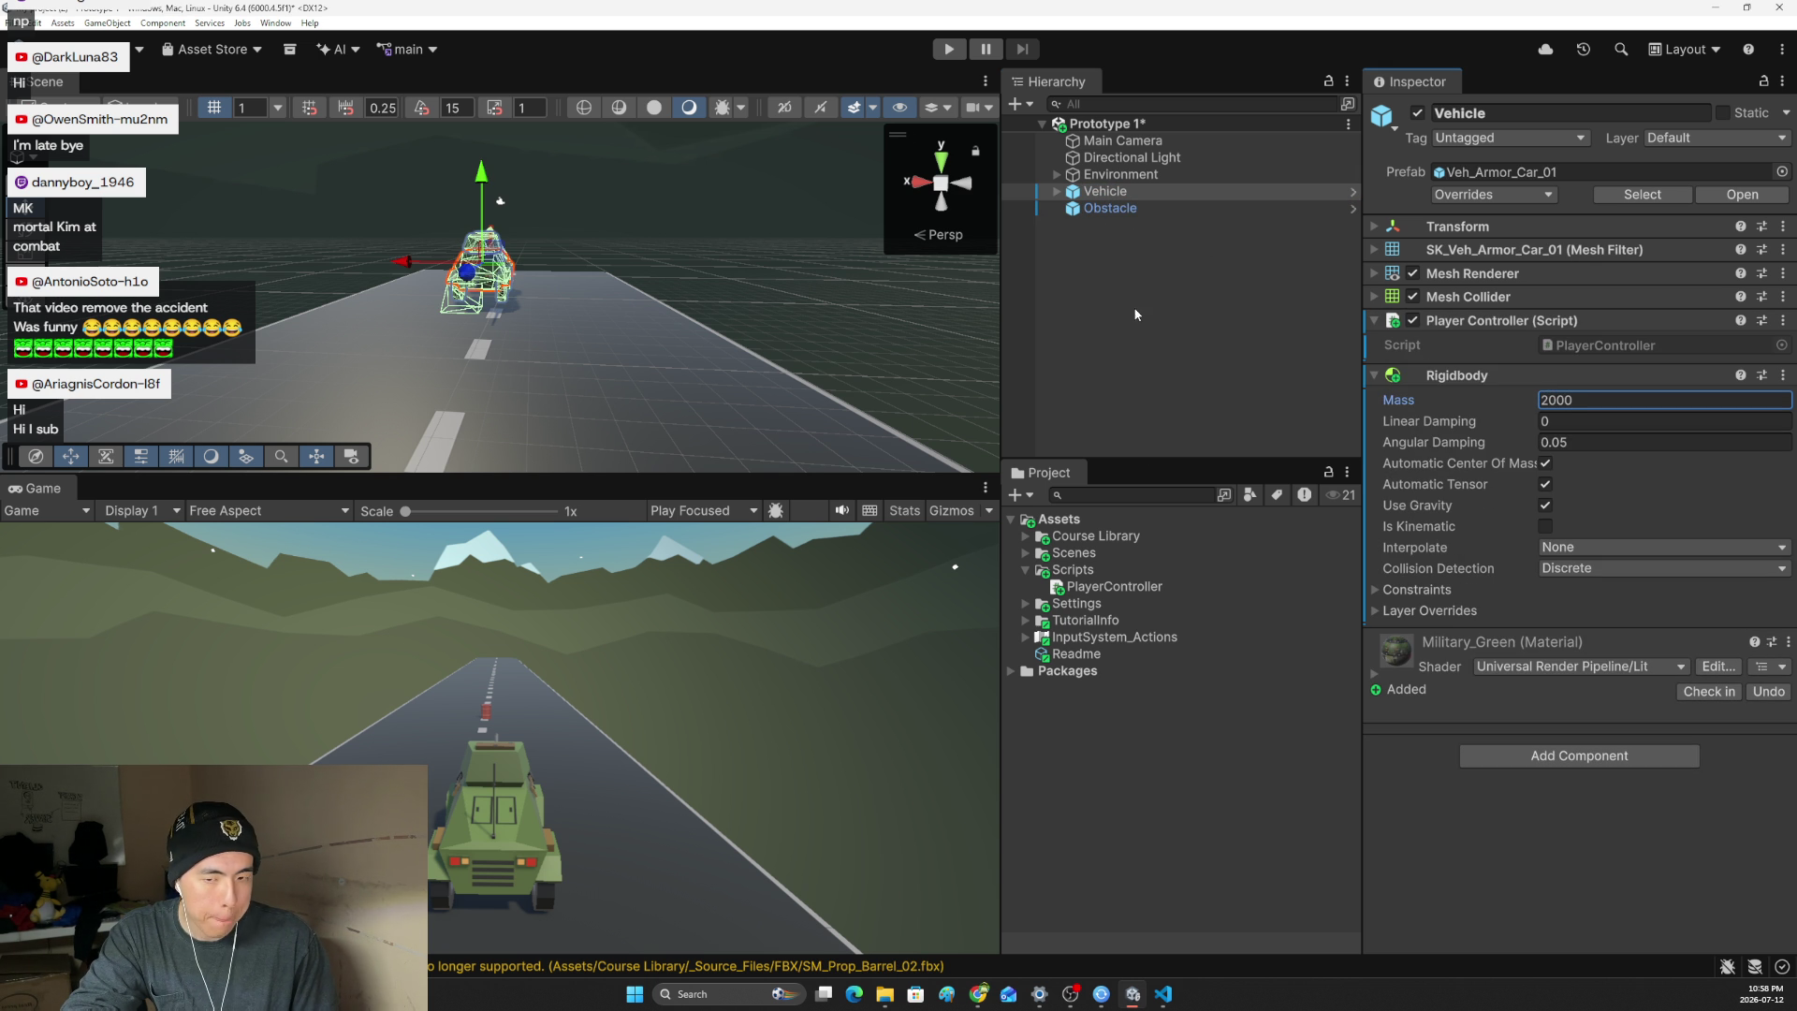
{"action": "left_click", "coordinate": [948, 49]}
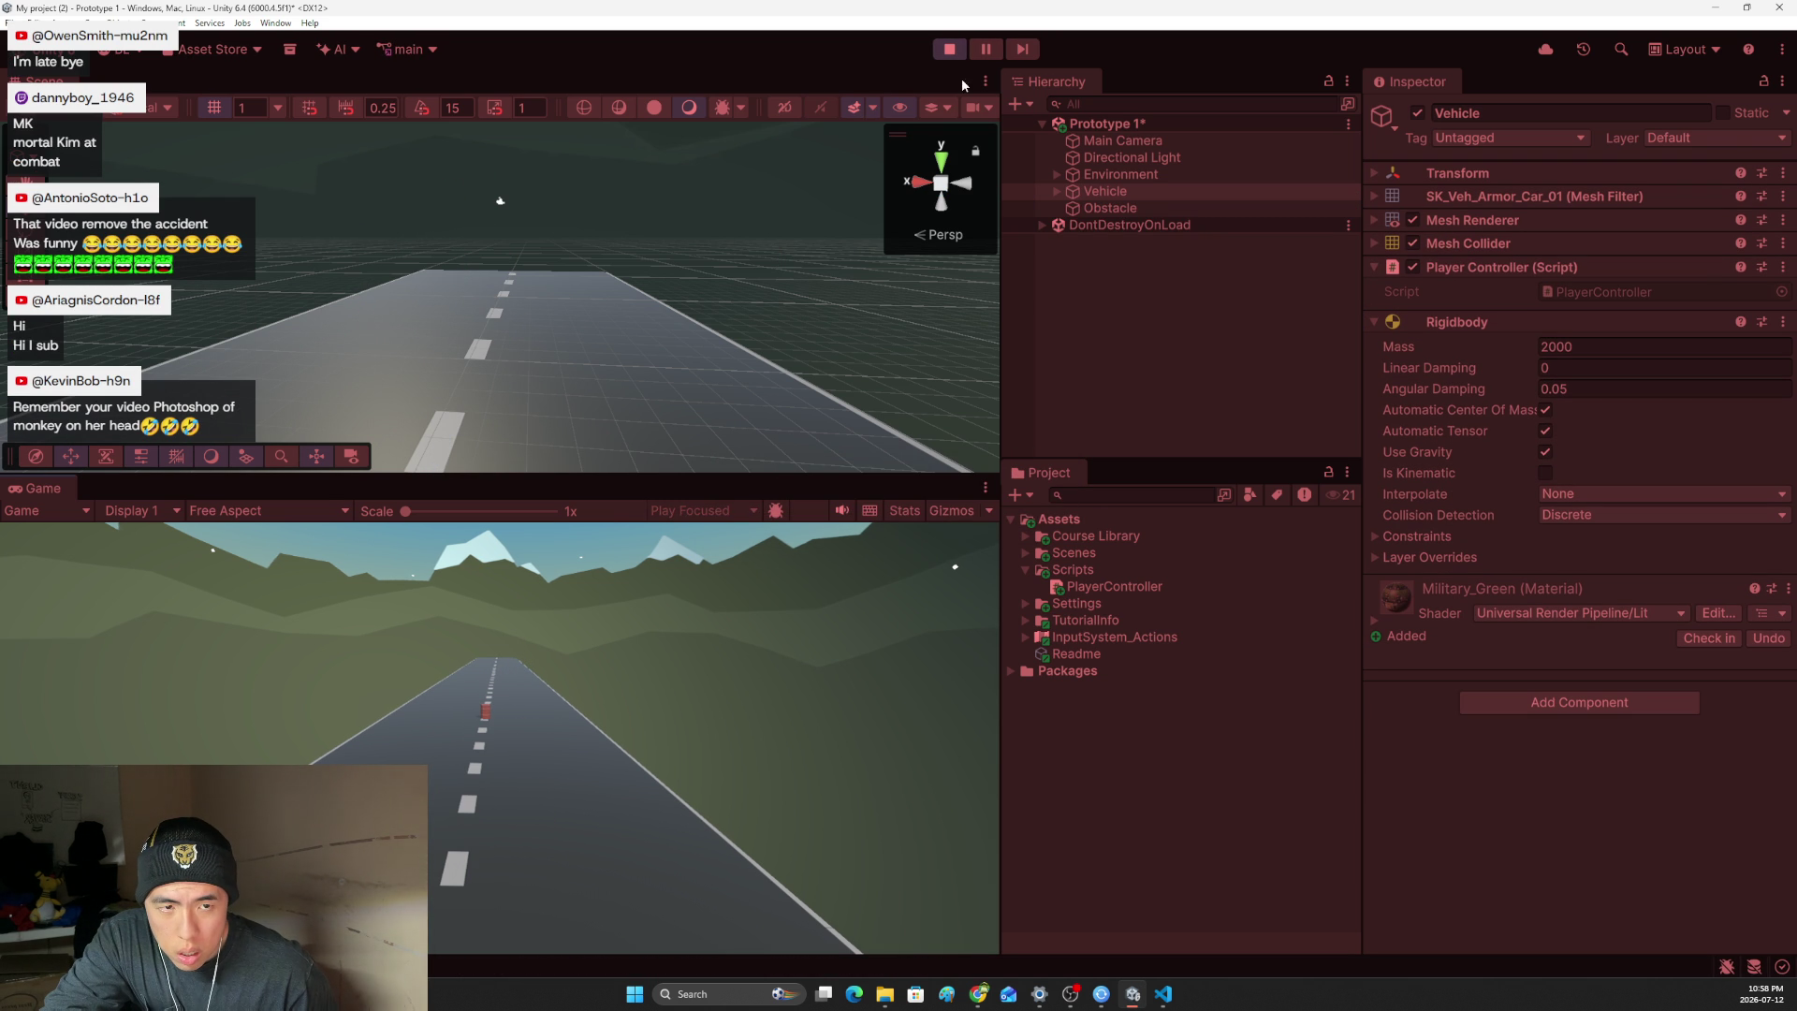
- Stop the play test and check the Obstacle and Vehicle Rigidbody masses
{"action": "left_click", "coordinate": [949, 49]}
{"action": "left_click_drag", "start_coordinate": [564, 408], "coordinate": [824, 309]}
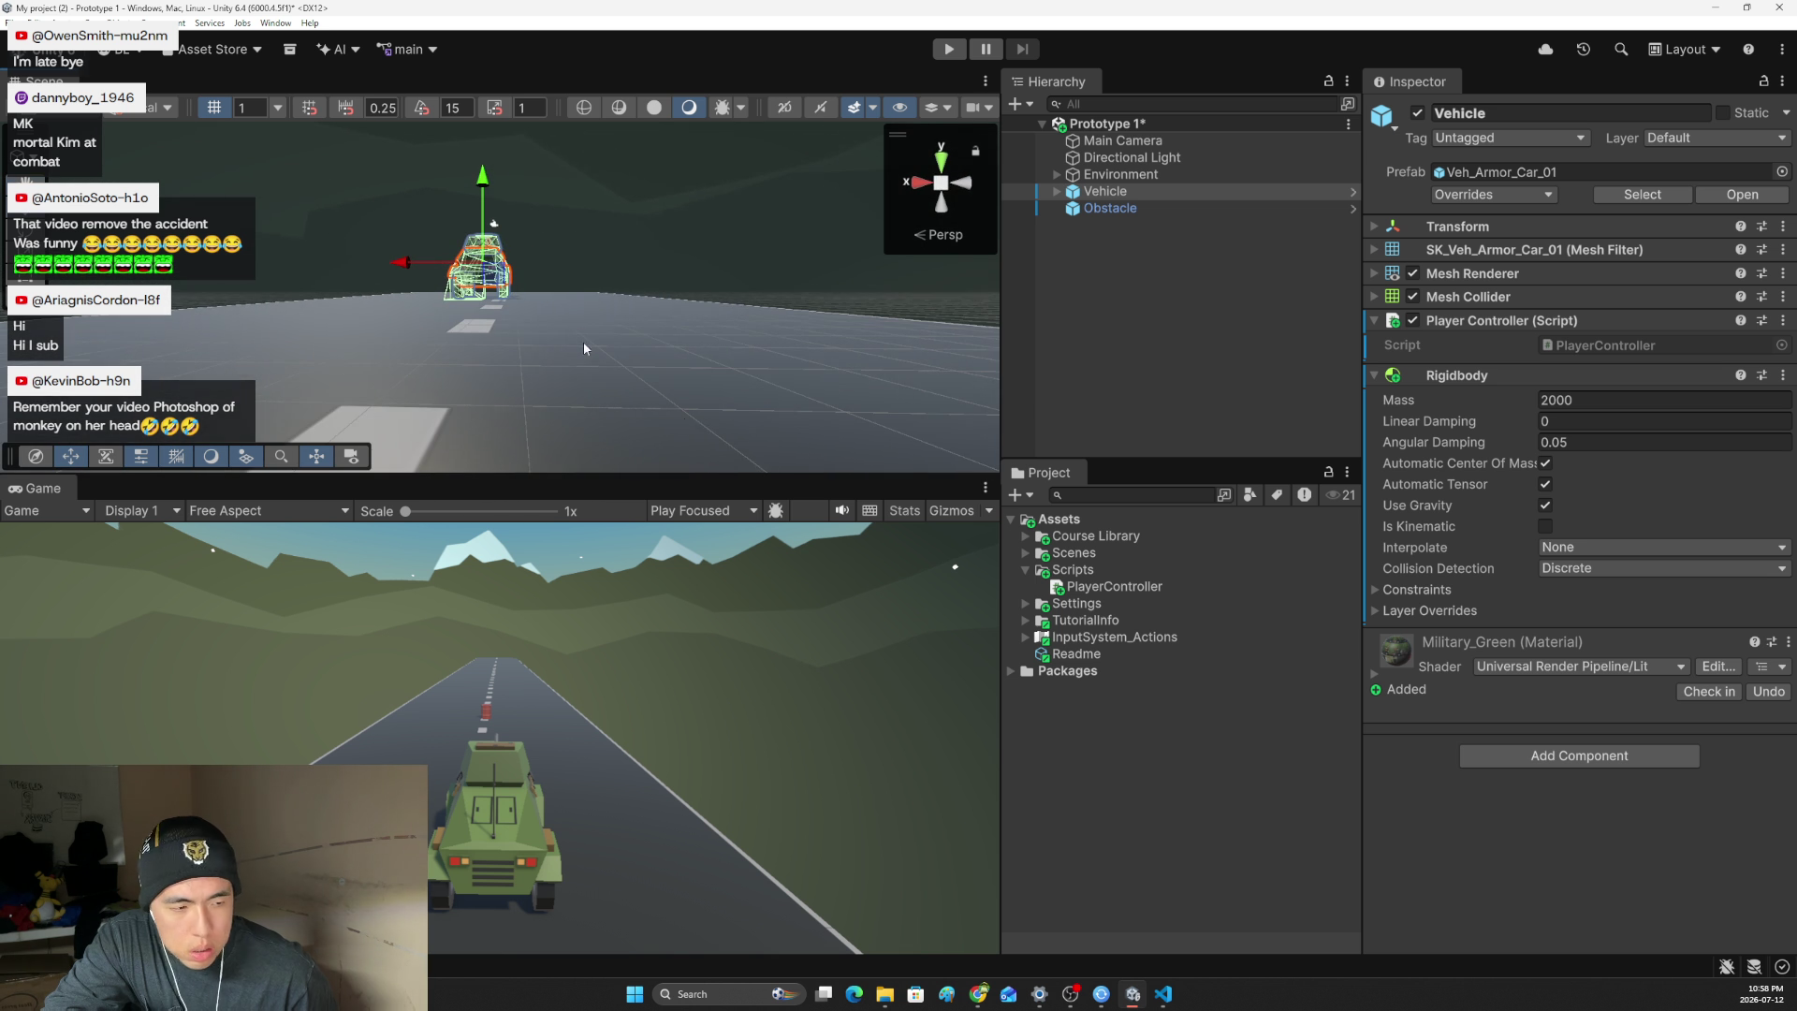
{"action": "left_click", "coordinate": [1126, 207]}
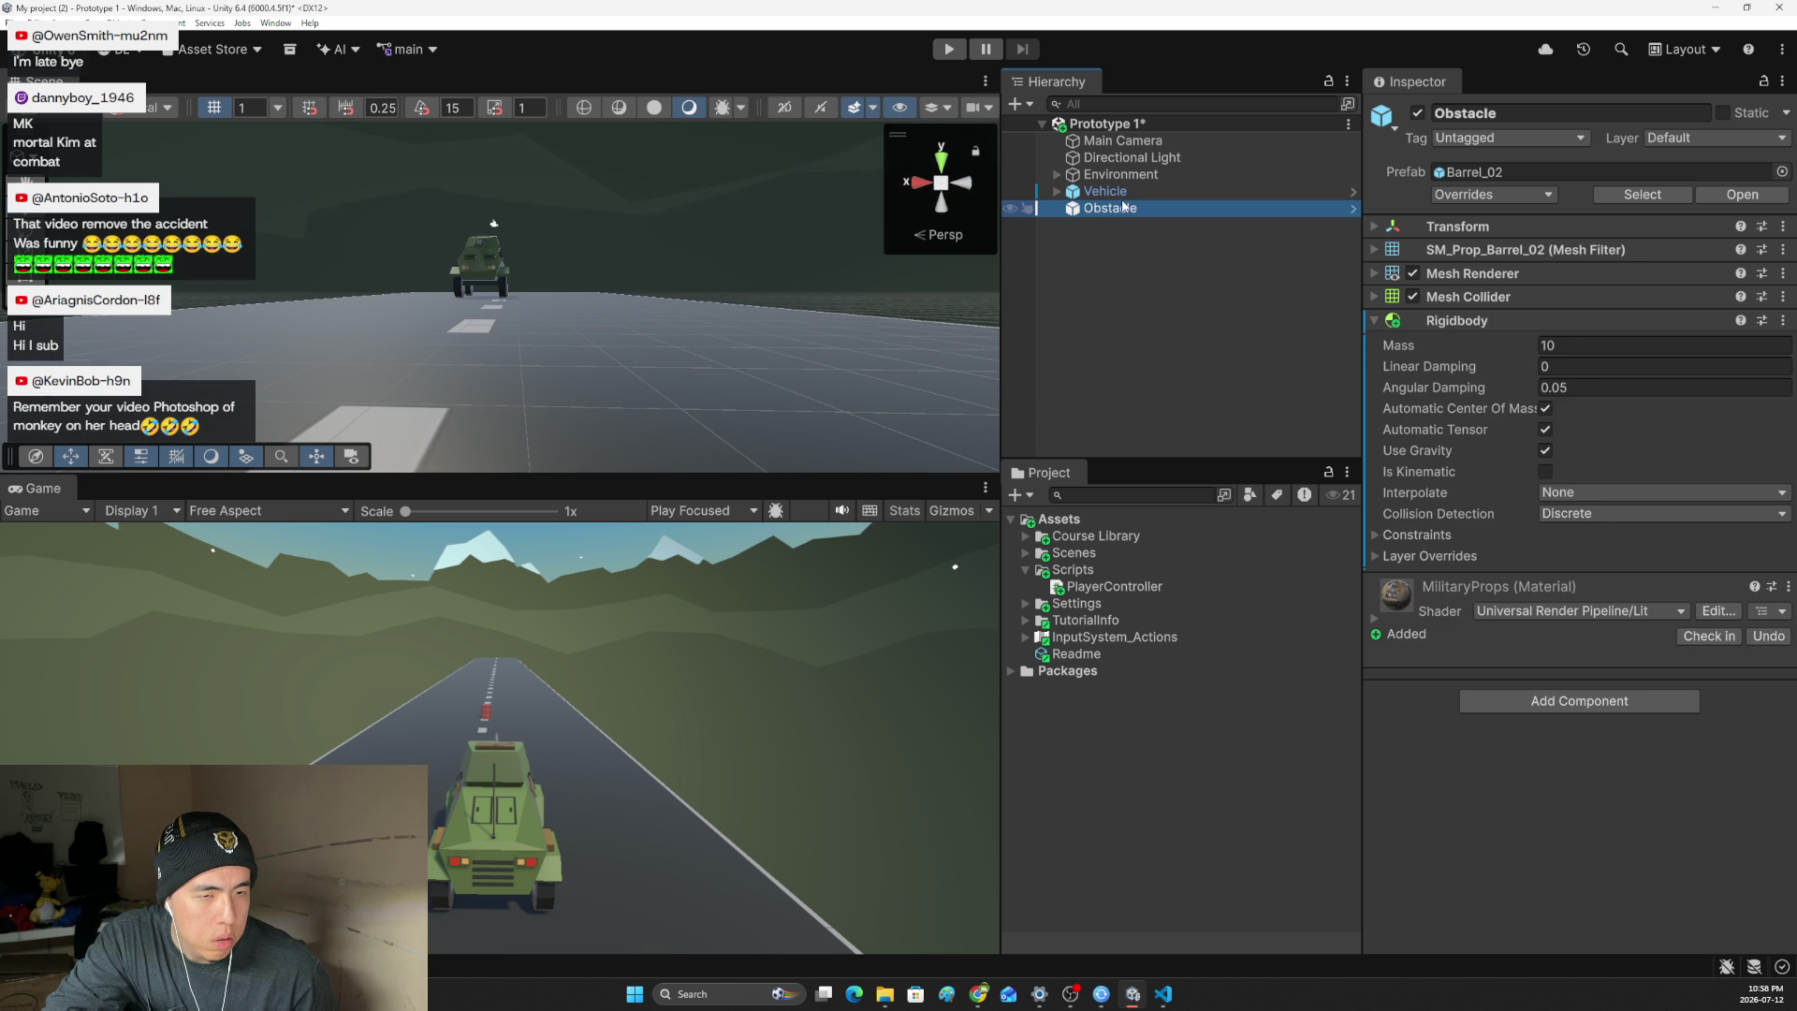
{"action": "left_click", "coordinate": [1122, 194]}
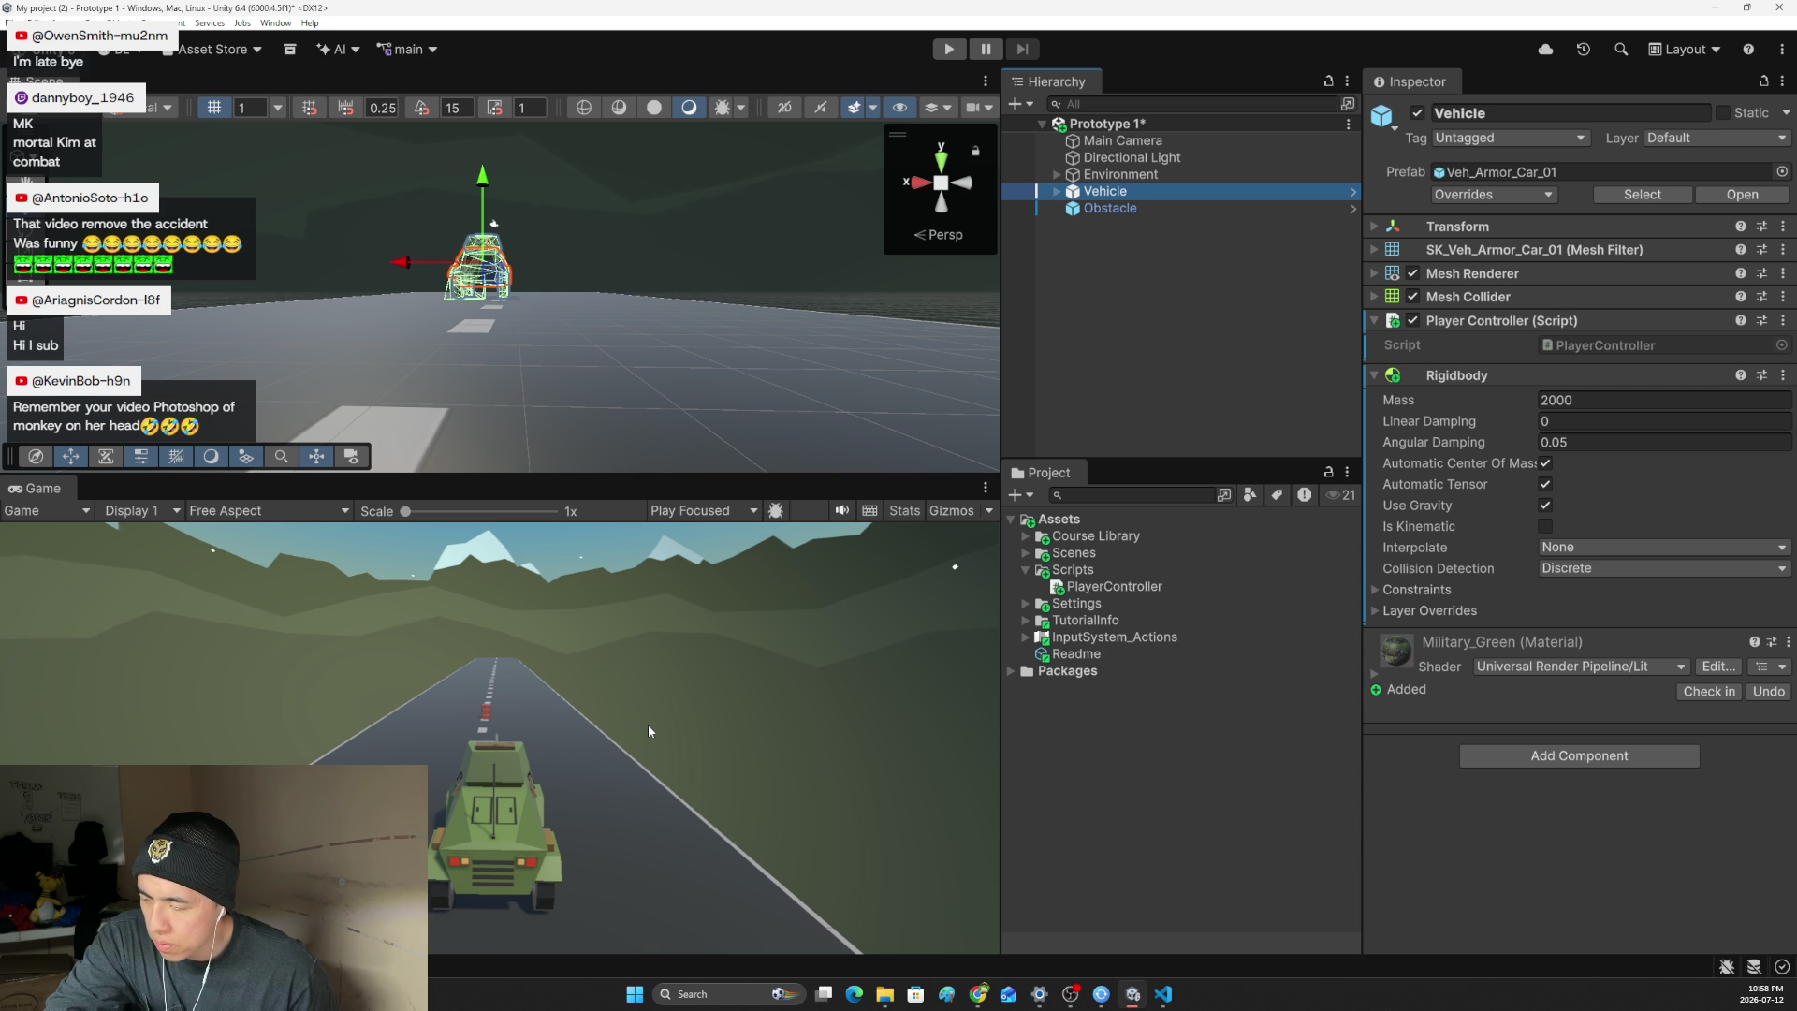
- Go back to the Unity Learn page and scroll down to step 7
{"action": "left_click", "coordinate": [714, 730]}
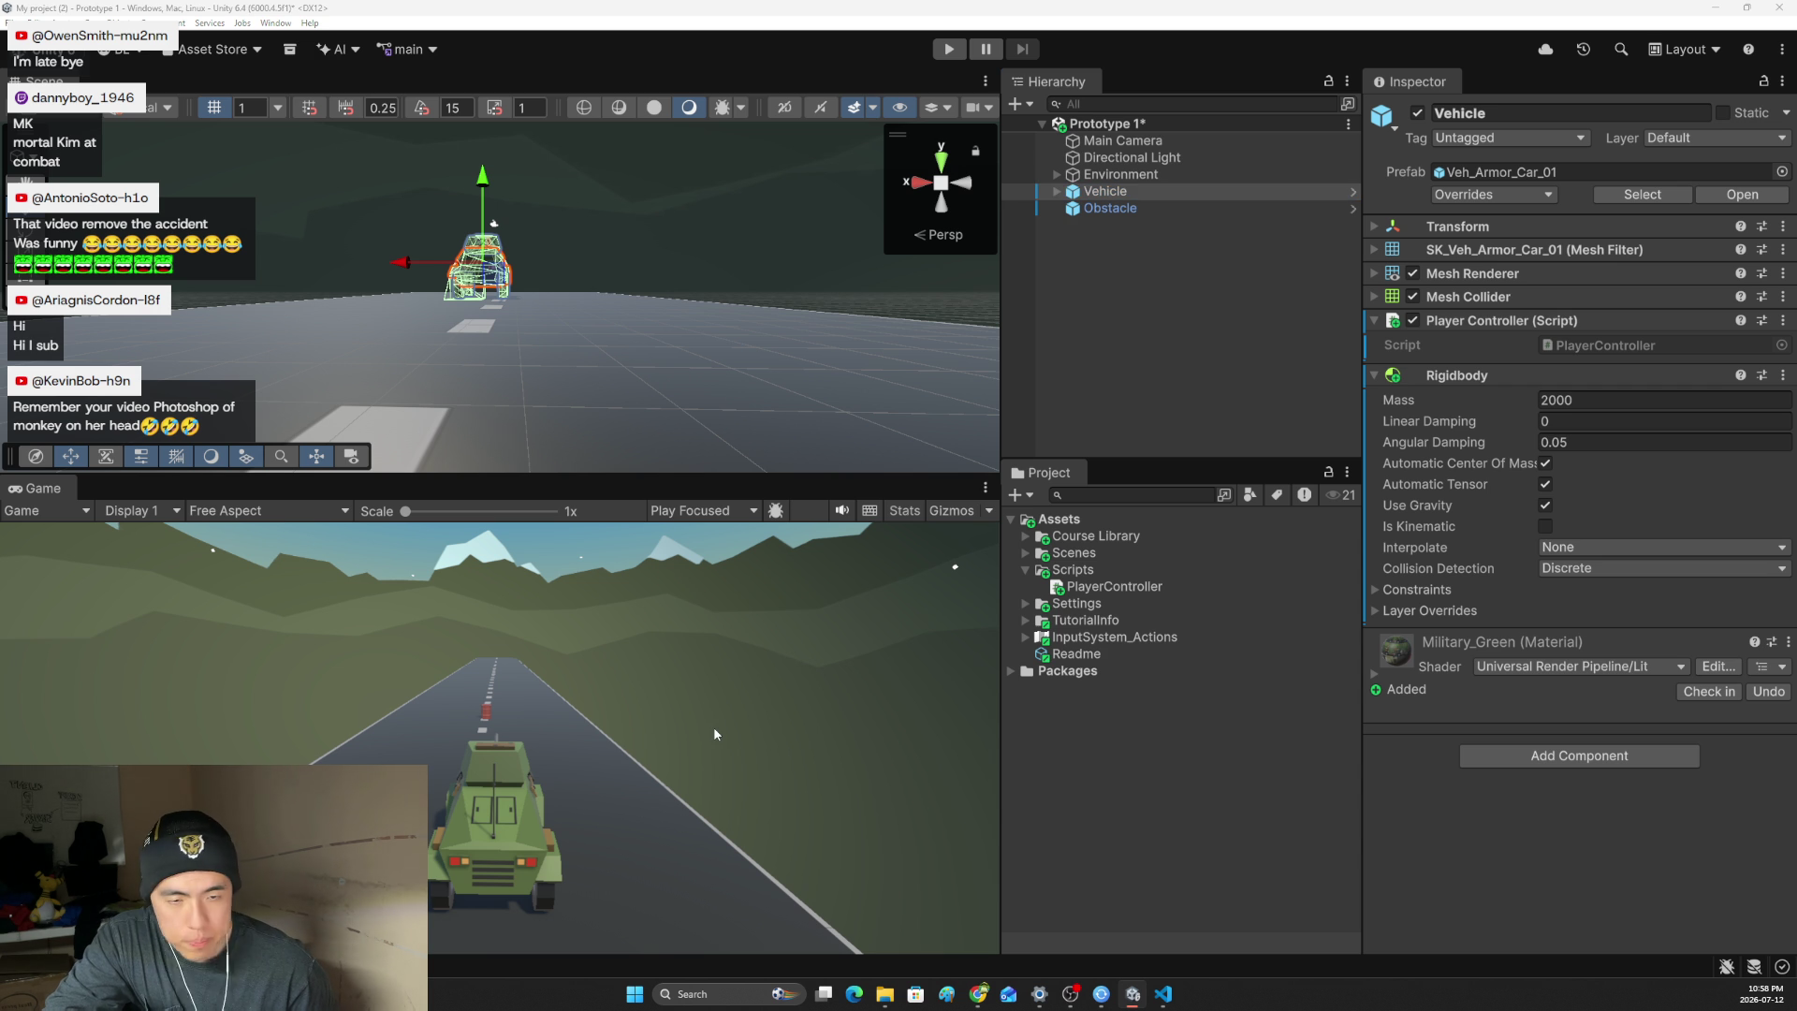
{"action": "key", "text": "alt+Tab"}
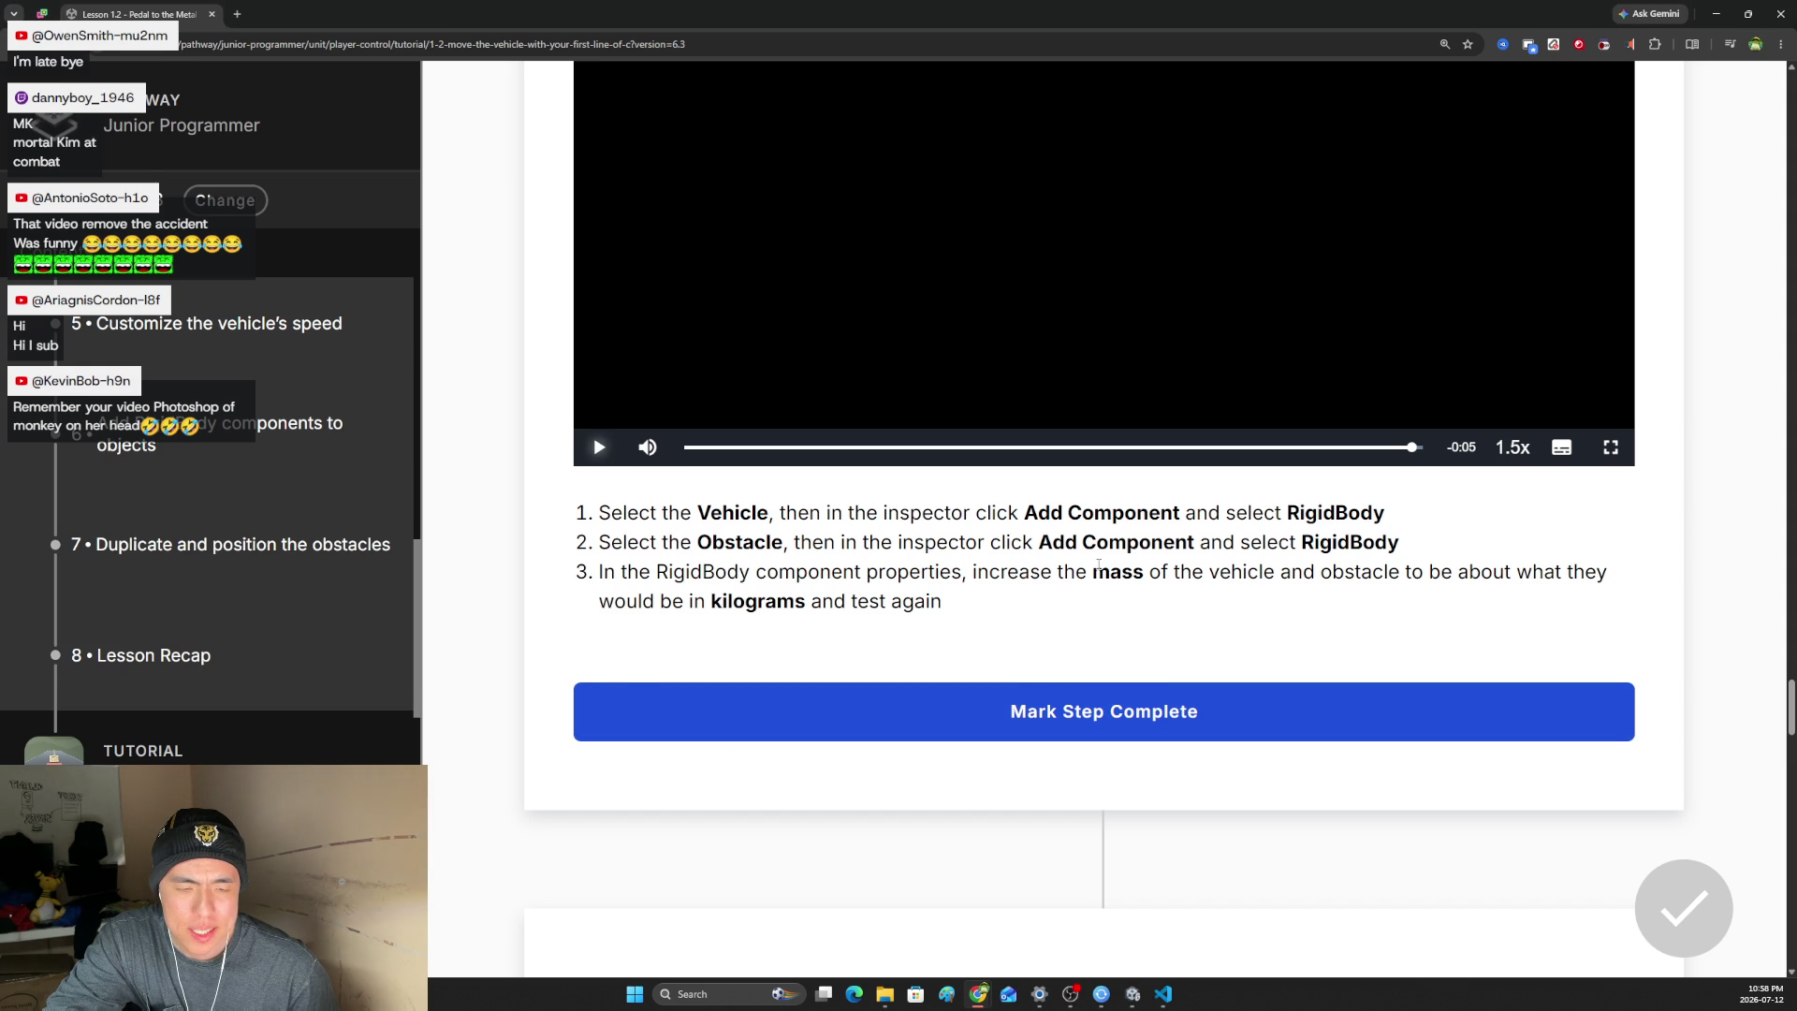
{"action": "key", "text": "alt+Tab"}
{"action": "left_click", "coordinate": [500, 672]}
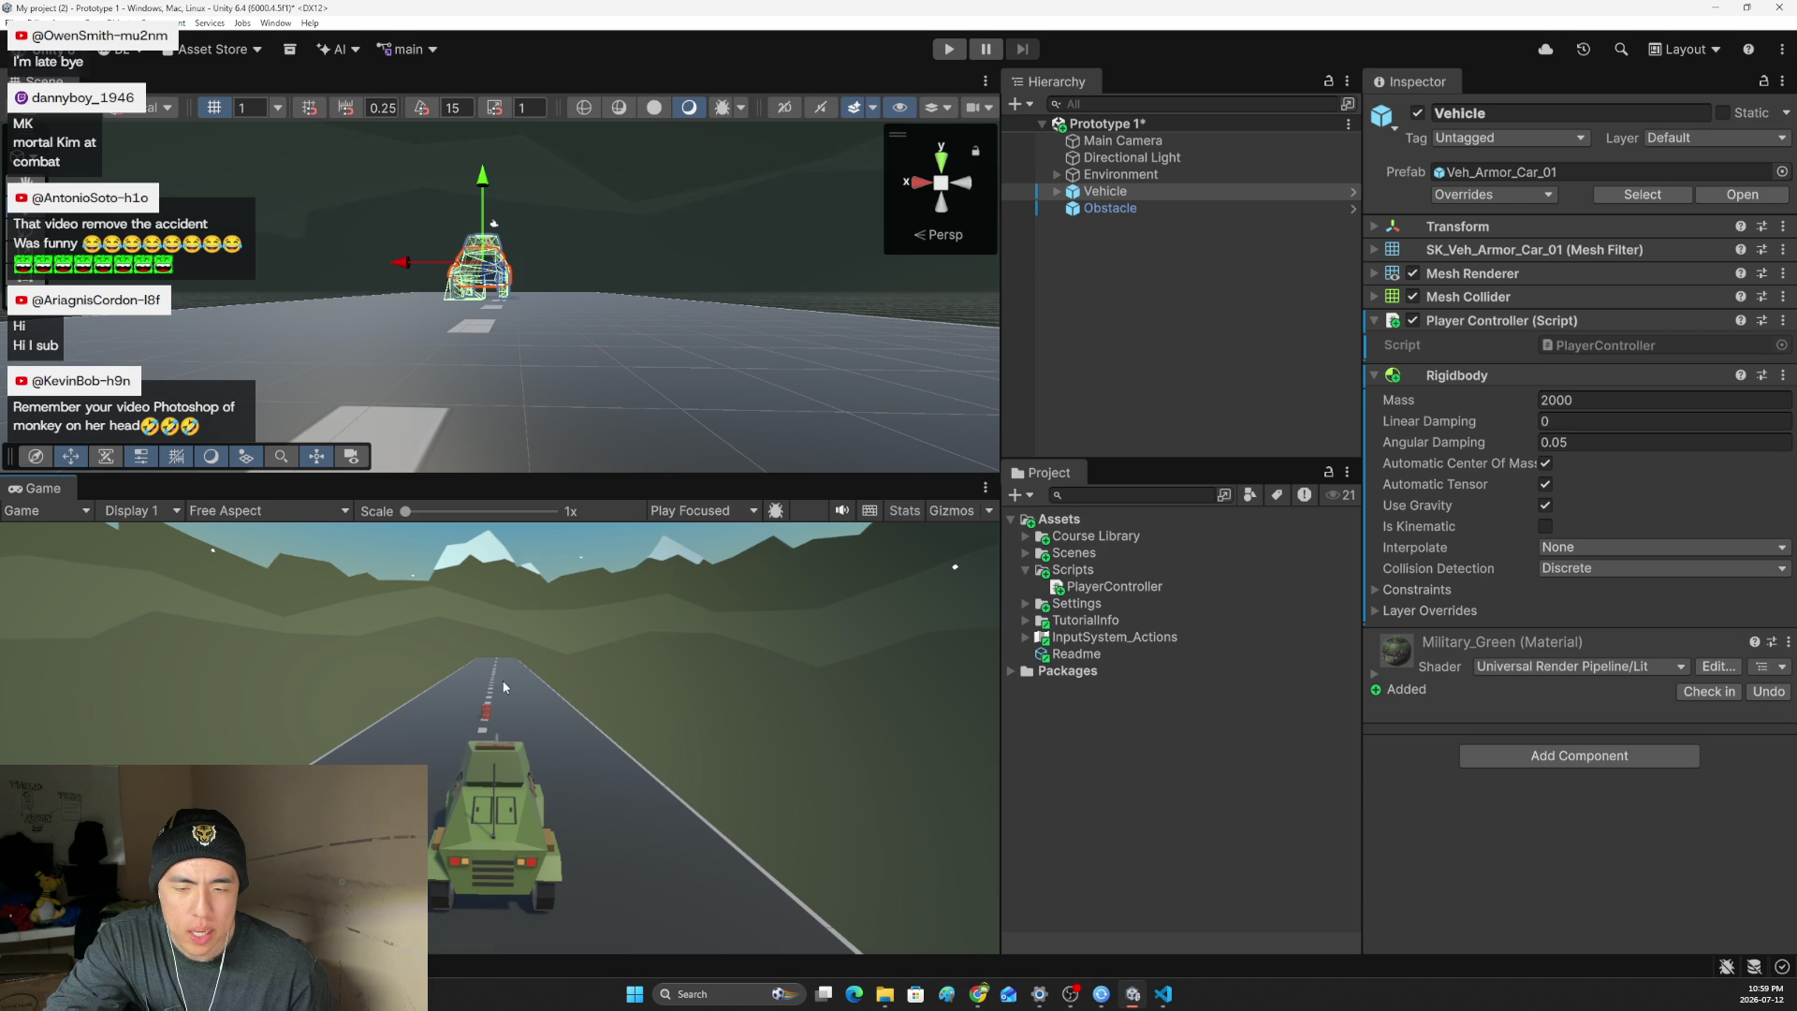
{"action": "left_click_drag", "start_coordinate": [557, 383], "coordinate": [1783, 454]}
{"action": "key", "text": "alt+Tab"}
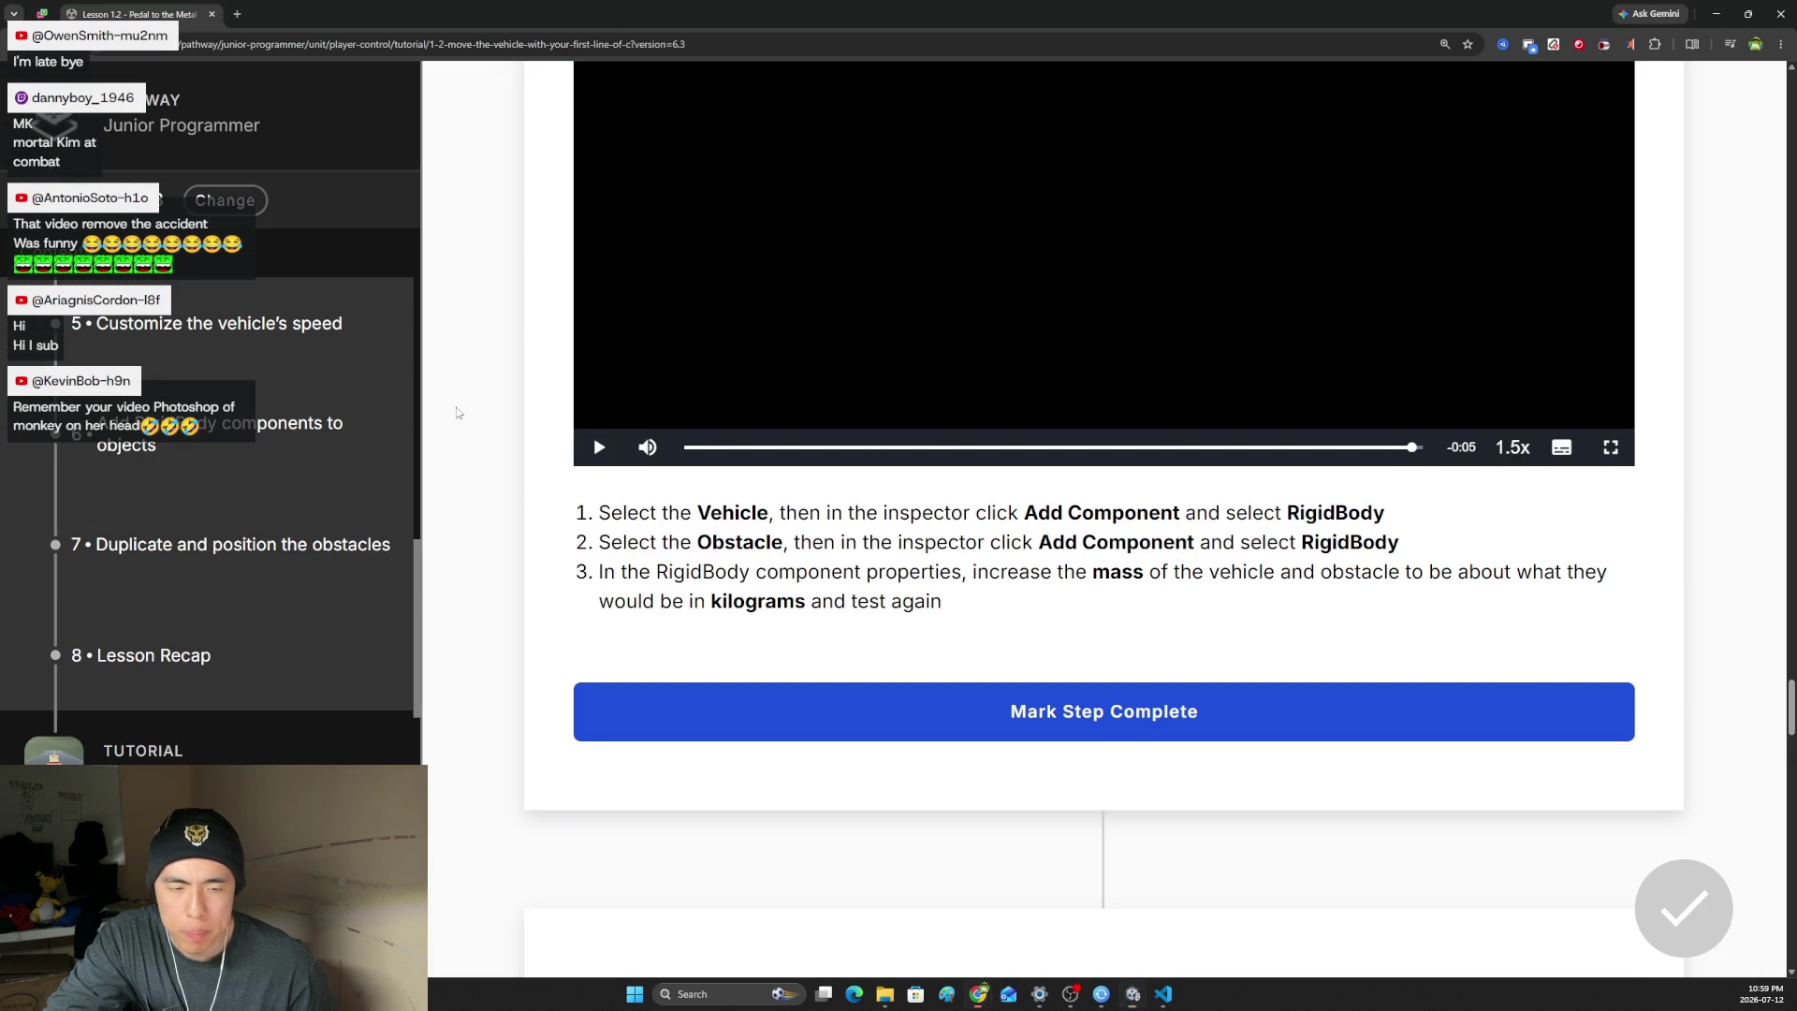
{"action": "scroll", "coordinate": [718, 564], "scroll_direction": "down", "scroll_amount": 8}
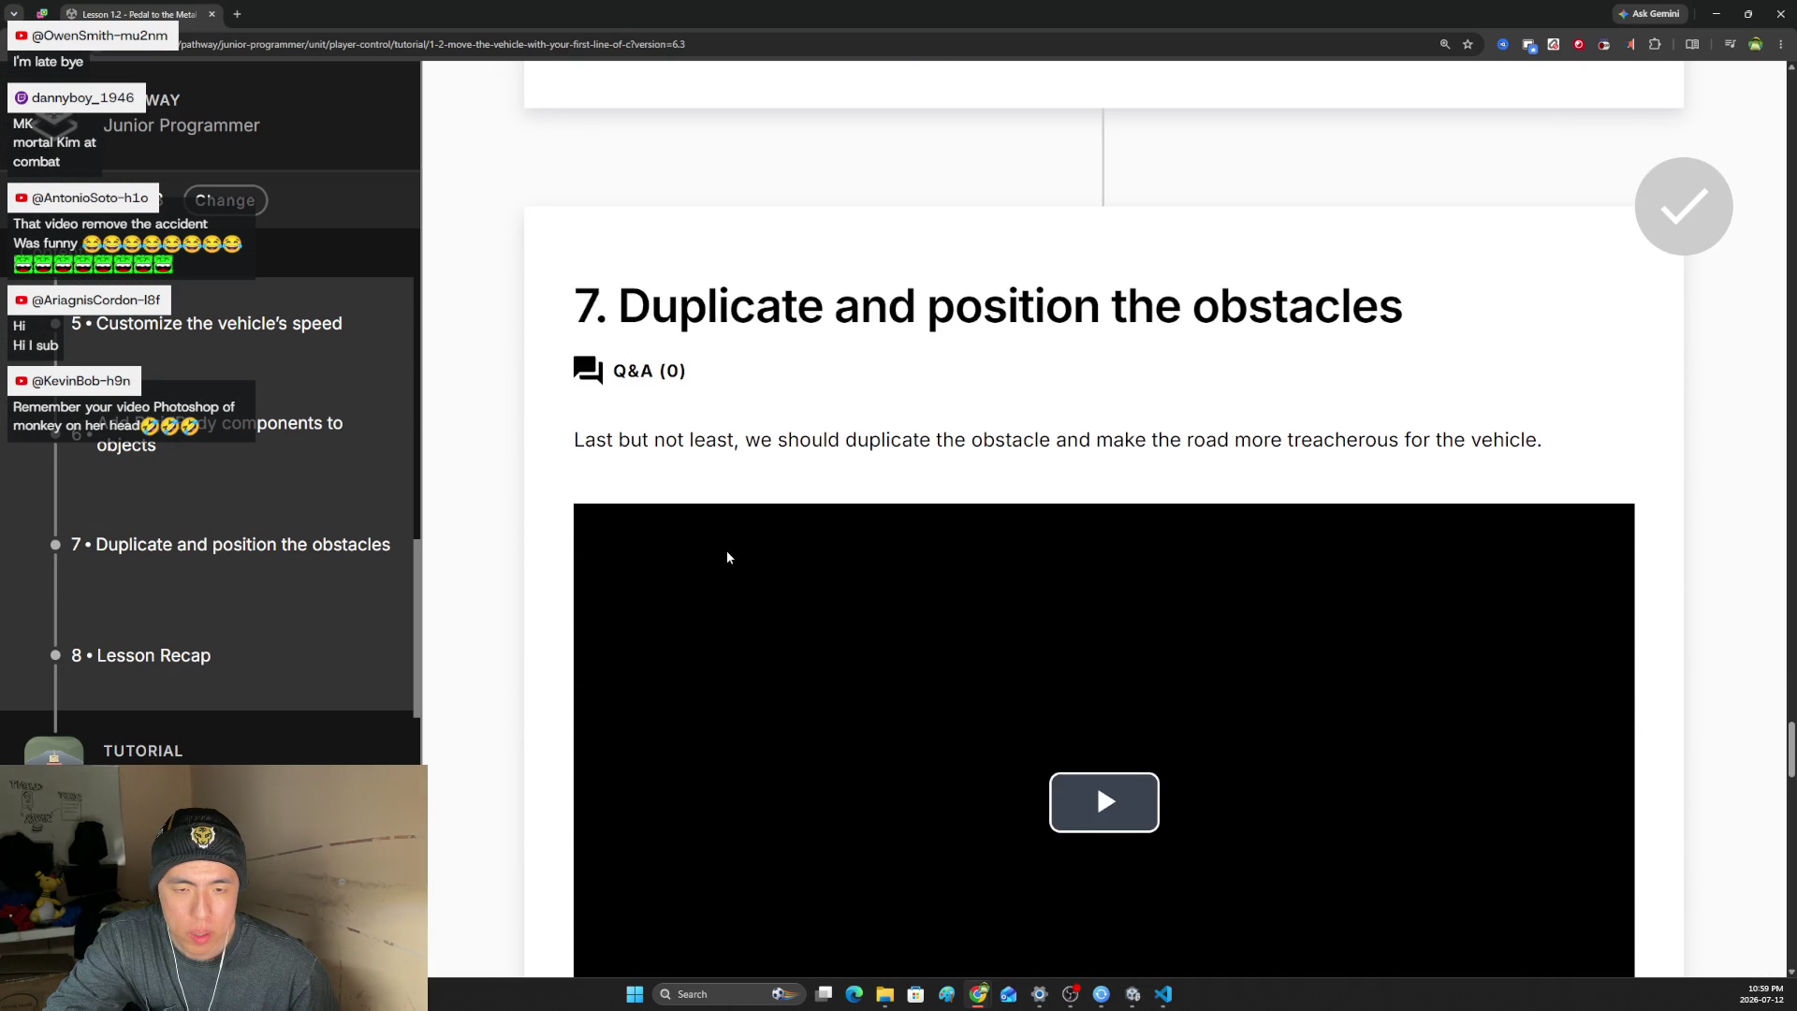
- Scroll to step 7 and highlight its introduction sentence
{"action": "scroll", "coordinate": [716, 558], "scroll_direction": "down", "scroll_amount": 1}
{"action": "left_click_drag", "start_coordinate": [574, 299], "coordinate": [1336, 300]}
{"action": "scroll", "coordinate": [1291, 393], "scroll_direction": "down", "scroll_amount": 2}
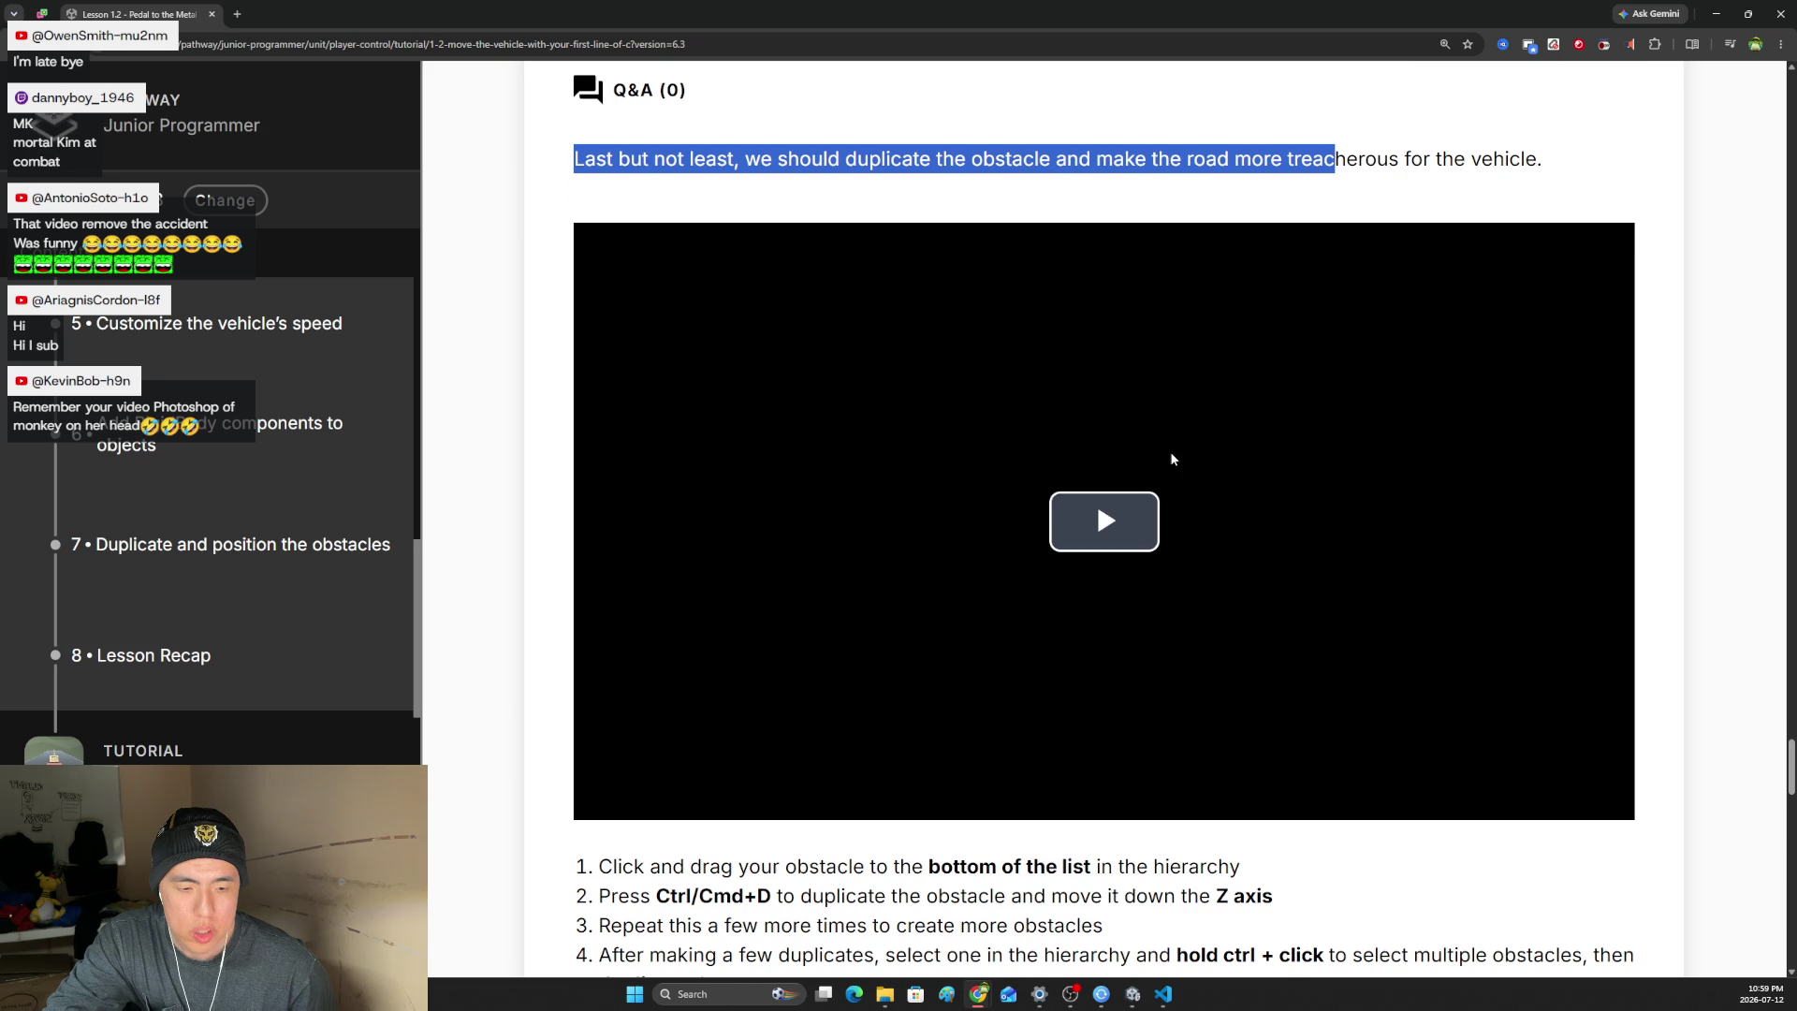
- Start the step 7 obstacle-duplication video and switch its playback speed to 1.5x
{"action": "left_click", "coordinate": [1170, 453]}
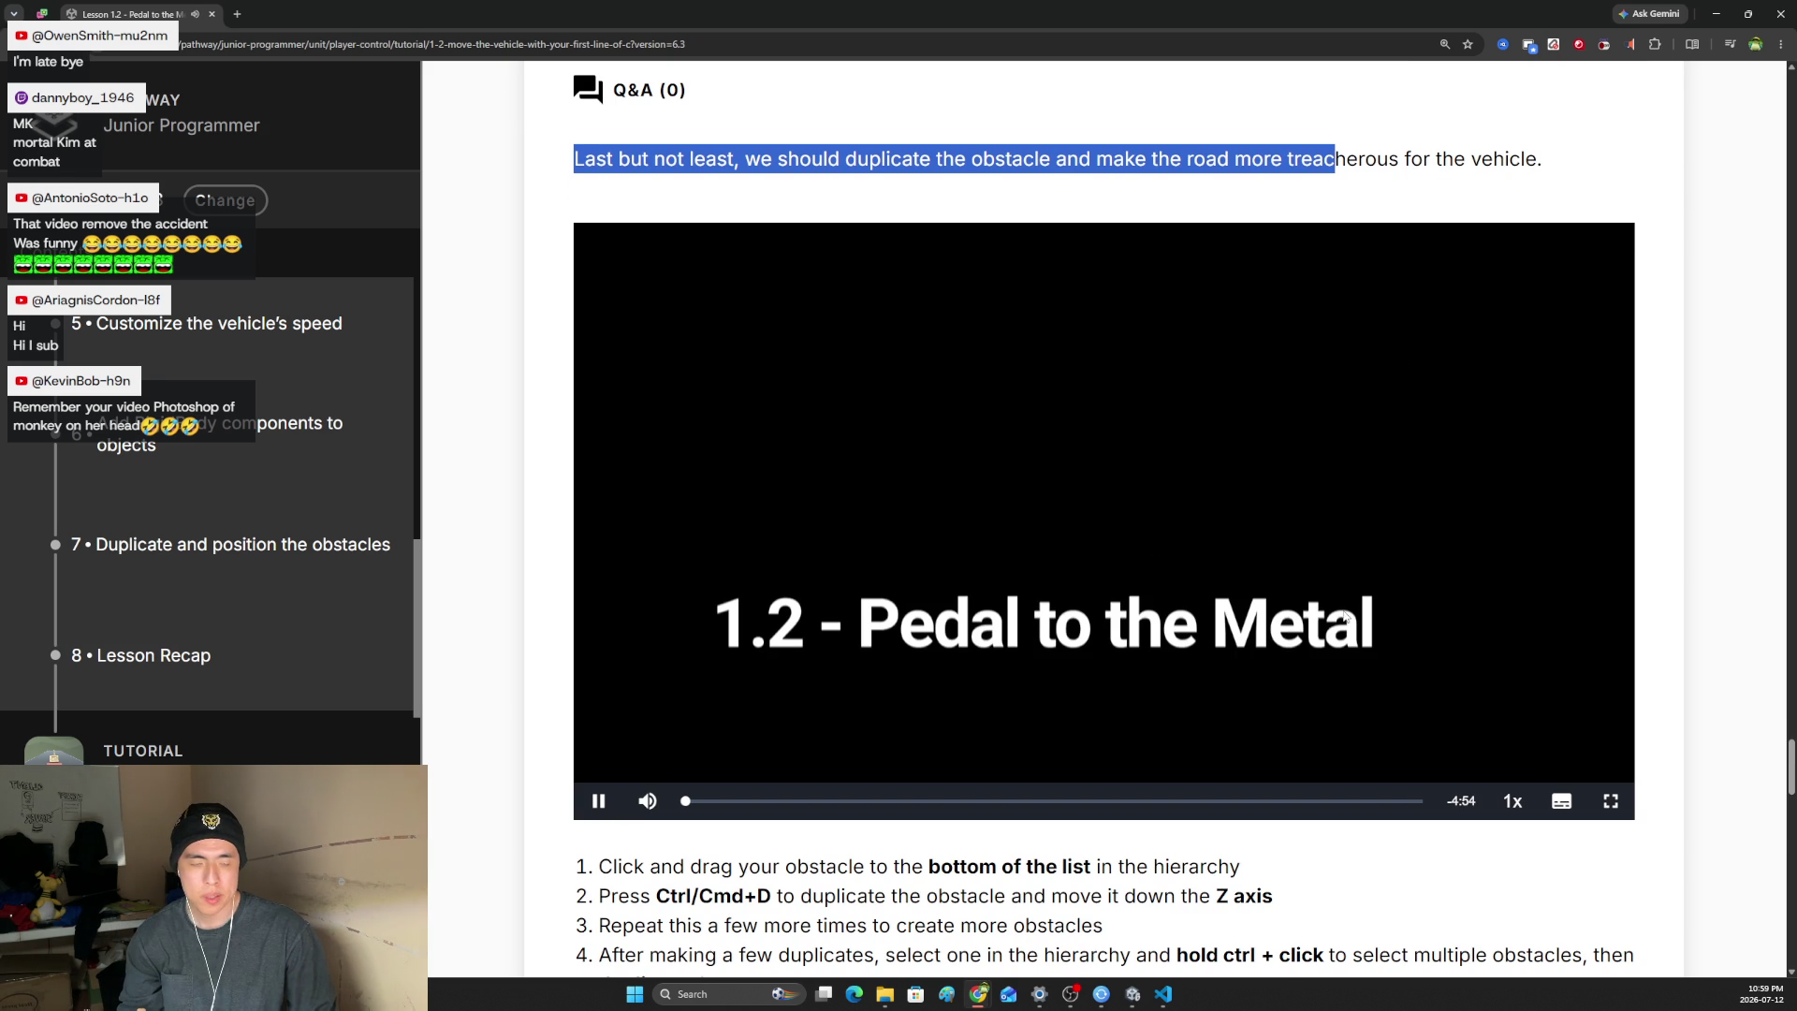
{"action": "left_click", "coordinate": [1488, 867]}
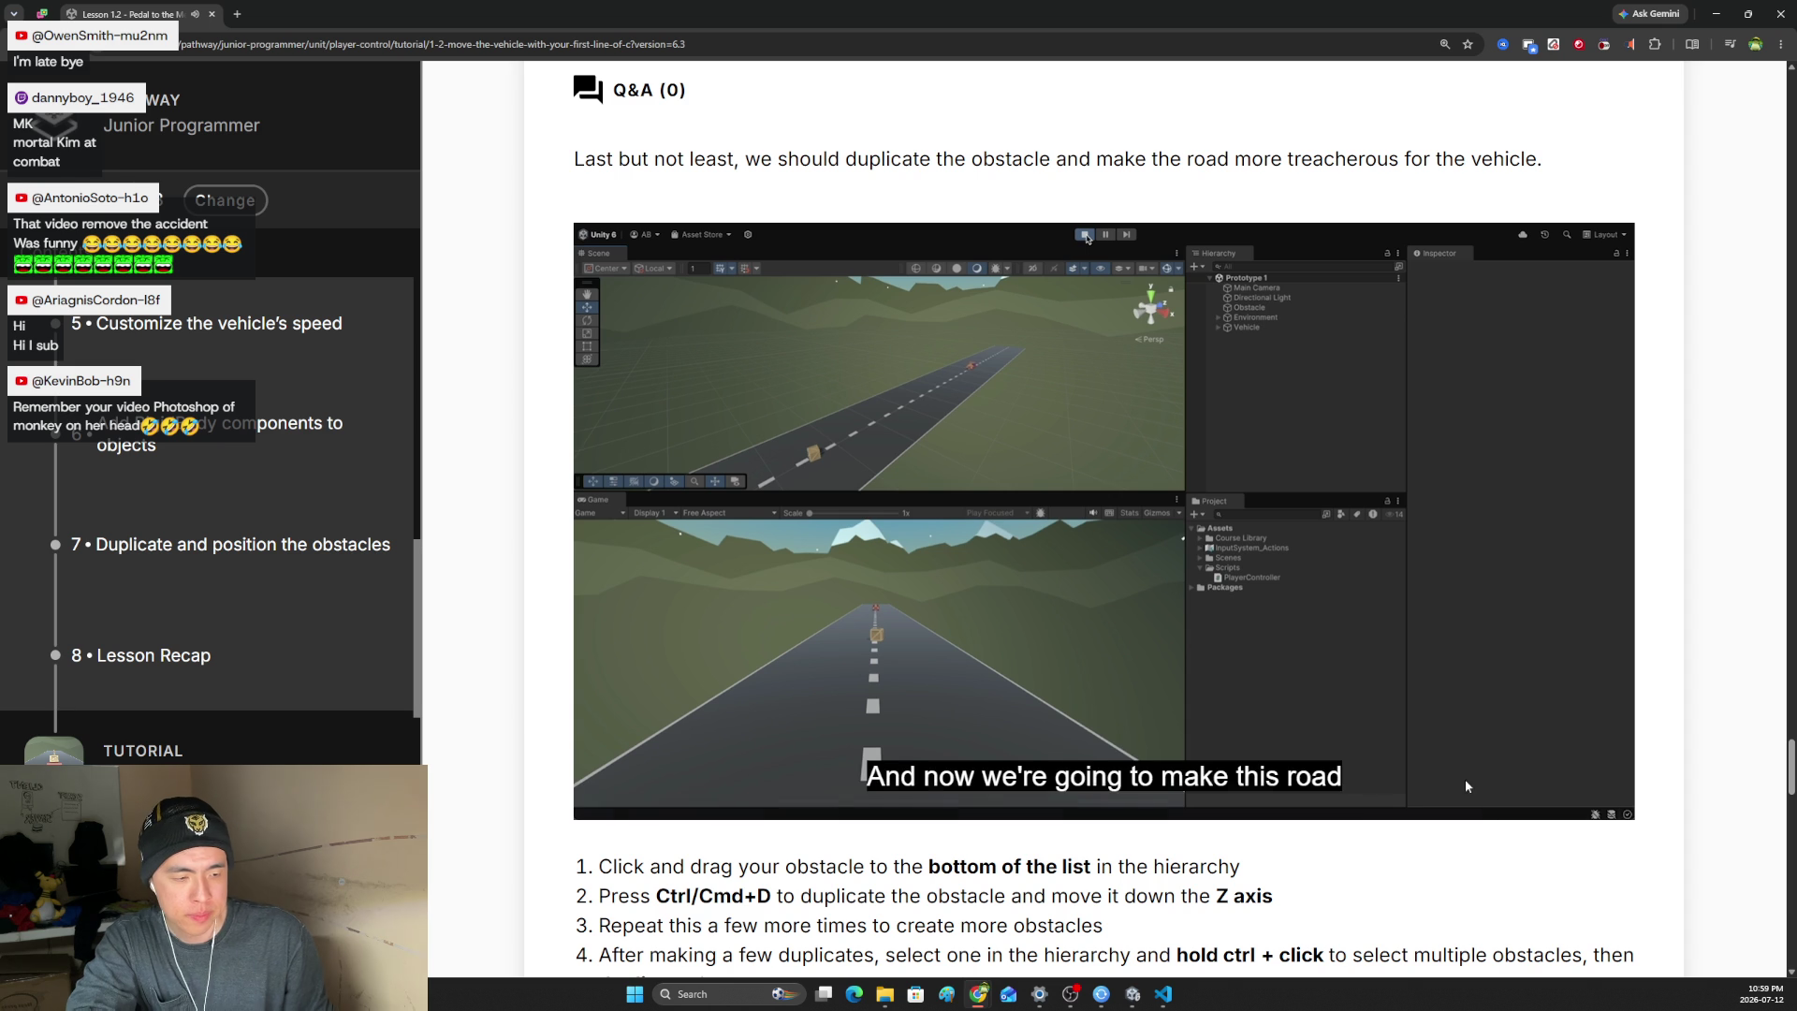
{"action": "left_click", "coordinate": [1519, 801]}
{"action": "left_click", "coordinate": [1511, 690]}
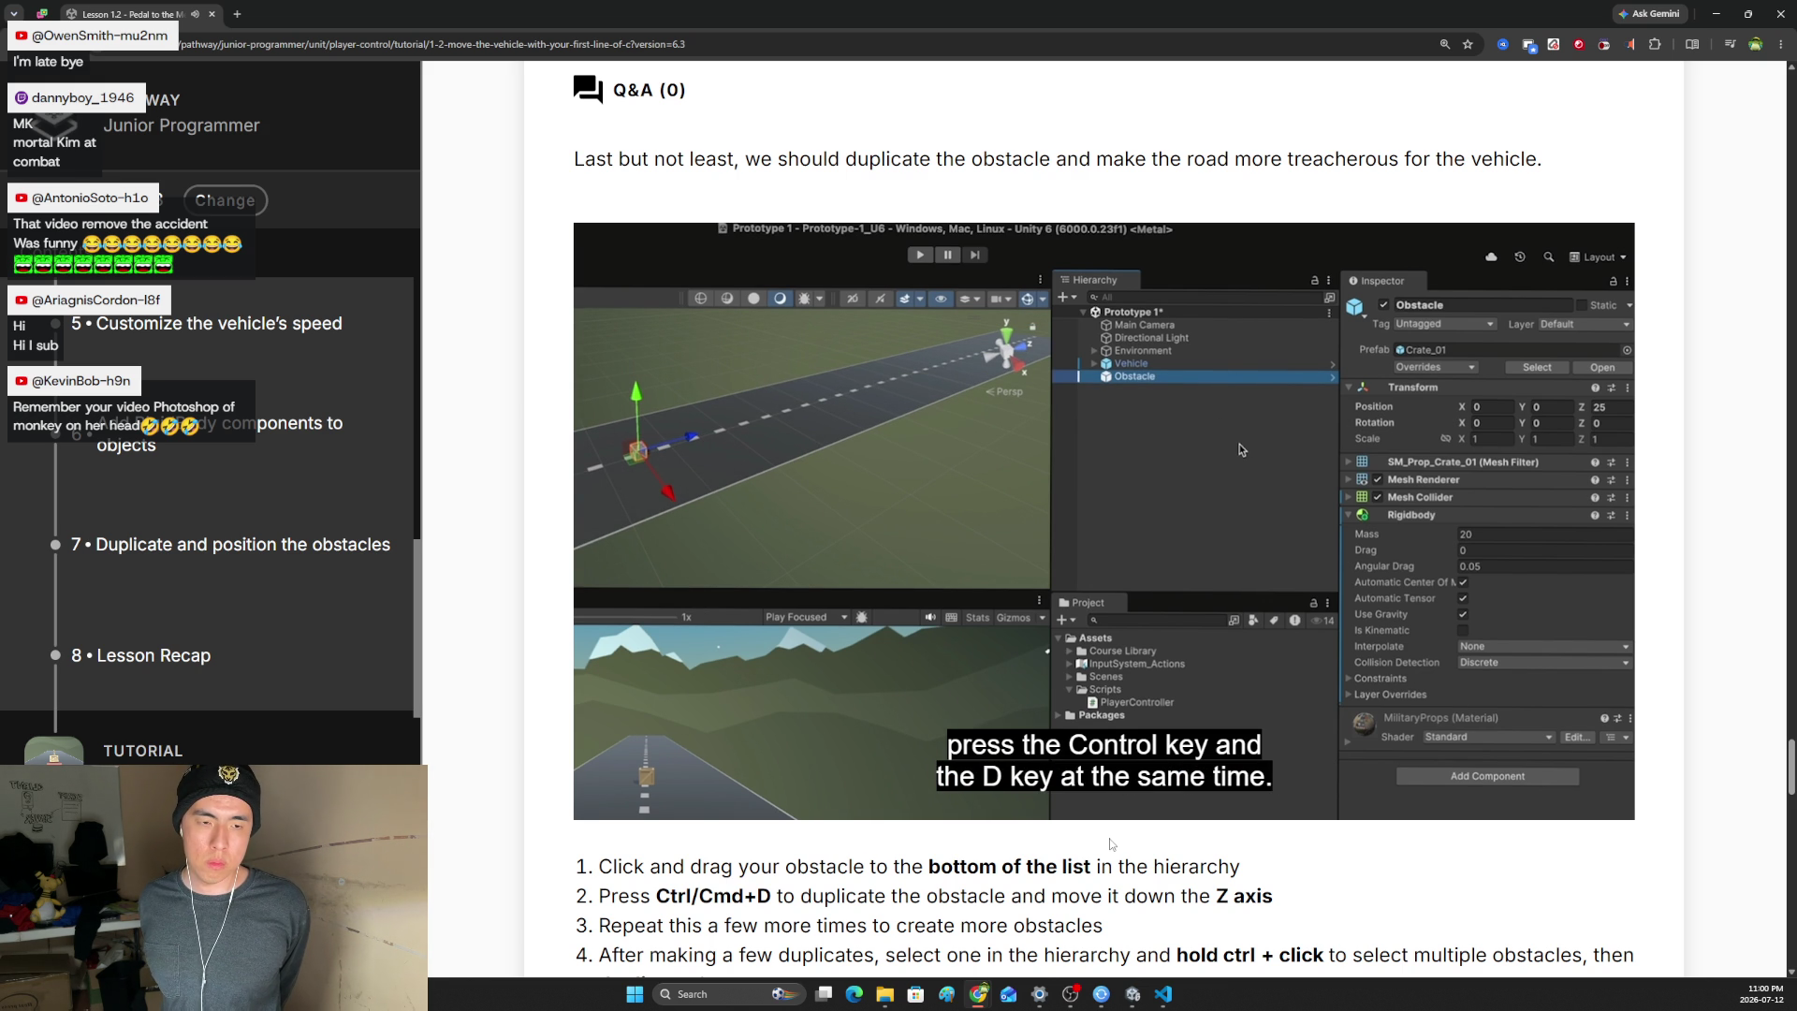
{"action": "mouse_move", "coordinate": [1111, 805]}
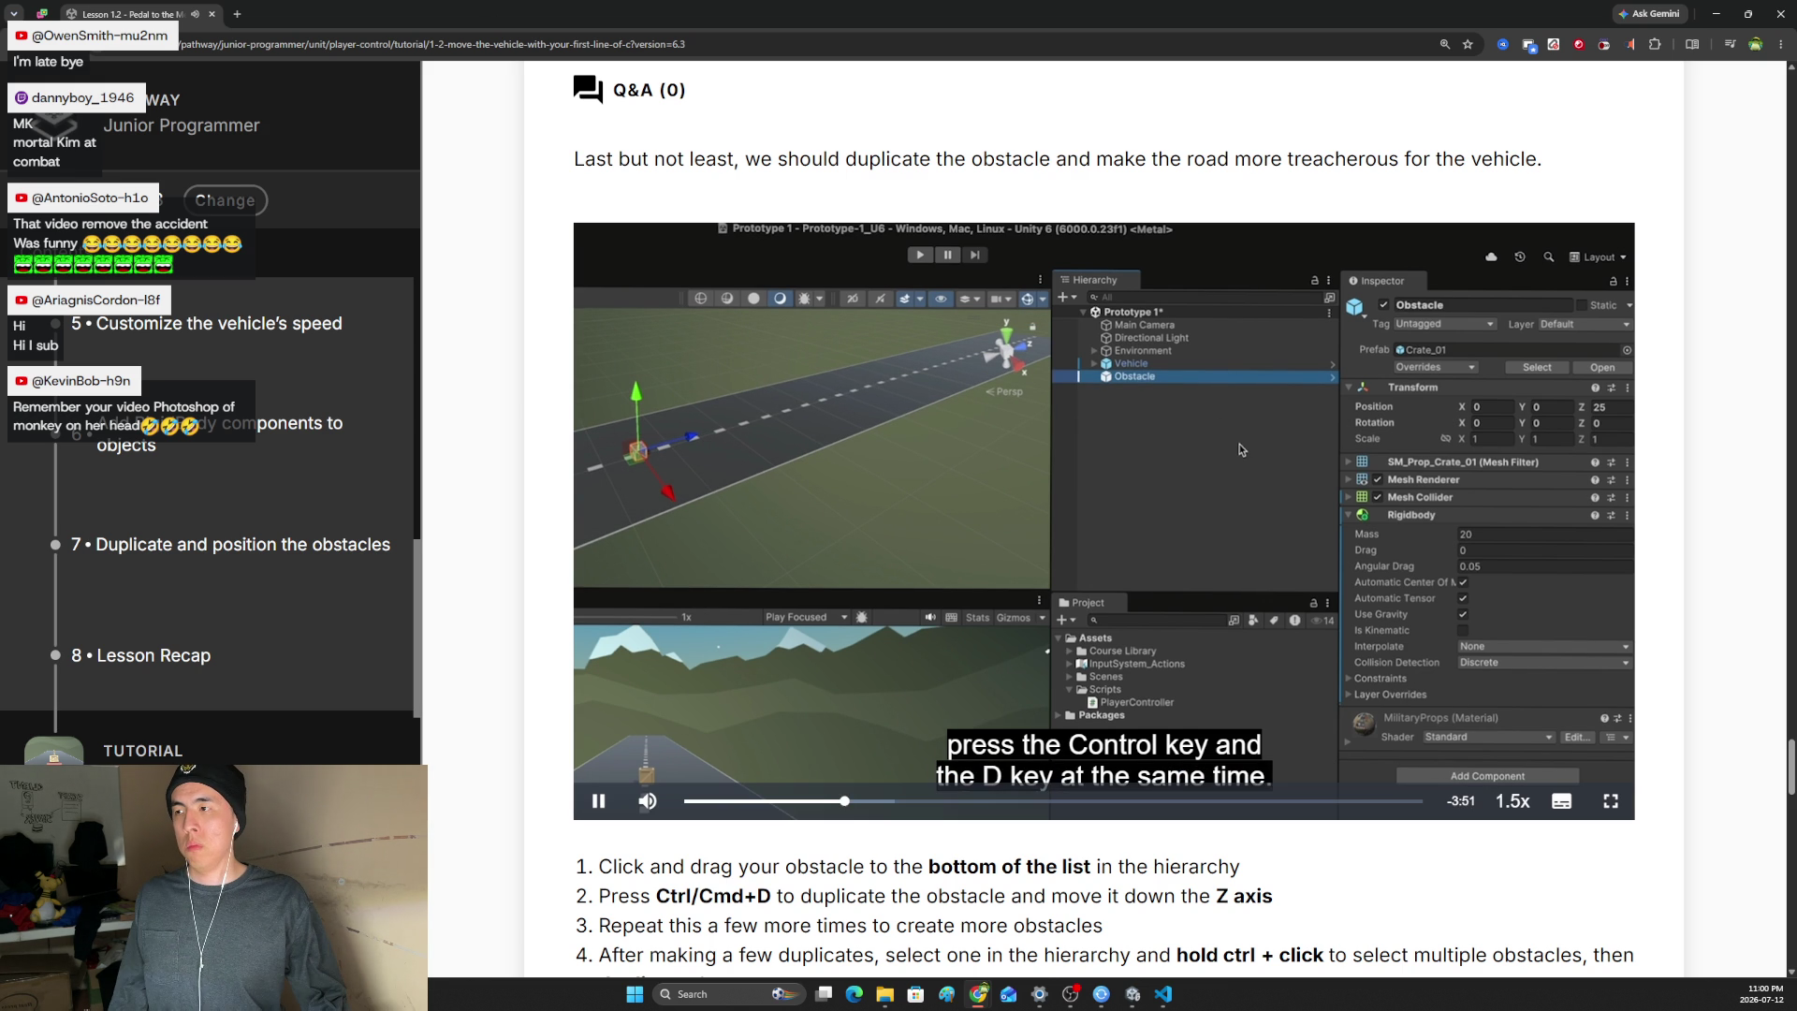
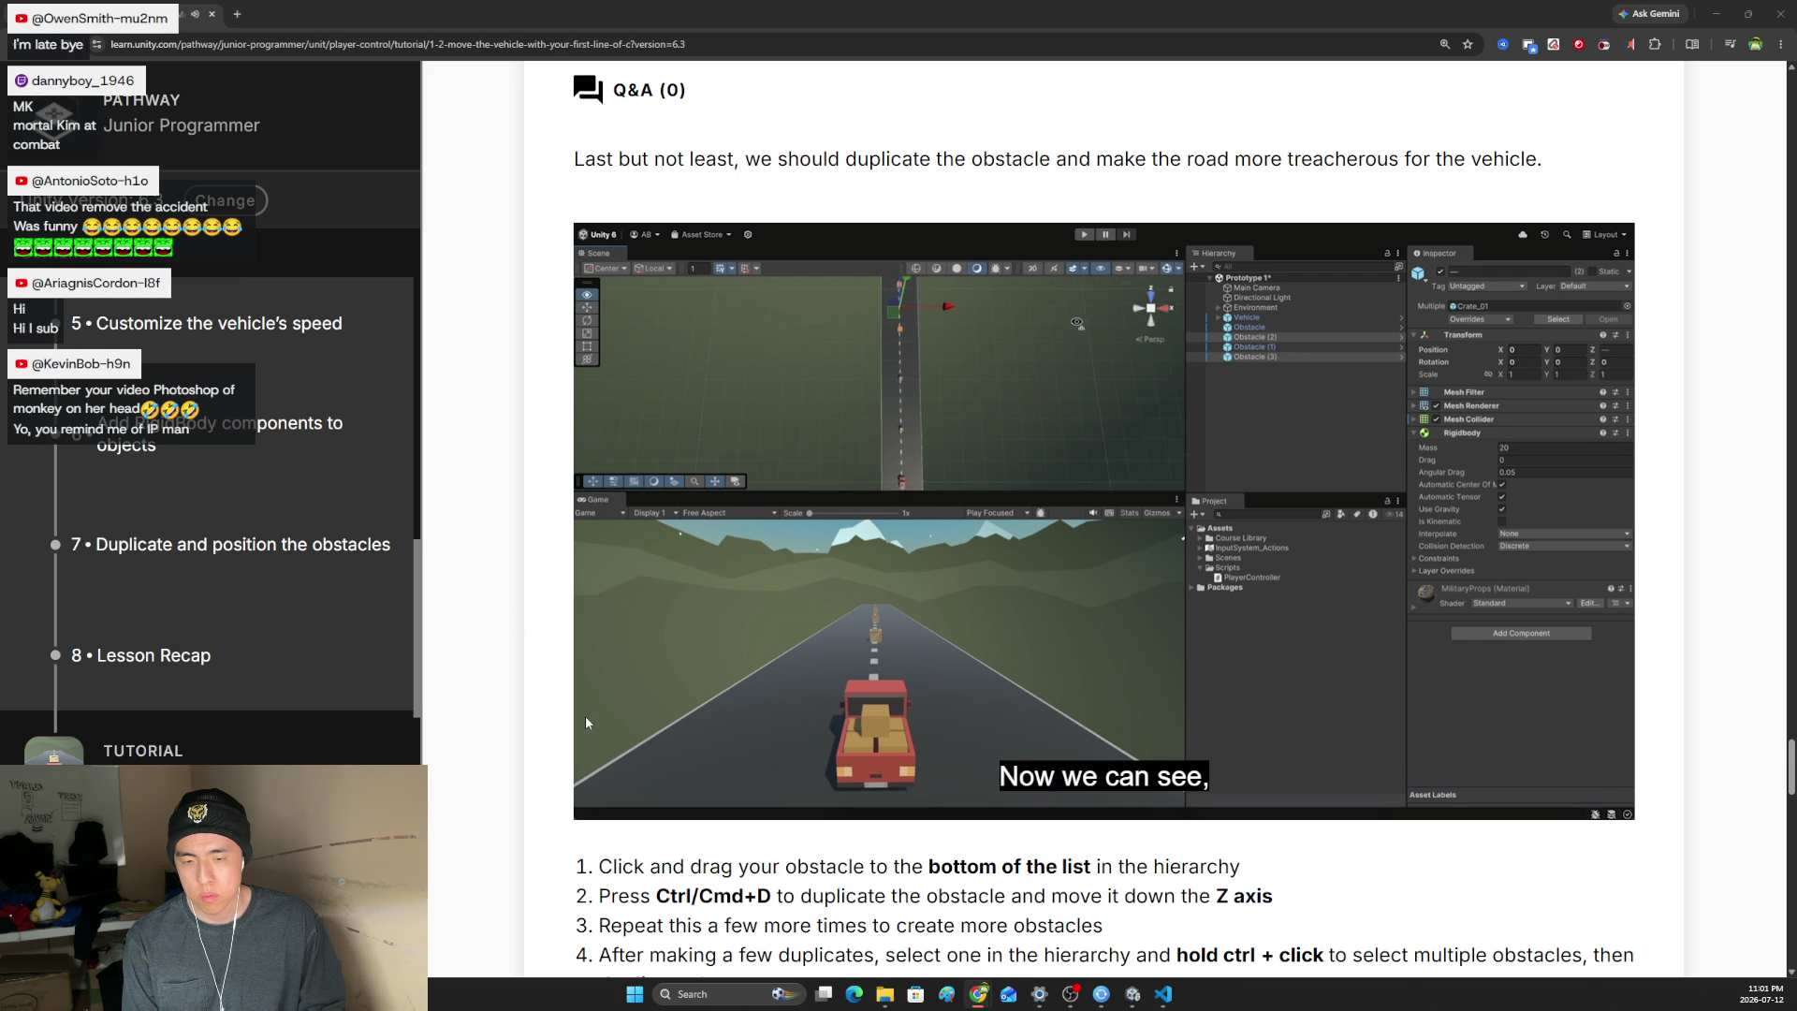
- Unmute the obstacle-duplication tutorial video and raise its volume slider
{"action": "mouse_move", "coordinate": [647, 798]}
{"action": "left_click", "coordinate": [652, 759]}
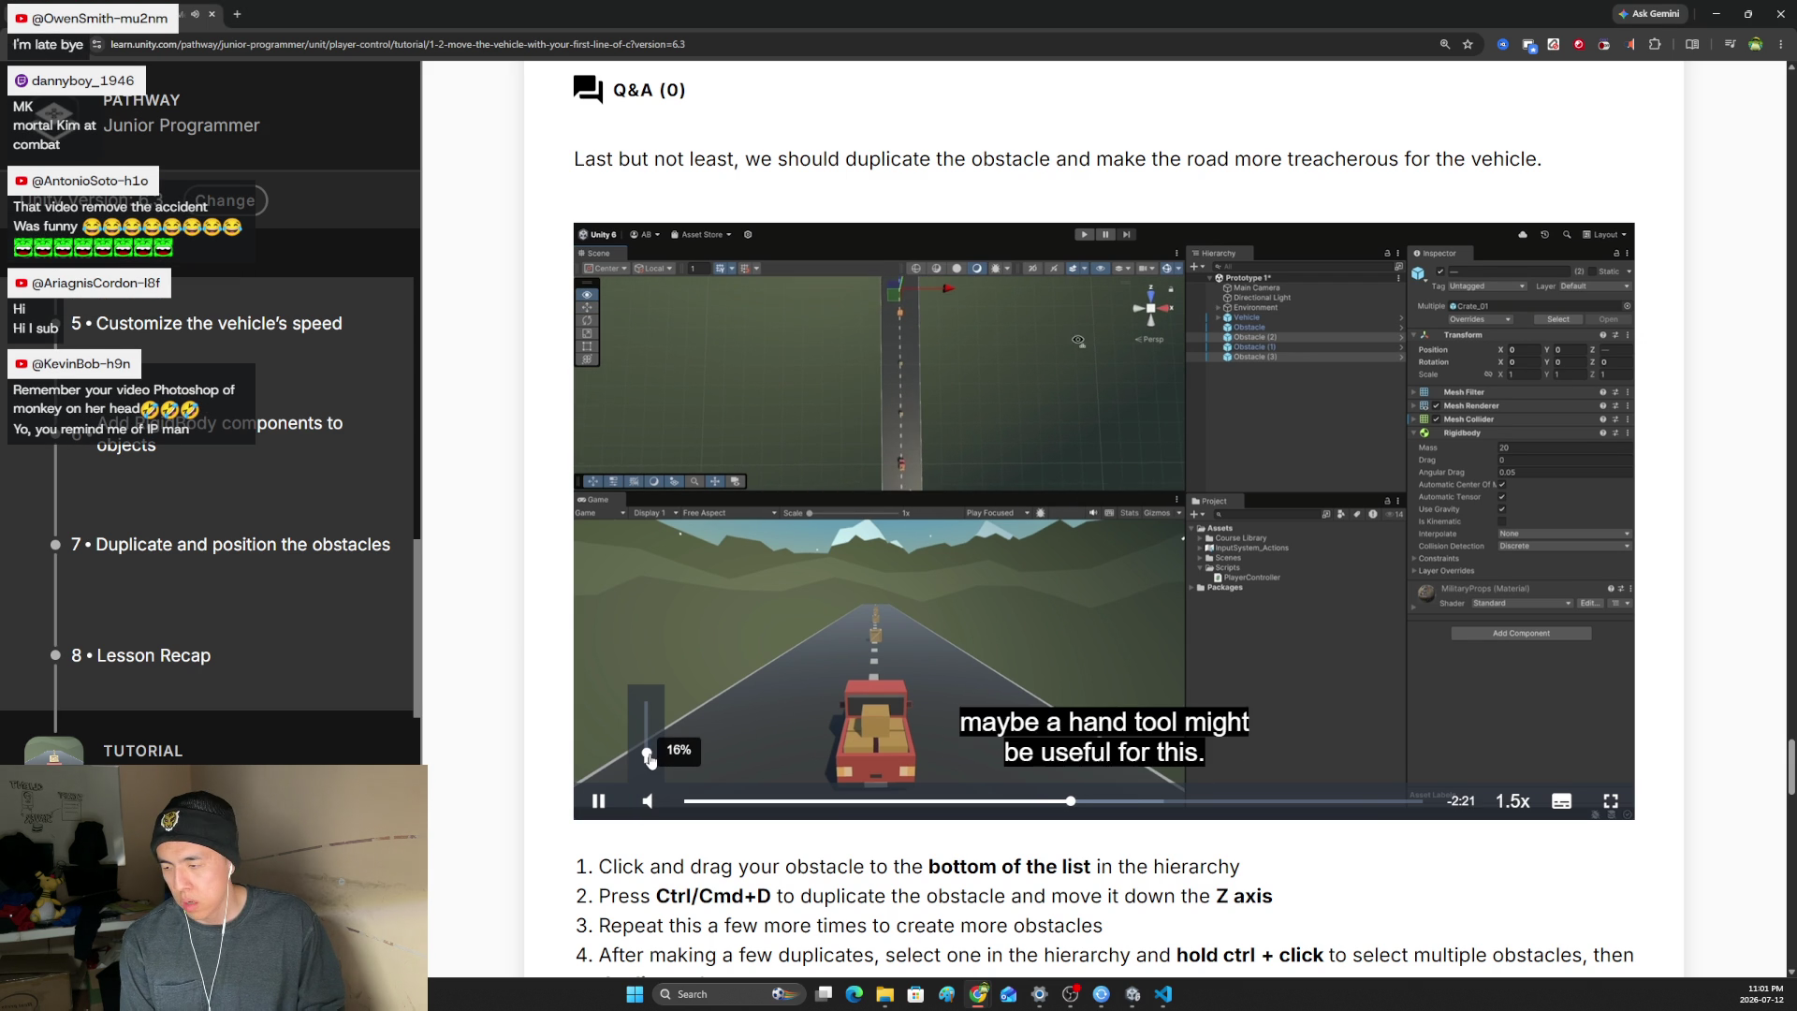
{"action": "left_click_drag", "start_coordinate": [651, 760], "coordinate": [651, 758]}
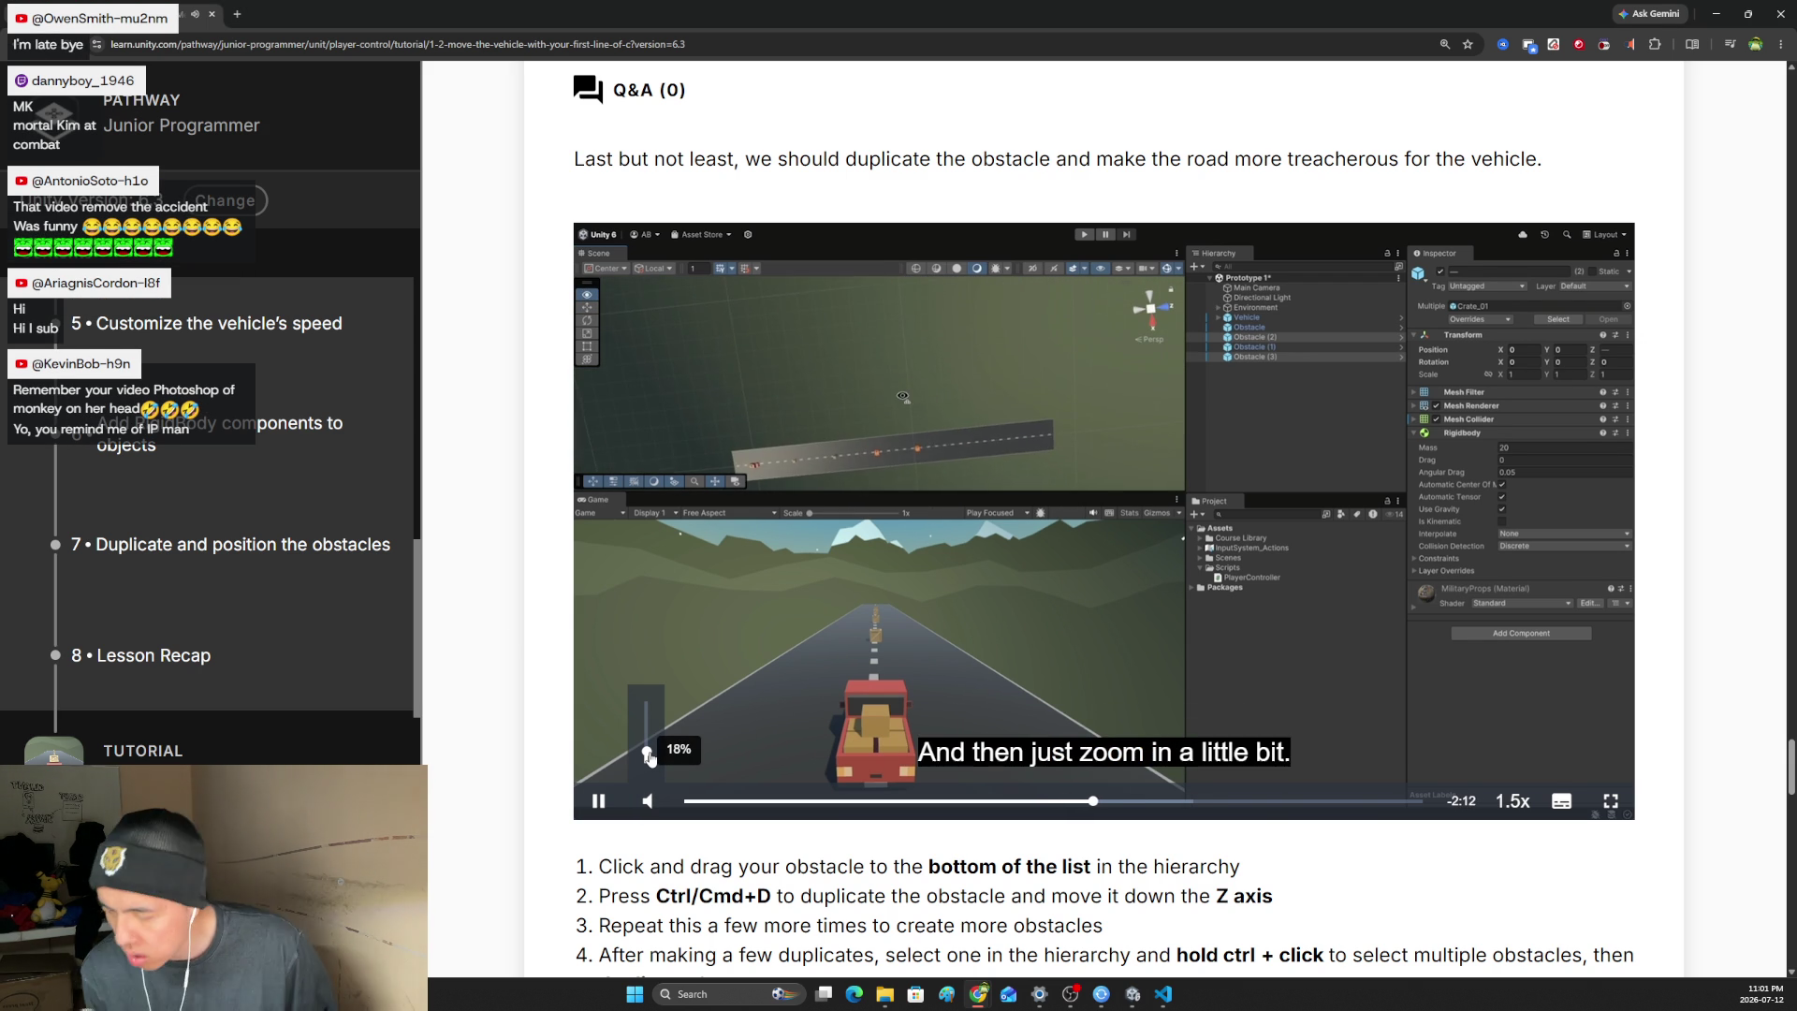
{"action": "left_click_drag", "start_coordinate": [651, 758], "coordinate": [648, 730]}
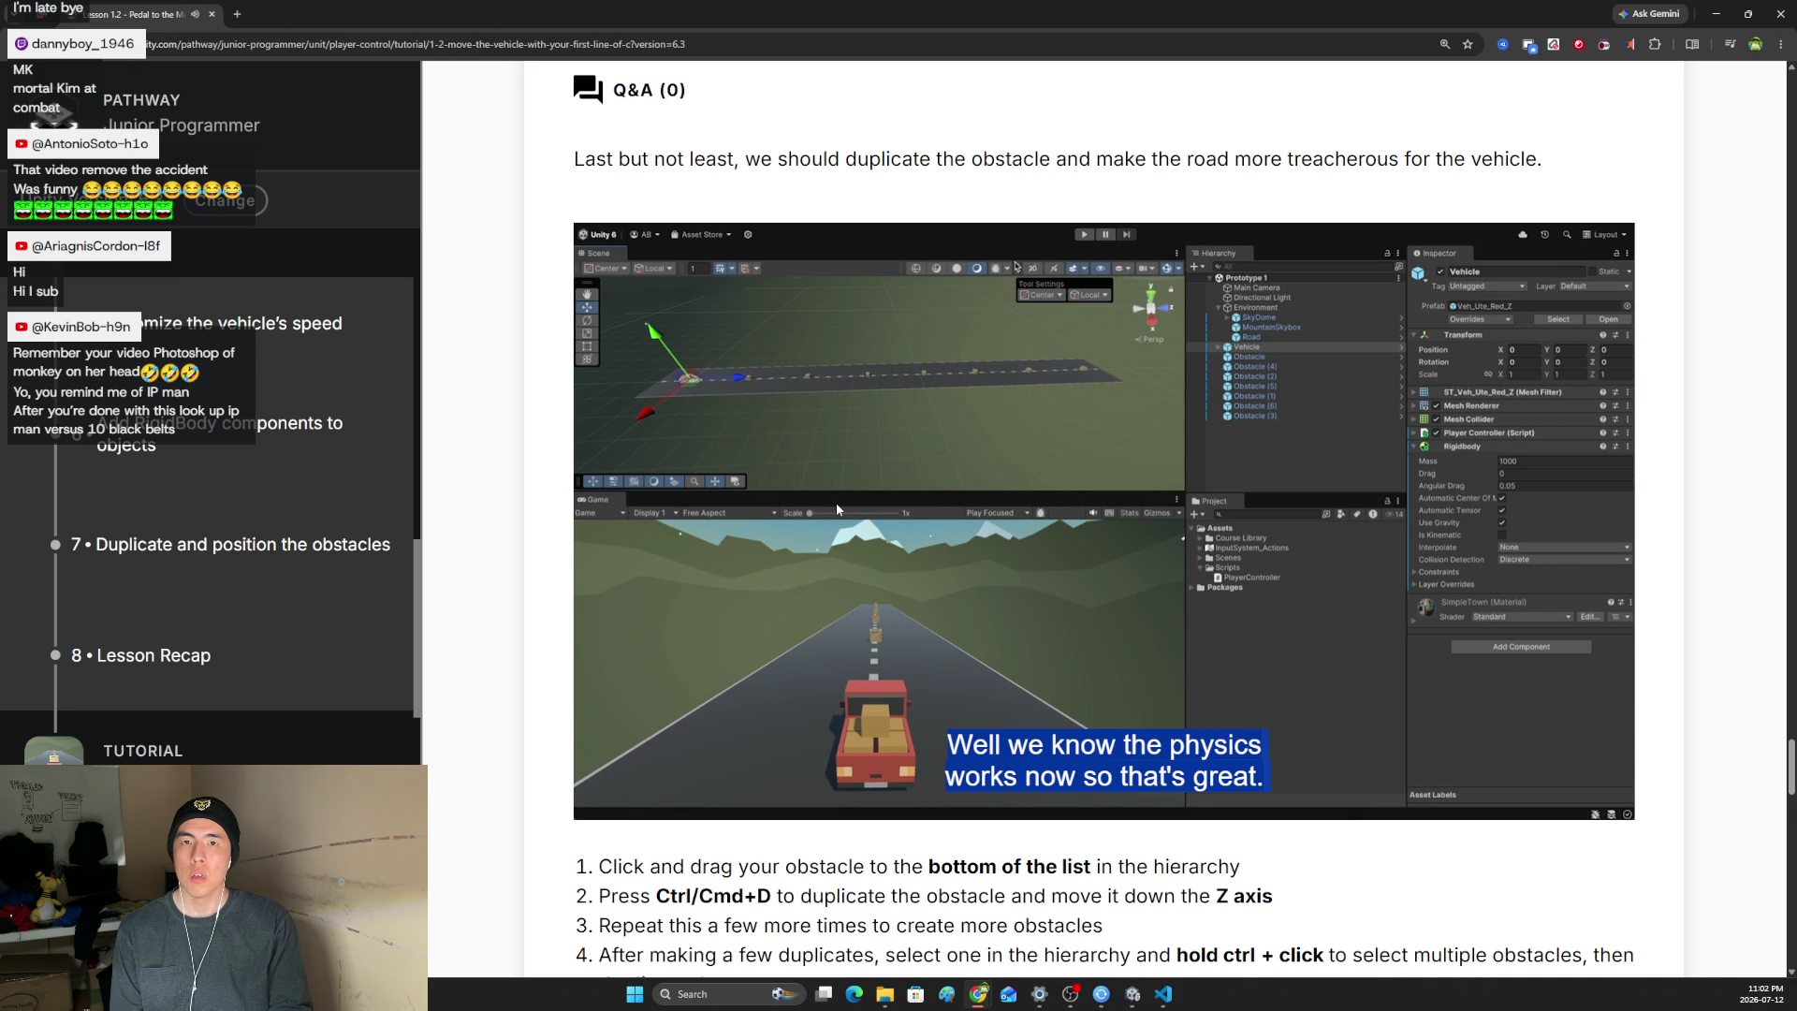
- Readjust the tutorial video's volume while it plays through to the end
{"action": "mouse_move", "coordinate": [633, 781]}
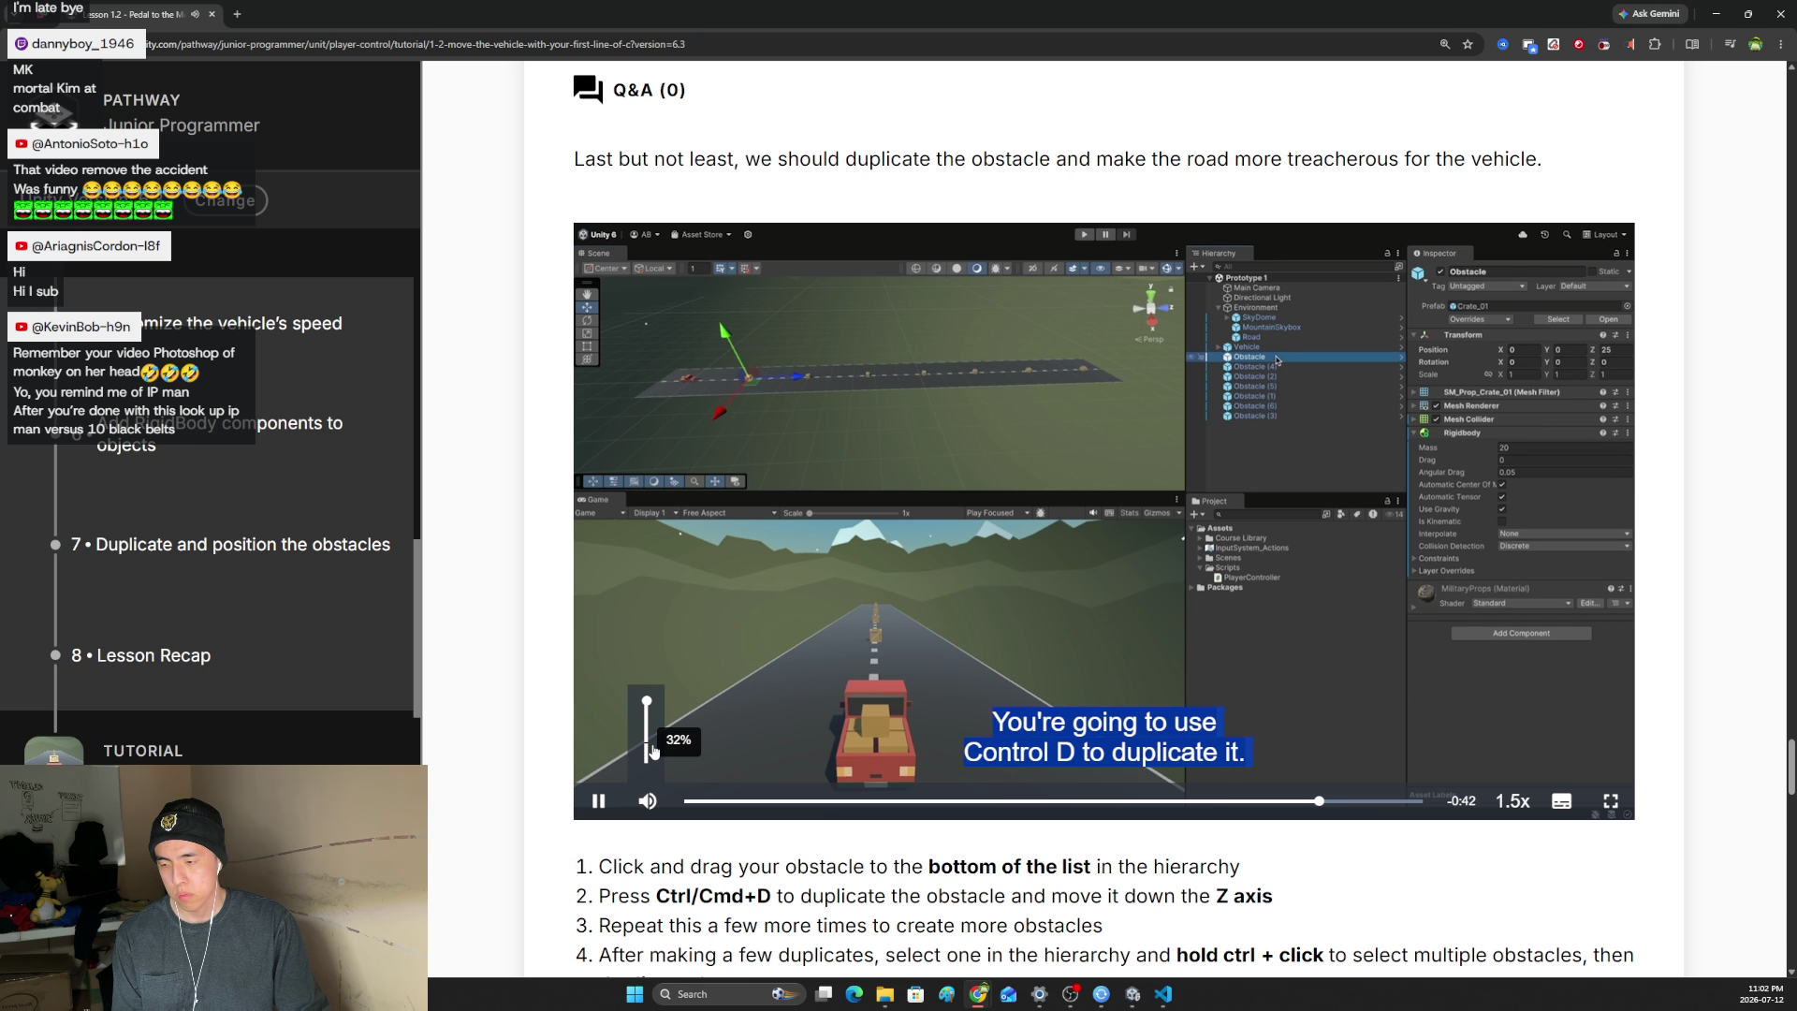
{"action": "left_click", "coordinate": [652, 752]}
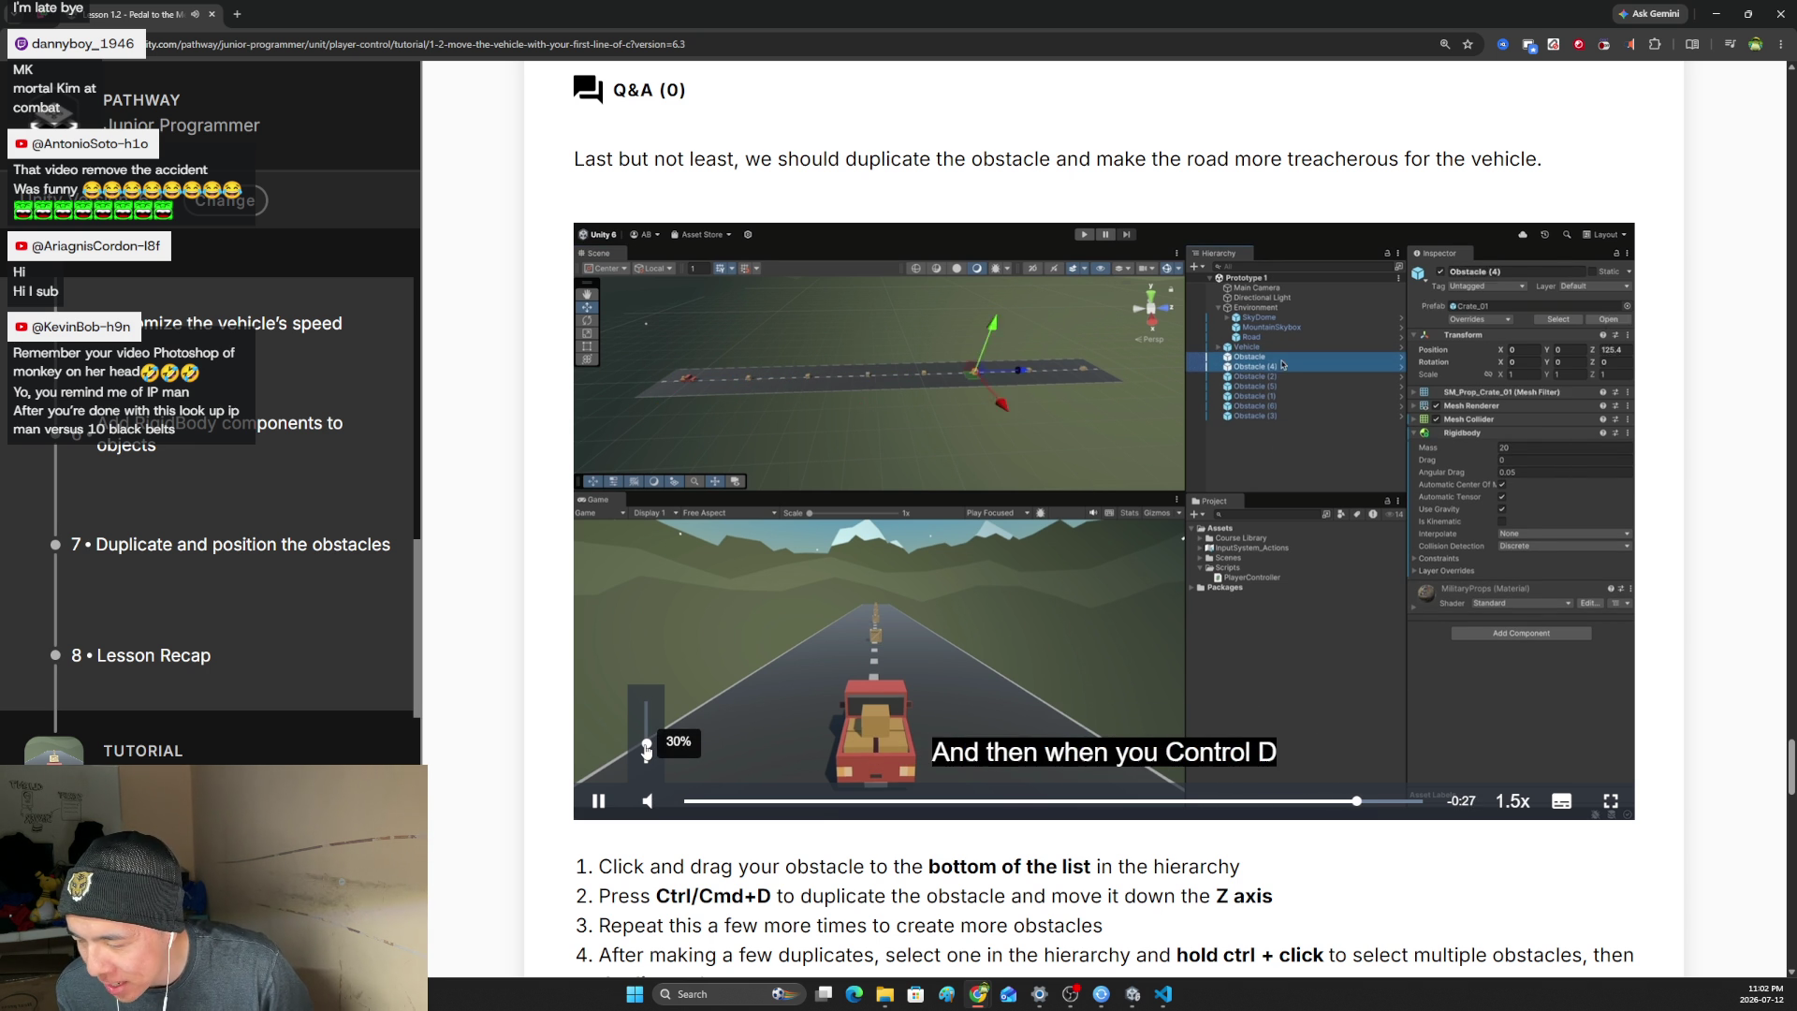
{"action": "scroll", "coordinate": [644, 749], "scroll_direction": "up", "scroll_amount": 2}
{"action": "scroll", "coordinate": [642, 750], "scroll_direction": "down", "scroll_amount": 3}
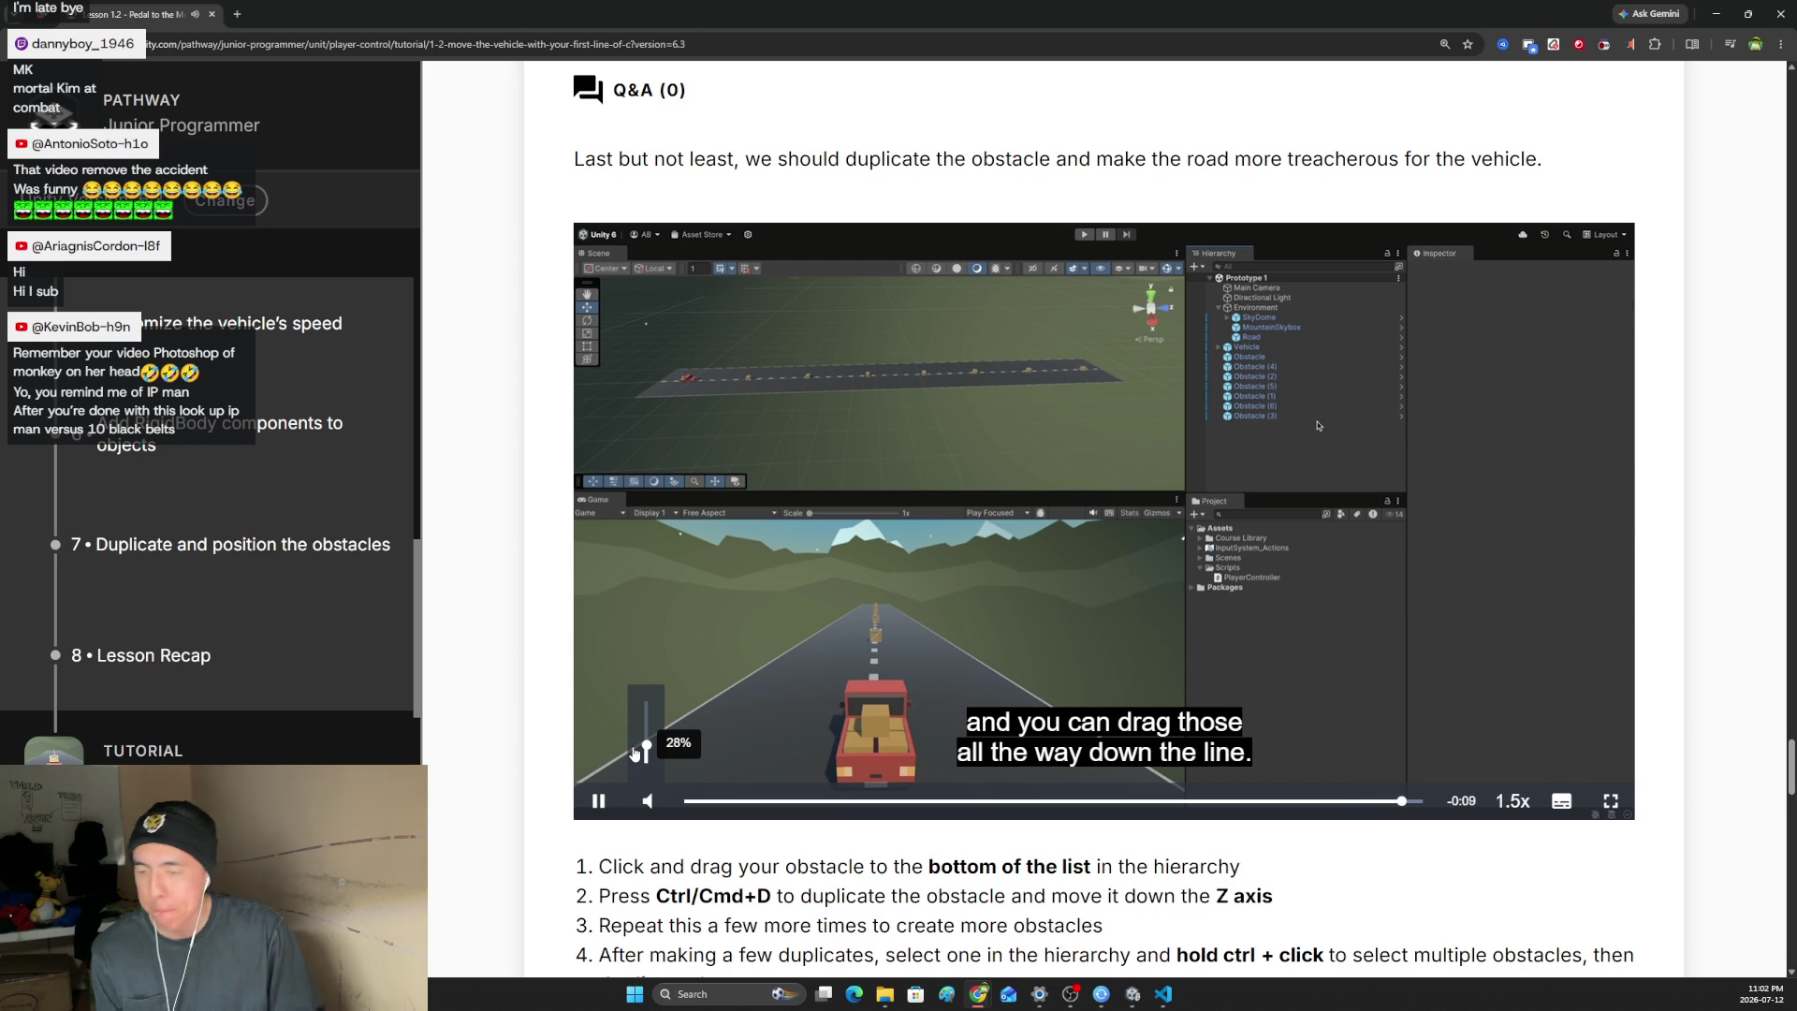
{"action": "left_click_drag", "start_coordinate": [636, 749], "coordinate": [661, 681]}
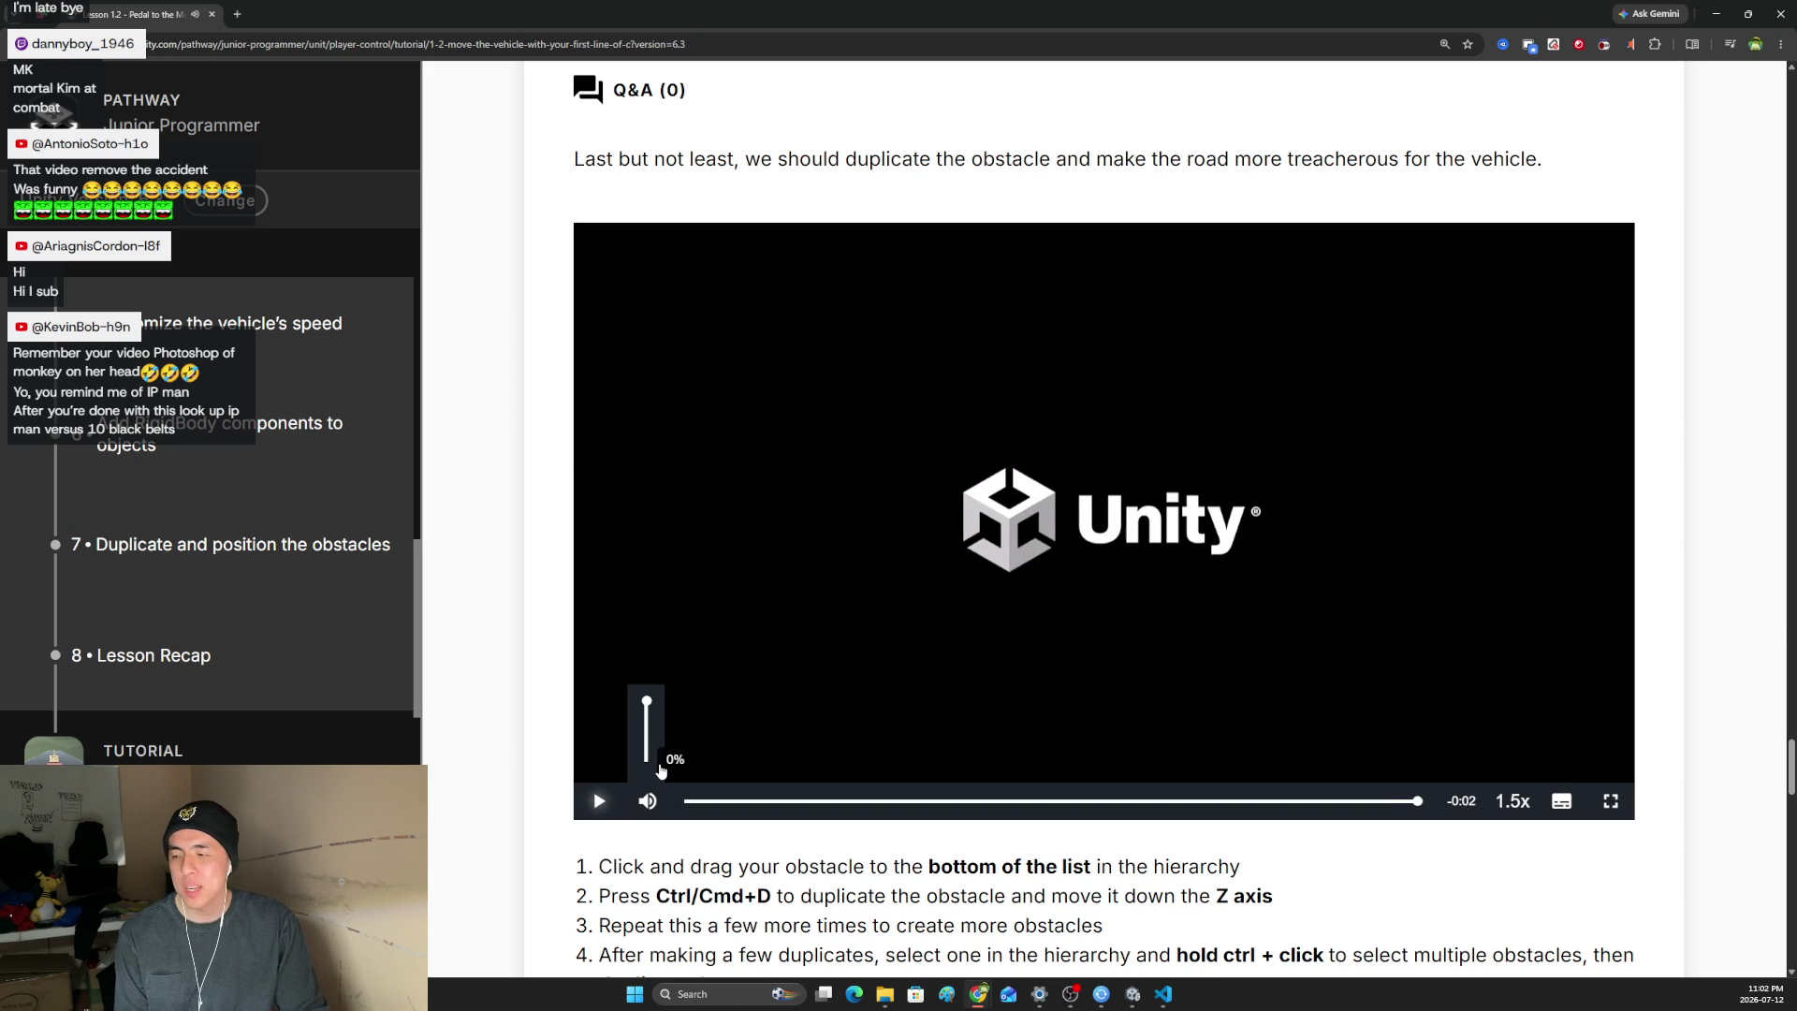
- Read the numbered duplication steps, then bring up PlayerController.cs in VS Code
{"action": "scroll", "coordinate": [1043, 639], "scroll_direction": "down", "scroll_amount": 3}
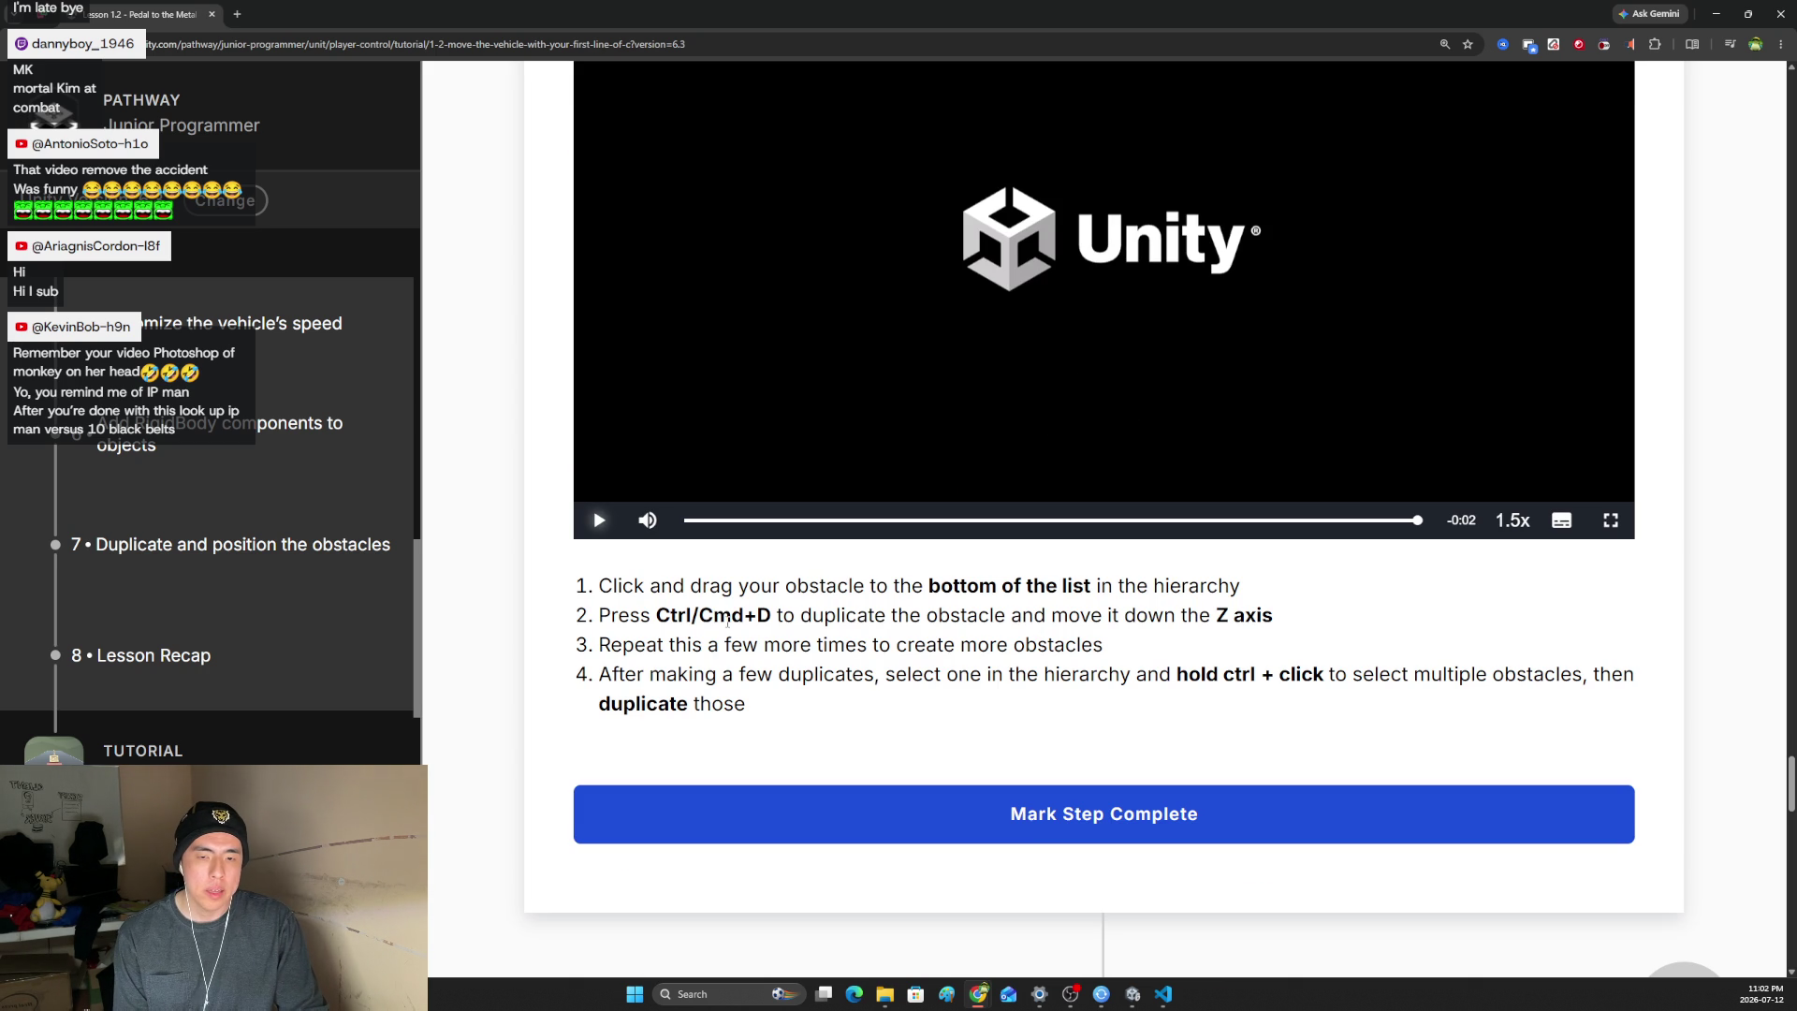
{"action": "left_click_drag", "start_coordinate": [863, 587], "coordinate": [1171, 586]}
{"action": "left_click", "coordinate": [1028, 635]}
{"action": "left_click_drag", "start_coordinate": [772, 608], "coordinate": [1198, 615]}
{"action": "left_click", "coordinate": [1207, 642]}
{"action": "left_click_drag", "start_coordinate": [656, 643], "coordinate": [828, 644]}
{"action": "left_click", "coordinate": [900, 675]}
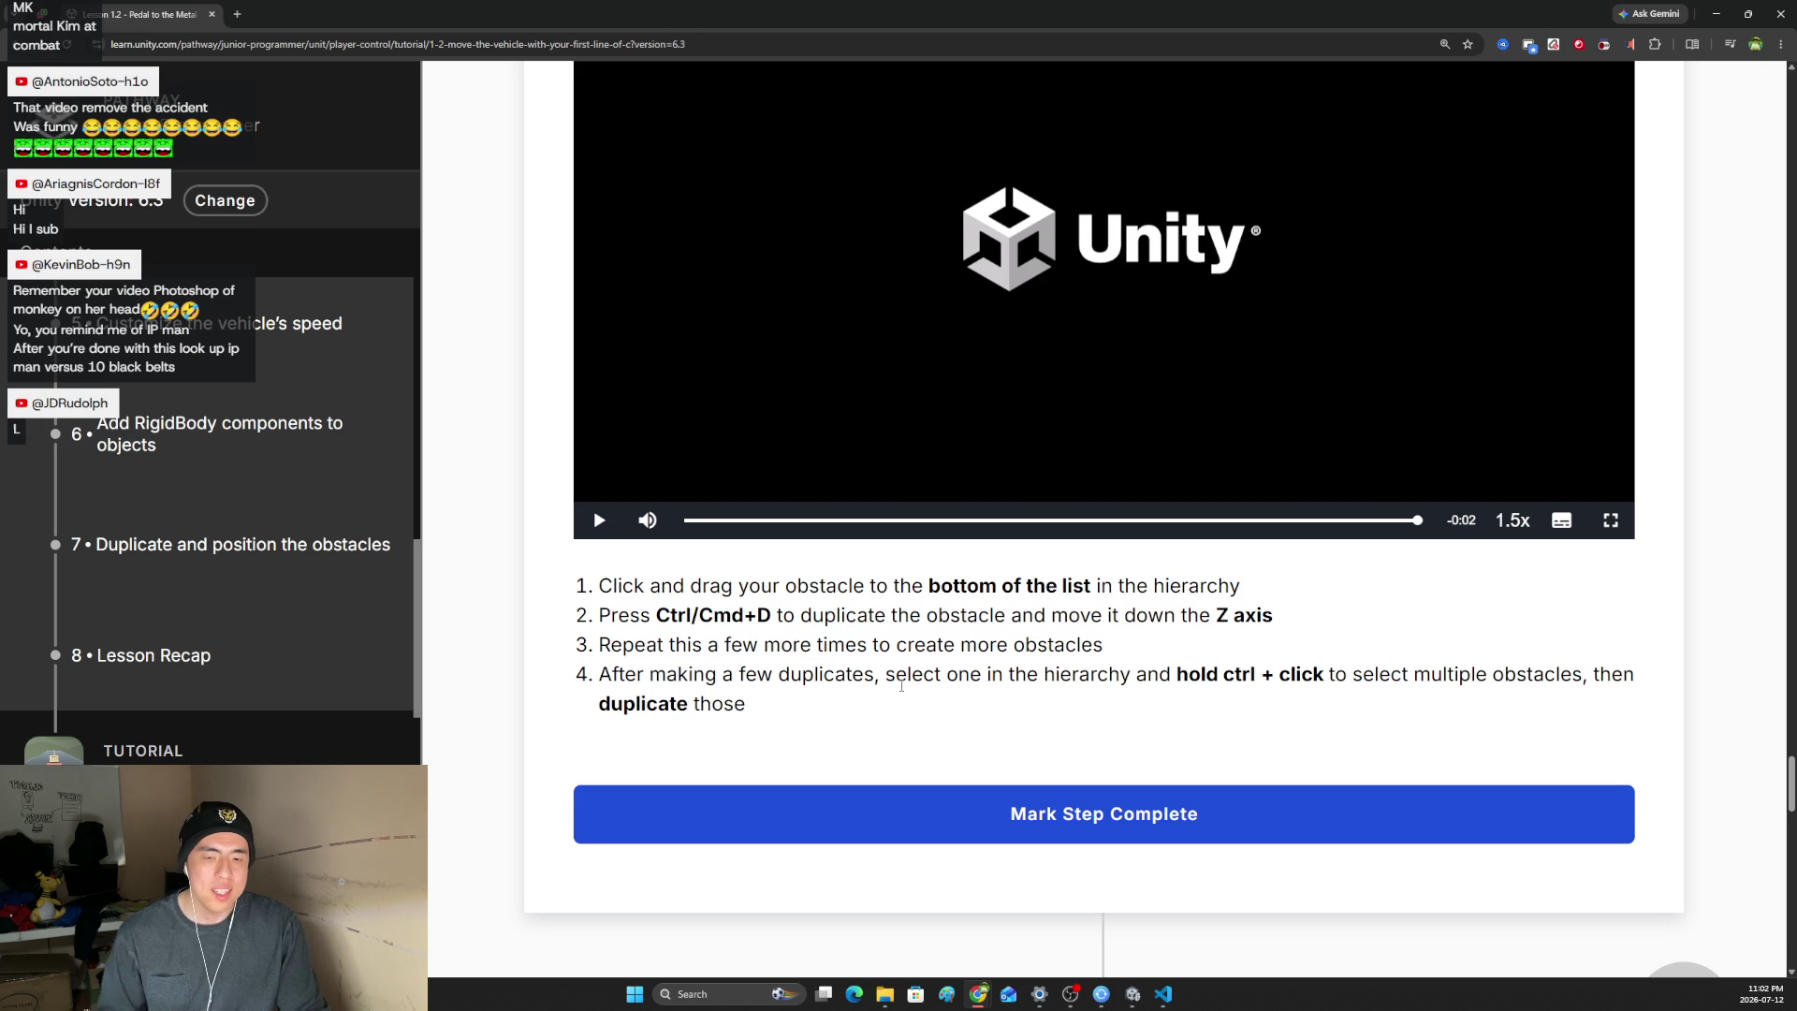
{"action": "left_click", "coordinate": [1162, 994]}
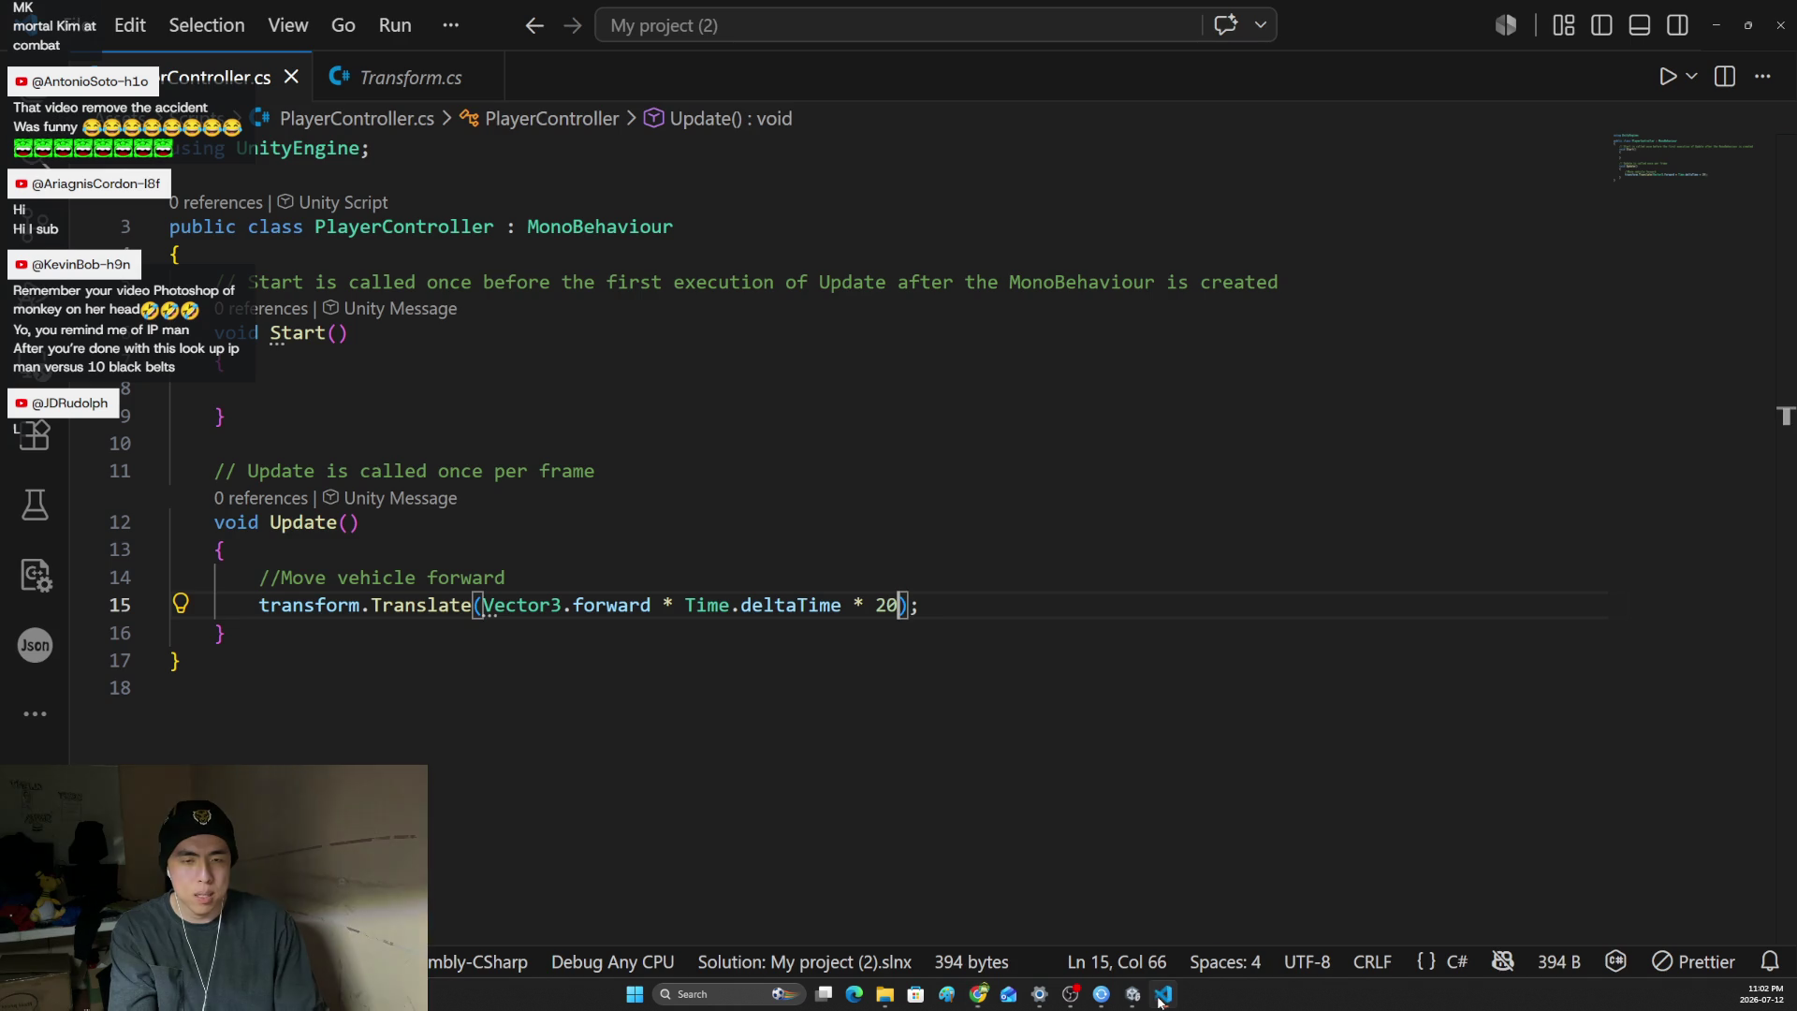
- Return to the Unity project, select the Vehicle and expand its Transform
{"action": "left_click", "coordinate": [1162, 994]}
{"action": "left_click", "coordinate": [1133, 994]}
{"action": "left_click", "coordinate": [1091, 210]}
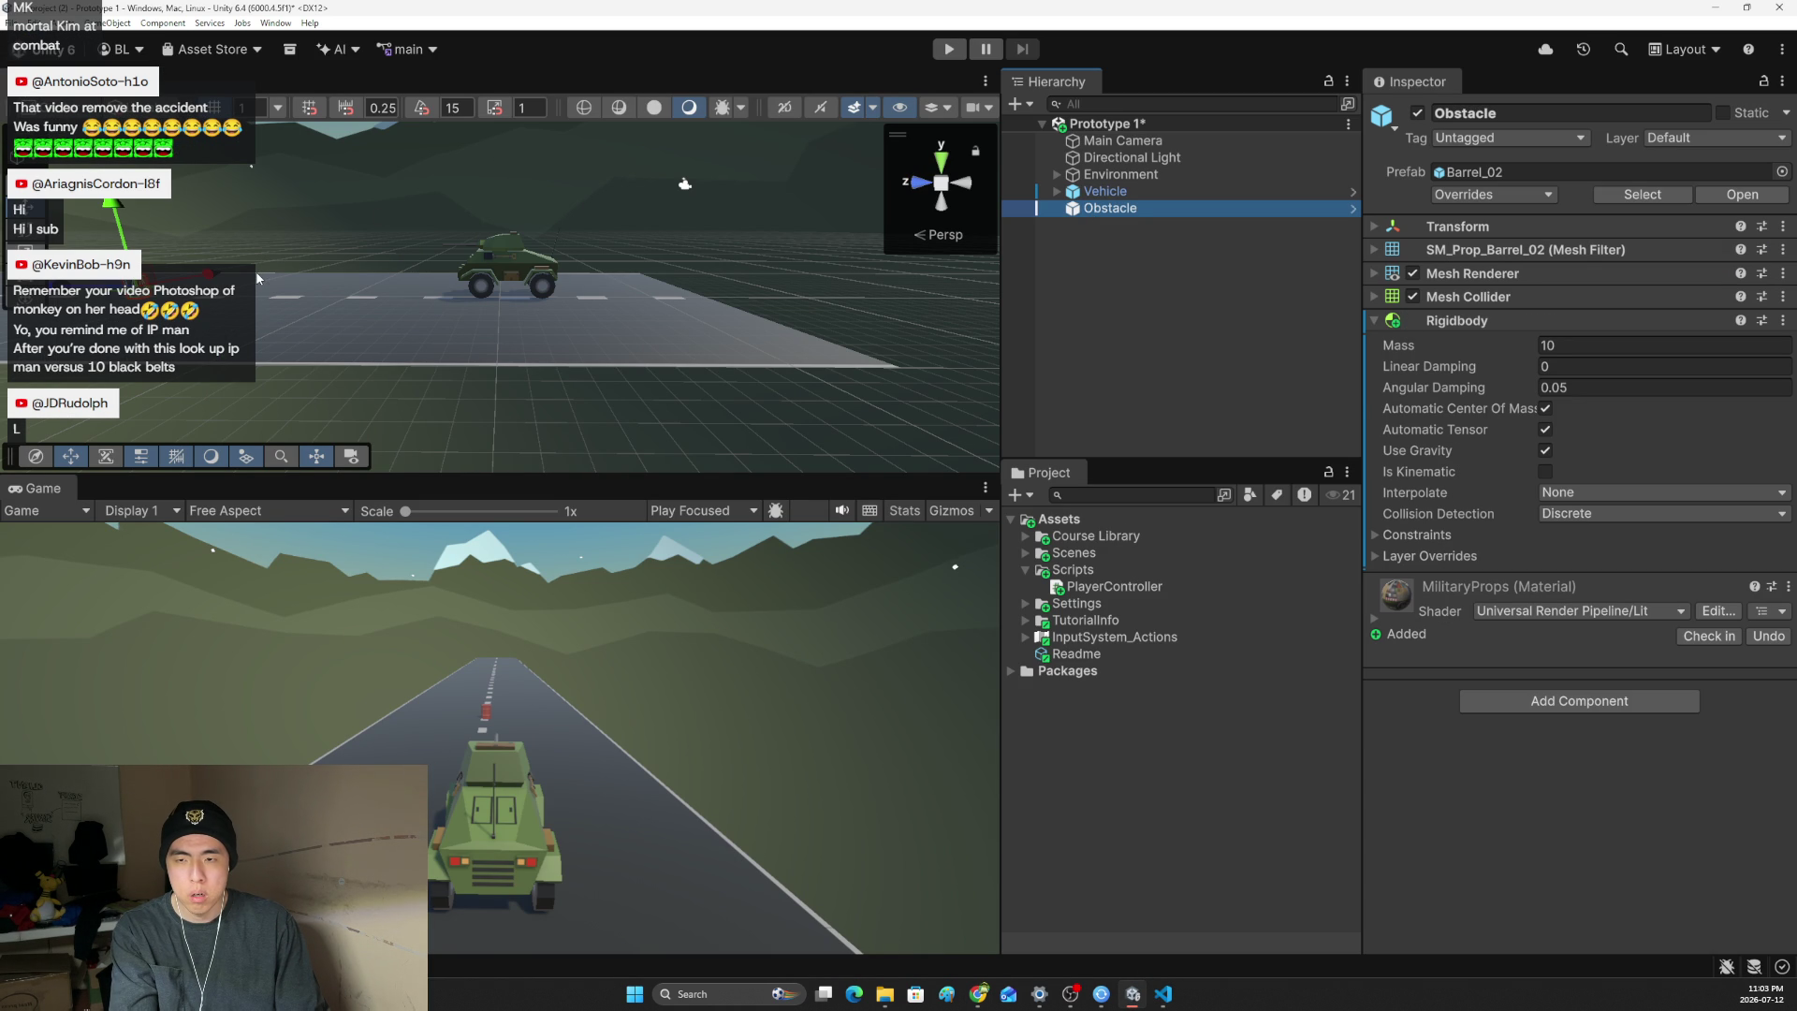
{"action": "left_click_drag", "start_coordinate": [684, 183], "coordinate": [714, 180]}
{"action": "left_click", "coordinate": [529, 299]}
{"action": "left_click", "coordinate": [516, 278]}
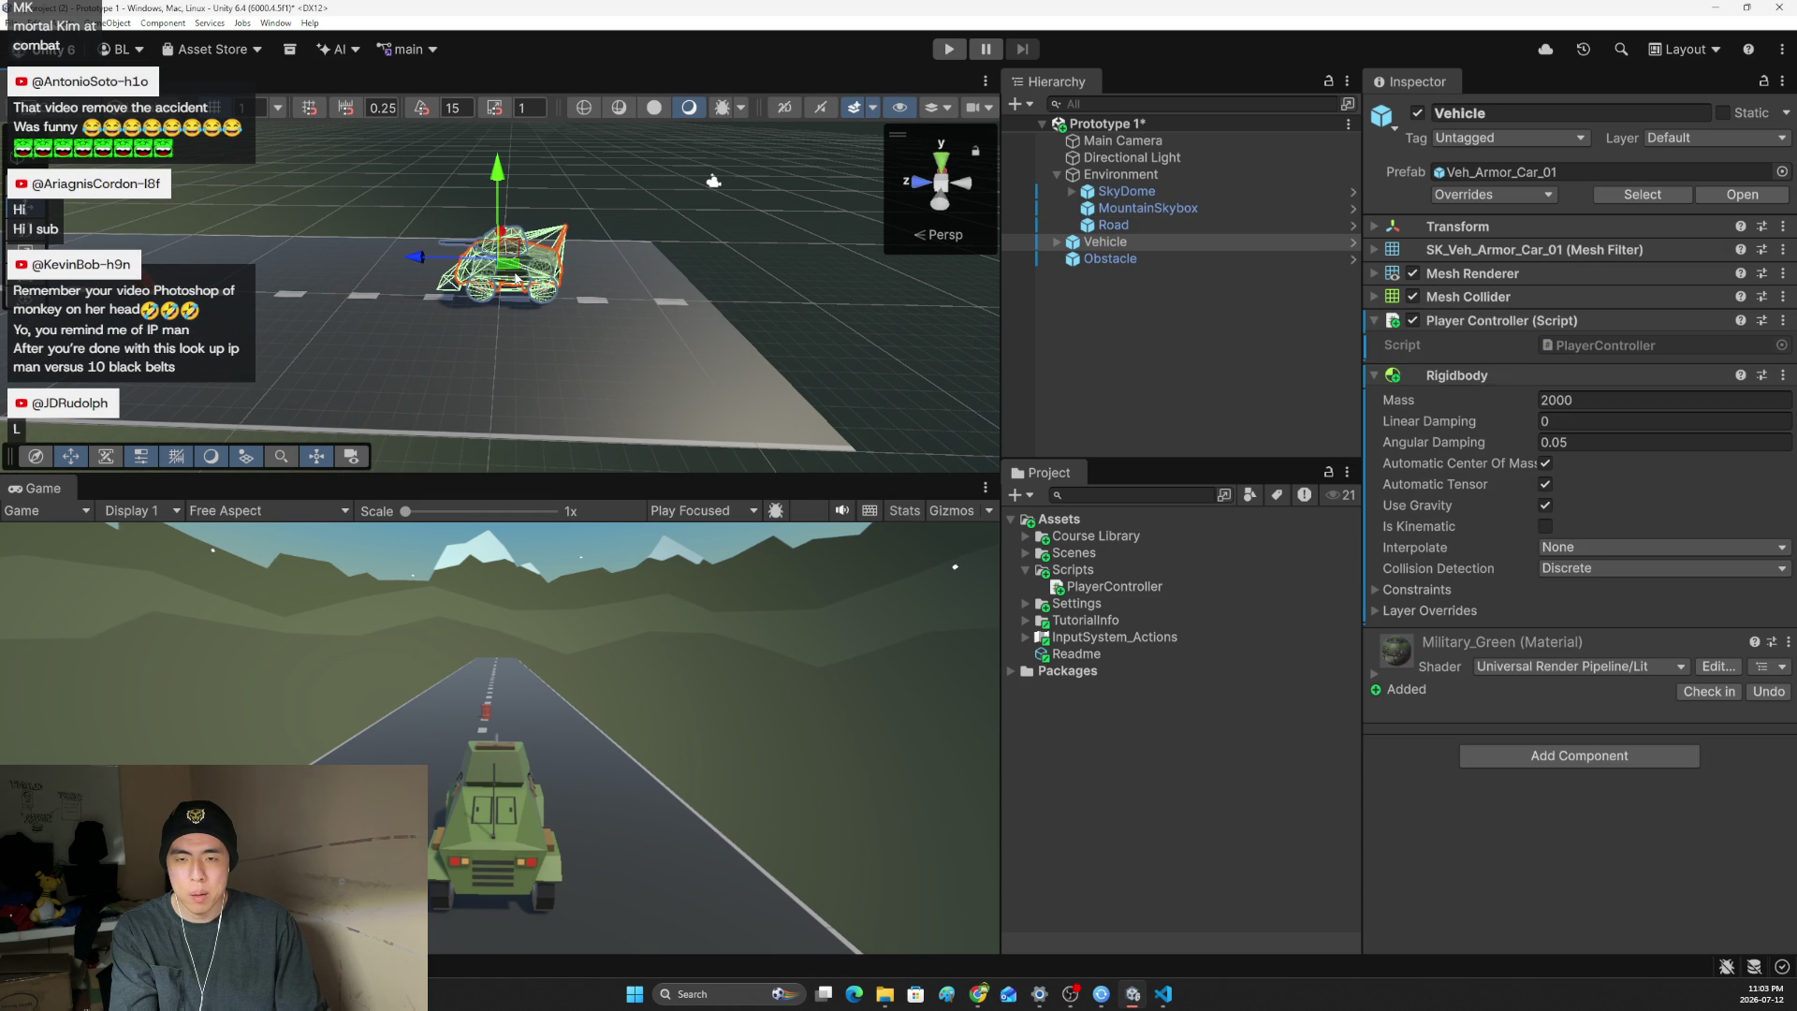
{"action": "key", "text": "a"}
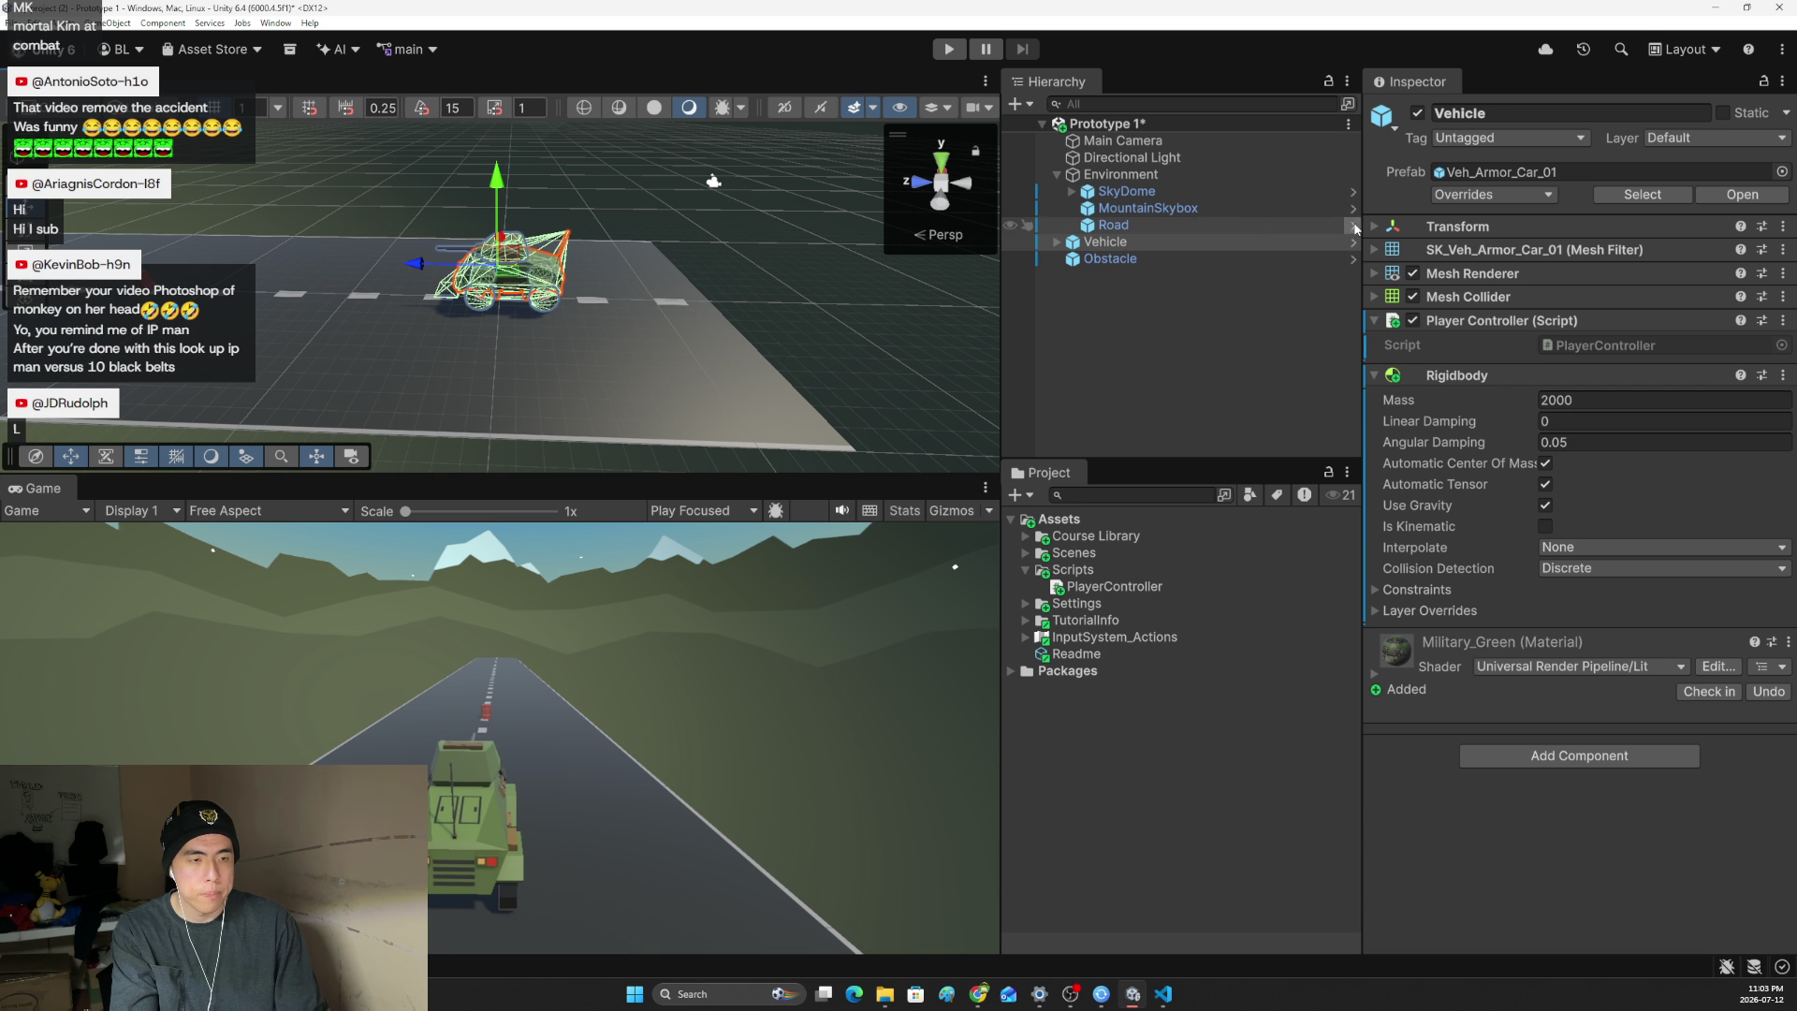
{"action": "left_click", "coordinate": [1372, 226]}
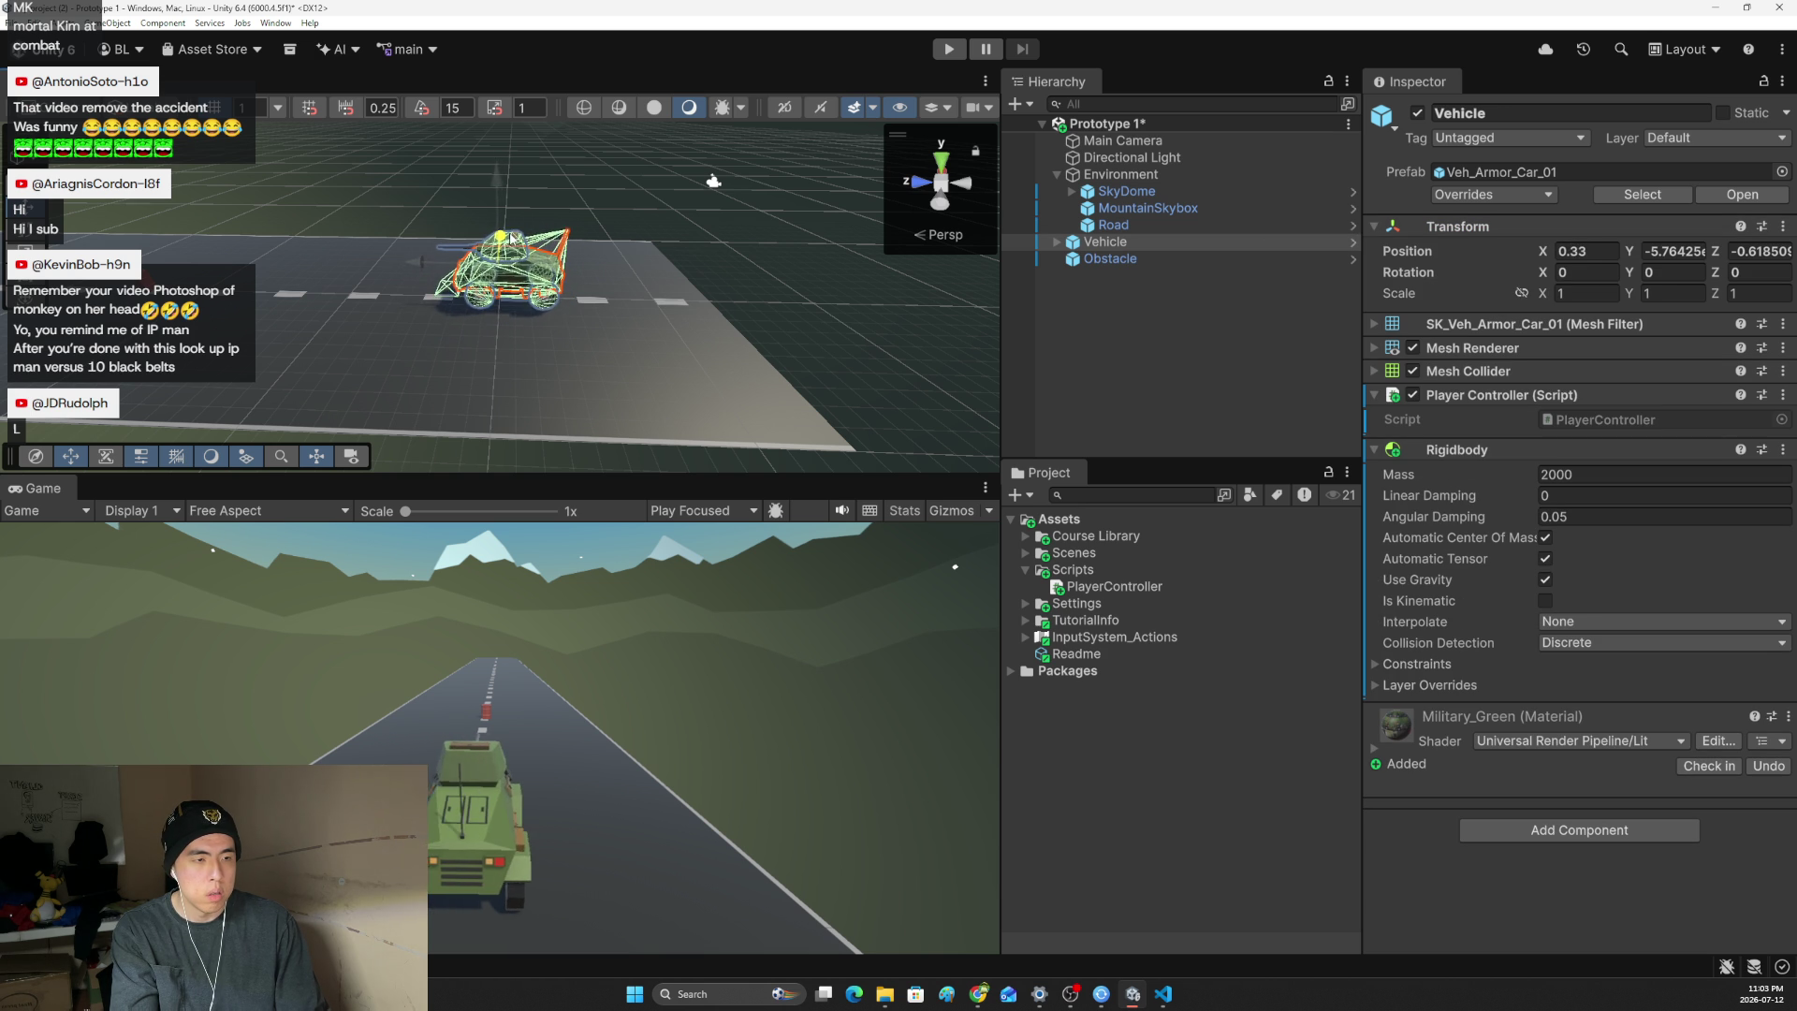
- Set the Vehicle's Position X, Y and Z to 0, 0, 0
{"action": "left_click", "coordinate": [1590, 250]}
{"action": "type", "text": "0"}
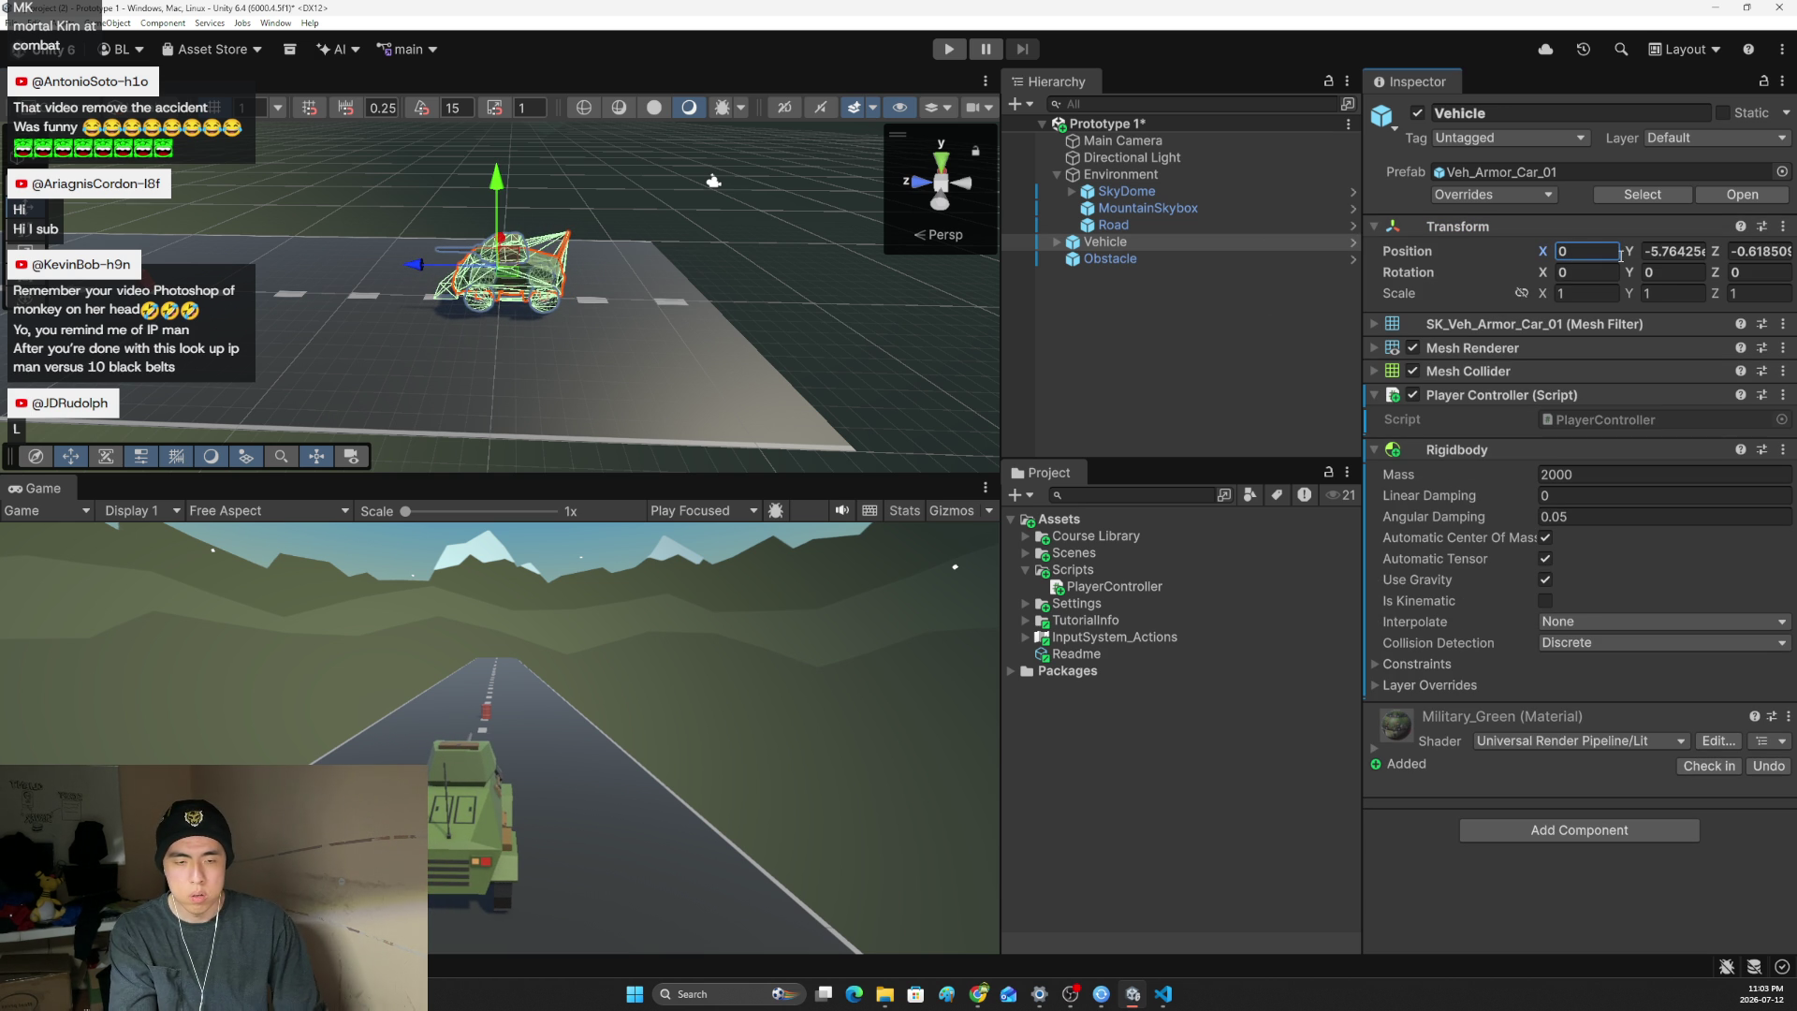
{"action": "left_click", "coordinate": [1695, 253]}
{"action": "type", "text": "0"}
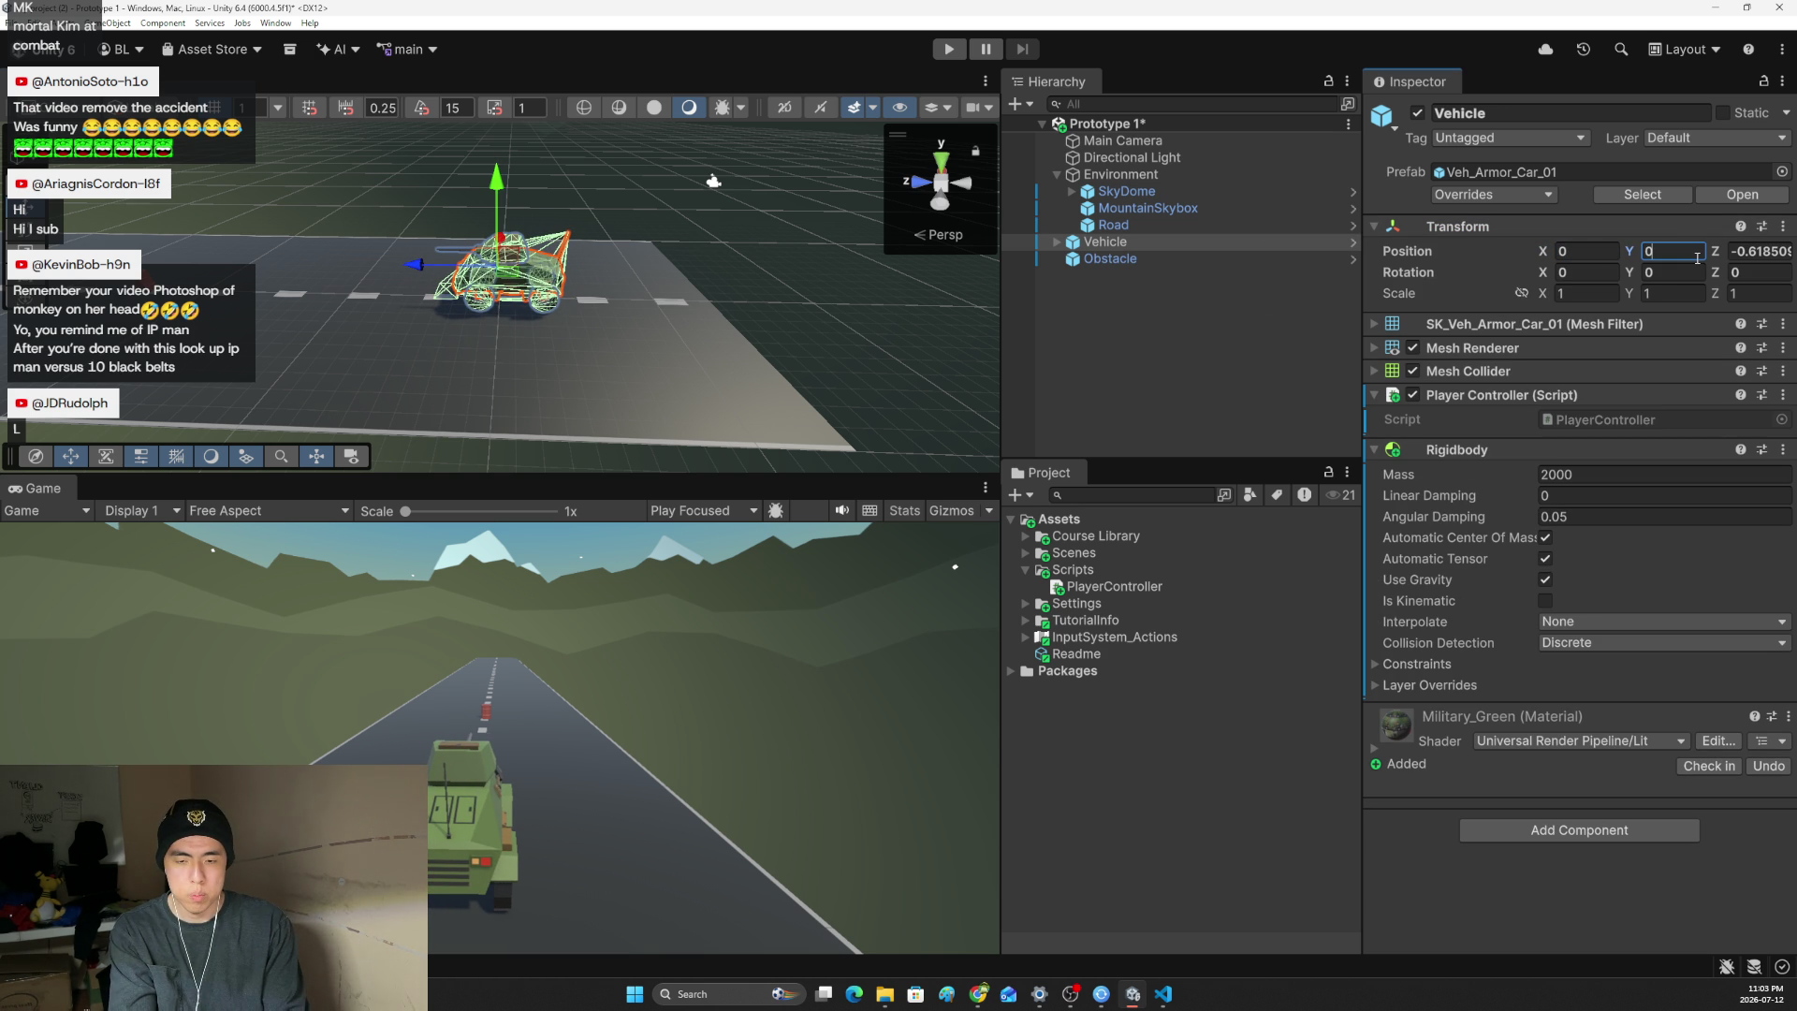
{"action": "left_click", "coordinate": [1755, 251]}
{"action": "type", "text": "0"}
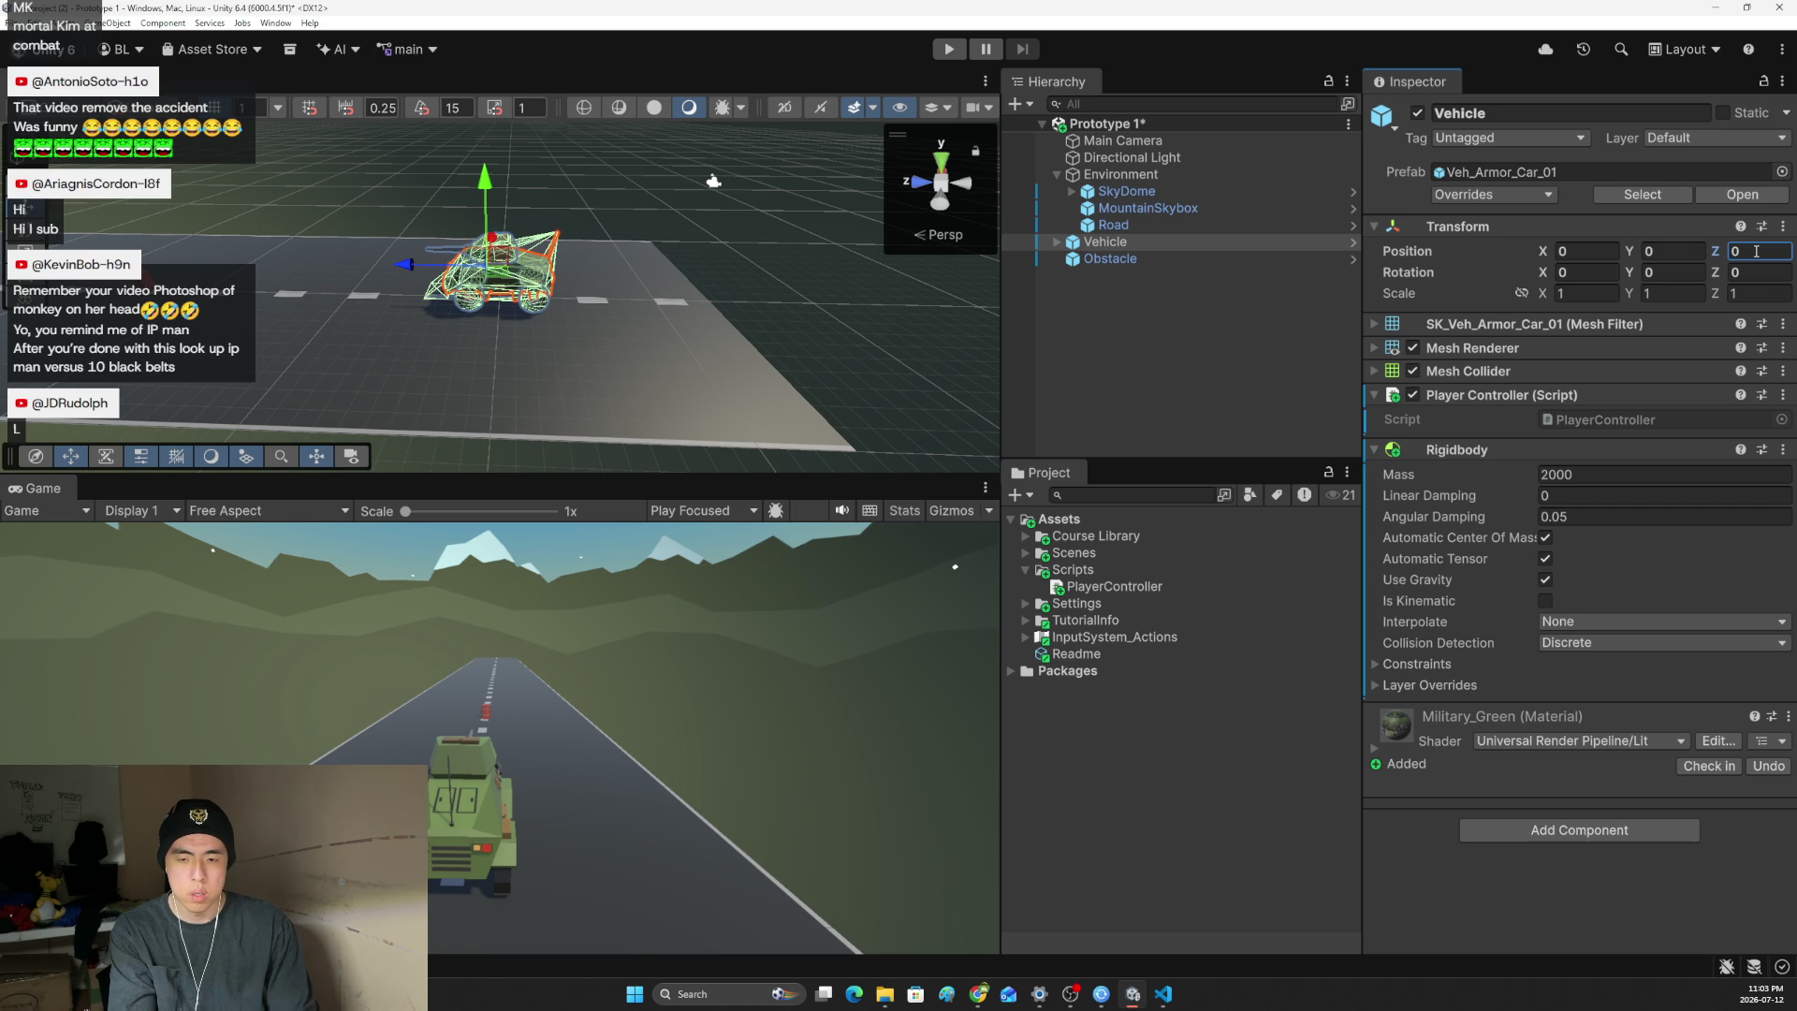
{"action": "left_click", "coordinate": [488, 716]}
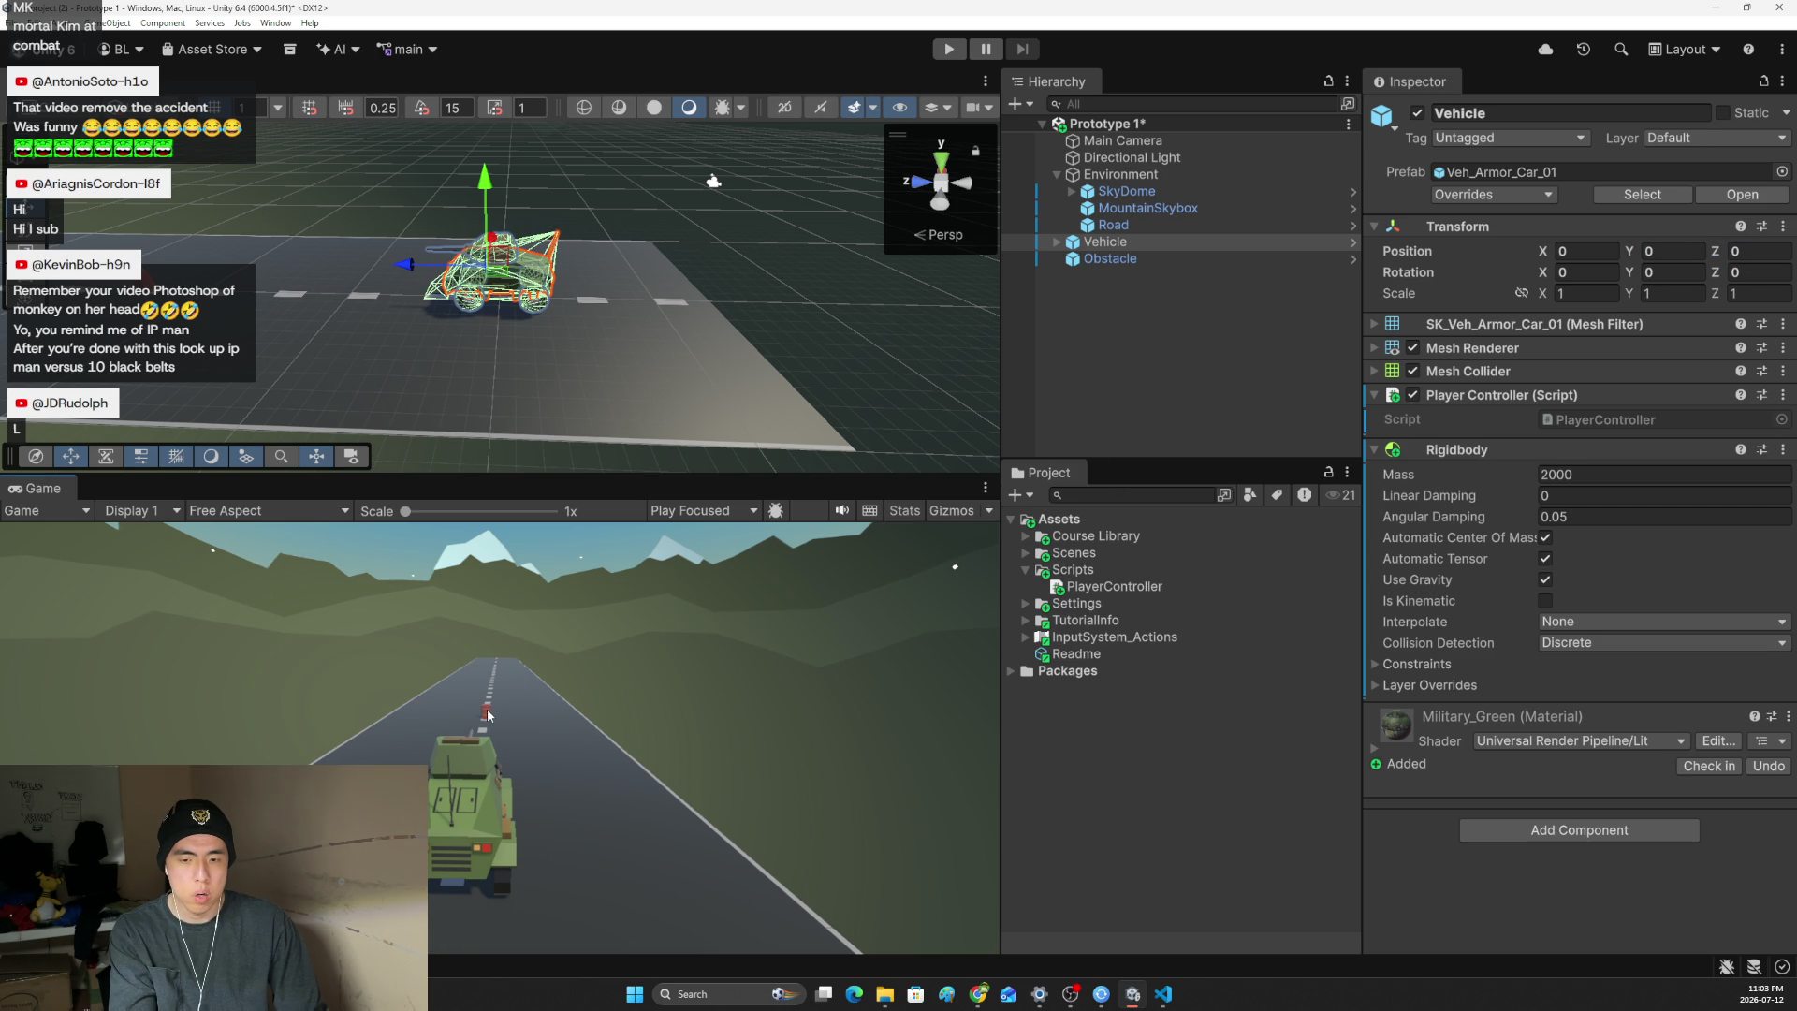
{"action": "left_click", "coordinate": [1110, 258]}
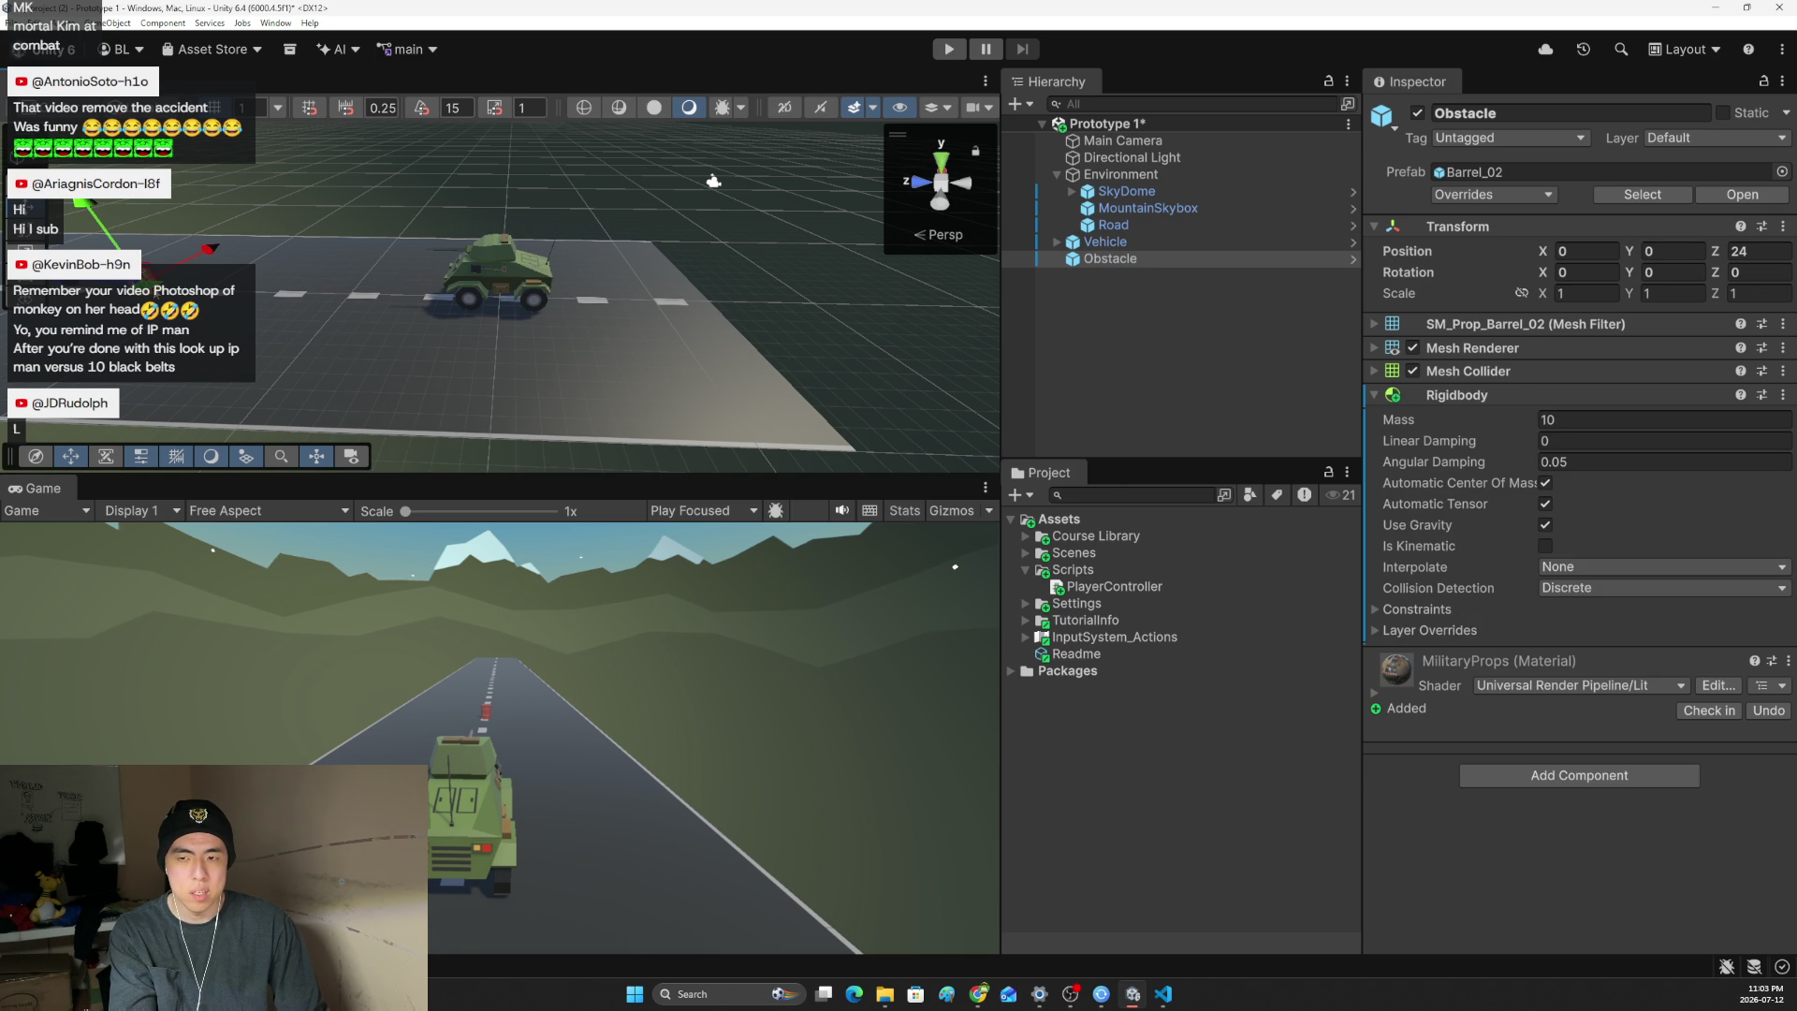
- Orbit the view diagonally around the road and save the scene
{"action": "left_click_drag", "start_coordinate": [330, 247], "coordinate": [283, 232]}
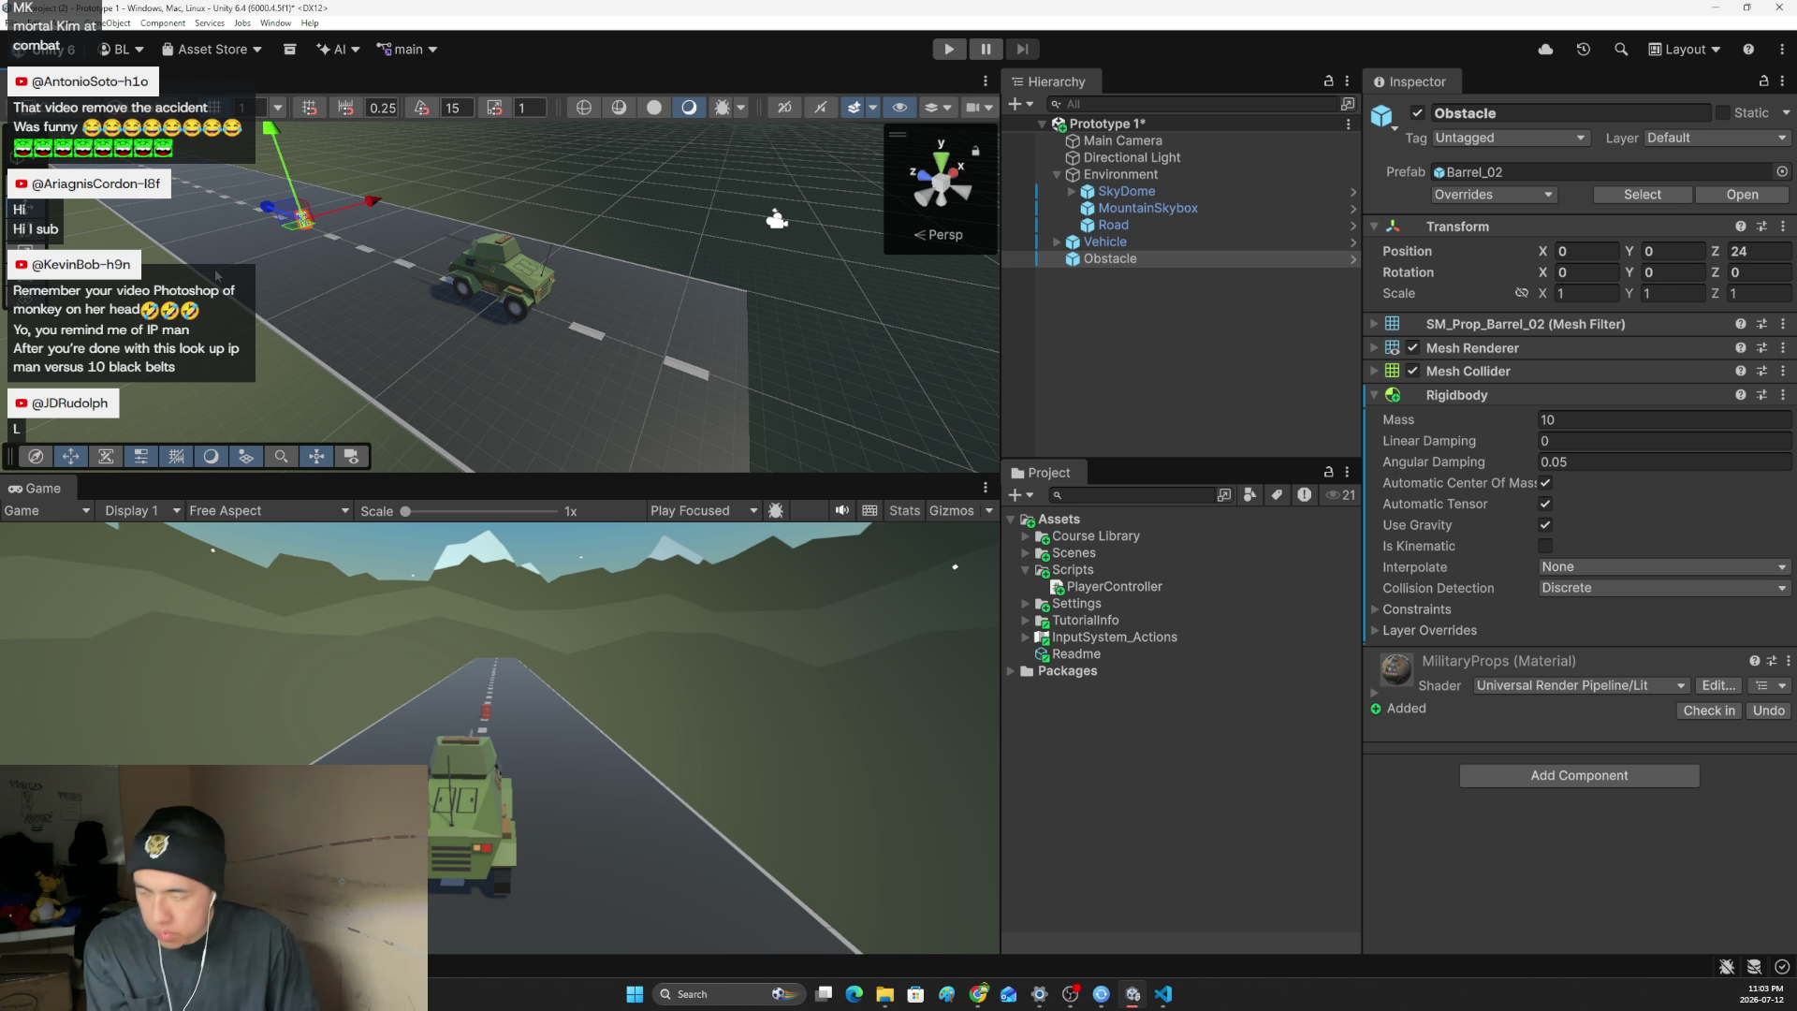
{"action": "mouse_move", "coordinate": [217, 275]}
{"action": "left_mouse_down"}
{"action": "mouse_move", "coordinate": [327, 279]}
{"action": "mouse_move", "coordinate": [543, 492]}
{"action": "mouse_move", "coordinate": [458, 412]}
{"action": "mouse_move", "coordinate": [603, 379]}
{"action": "left_mouse_up"}
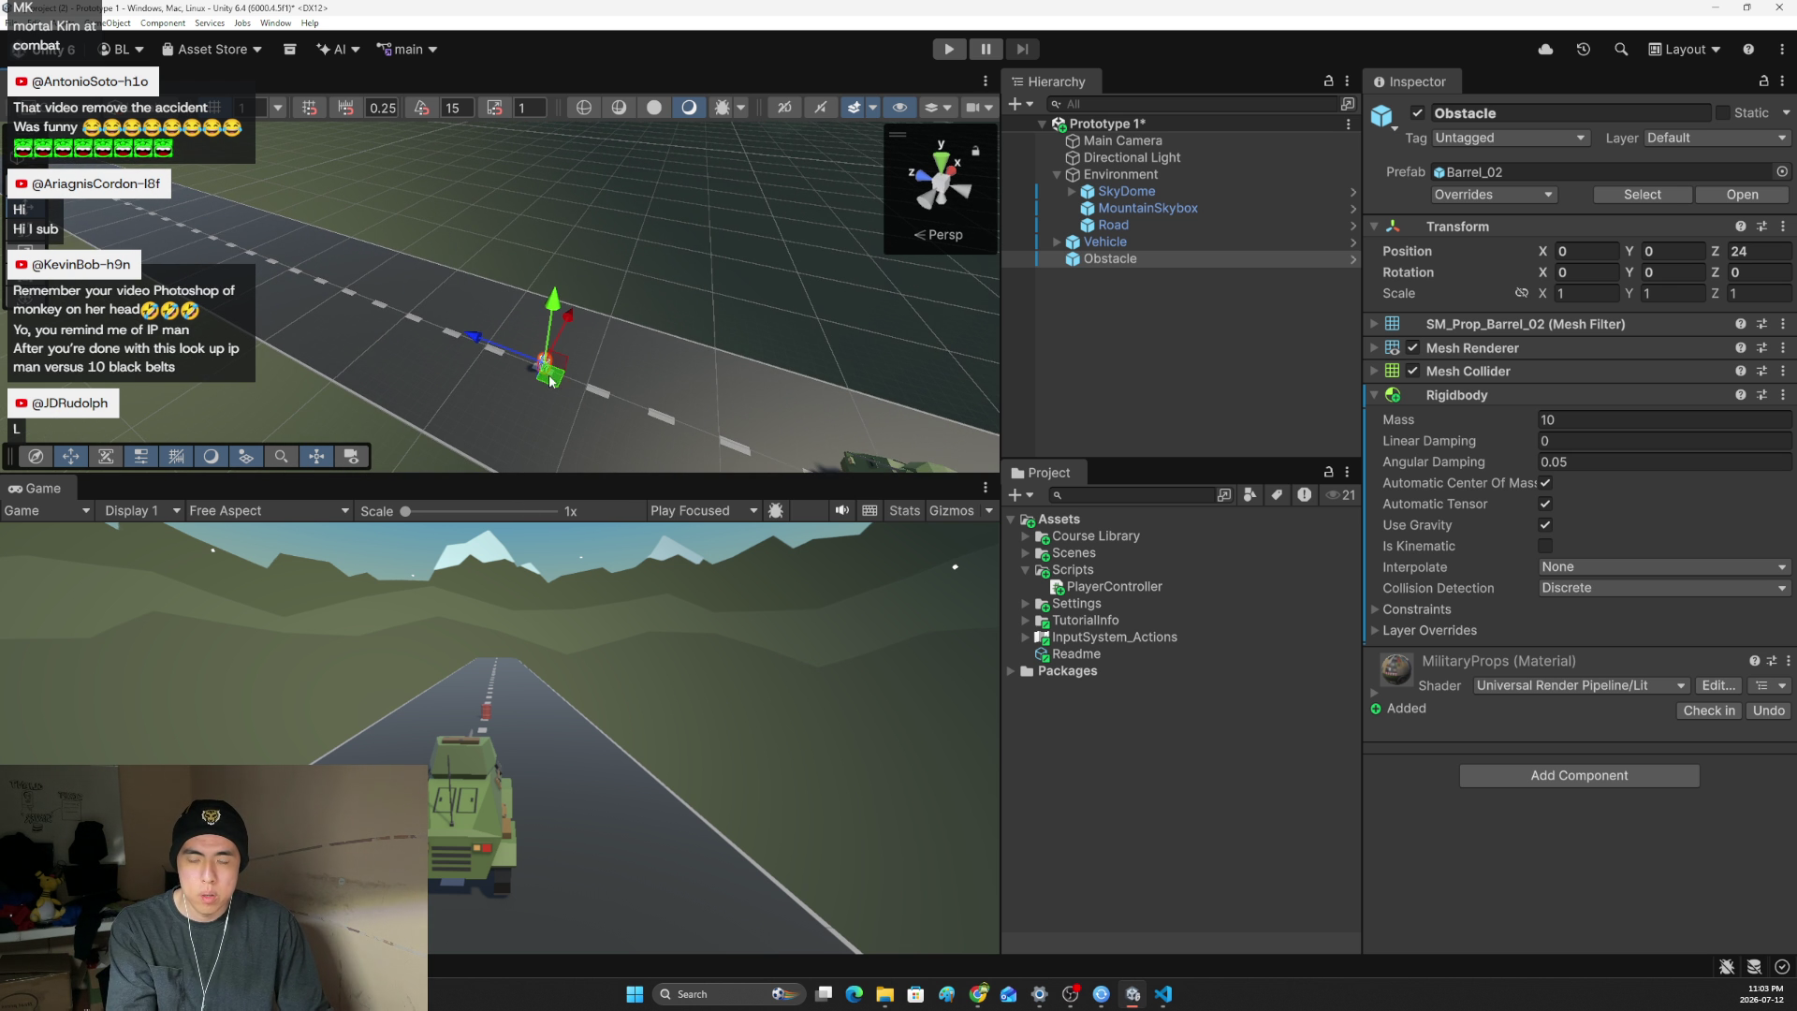
{"action": "key", "text": "ctrl+s"}
- Duplicate the Obstacle barrel and move Obstacle (1) down the road to Z 35.7
{"action": "left_click", "coordinate": [1099, 261]}
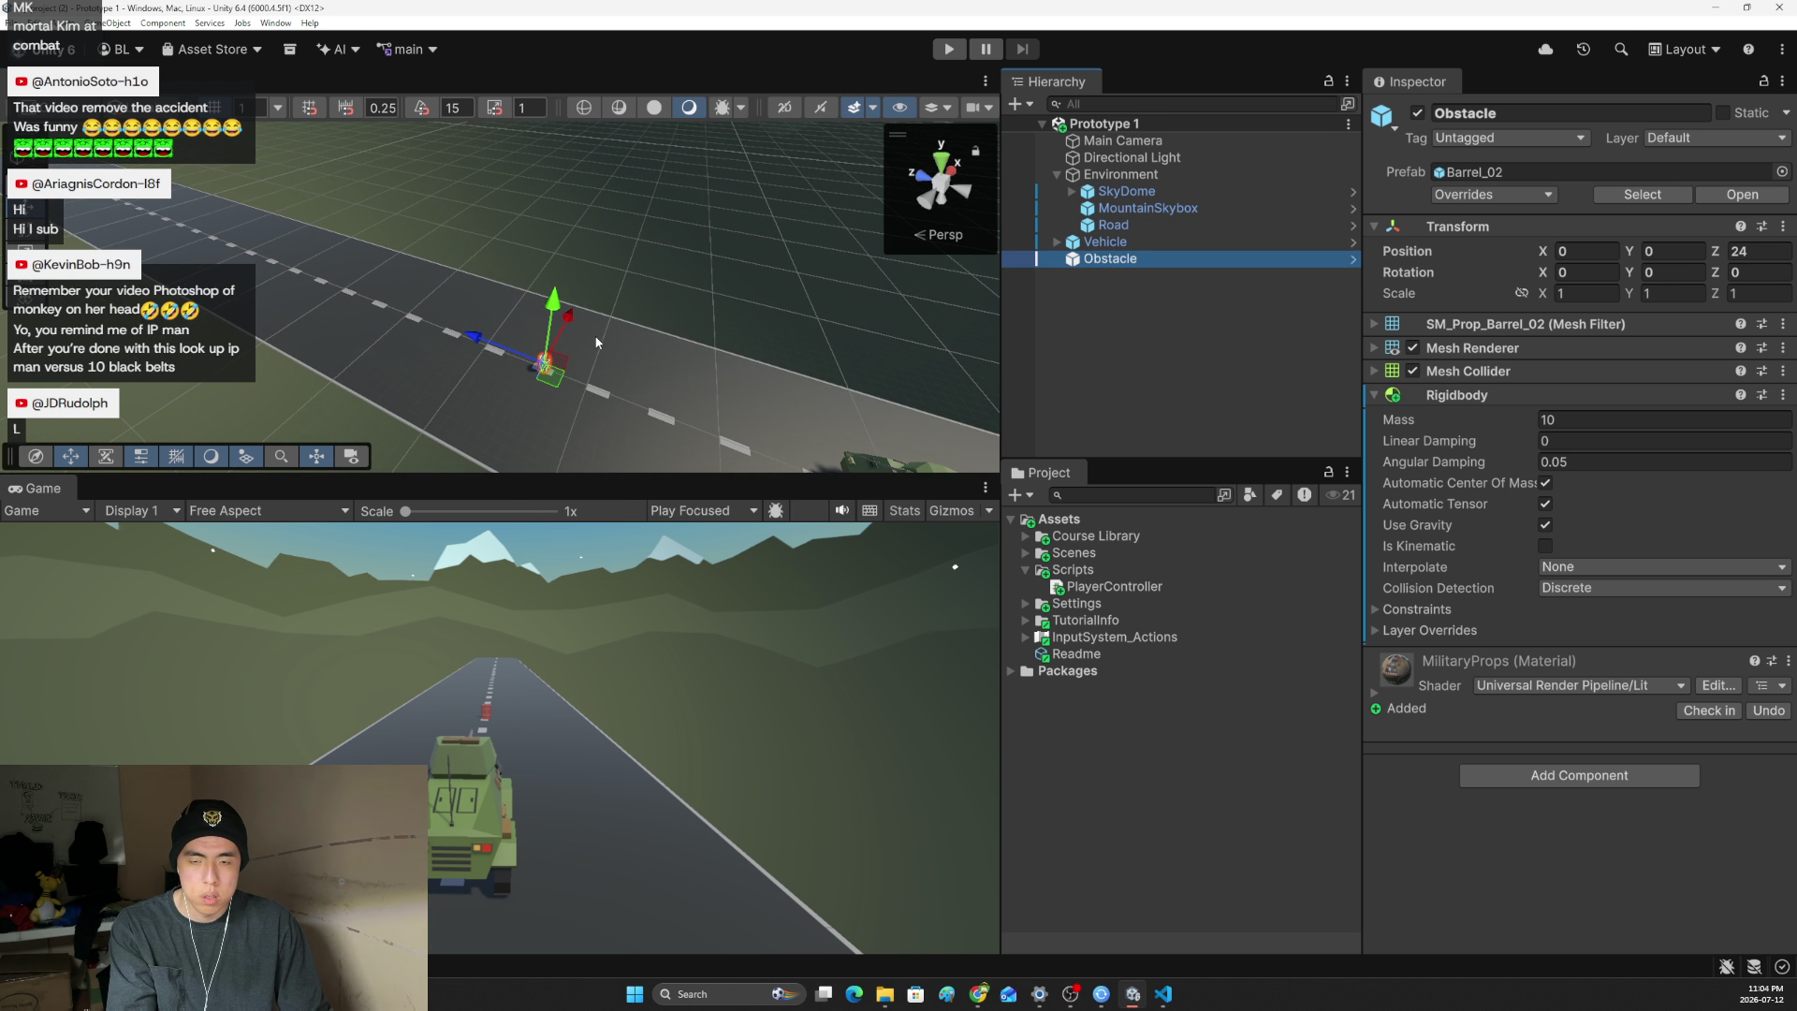
{"action": "key", "text": "ctrl+d"}
{"action": "mouse_move", "coordinate": [475, 337]}
{"action": "left_mouse_down"}
{"action": "mouse_move", "coordinate": [368, 305]}
{"action": "mouse_move", "coordinate": [384, 318]}
{"action": "left_mouse_up"}
{"action": "scroll", "coordinate": [390, 322], "scroll_direction": "up", "scroll_amount": 1}
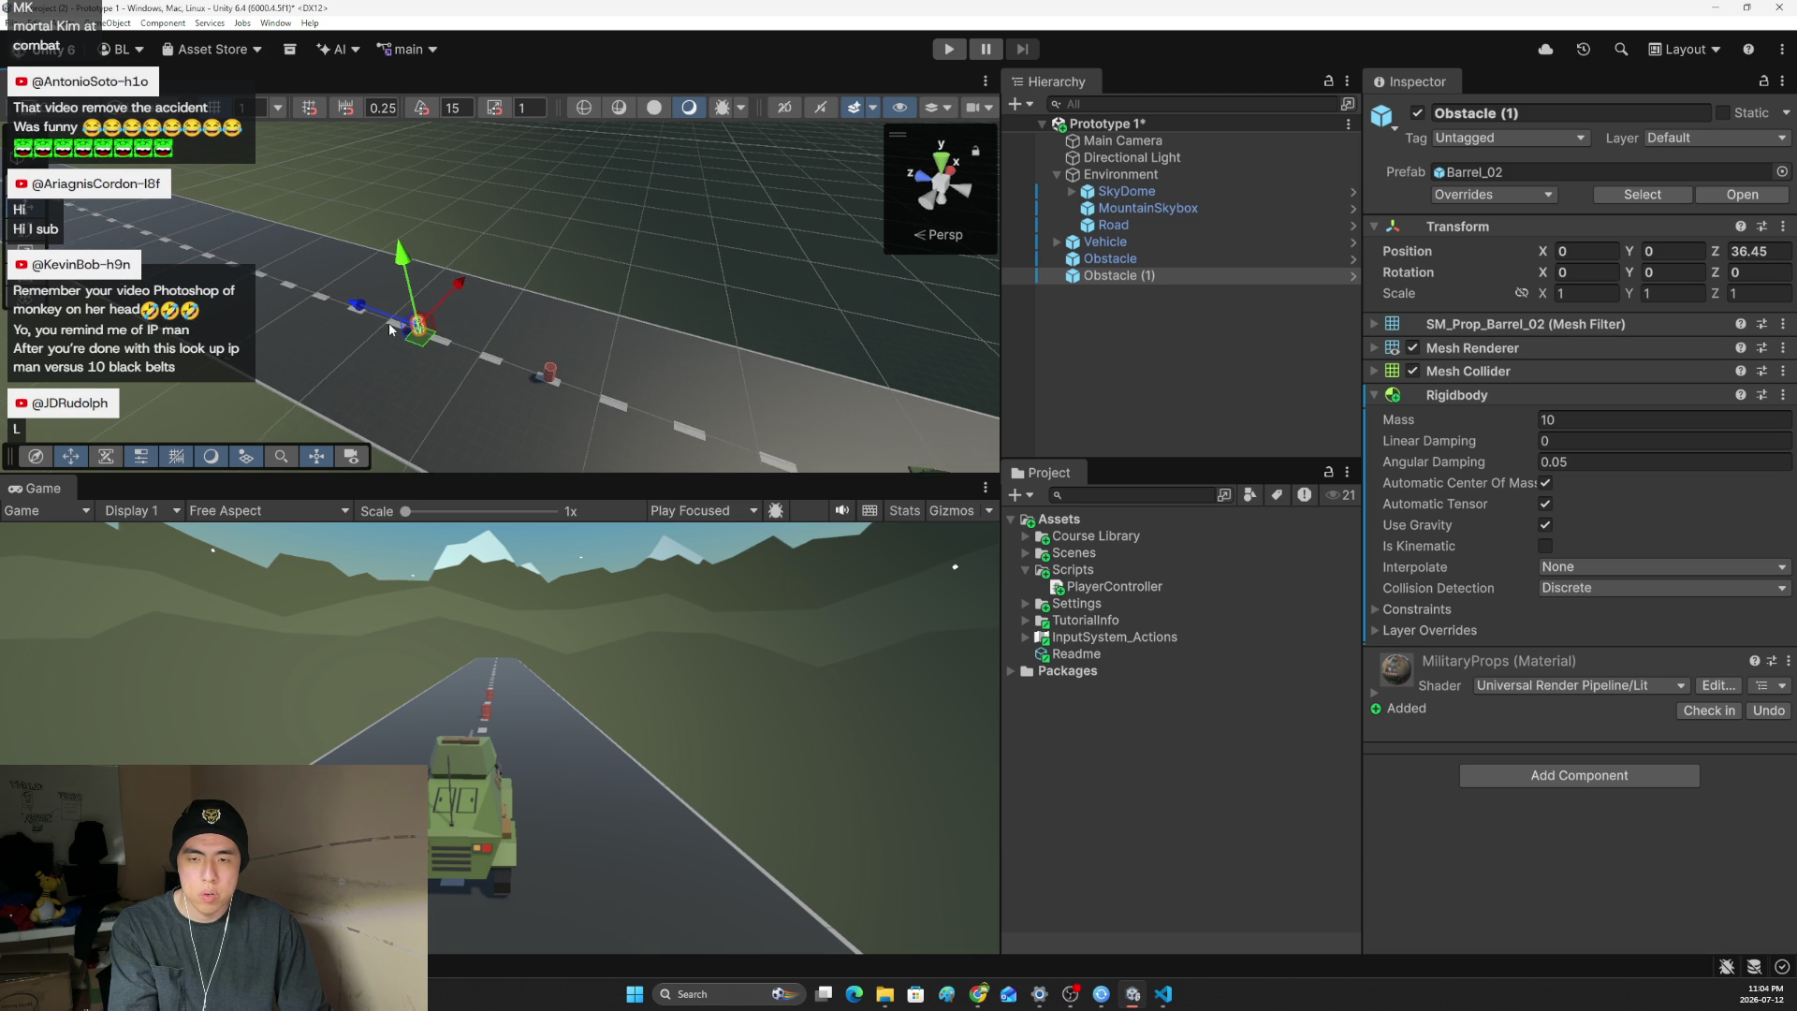
{"action": "left_click", "coordinate": [934, 167]}
{"action": "mouse_move", "coordinate": [642, 217]}
{"action": "left_mouse_down"}
{"action": "mouse_move", "coordinate": [636, 232]}
{"action": "mouse_move", "coordinate": [325, 192]}
{"action": "left_mouse_up"}
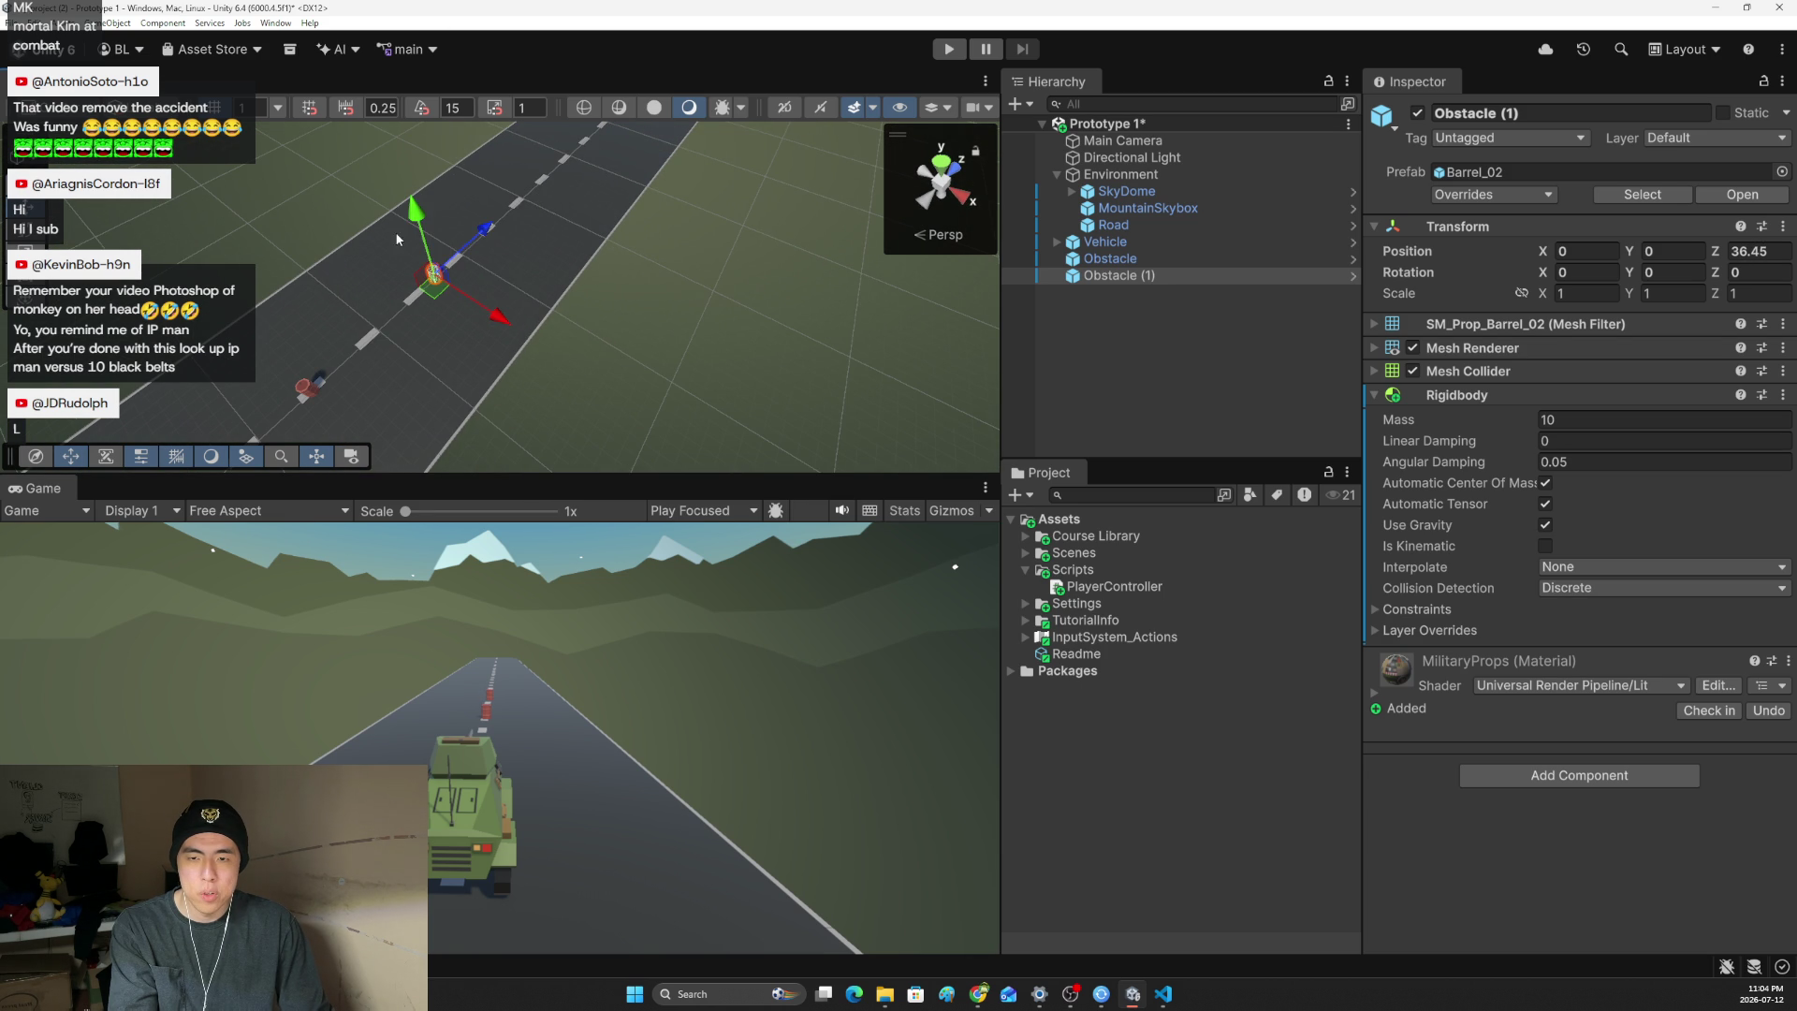
{"action": "mouse_move", "coordinate": [471, 241]}
{"action": "left_mouse_down"}
{"action": "mouse_move", "coordinate": [449, 246]}
{"action": "mouse_move", "coordinate": [469, 236]}
{"action": "left_mouse_up"}
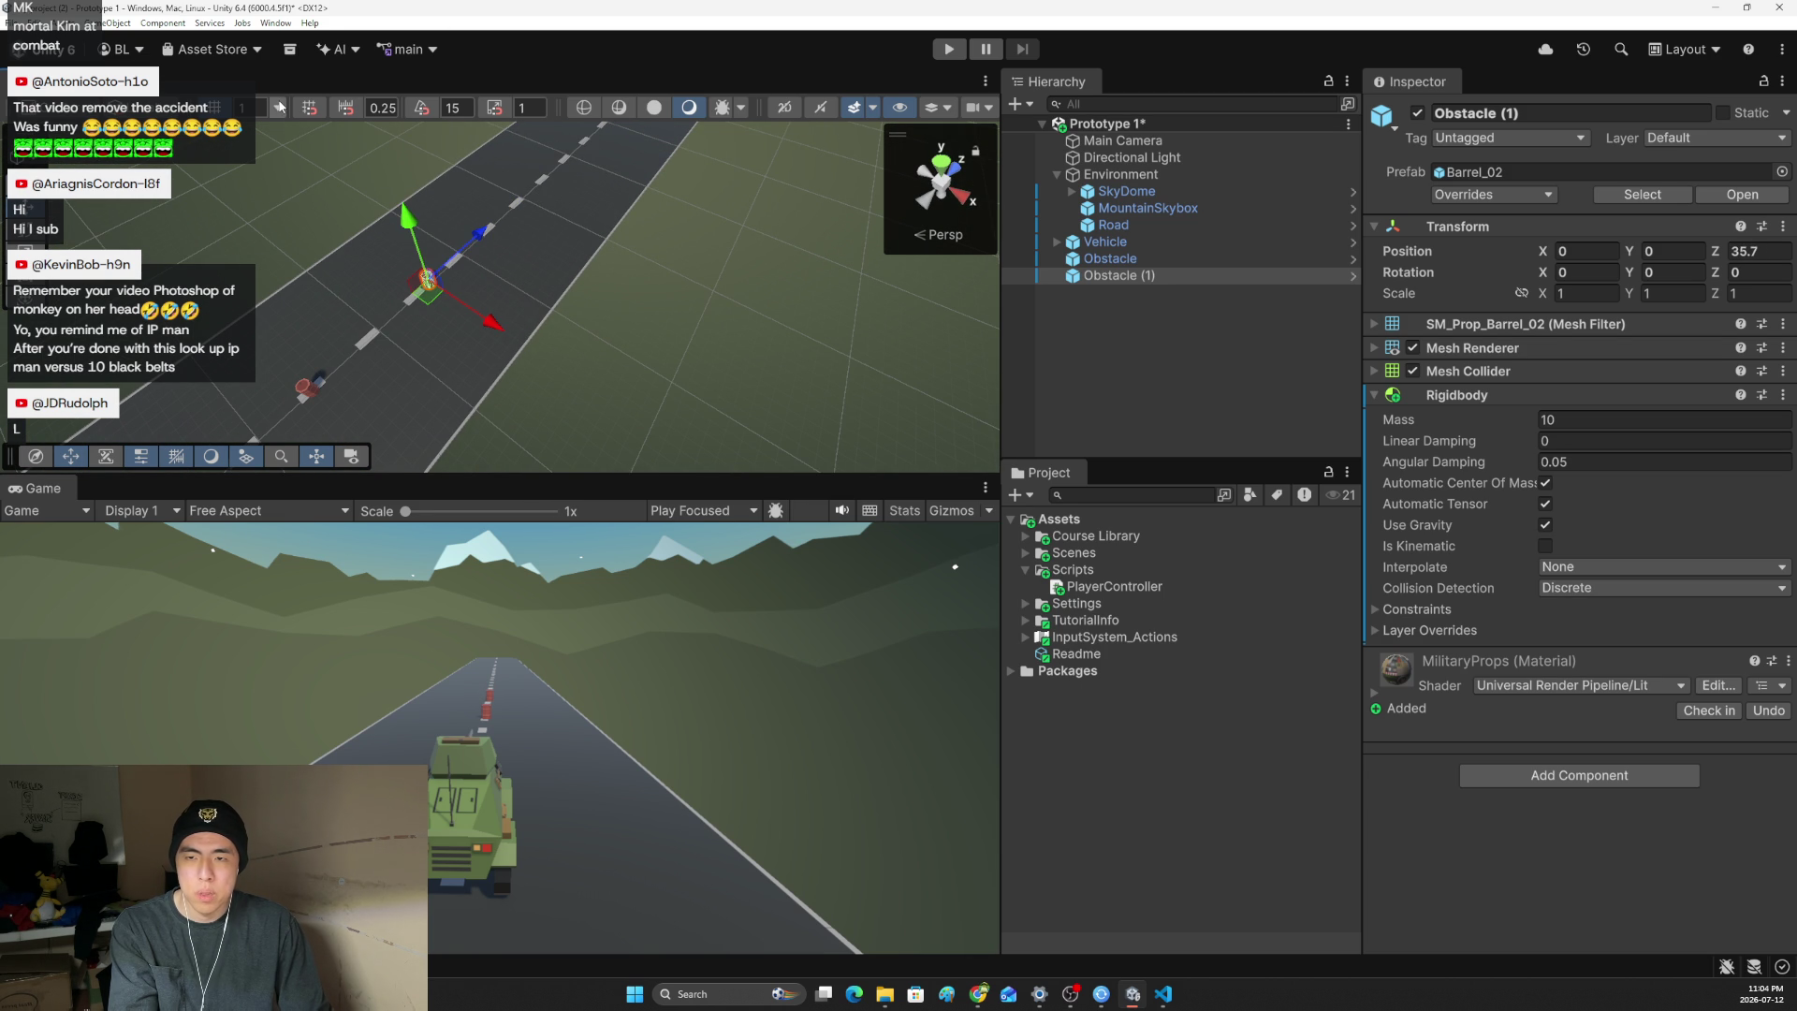
{"action": "left_click", "coordinate": [279, 106]}
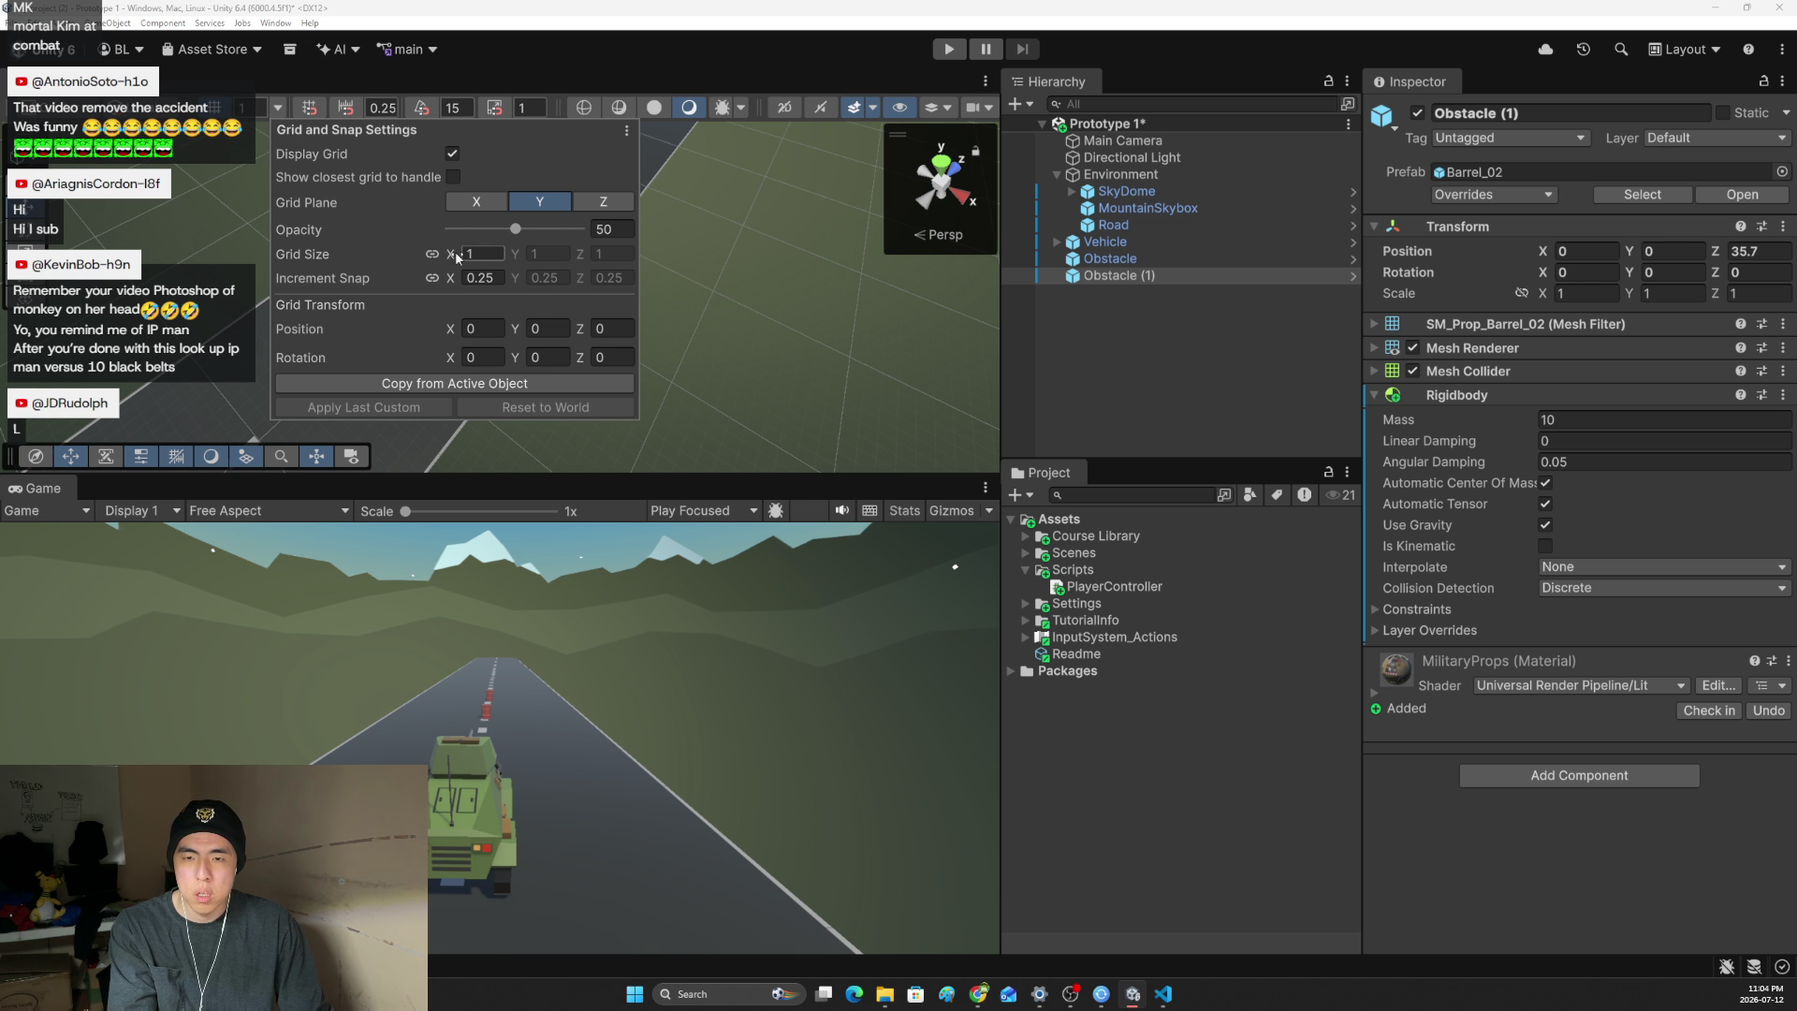
- Set the scene grid size to 2.72 and reselect Obstacle (1)
{"action": "mouse_move", "coordinate": [464, 249]}
{"action": "left_mouse_down"}
{"action": "mouse_move", "coordinate": [508, 244]}
{"action": "mouse_move", "coordinate": [493, 236]}
{"action": "mouse_move", "coordinate": [527, 209]}
{"action": "mouse_move", "coordinate": [507, 269]}
{"action": "mouse_move", "coordinate": [490, 192]}
{"action": "mouse_move", "coordinate": [469, 266]}
{"action": "left_mouse_up"}
{"action": "left_click", "coordinate": [428, 277]}
{"action": "left_click", "coordinate": [429, 277]}
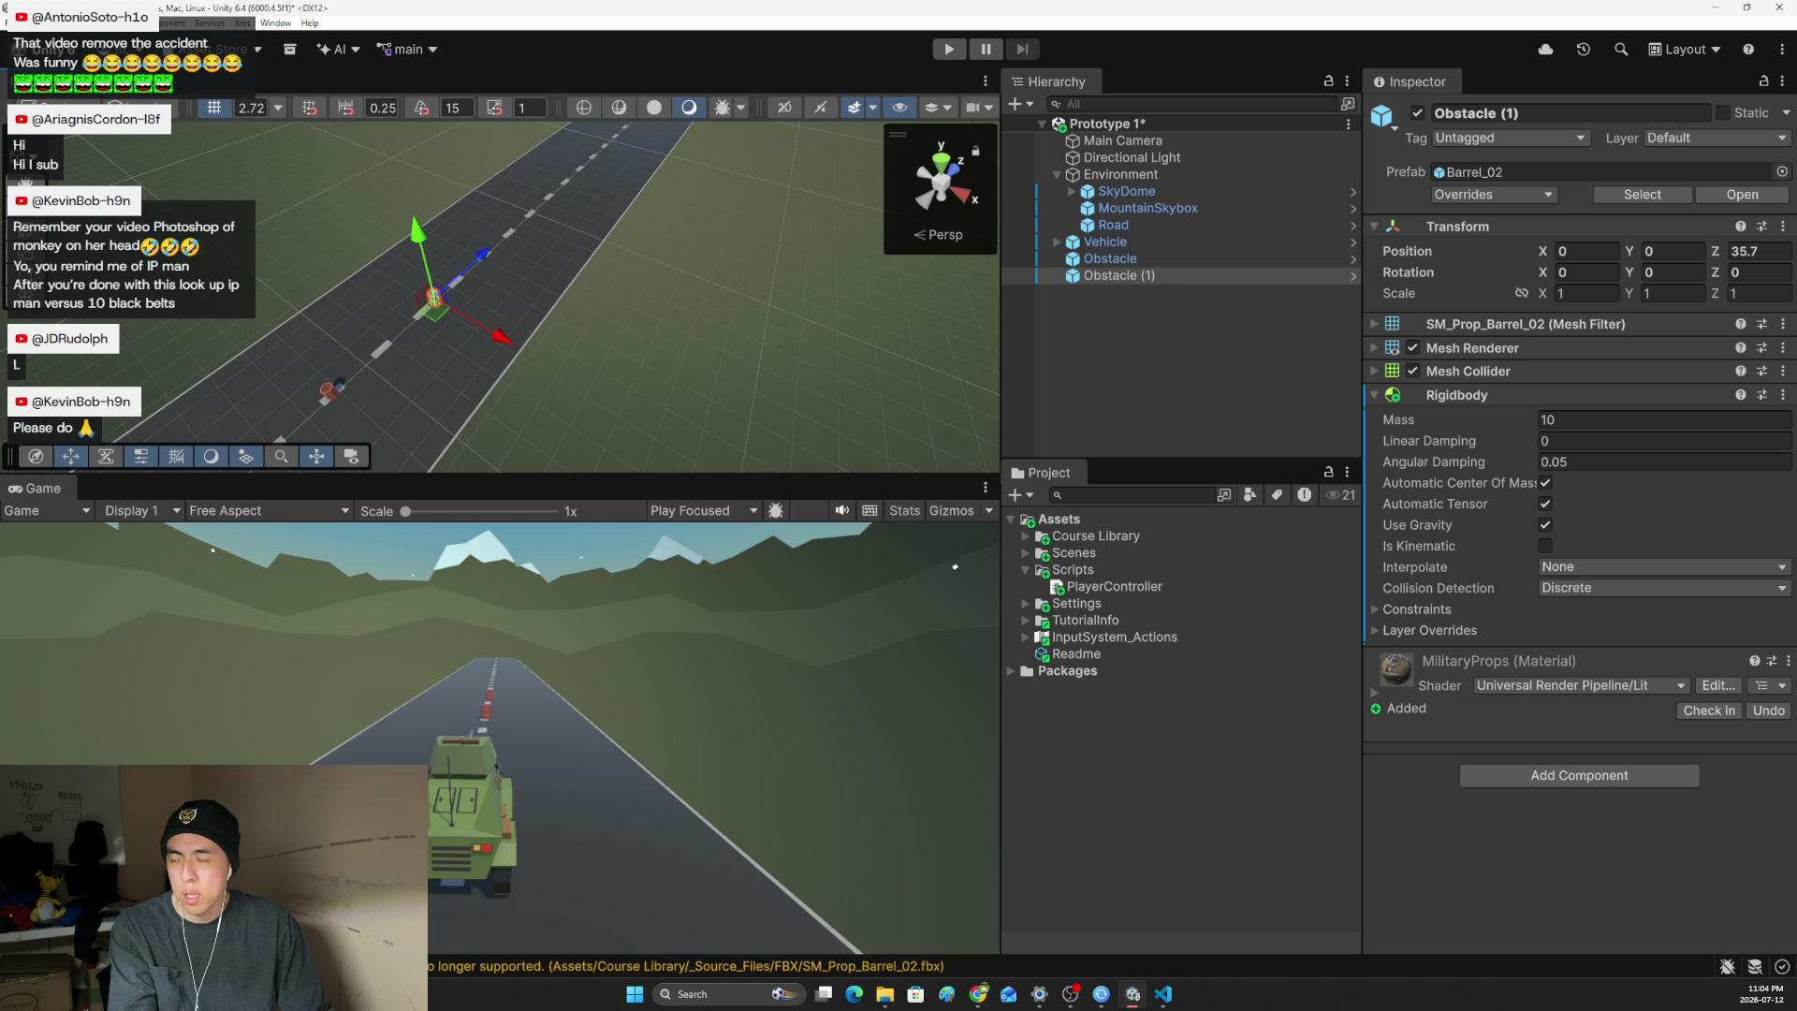
- Switch to the Lesson 1.2 tutorial page in Chrome
{"action": "key", "text": "alt+Tab"}
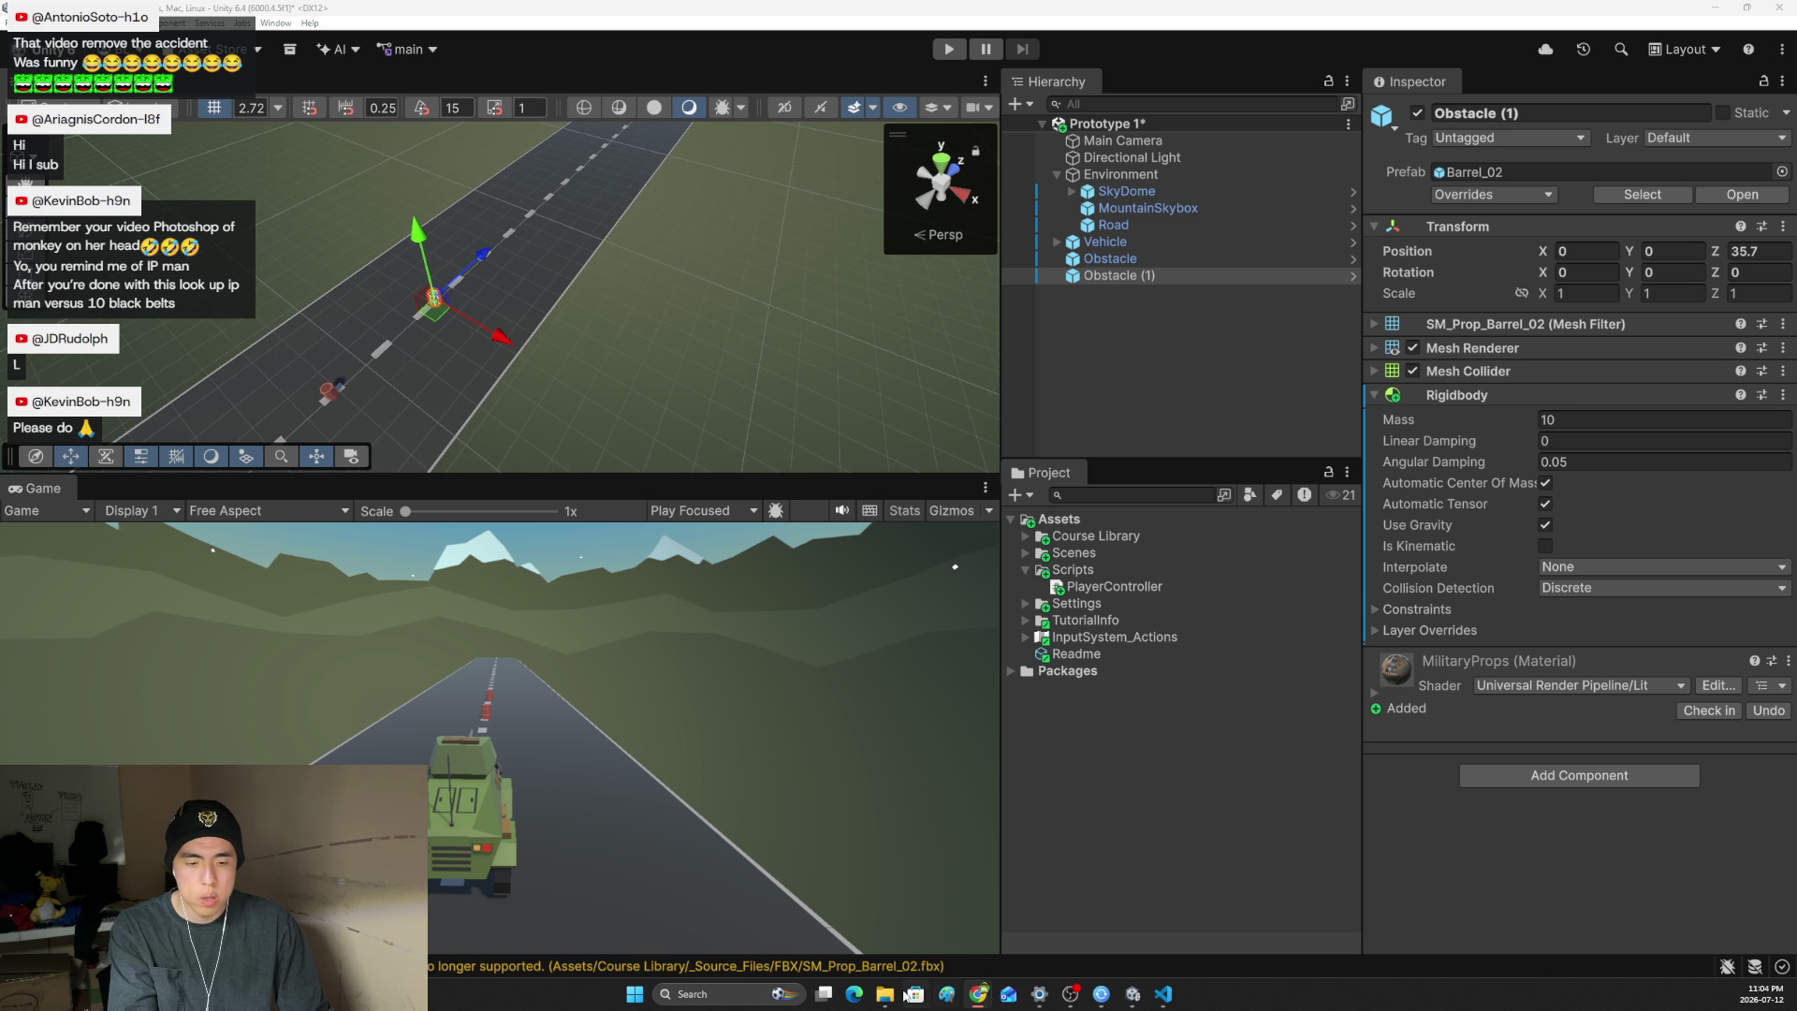
{"action": "mouse_move", "coordinate": [978, 993]}
{"action": "left_click", "coordinate": [854, 922]}
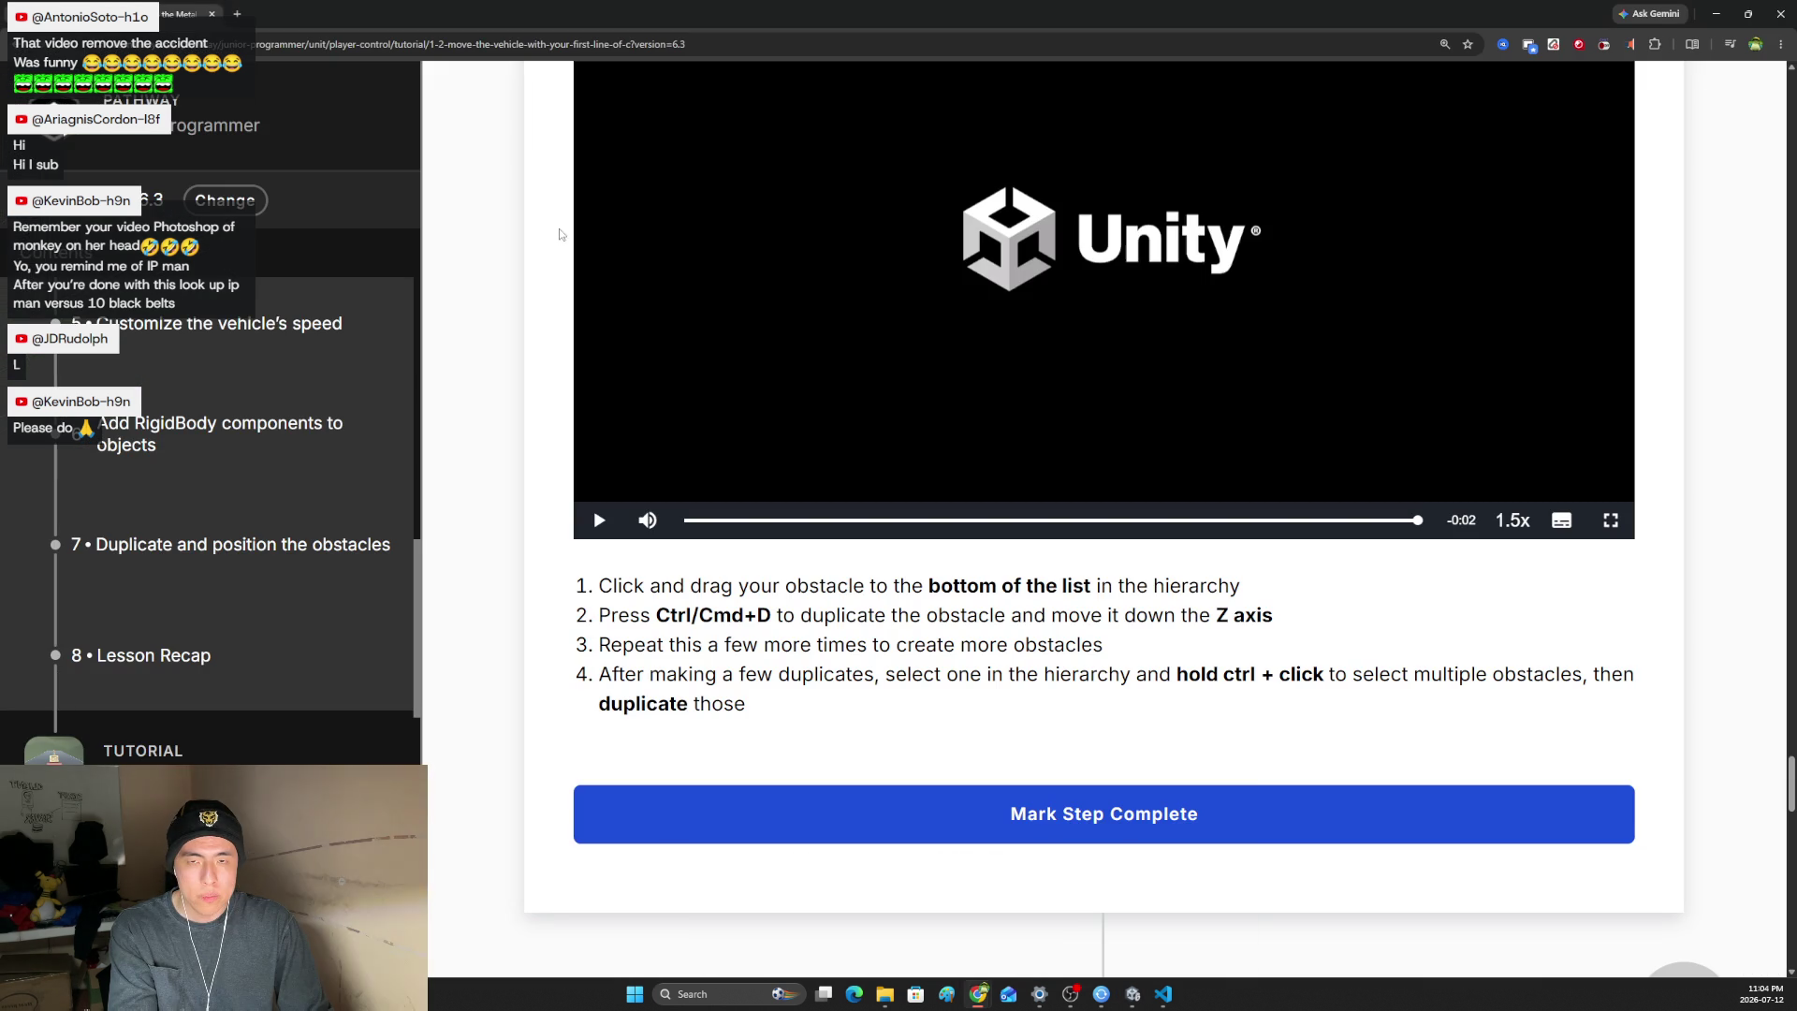
- In a new tab, search Google for 'unity holding control not snapping to grid'
{"action": "left_click", "coordinate": [243, 27]}
{"action": "type", "text": "un"}
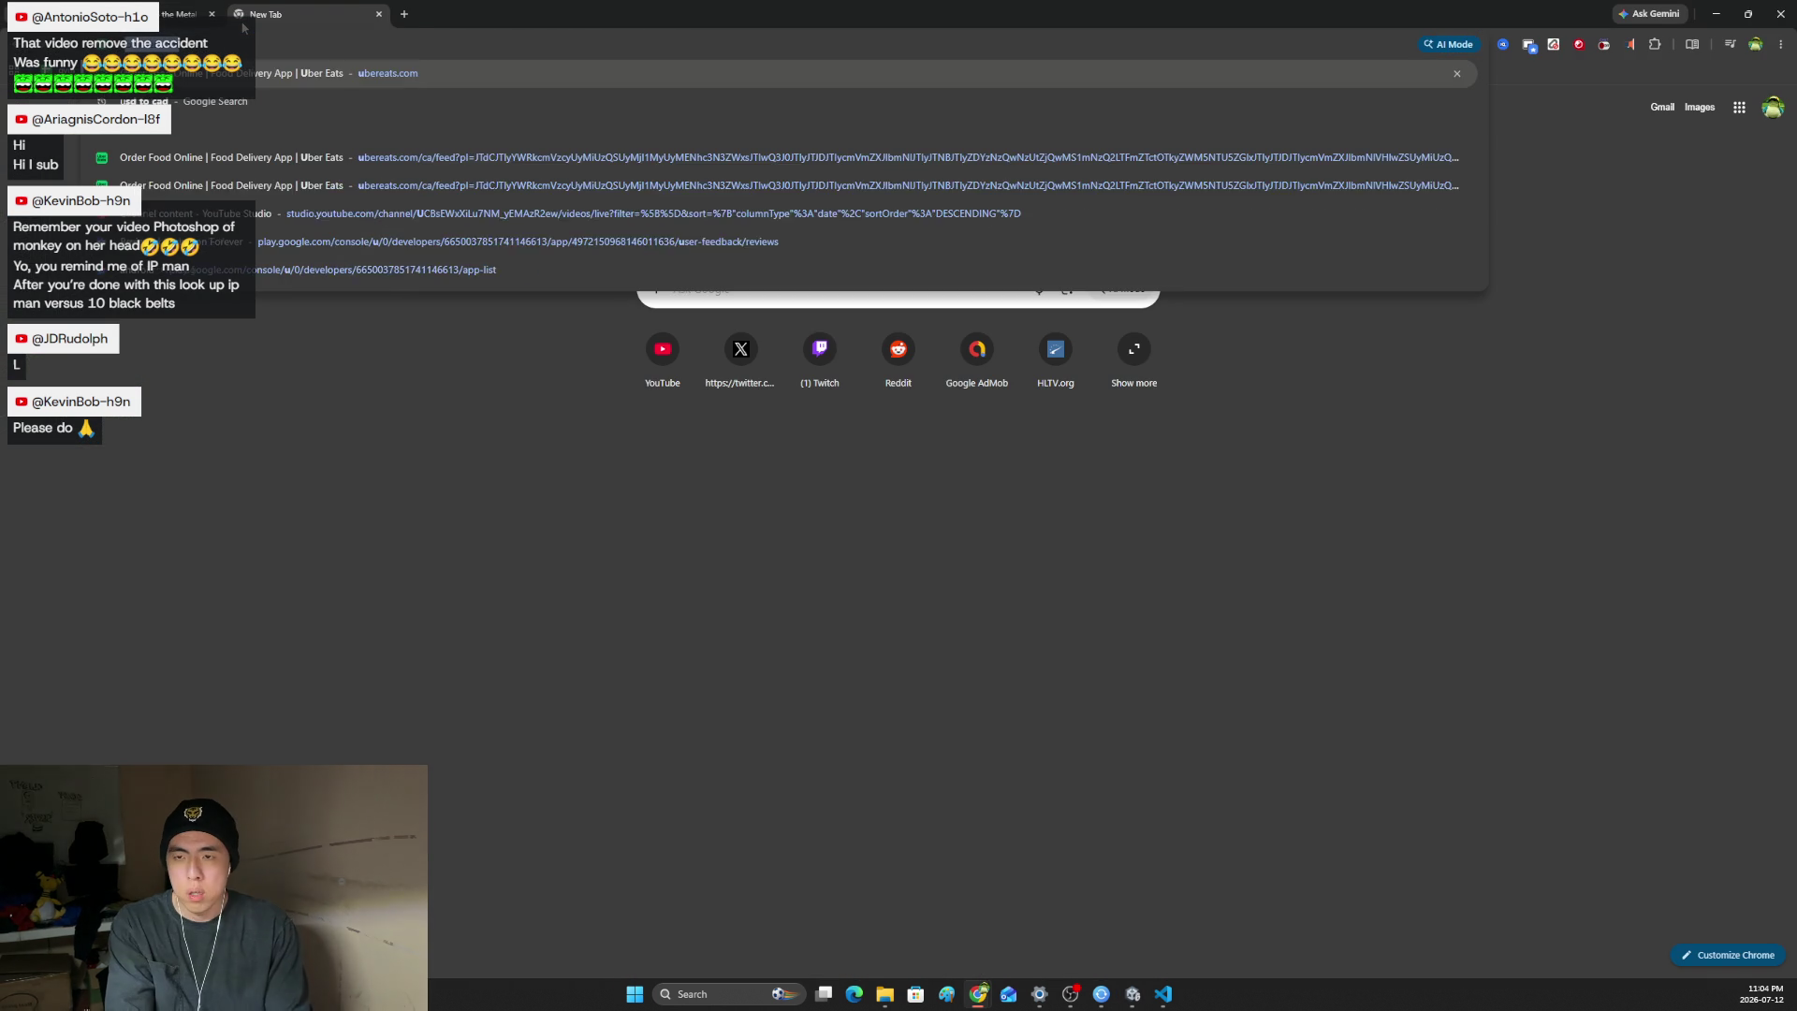
{"action": "type", "text": " not"}
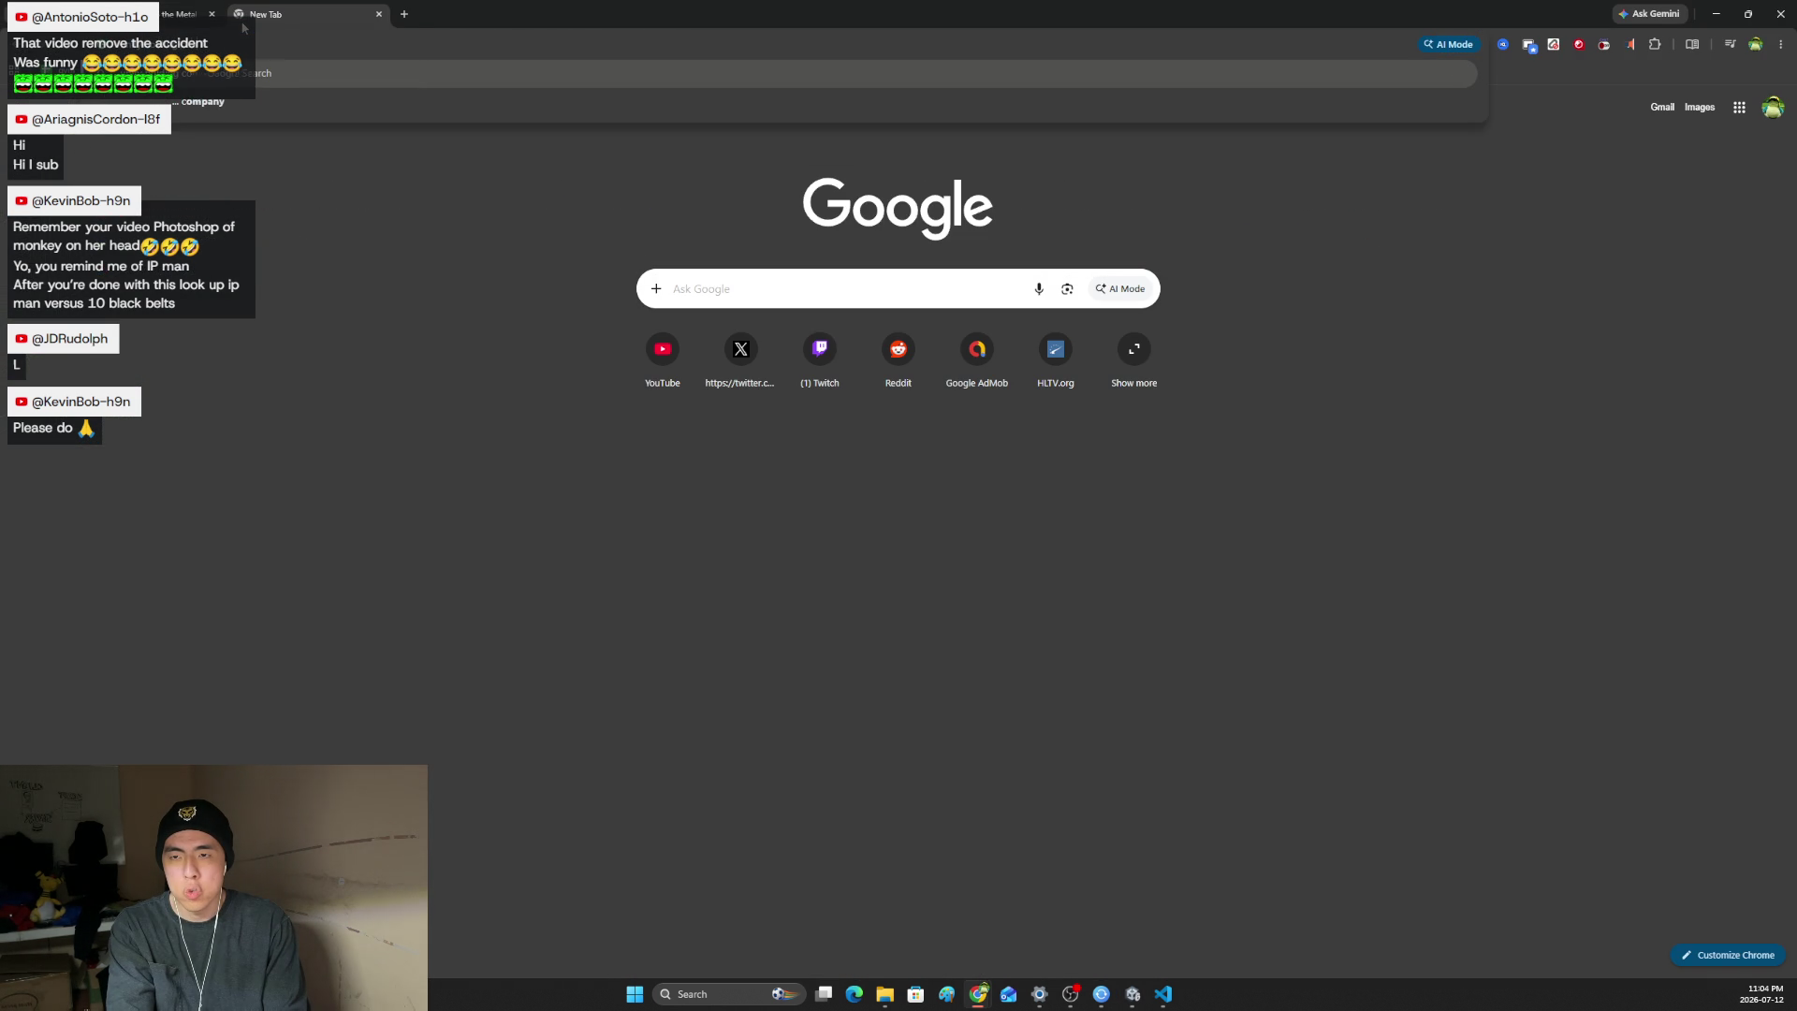
{"action": "type", "text": " snapping to grid"}
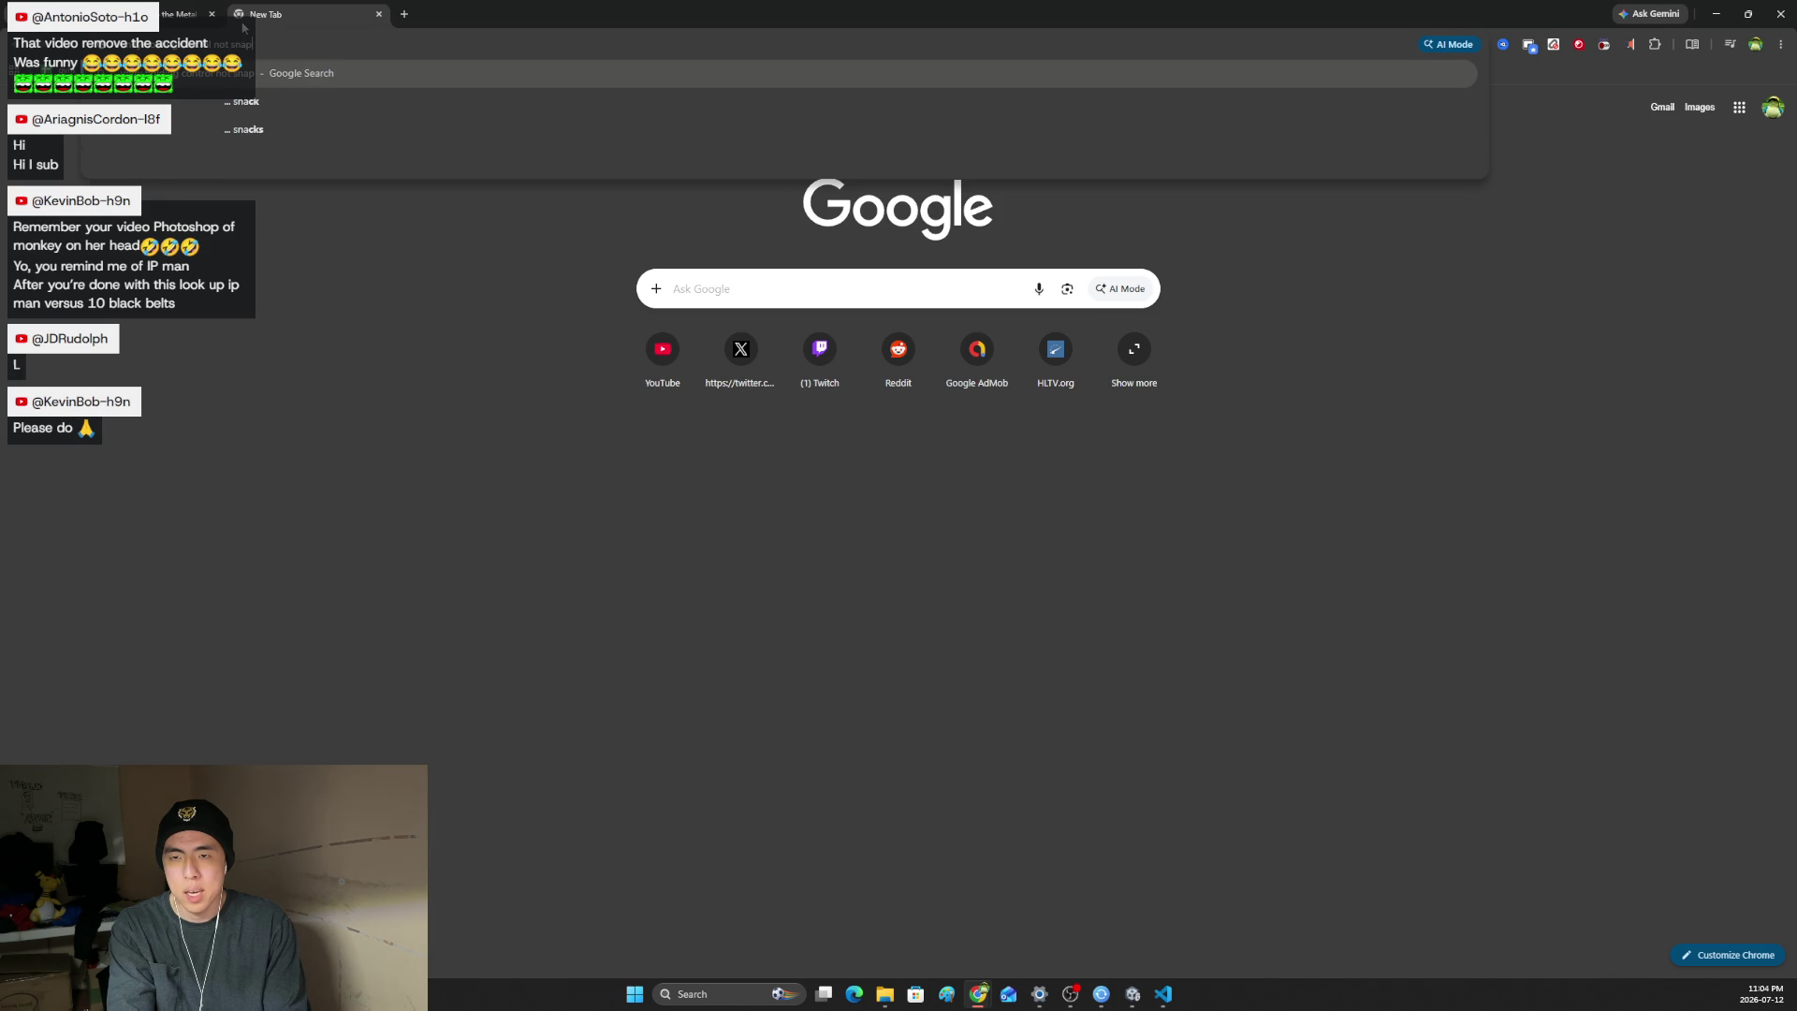
{"action": "key", "text": "Return"}
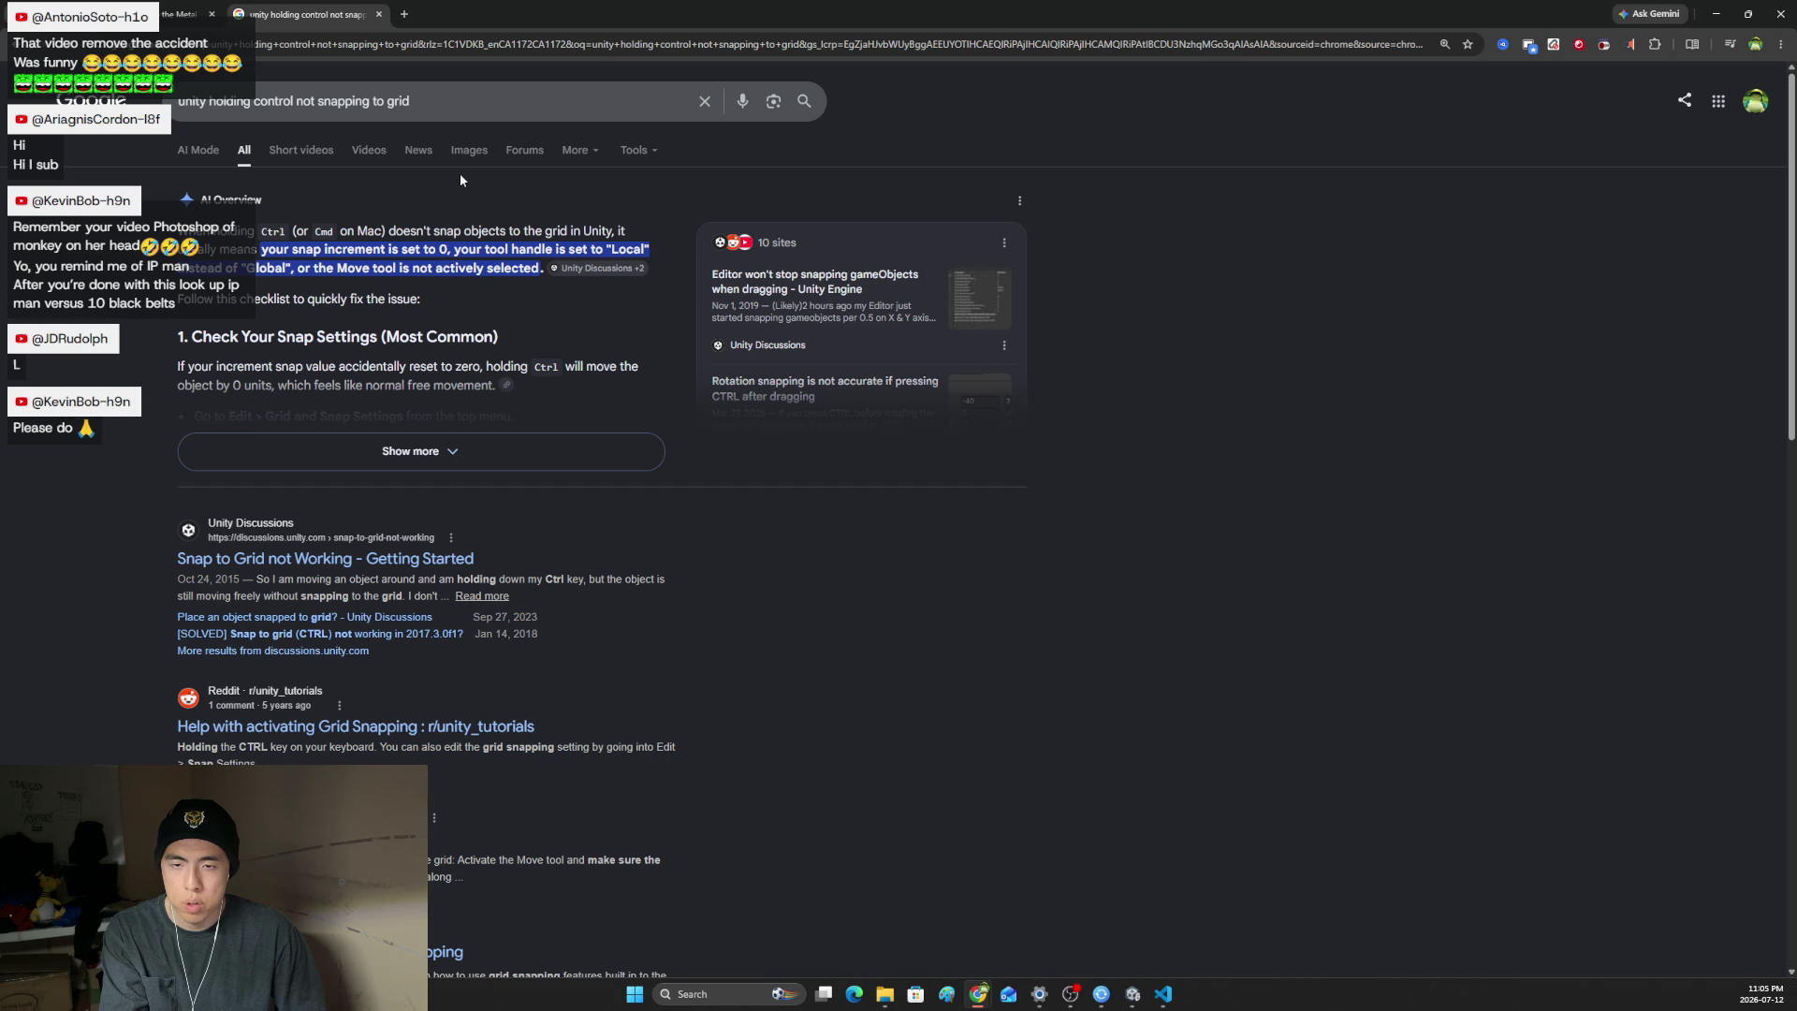
- Leave the search results and bring the Unity Editor back to the front
{"action": "left_click", "coordinate": [1163, 994]}
{"action": "left_click", "coordinate": [1163, 994]}
{"action": "left_click", "coordinate": [1132, 994]}
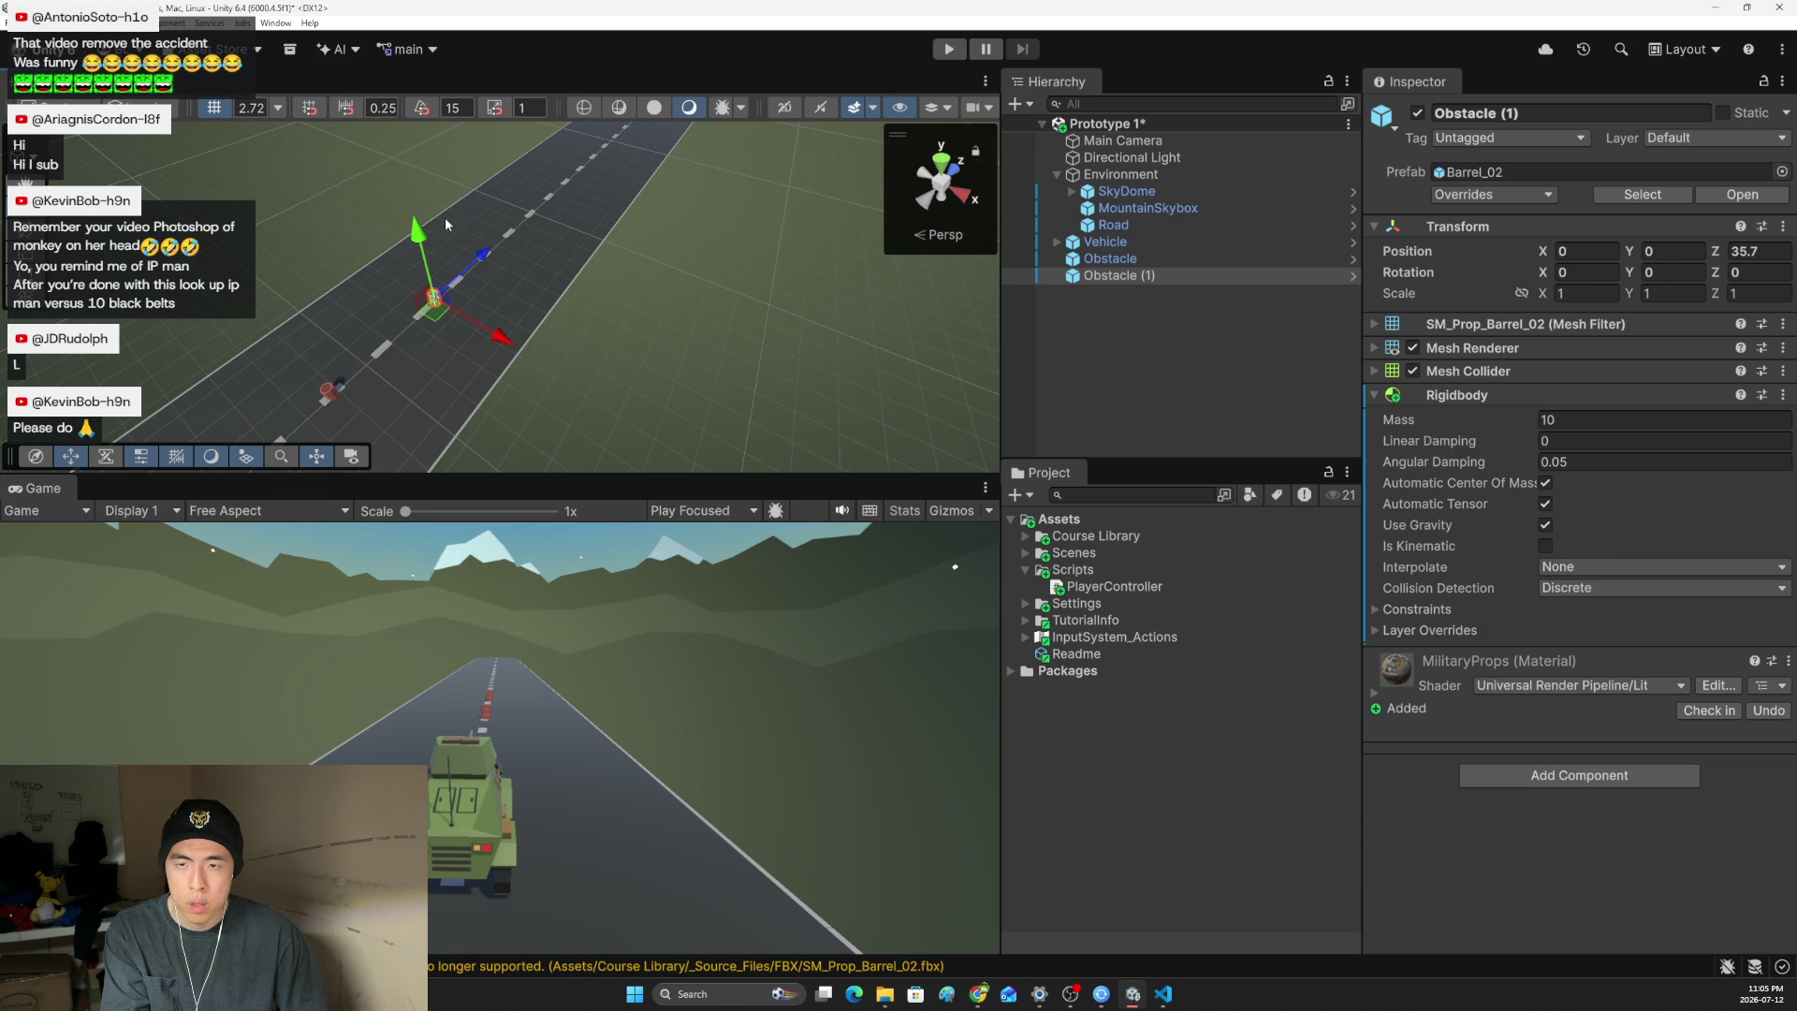
- Check the handle orientation setting and nudge Obstacle (1) toward the vehicle
{"action": "left_click", "coordinate": [117, 108]}
{"action": "left_click", "coordinate": [143, 134]}
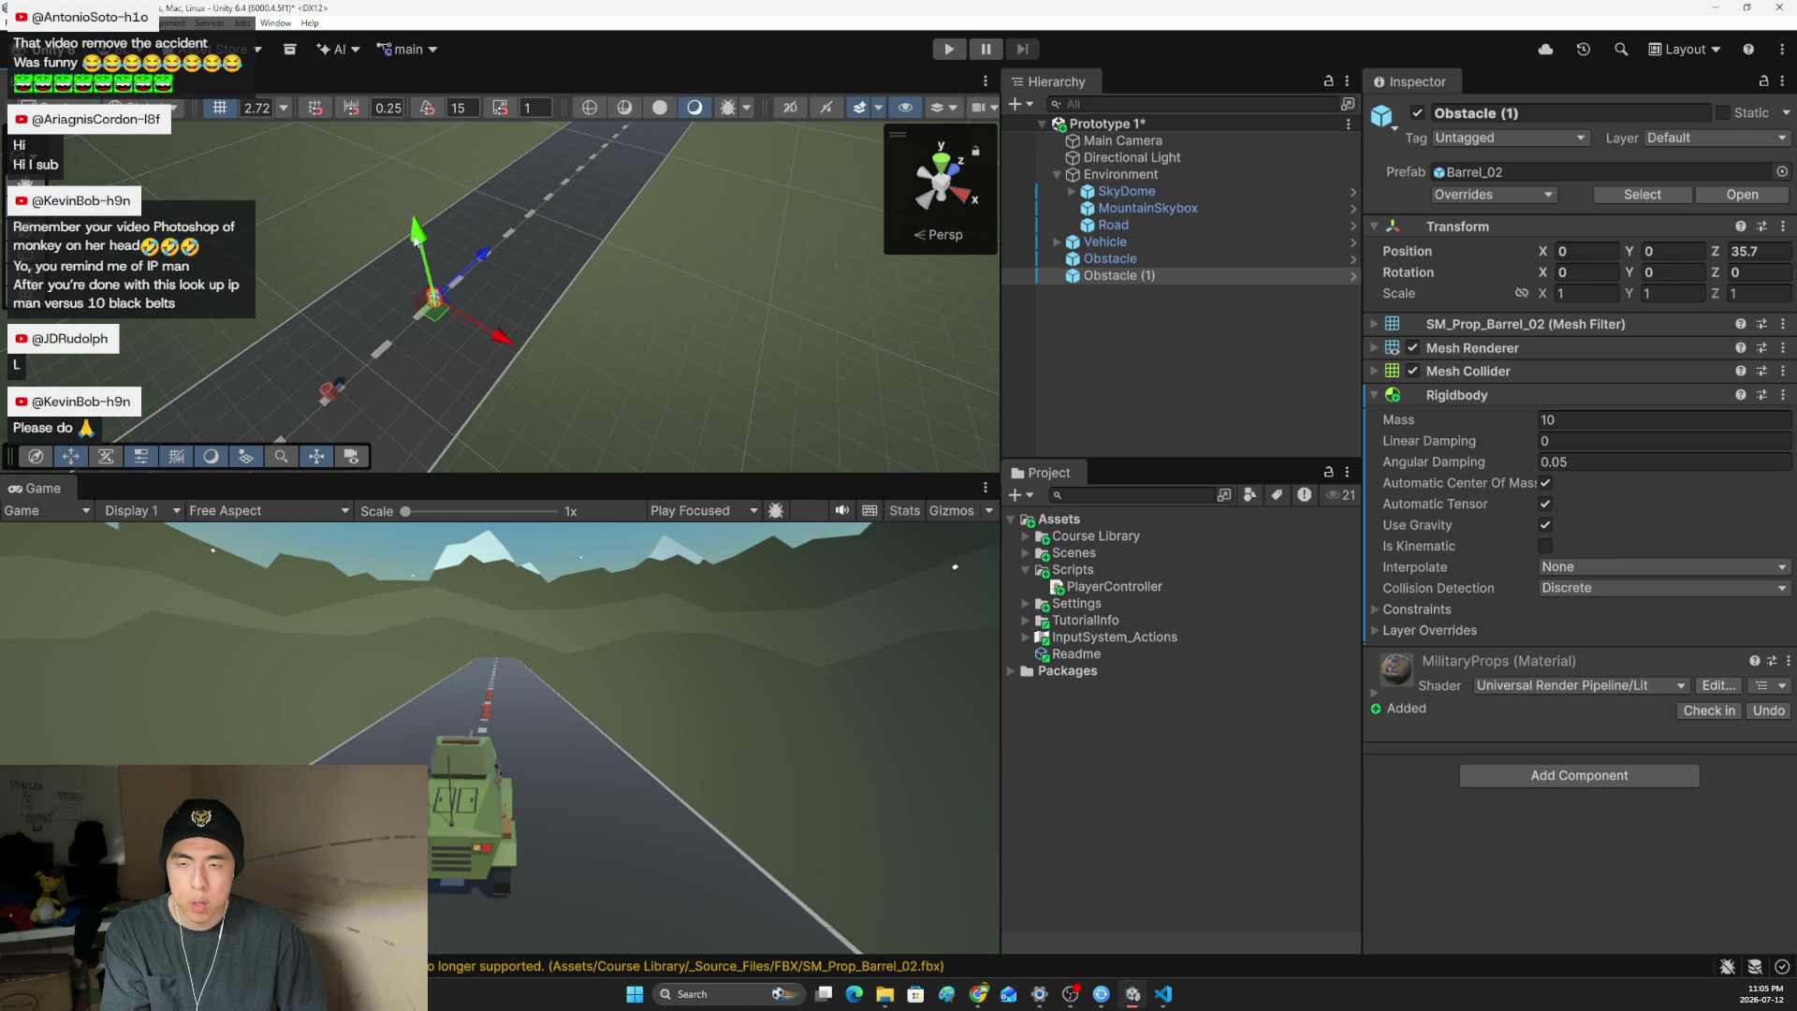
{"action": "mouse_move", "coordinate": [470, 264]}
{"action": "left_mouse_down"}
{"action": "mouse_move", "coordinate": [455, 256]}
{"action": "mouse_move", "coordinate": [457, 273]}
{"action": "left_mouse_up"}
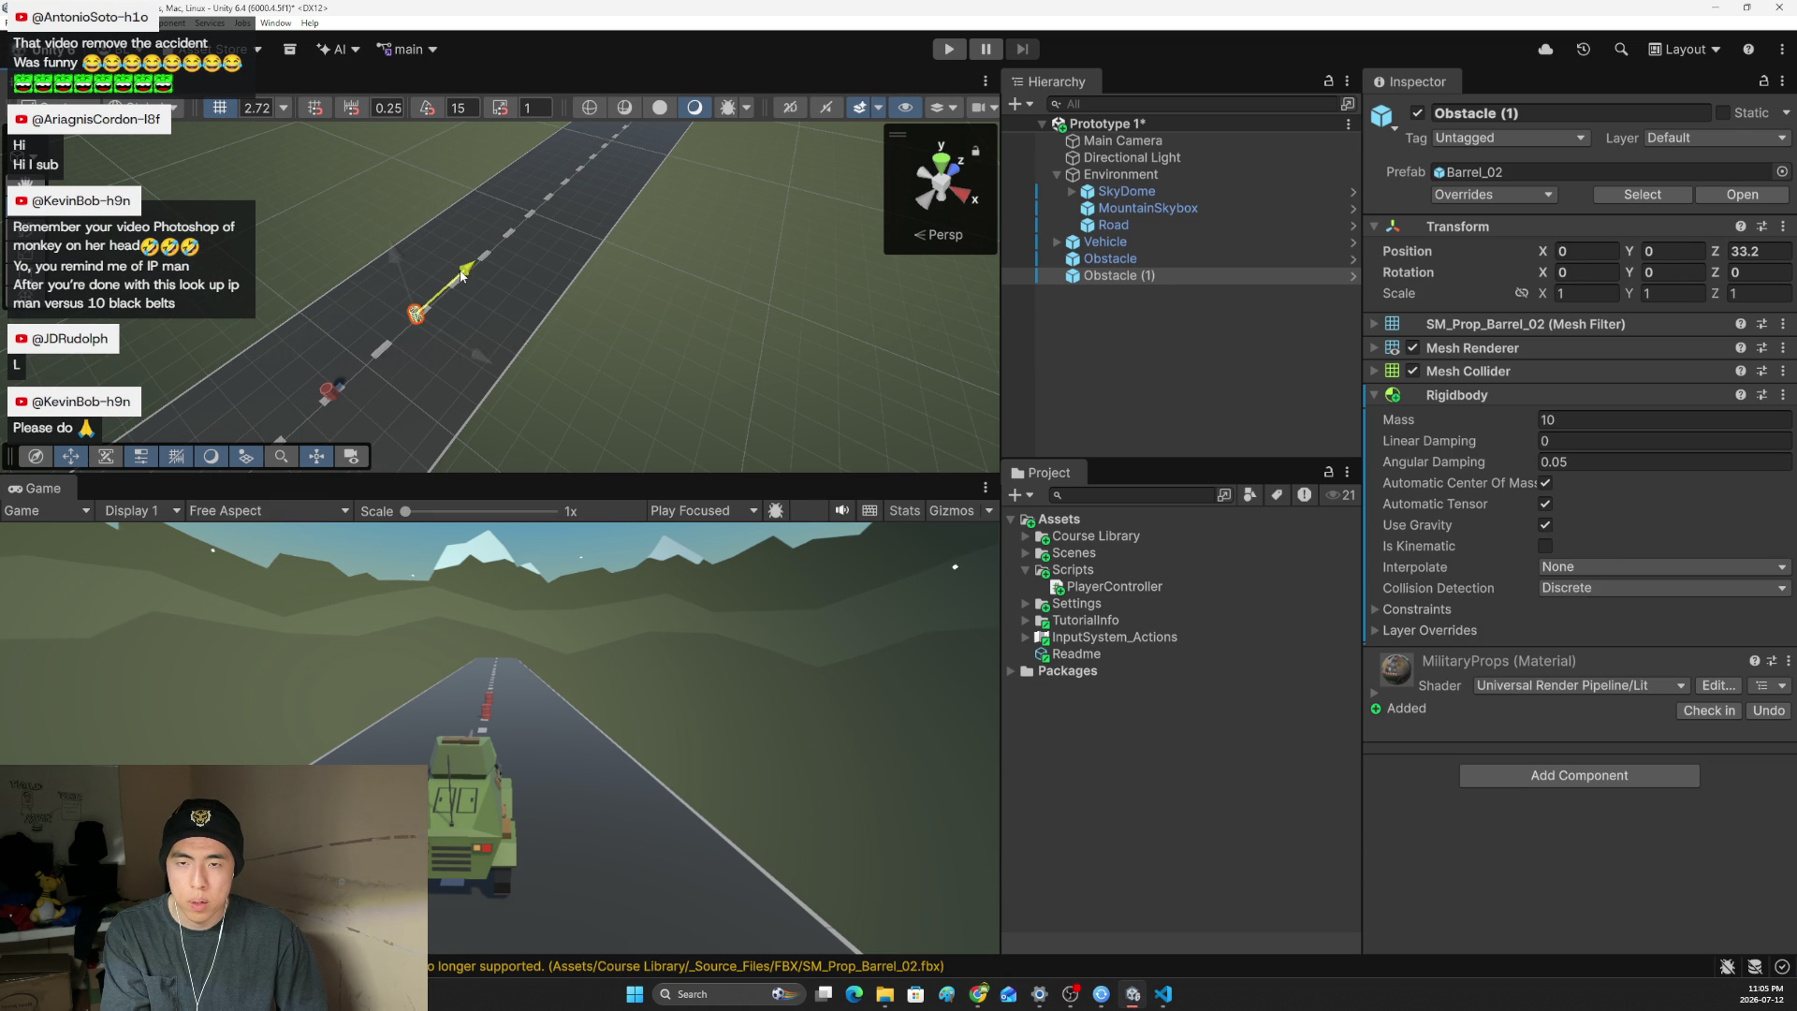
- Set the grid size to 1 and slide Obstacle (1) forward to Z 37.45
{"action": "left_click", "coordinate": [283, 108]}
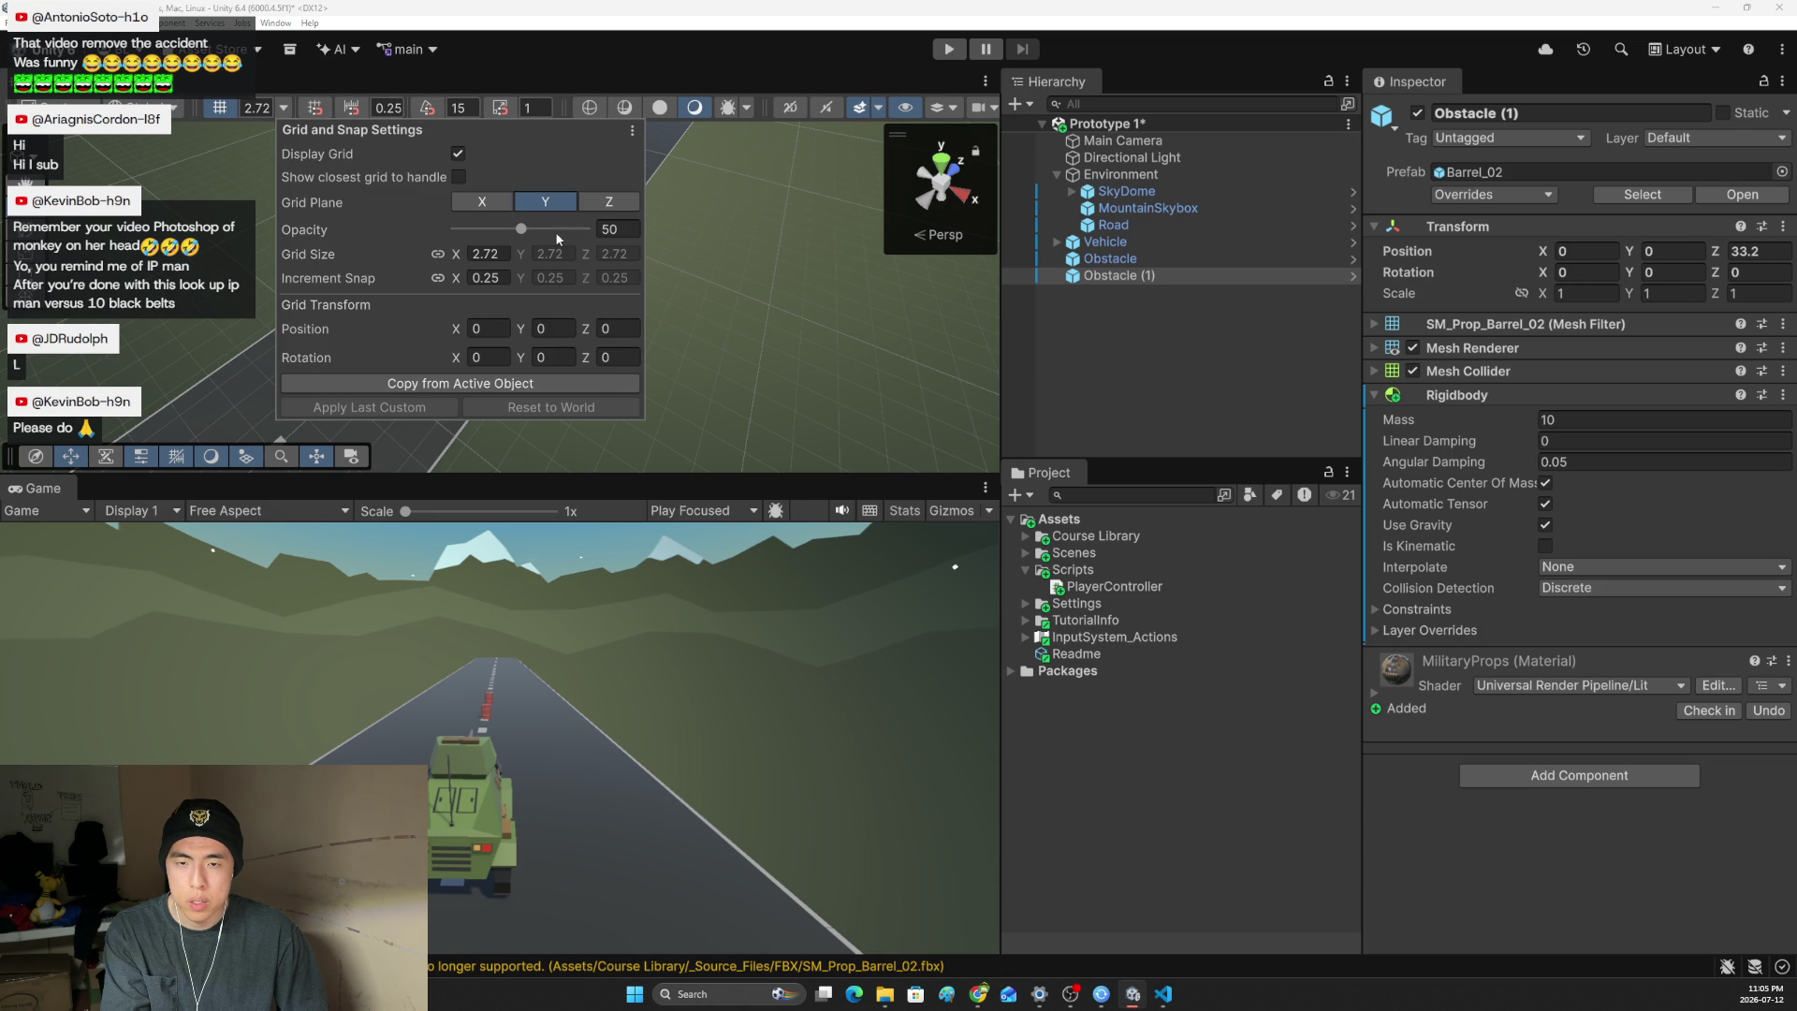
{"action": "left_click", "coordinate": [490, 253]}
{"action": "type", "text": "1"}
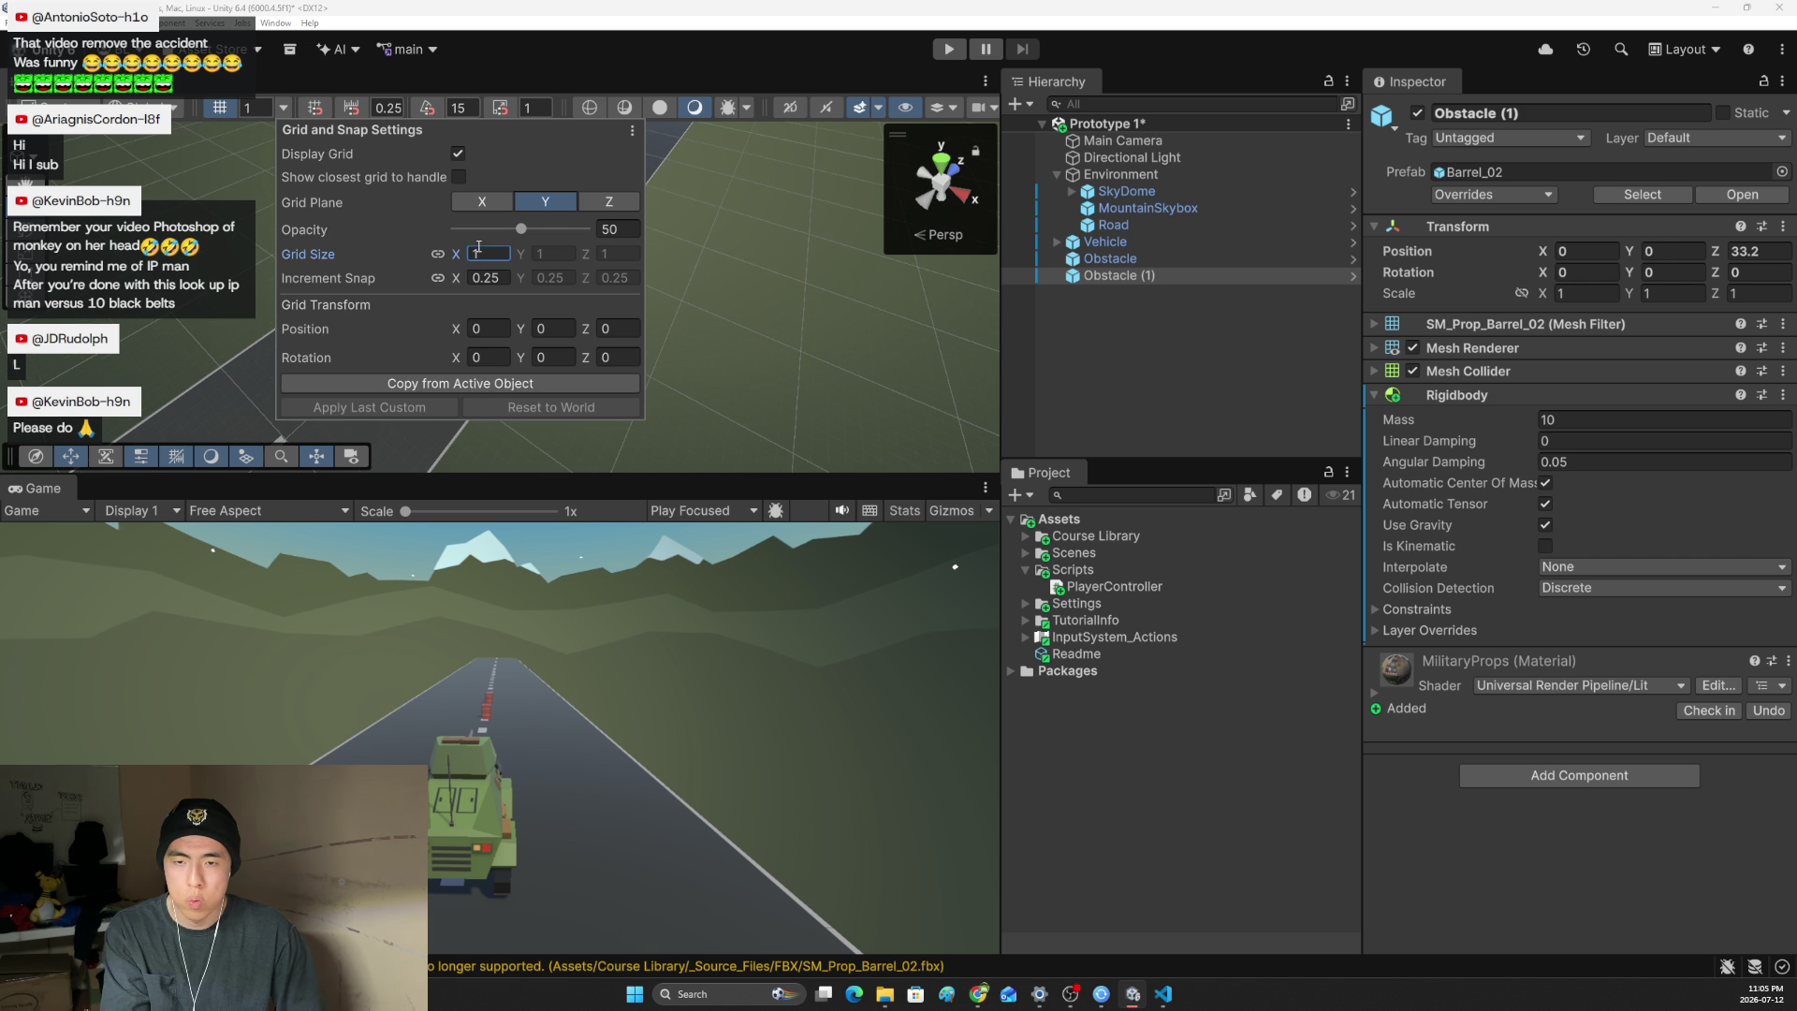
{"action": "left_click", "coordinate": [447, 312]}
{"action": "left_click", "coordinate": [412, 313]}
{"action": "left_click_drag", "start_coordinate": [454, 285], "coordinate": [486, 259]}
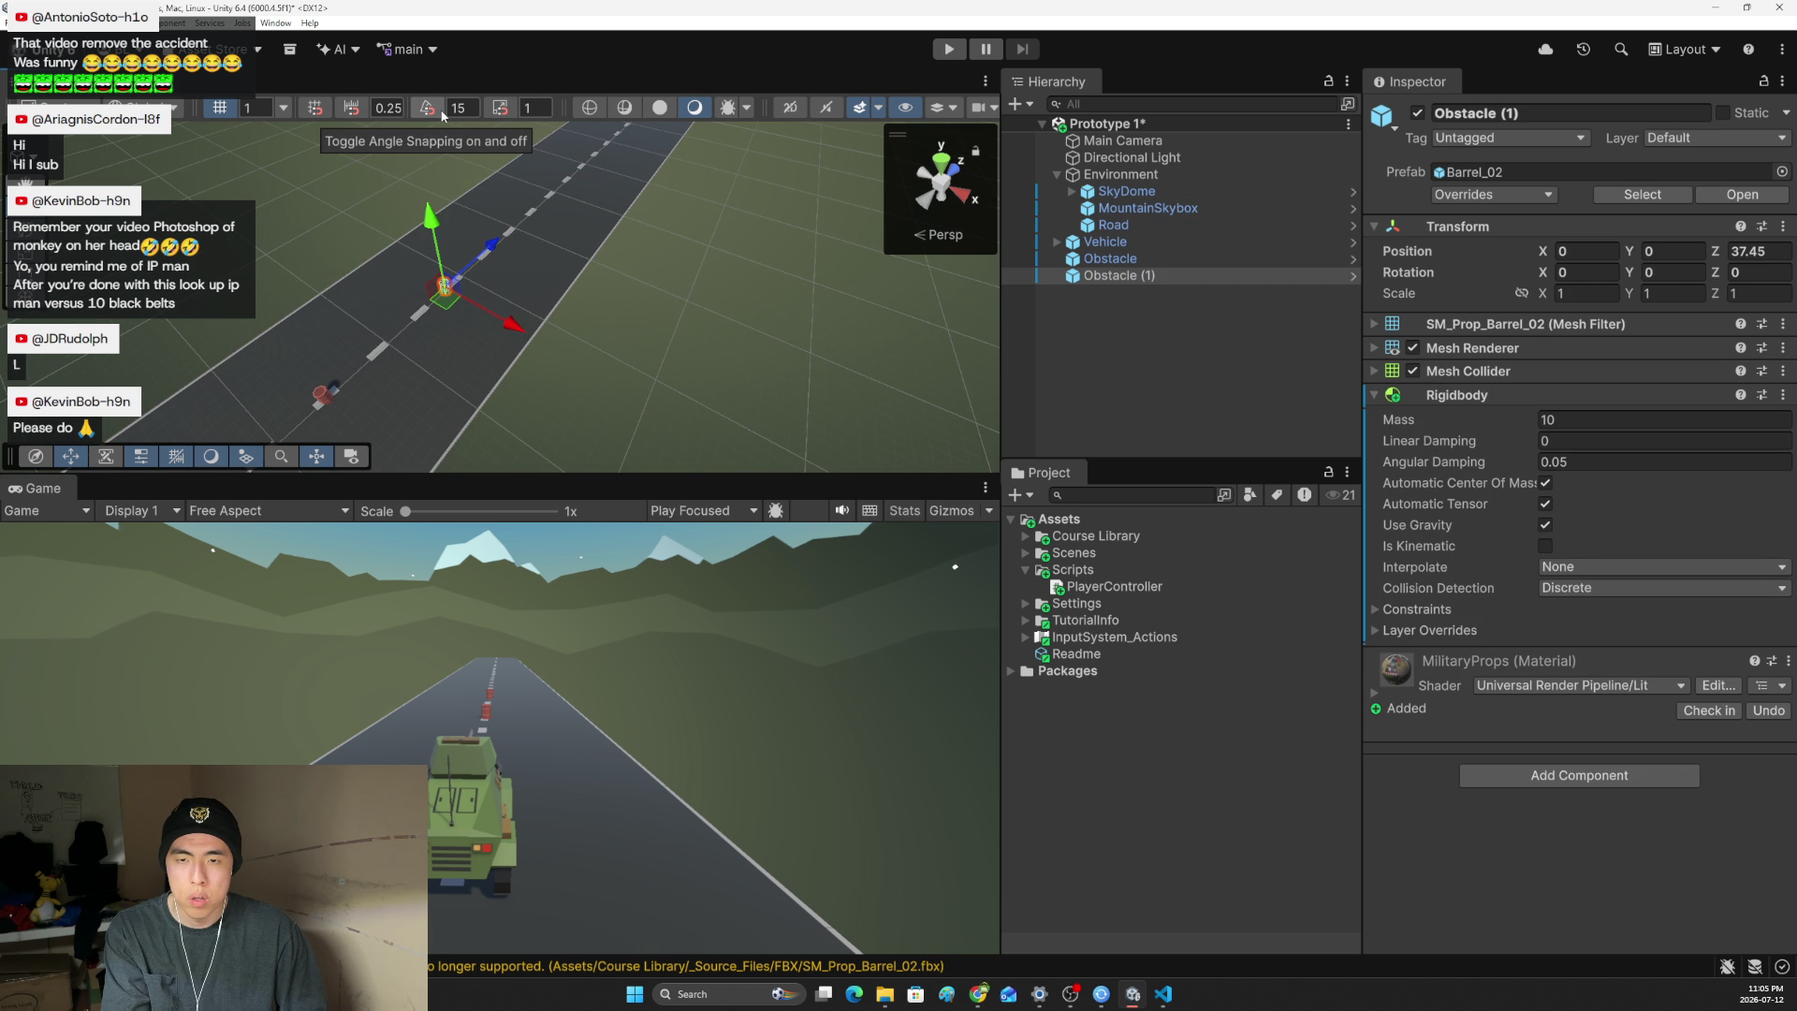
- Set the move snap increment to 1 and snap Obstacle (1) to Z 30.45
{"action": "left_click", "coordinate": [388, 109]}
{"action": "type", "text": "1"}
{"action": "mouse_move", "coordinate": [504, 251]}
{"action": "left_mouse_down"}
{"action": "mouse_move", "coordinate": [527, 228]}
{"action": "mouse_move", "coordinate": [473, 281]}
{"action": "mouse_move", "coordinate": [437, 272]}
{"action": "left_mouse_up"}
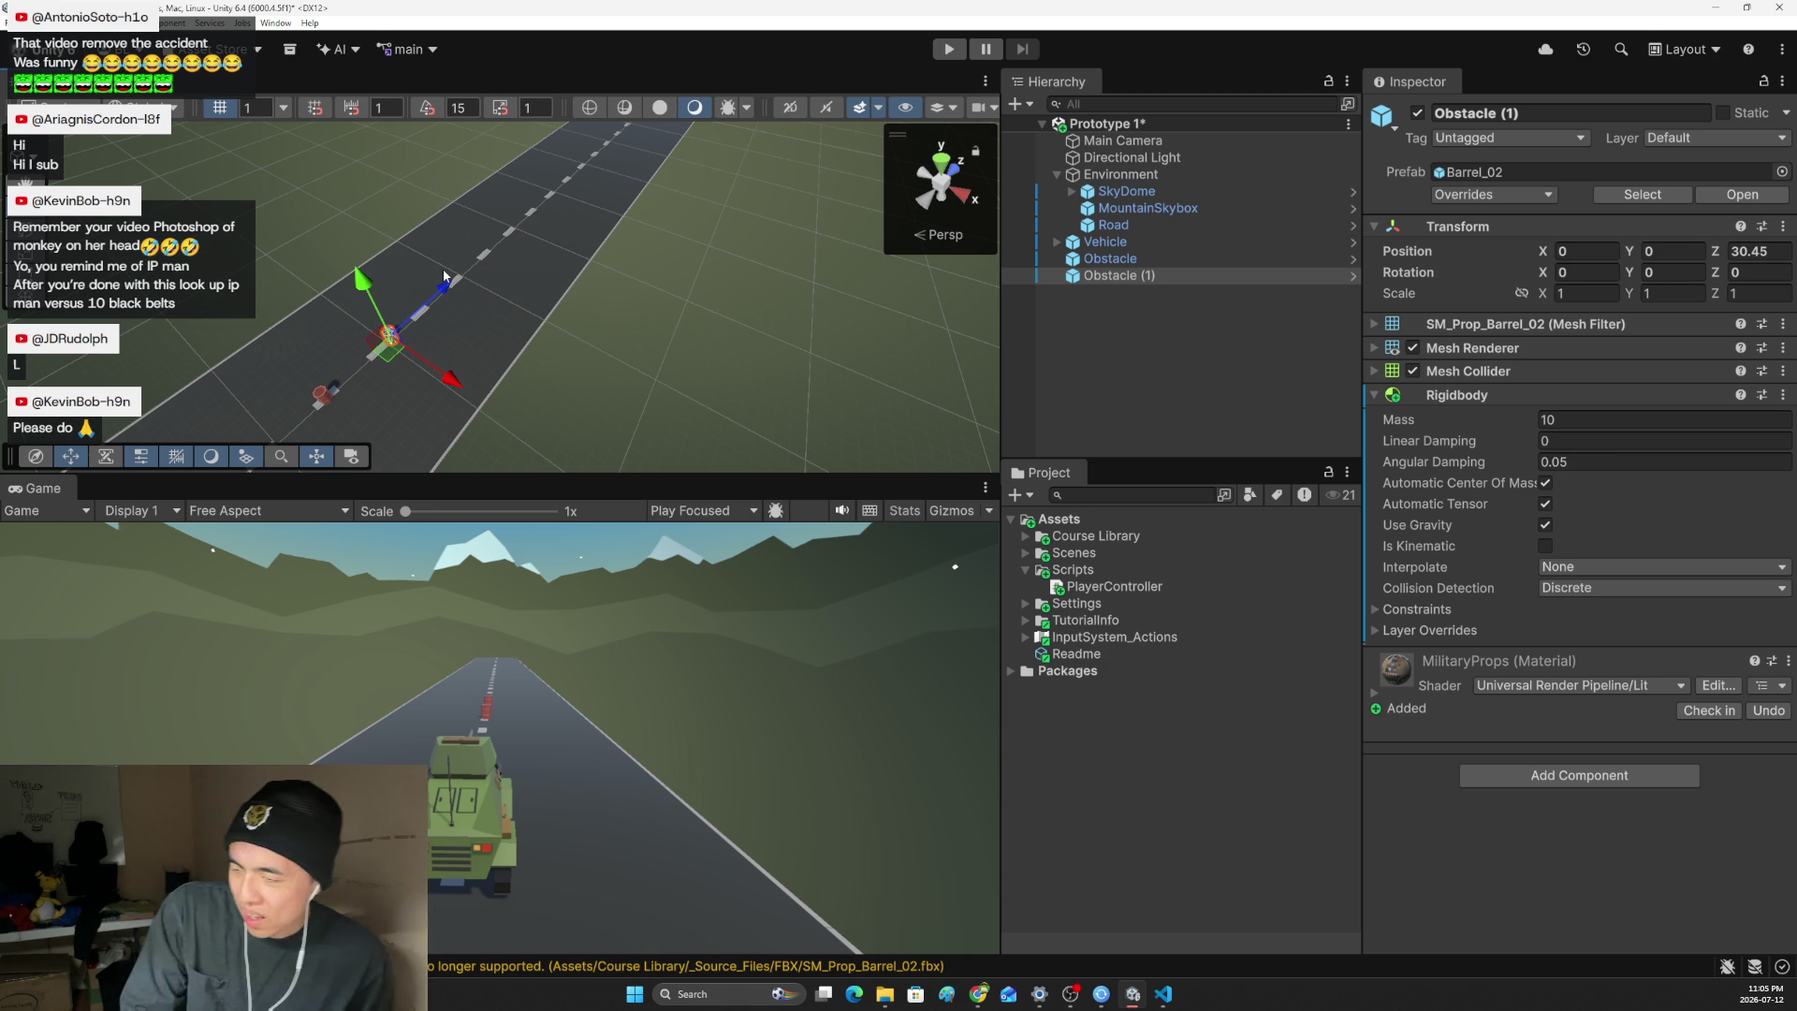
- Select both Obstacle and Obstacle (1) in the Hierarchy
{"action": "mouse_move", "coordinate": [401, 352]}
{"action": "left_mouse_down"}
{"action": "mouse_move", "coordinate": [165, 365]}
{"action": "mouse_move", "coordinate": [499, 266]}
{"action": "left_mouse_up"}
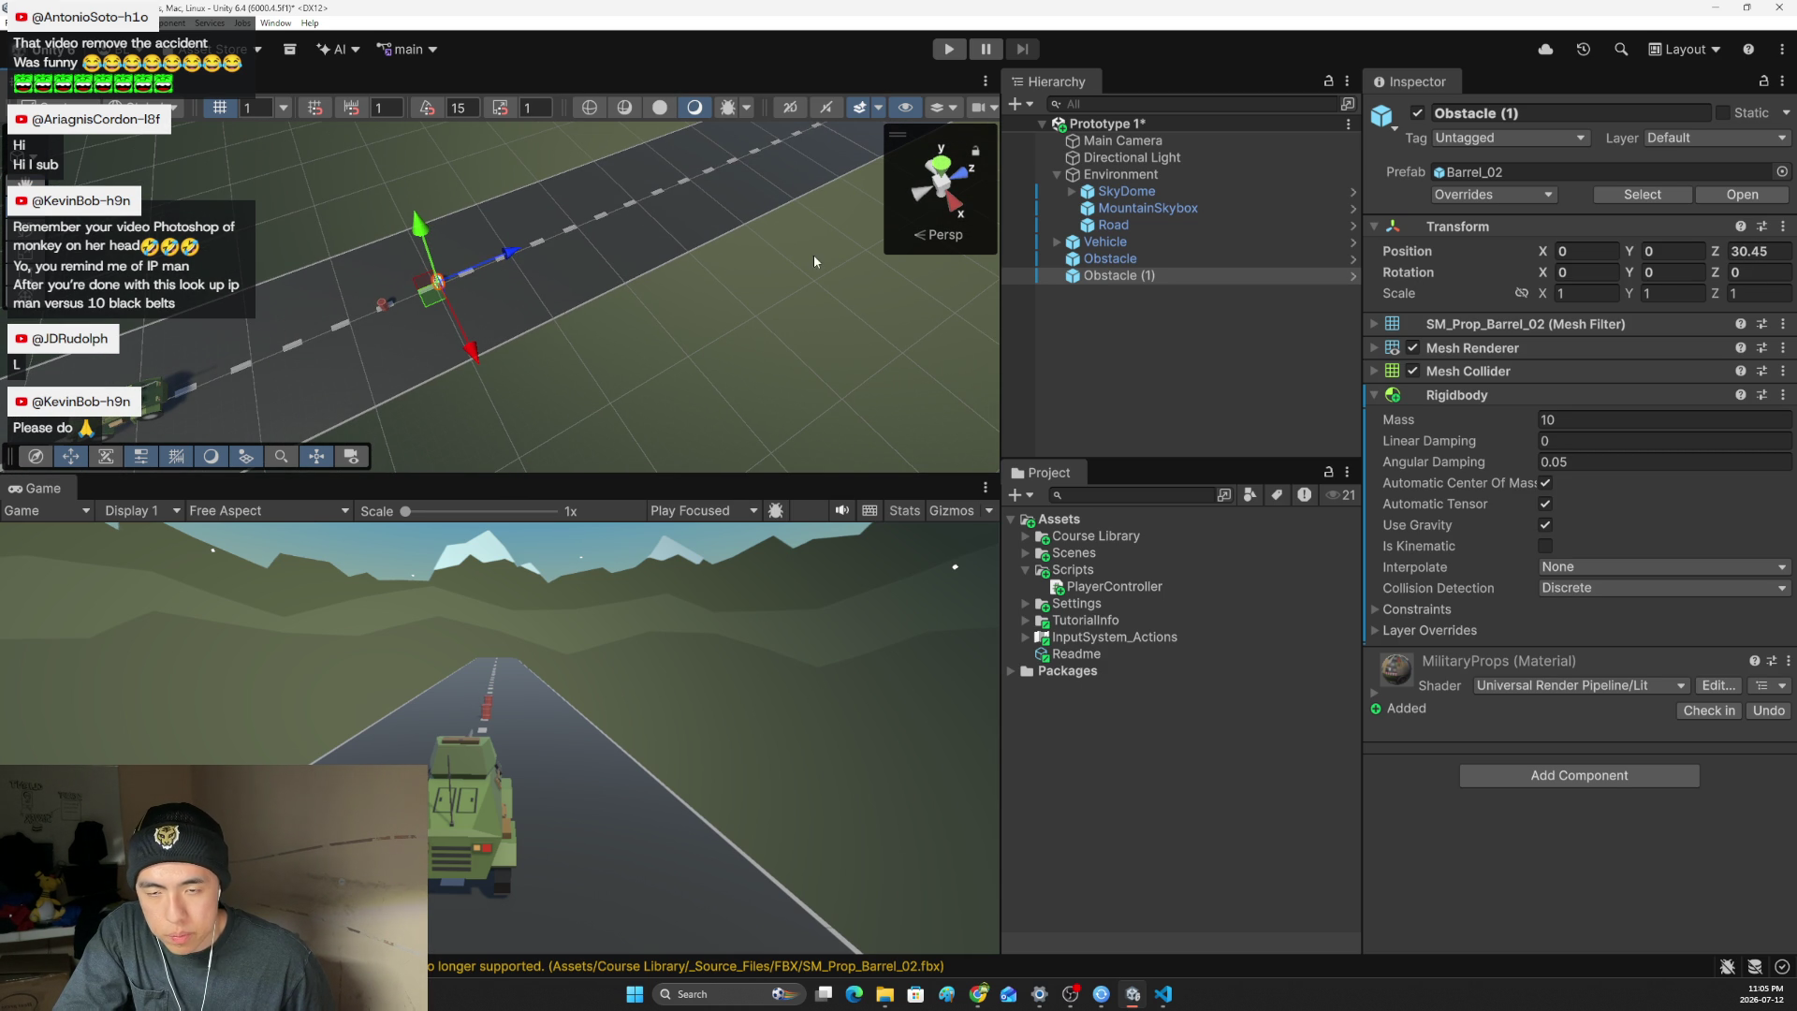
{"action": "left_click", "coordinate": [1108, 260]}
{"action": "left_click", "coordinate": [1121, 261], "text": "ctrl"}
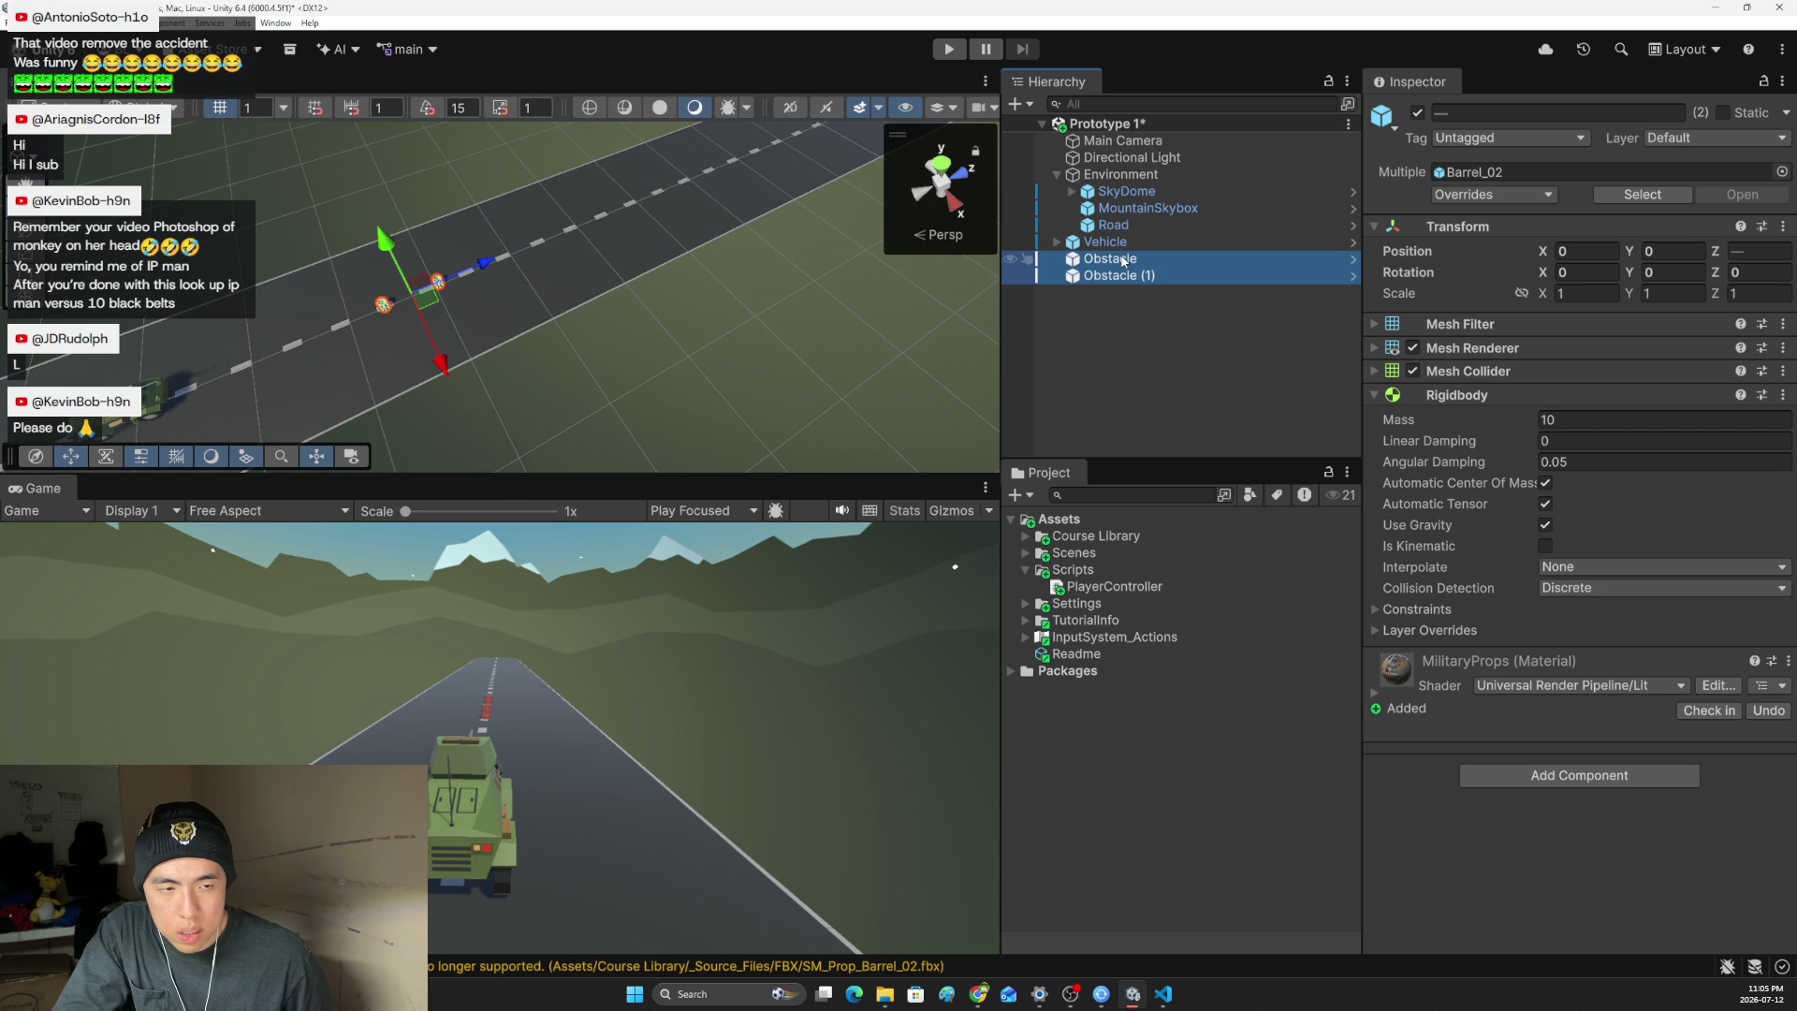
- Duplicate the barrel pair repeatedly into ten, Obstacle through Obstacle (9), and select all ten
{"action": "key", "text": "ctrl+d"}
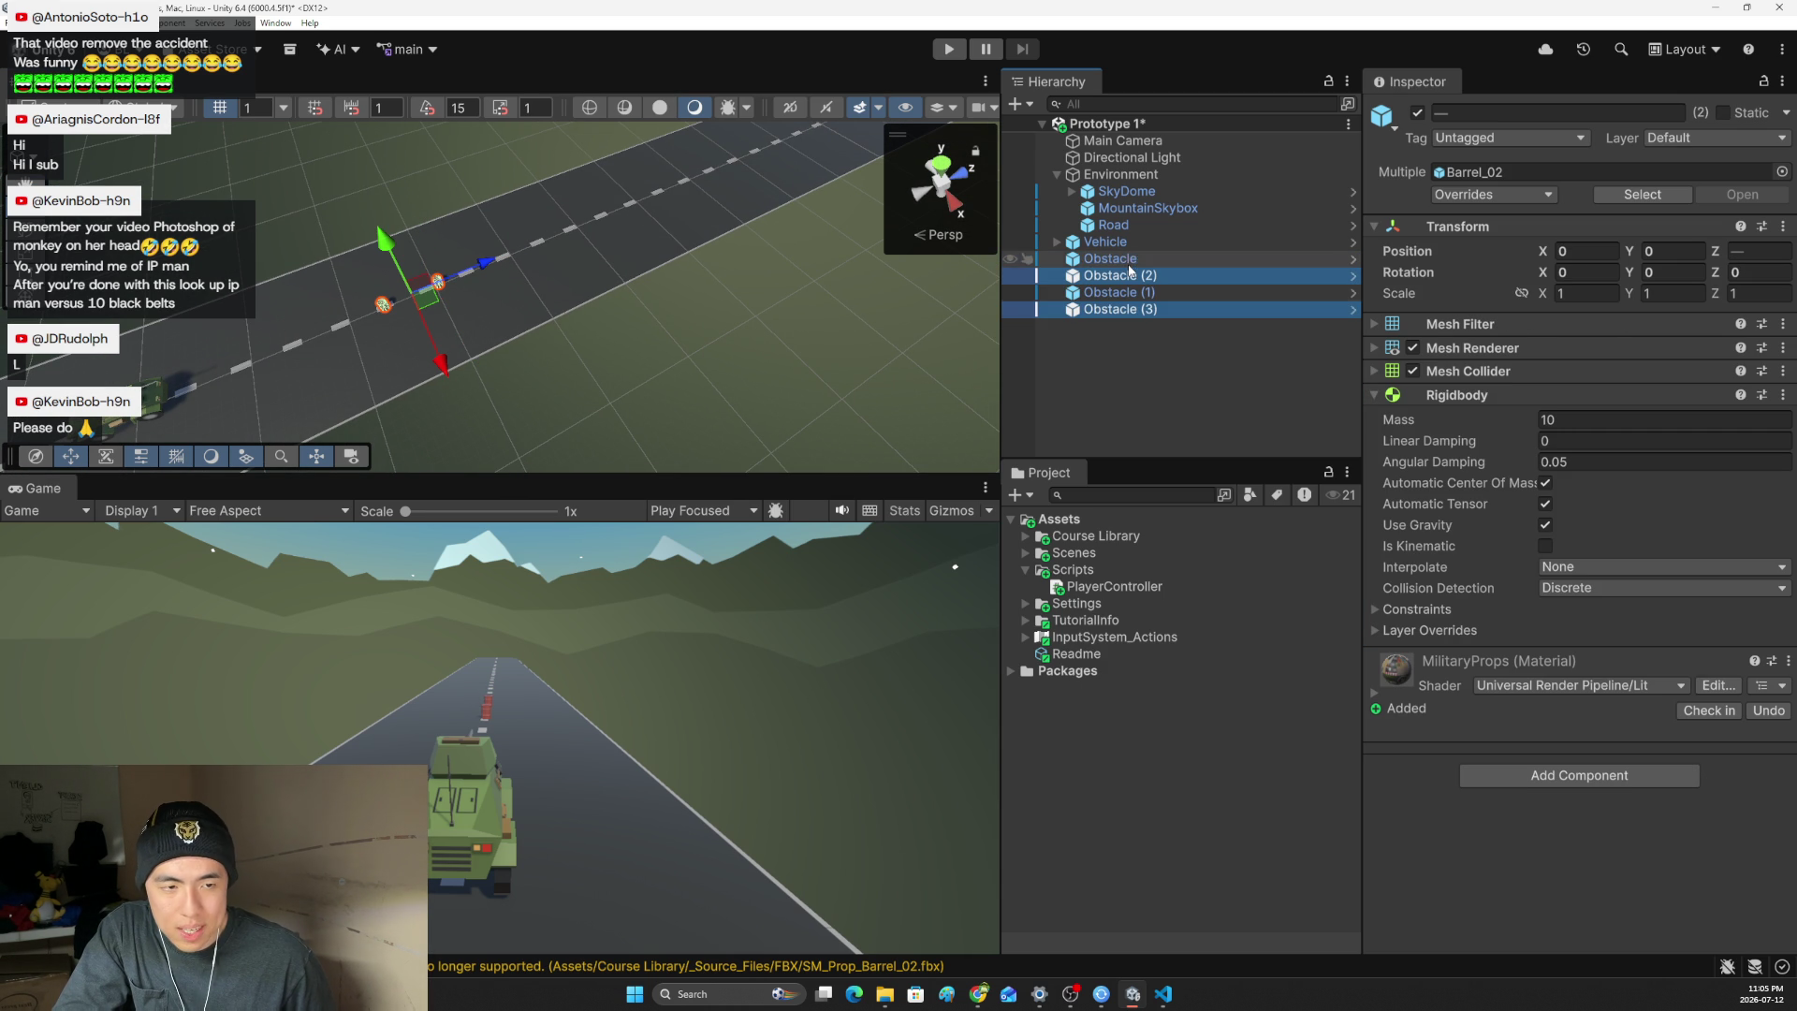
{"action": "mouse_move", "coordinate": [483, 271]}
{"action": "left_mouse_down"}
{"action": "mouse_move", "coordinate": [738, 166]}
{"action": "mouse_move", "coordinate": [695, 194]}
{"action": "mouse_move", "coordinate": [724, 178]}
{"action": "left_mouse_up"}
{"action": "key", "text": "ctrl+d"}
{"action": "key", "text": "ctrl+d"}
{"action": "scroll", "coordinate": [701, 189], "scroll_direction": "down", "scroll_amount": 5}
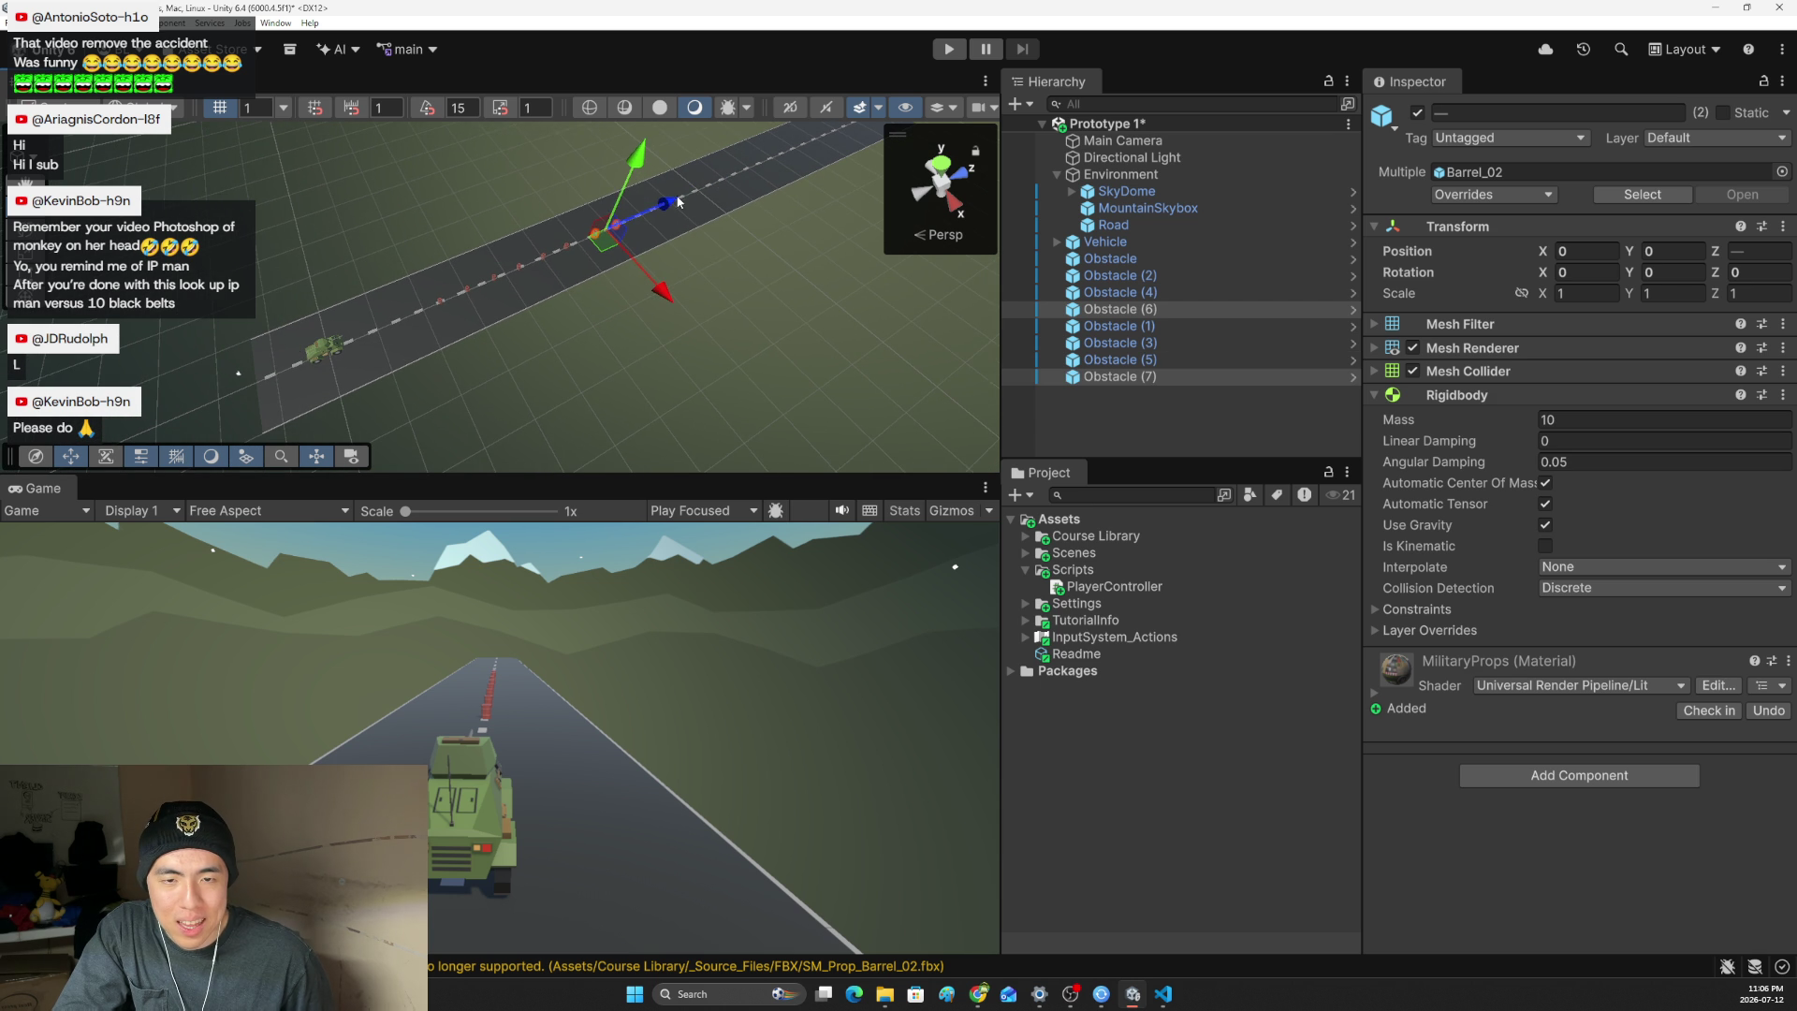
{"action": "key", "text": "ctrl+d"}
{"action": "left_click", "coordinate": [1113, 410]}
{"action": "left_click", "coordinate": [1130, 286], "text": "shift"}
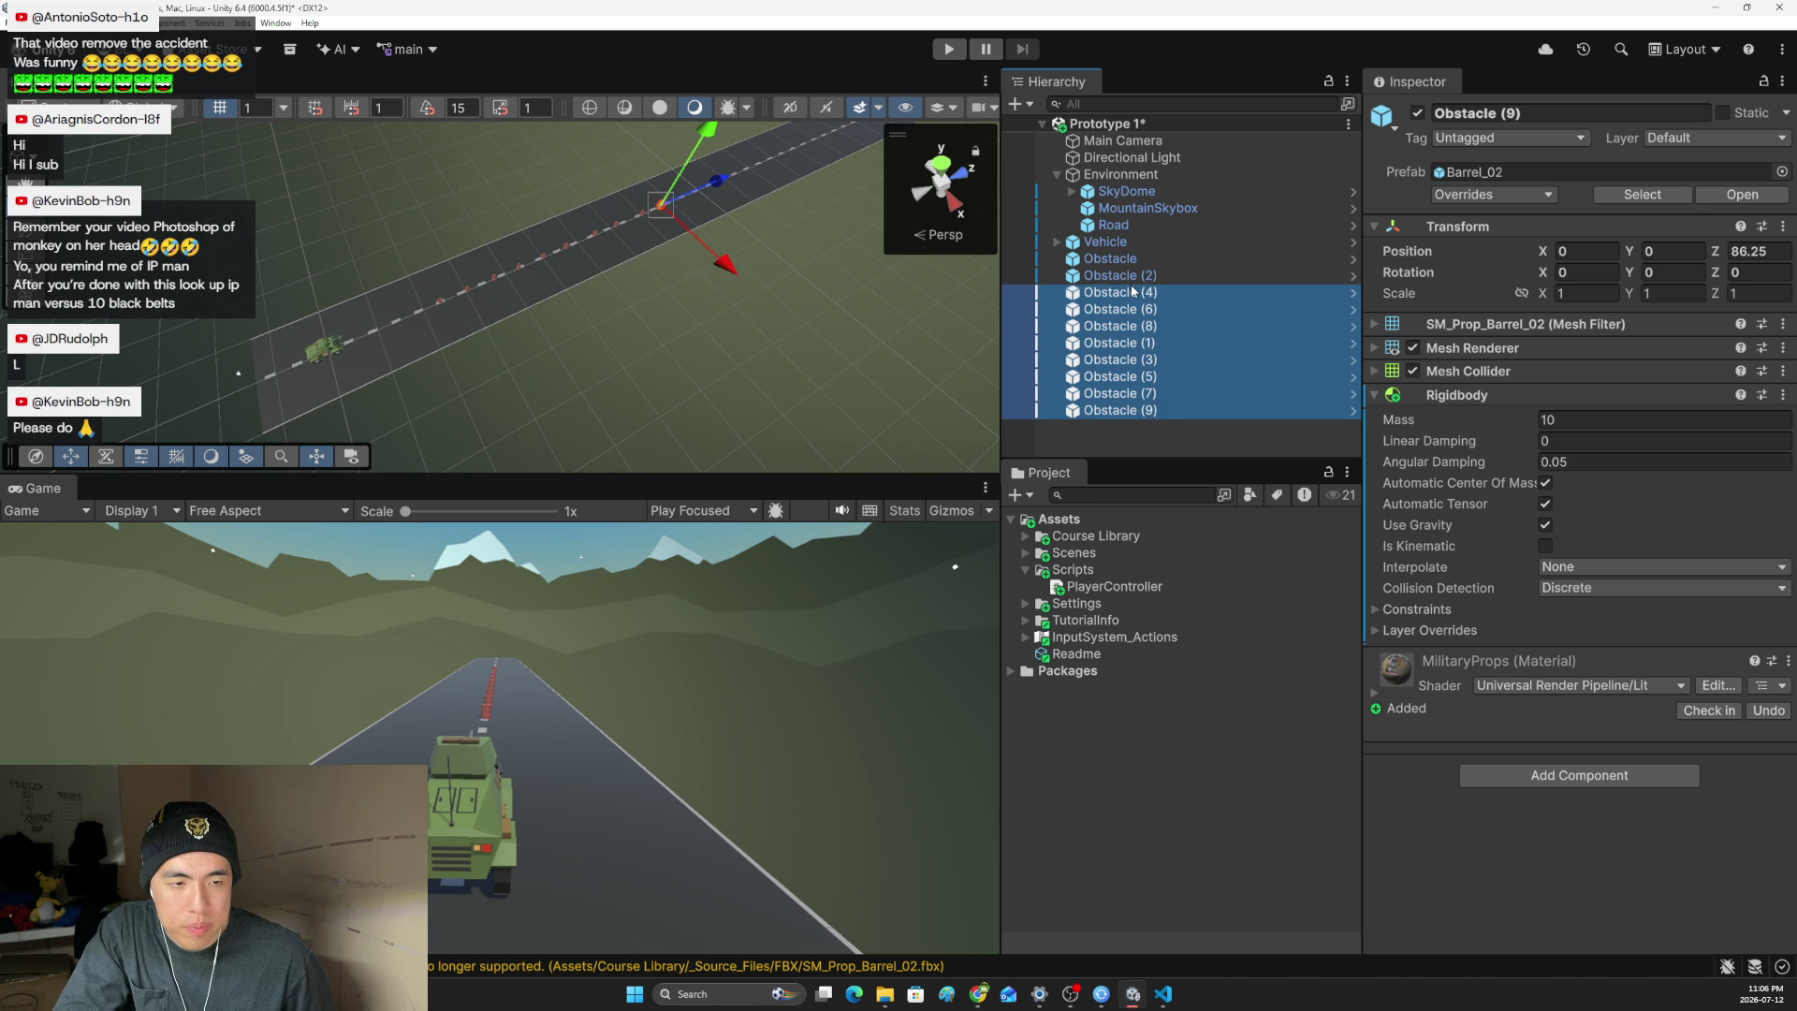
{"action": "left_click", "coordinate": [1137, 262], "text": "shift"}
- Duplicate the ten barrels and push the copies farther down the road, making twenty
{"action": "key", "text": "ctrl+d"}
{"action": "left_click_drag", "start_coordinate": [625, 217], "coordinate": [810, 197]}
{"action": "scroll", "coordinate": [776, 210], "scroll_direction": "down", "scroll_amount": 2}
{"action": "left_click_drag", "start_coordinate": [537, 305], "coordinate": [608, 207]}
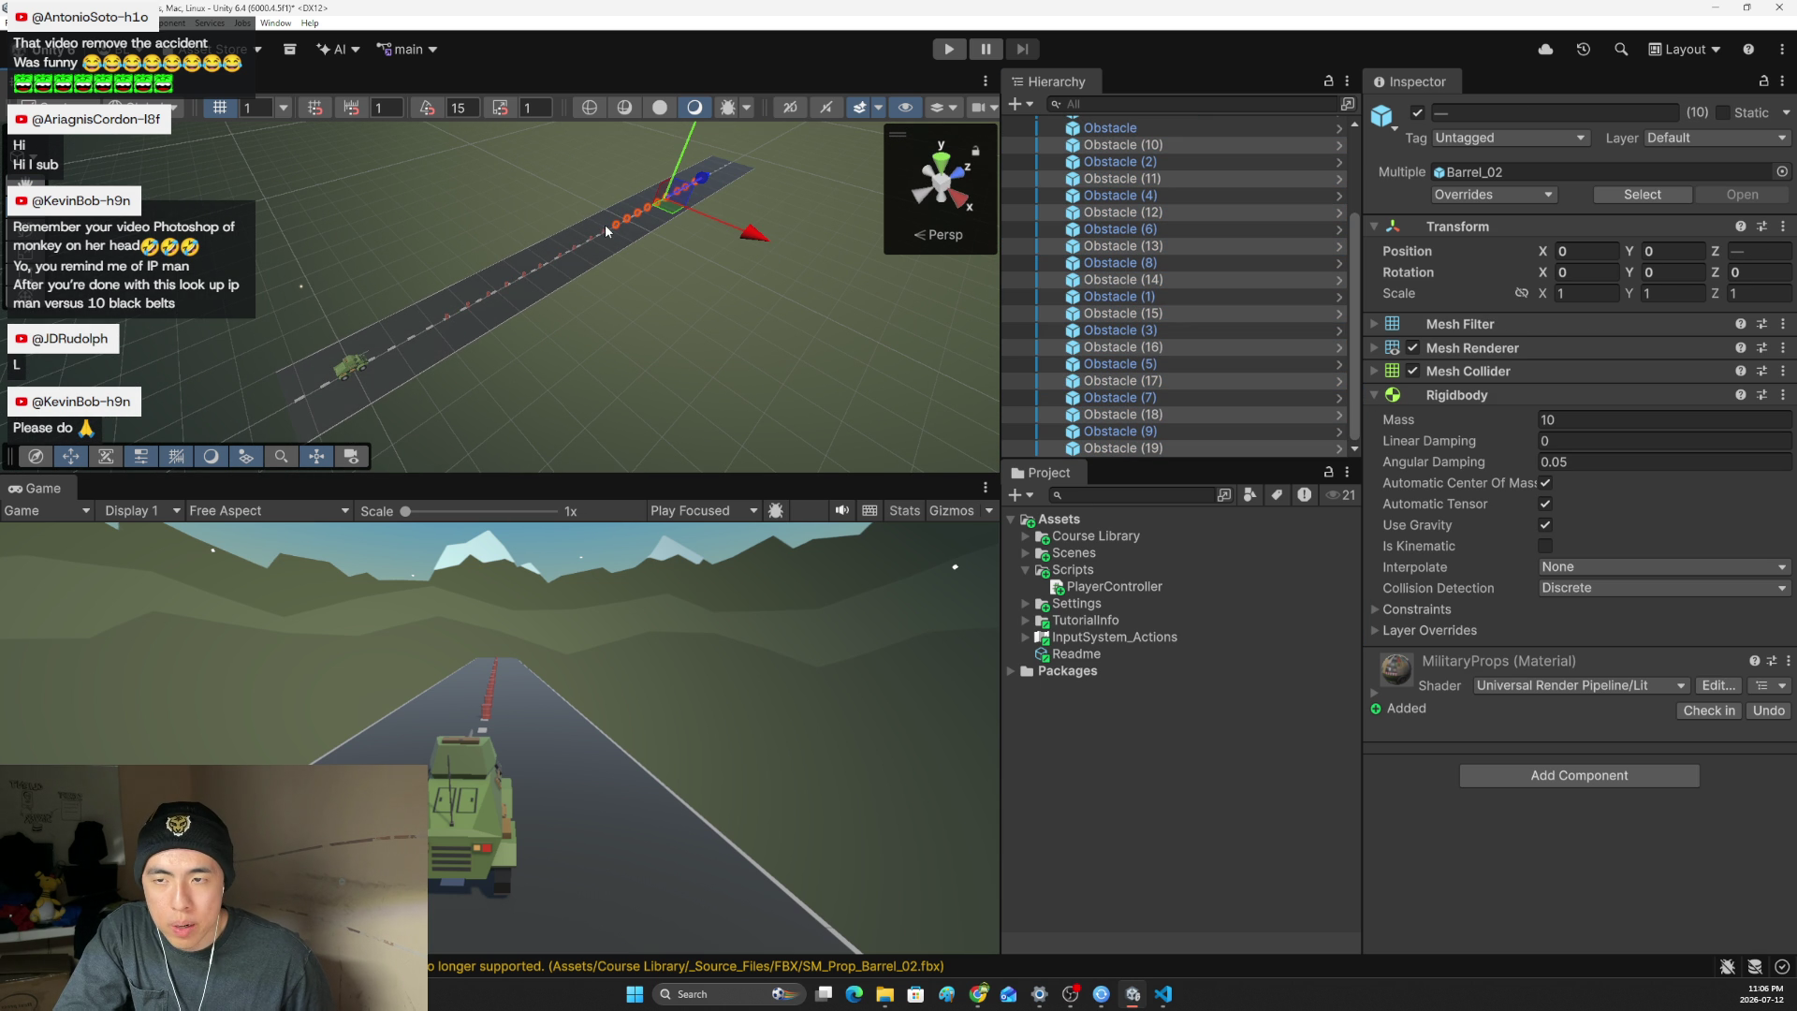
{"action": "left_click", "coordinate": [261, 516]}
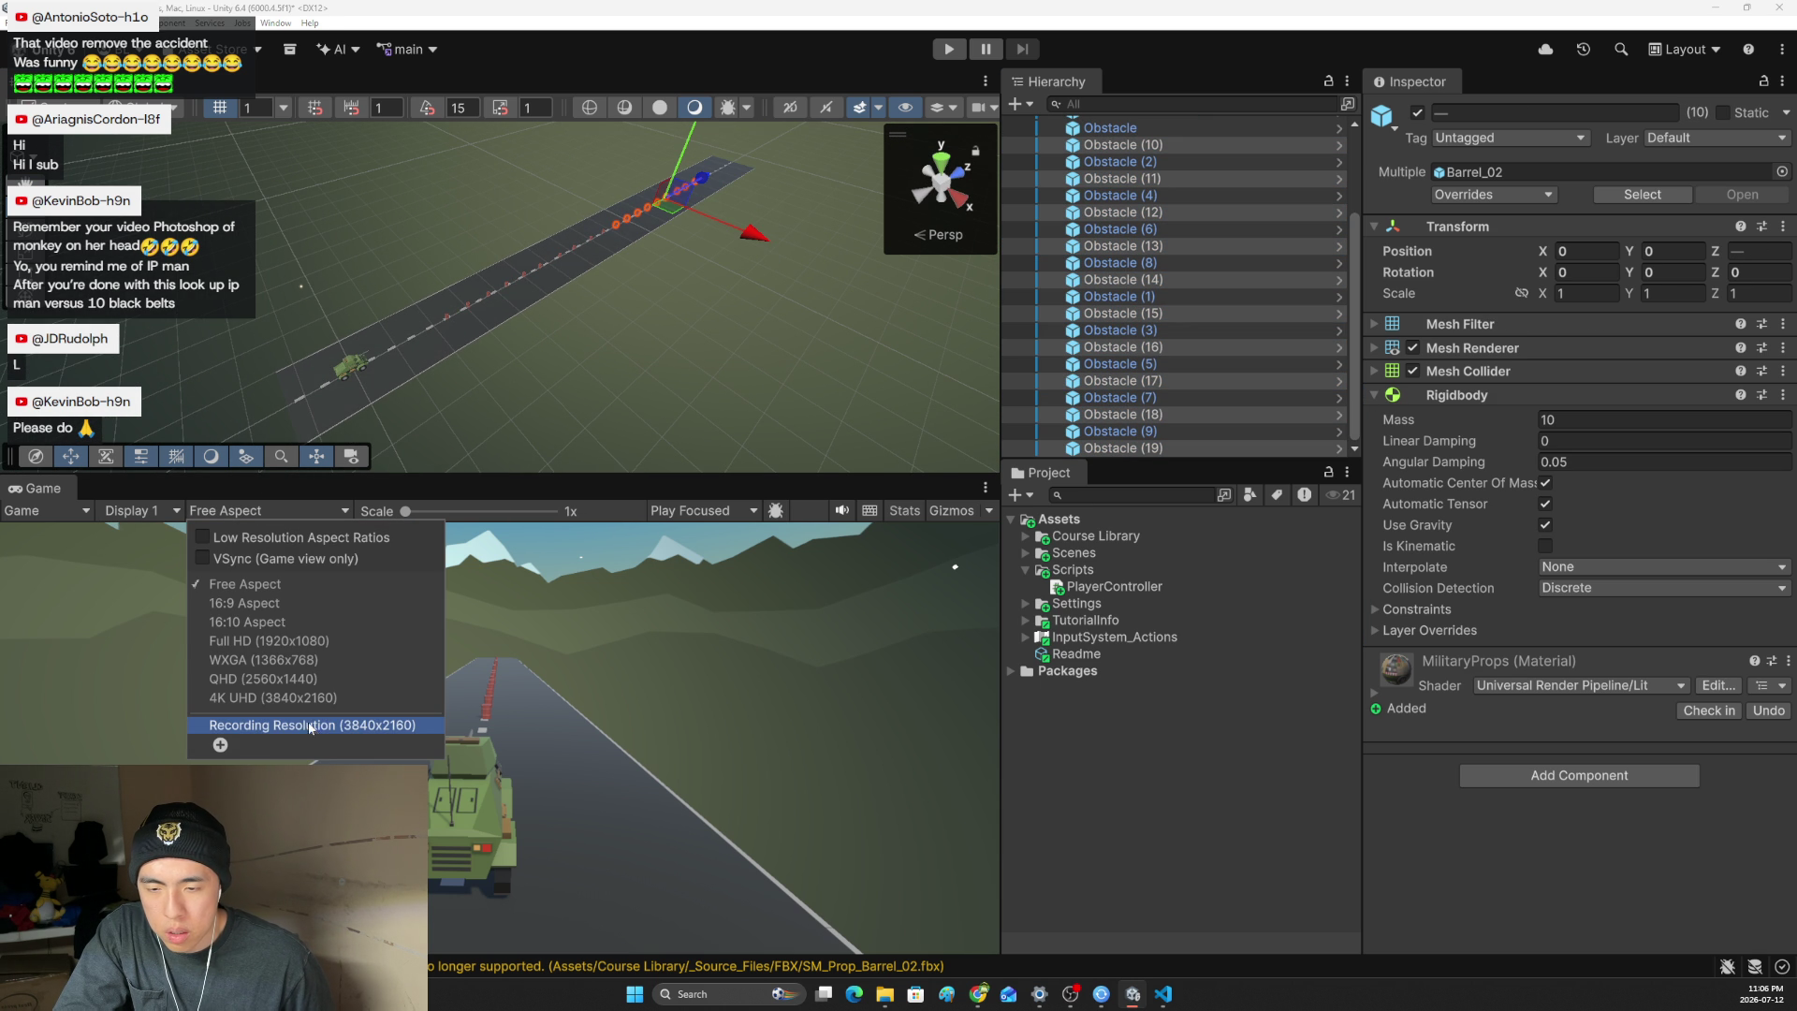
- Switch the Game view to Full HD (1920x1080) and run a play test of the barrel road
{"action": "left_click", "coordinate": [305, 646]}
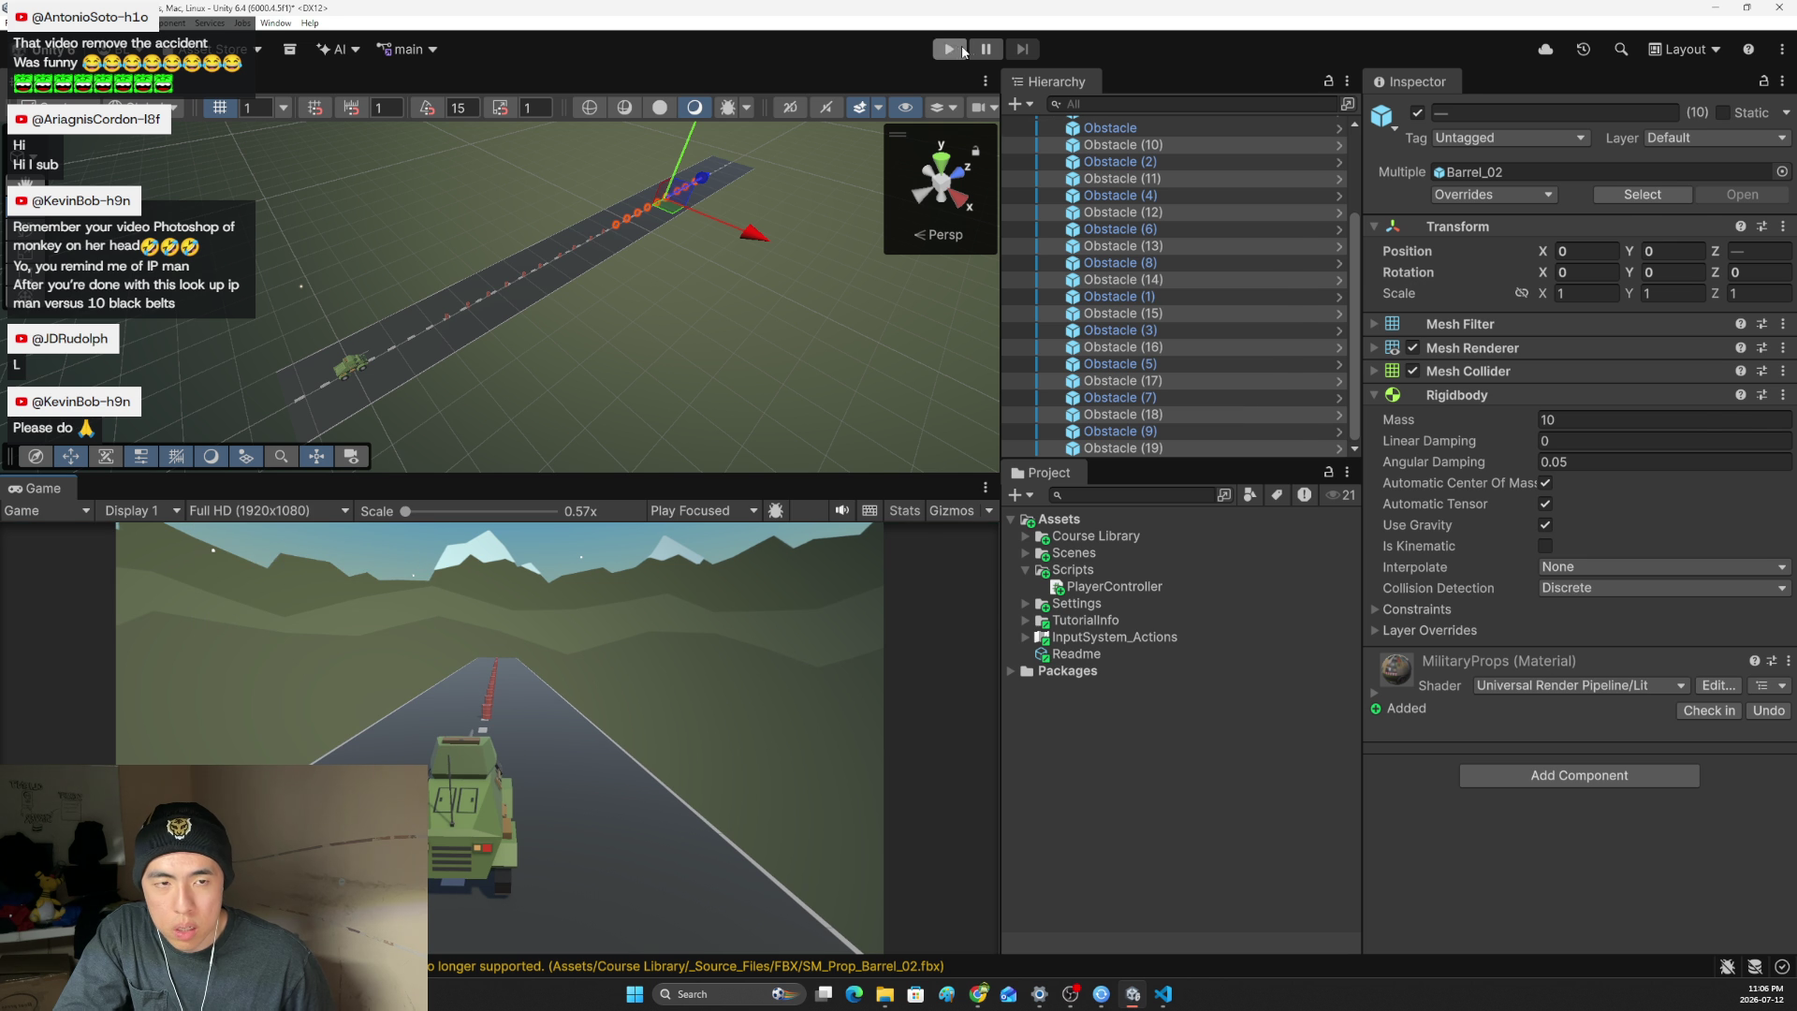
{"action": "left_click", "coordinate": [967, 50]}
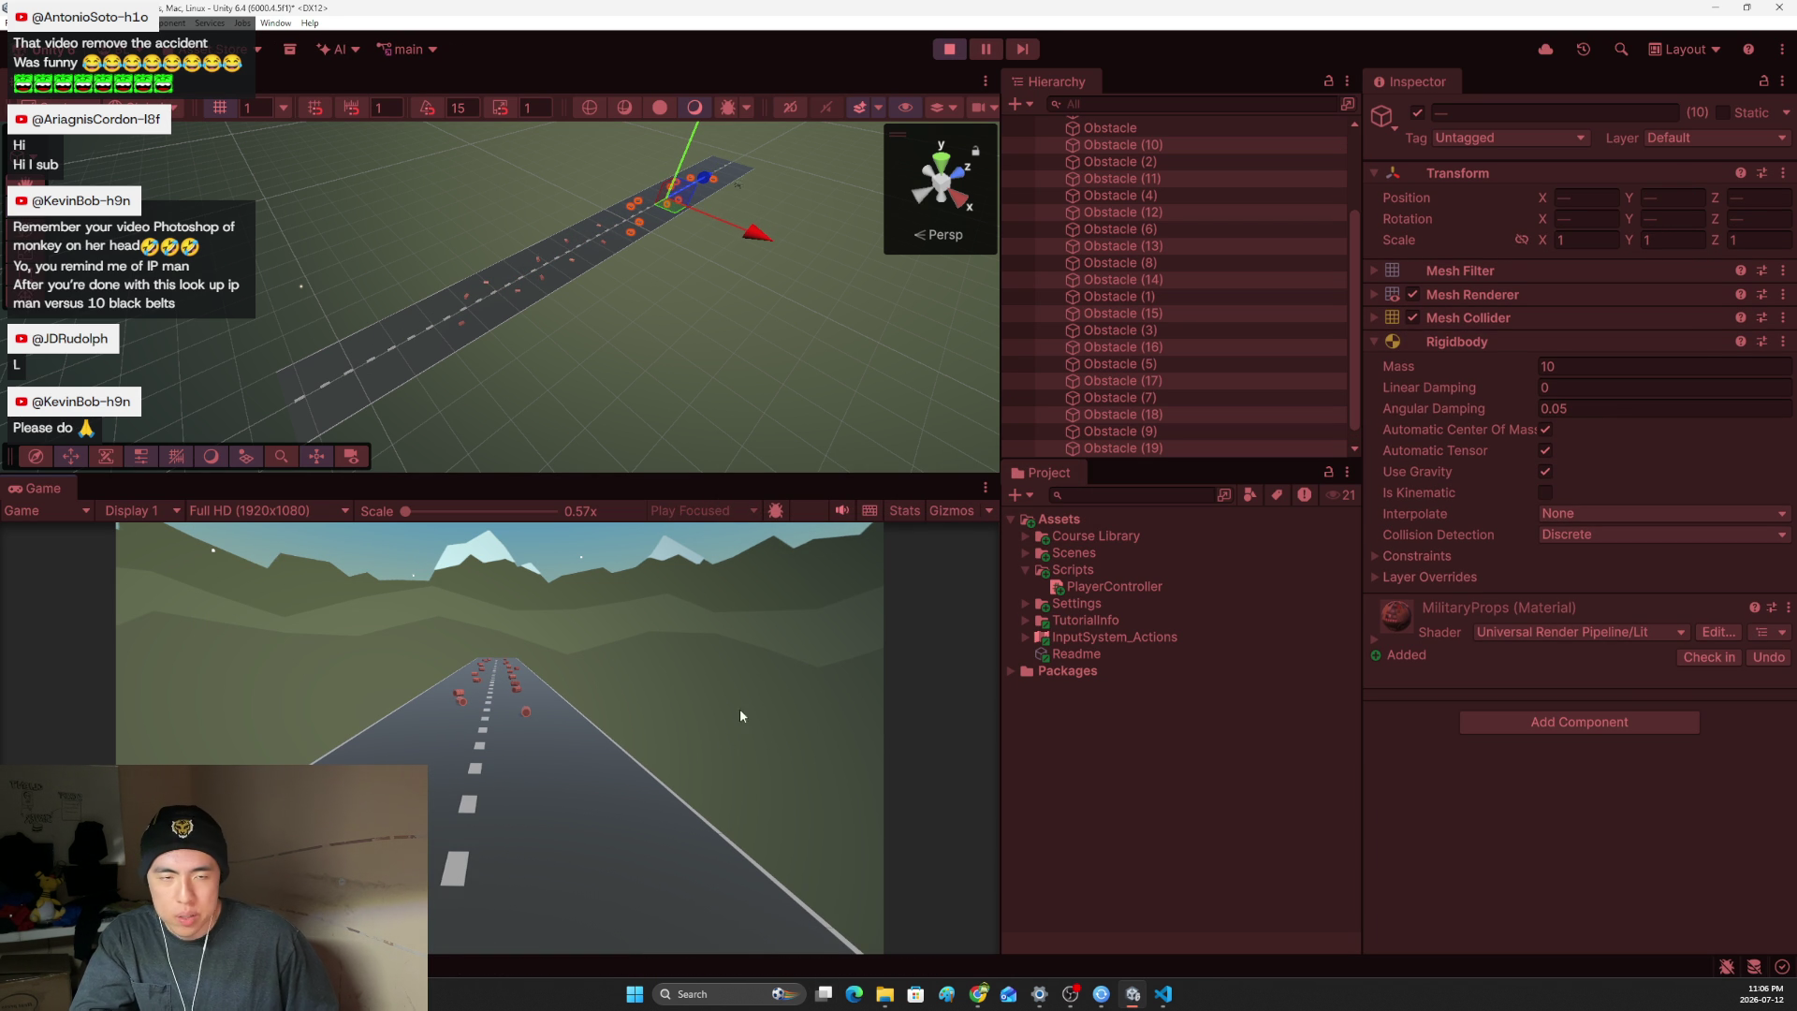
{"action": "left_click", "coordinate": [951, 52]}
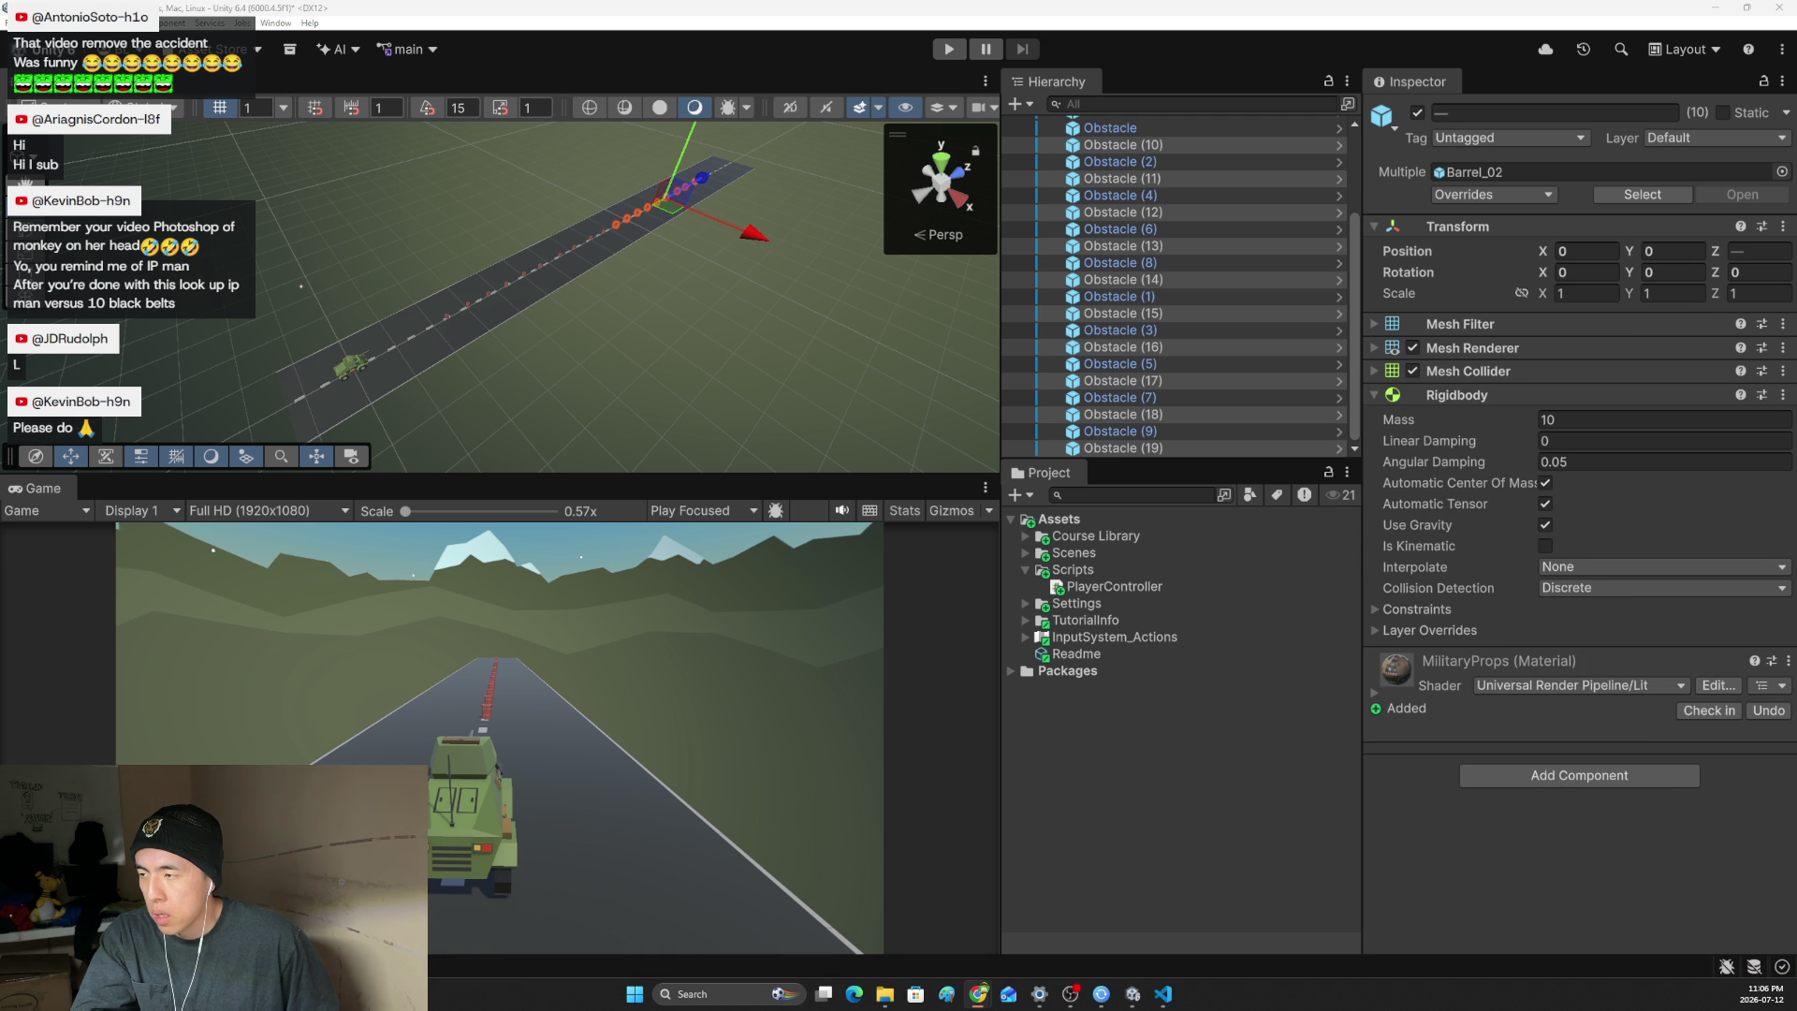
- Return to the Unity Learn lesson tab in Chrome and close the grid snapping search tab
{"action": "mouse_move", "coordinate": [995, 998]}
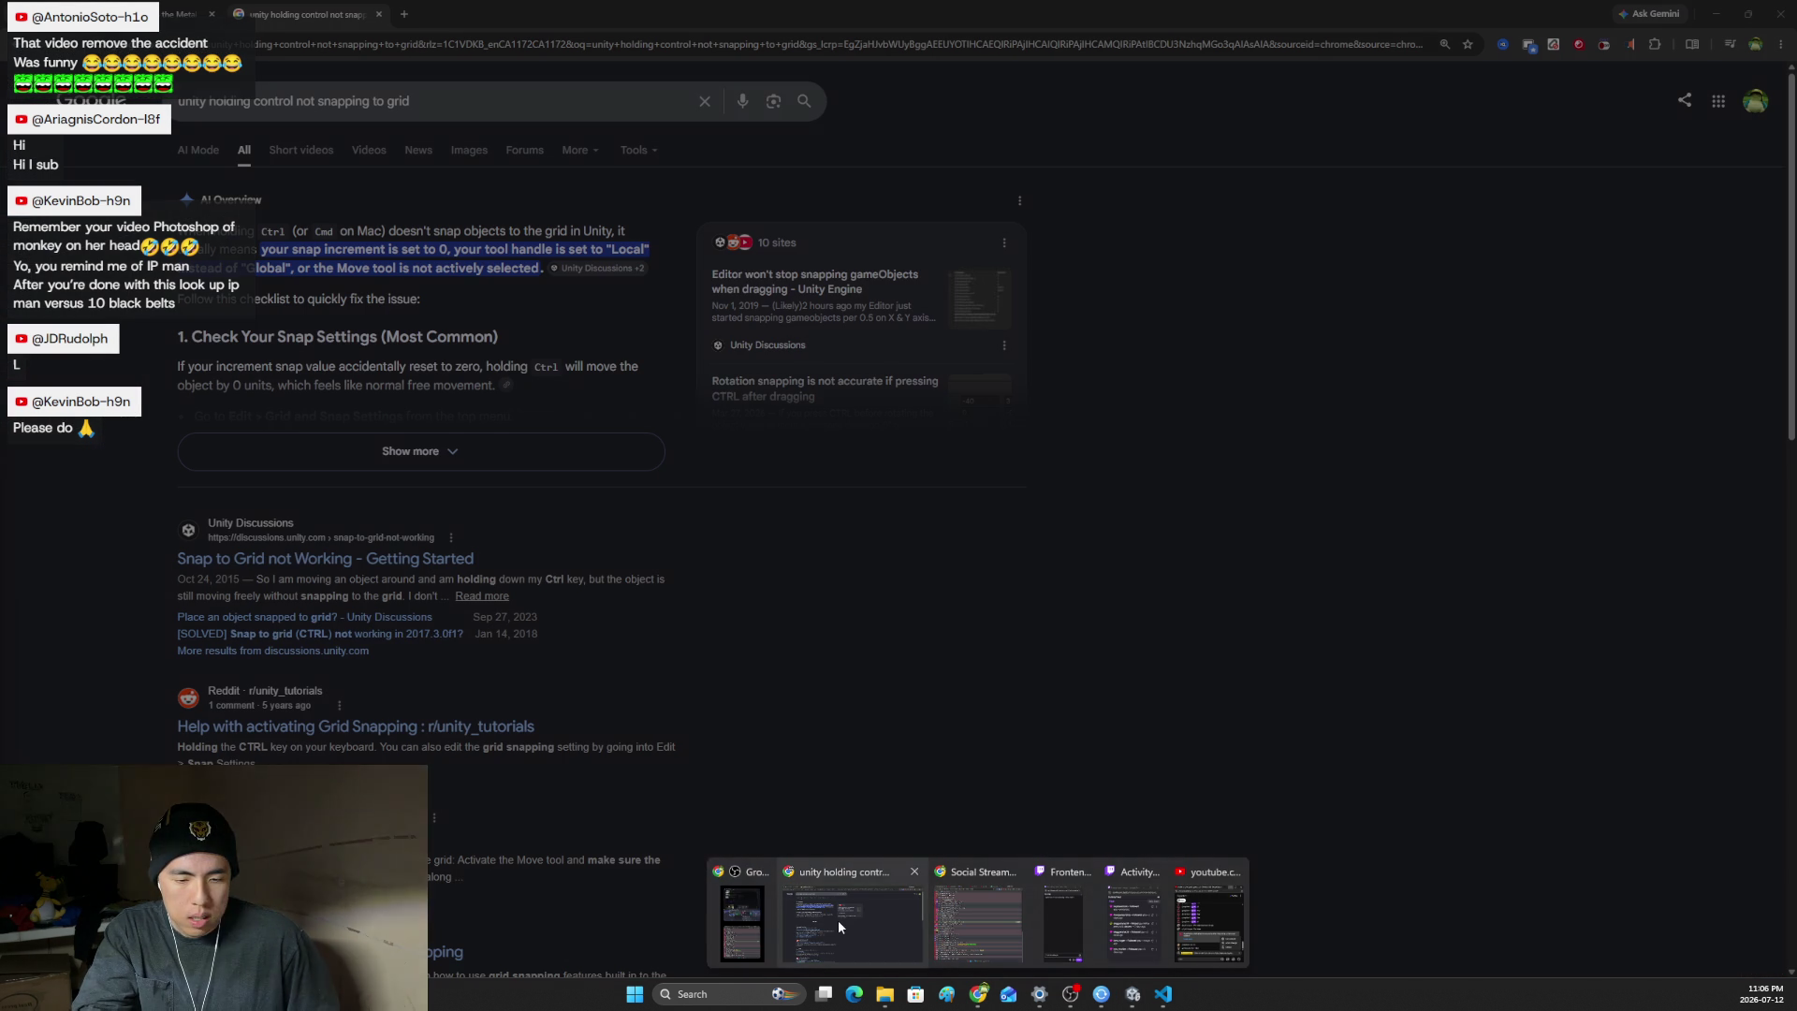
{"action": "left_click", "coordinate": [838, 919]}
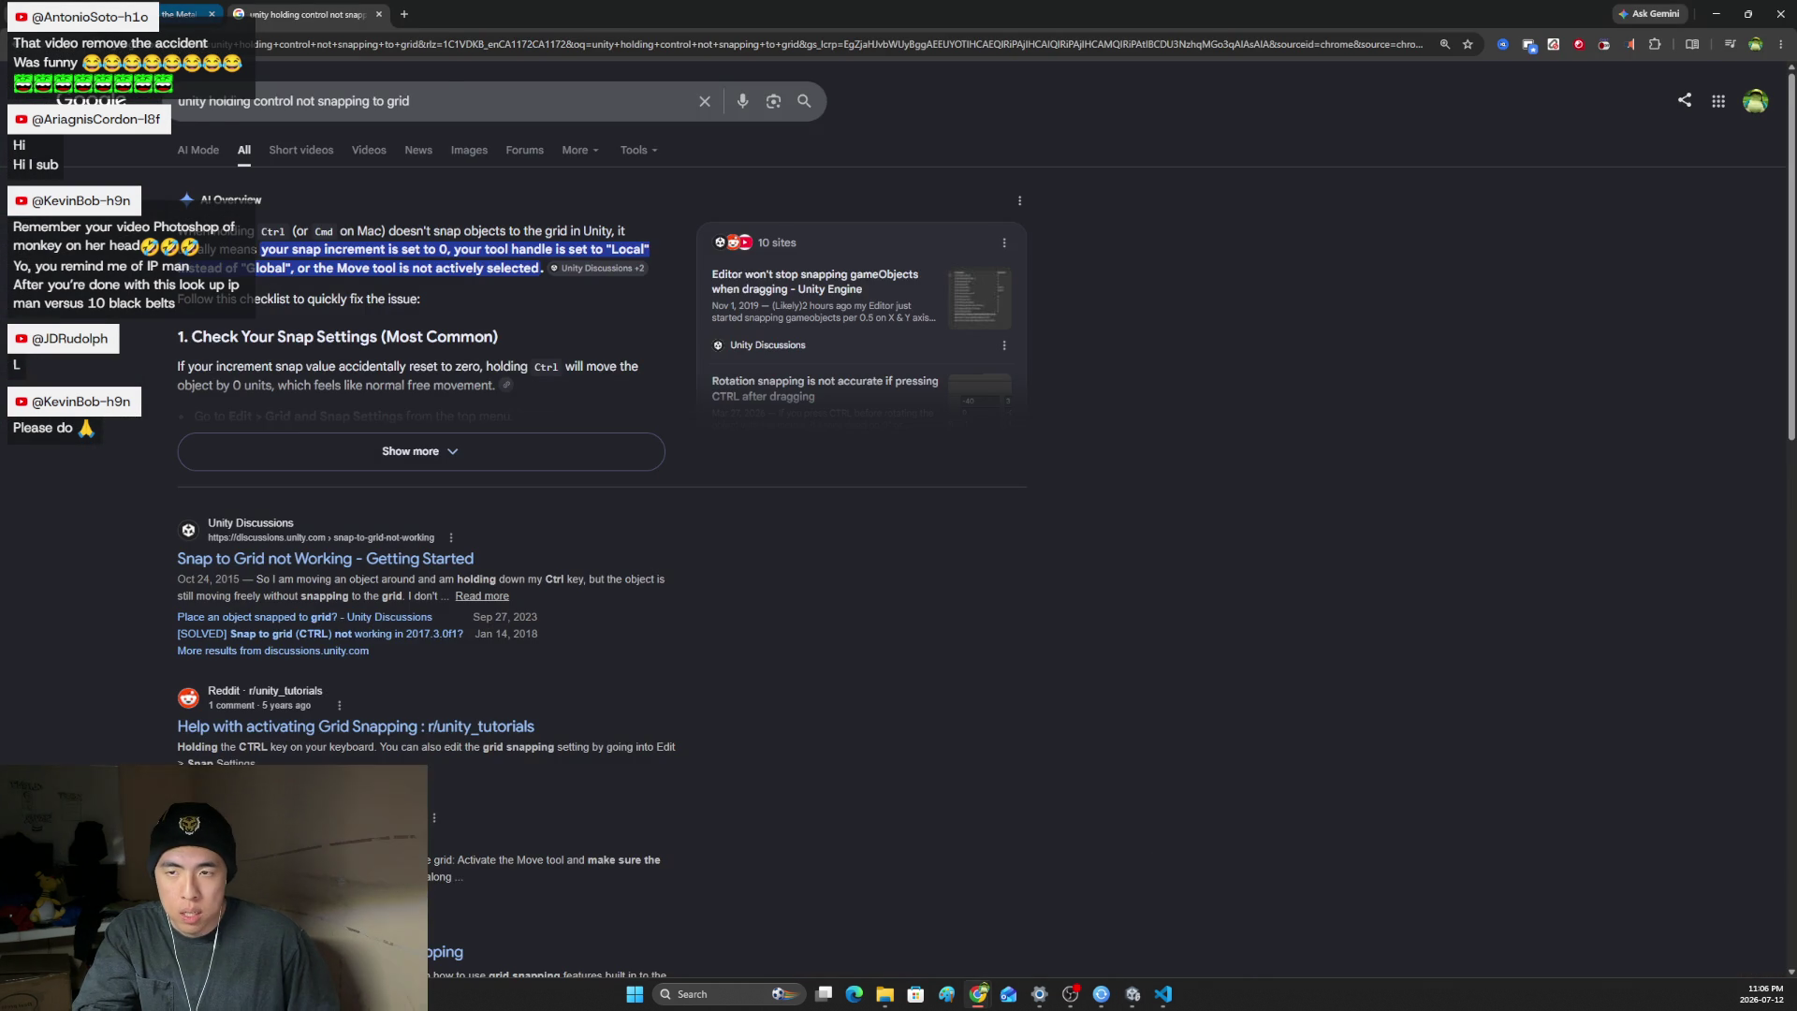
{"action": "left_click", "coordinate": [182, 14]}
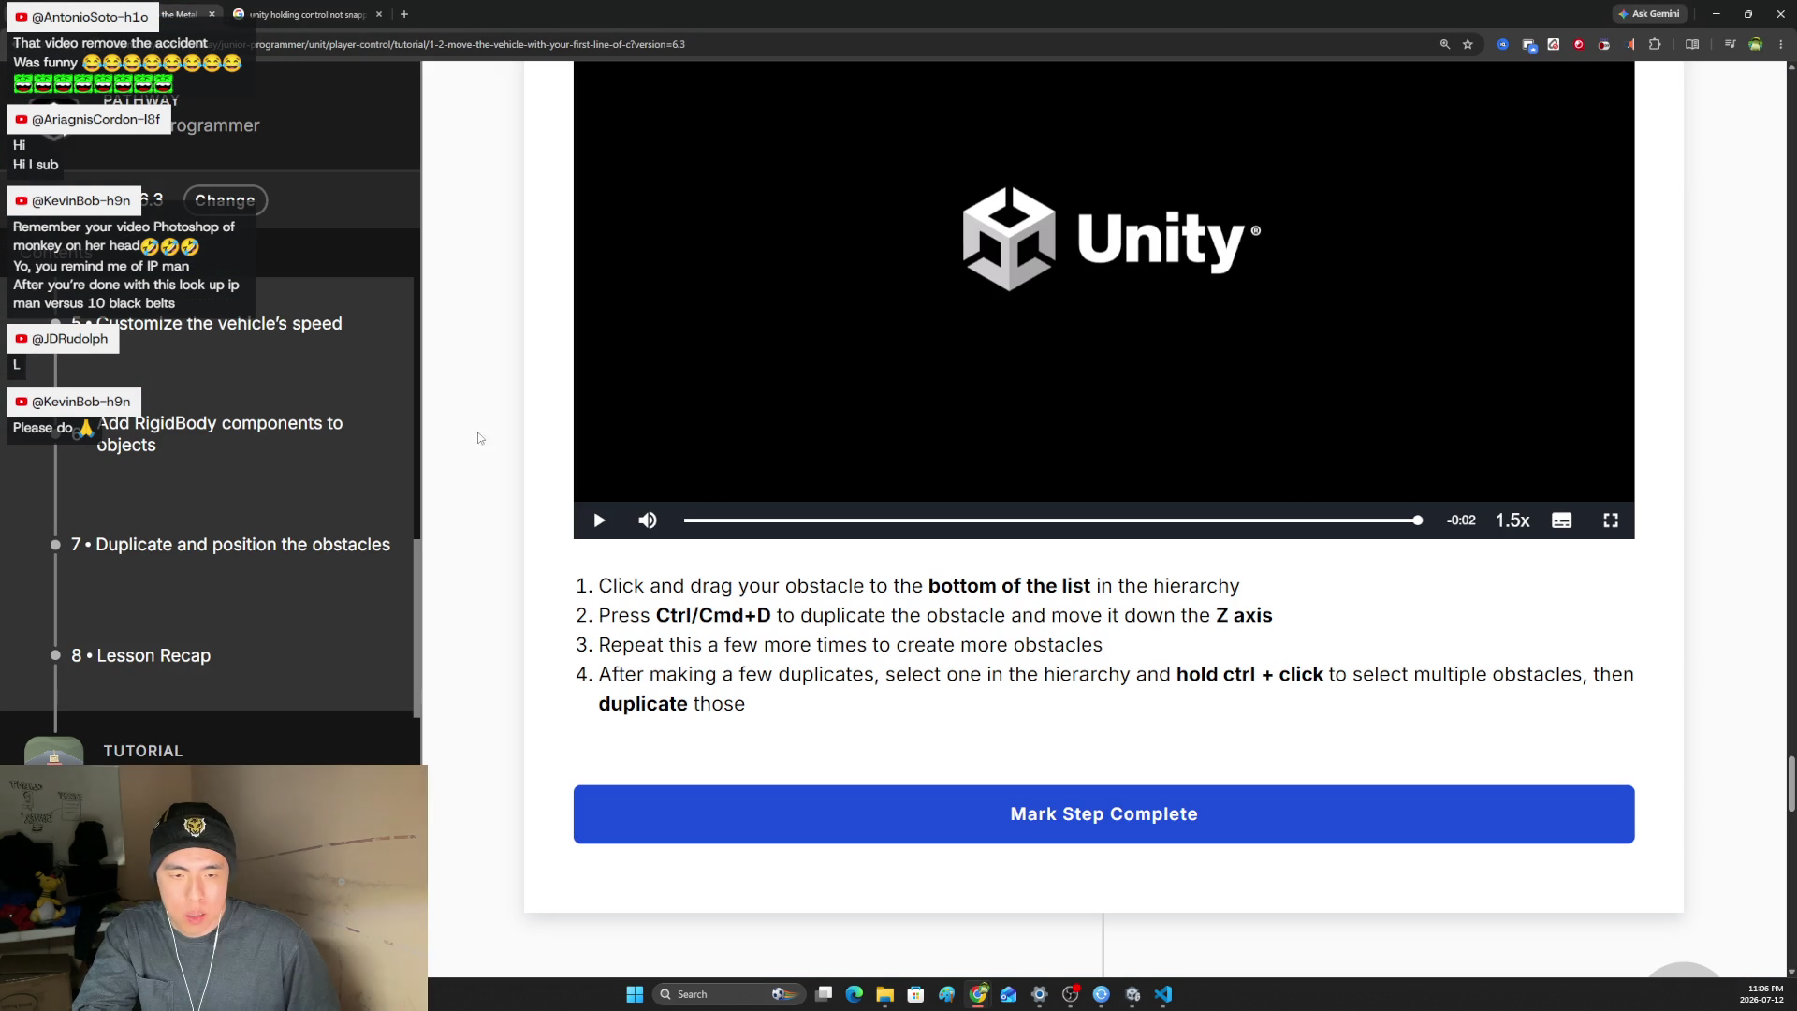
{"action": "left_click", "coordinate": [375, 16]}
- Mark all Lesson 1.2 steps complete for 10 XP and go to Lesson 1.3 - High Speed Chase
{"action": "scroll", "coordinate": [862, 555], "scroll_direction": "down", "scroll_amount": 8}
{"action": "scroll", "coordinate": [862, 556], "scroll_direction": "down", "scroll_amount": 15}
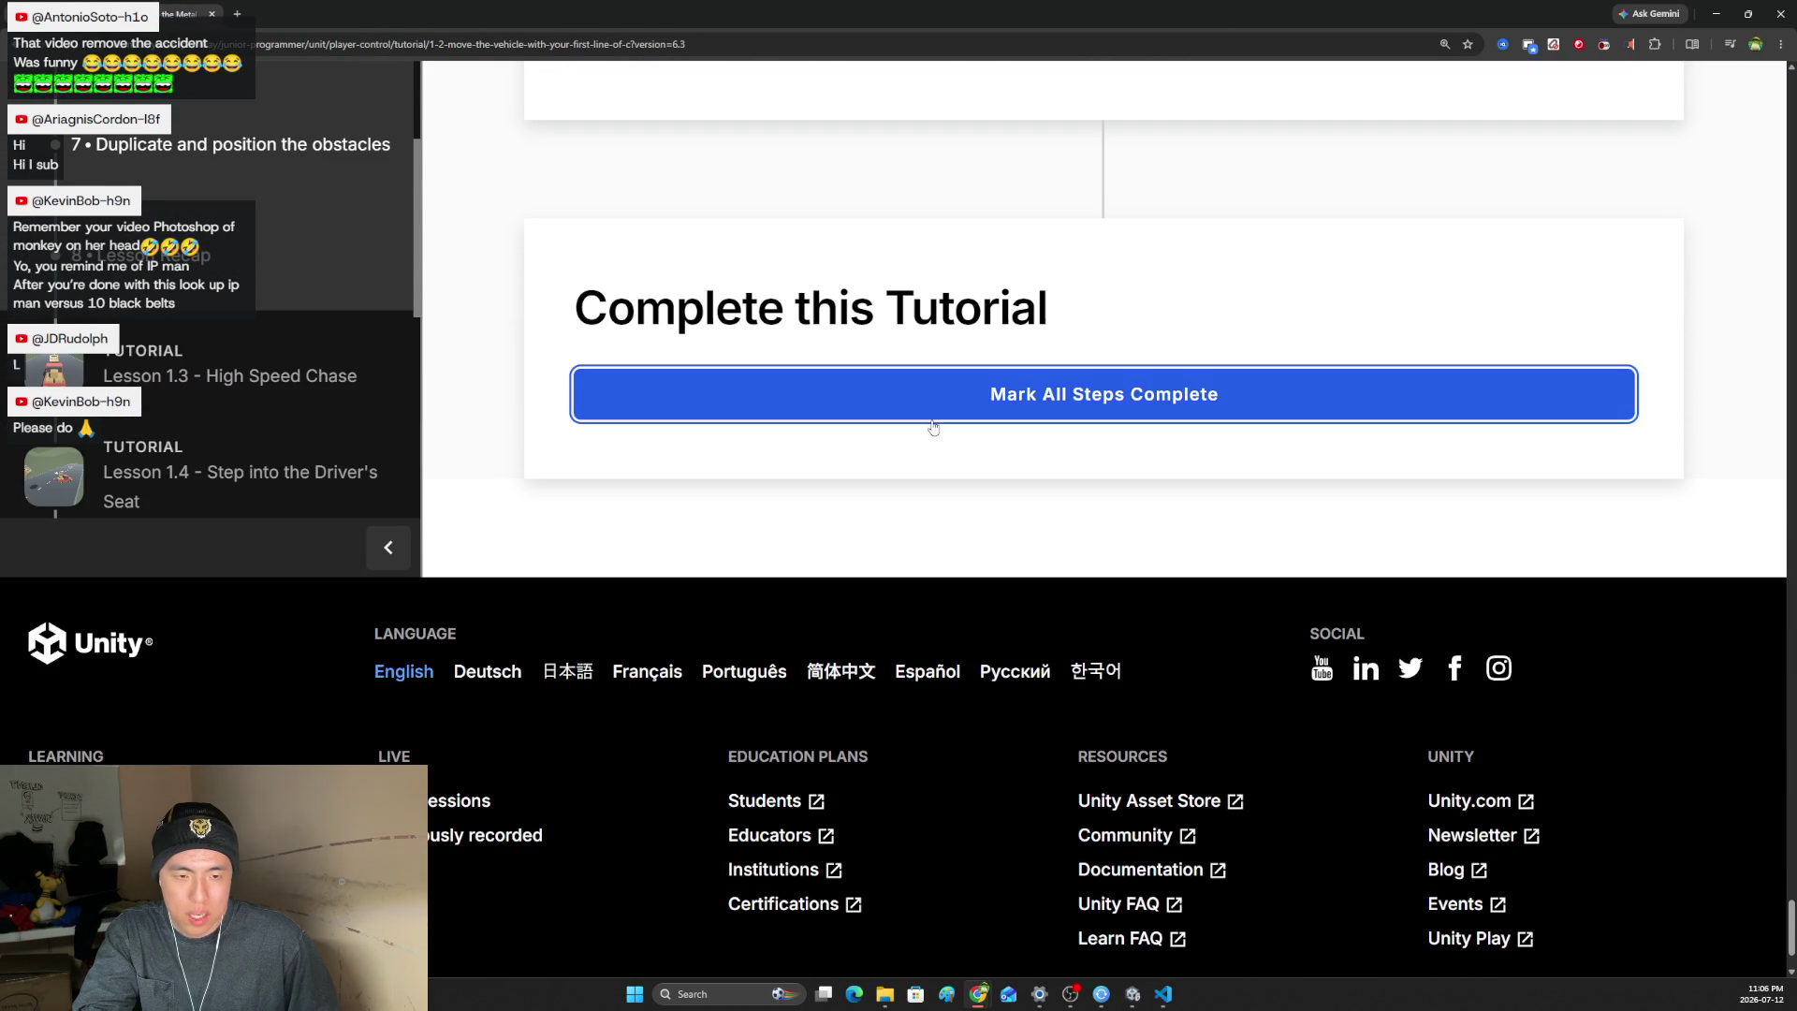
{"action": "left_click", "coordinate": [932, 420]}
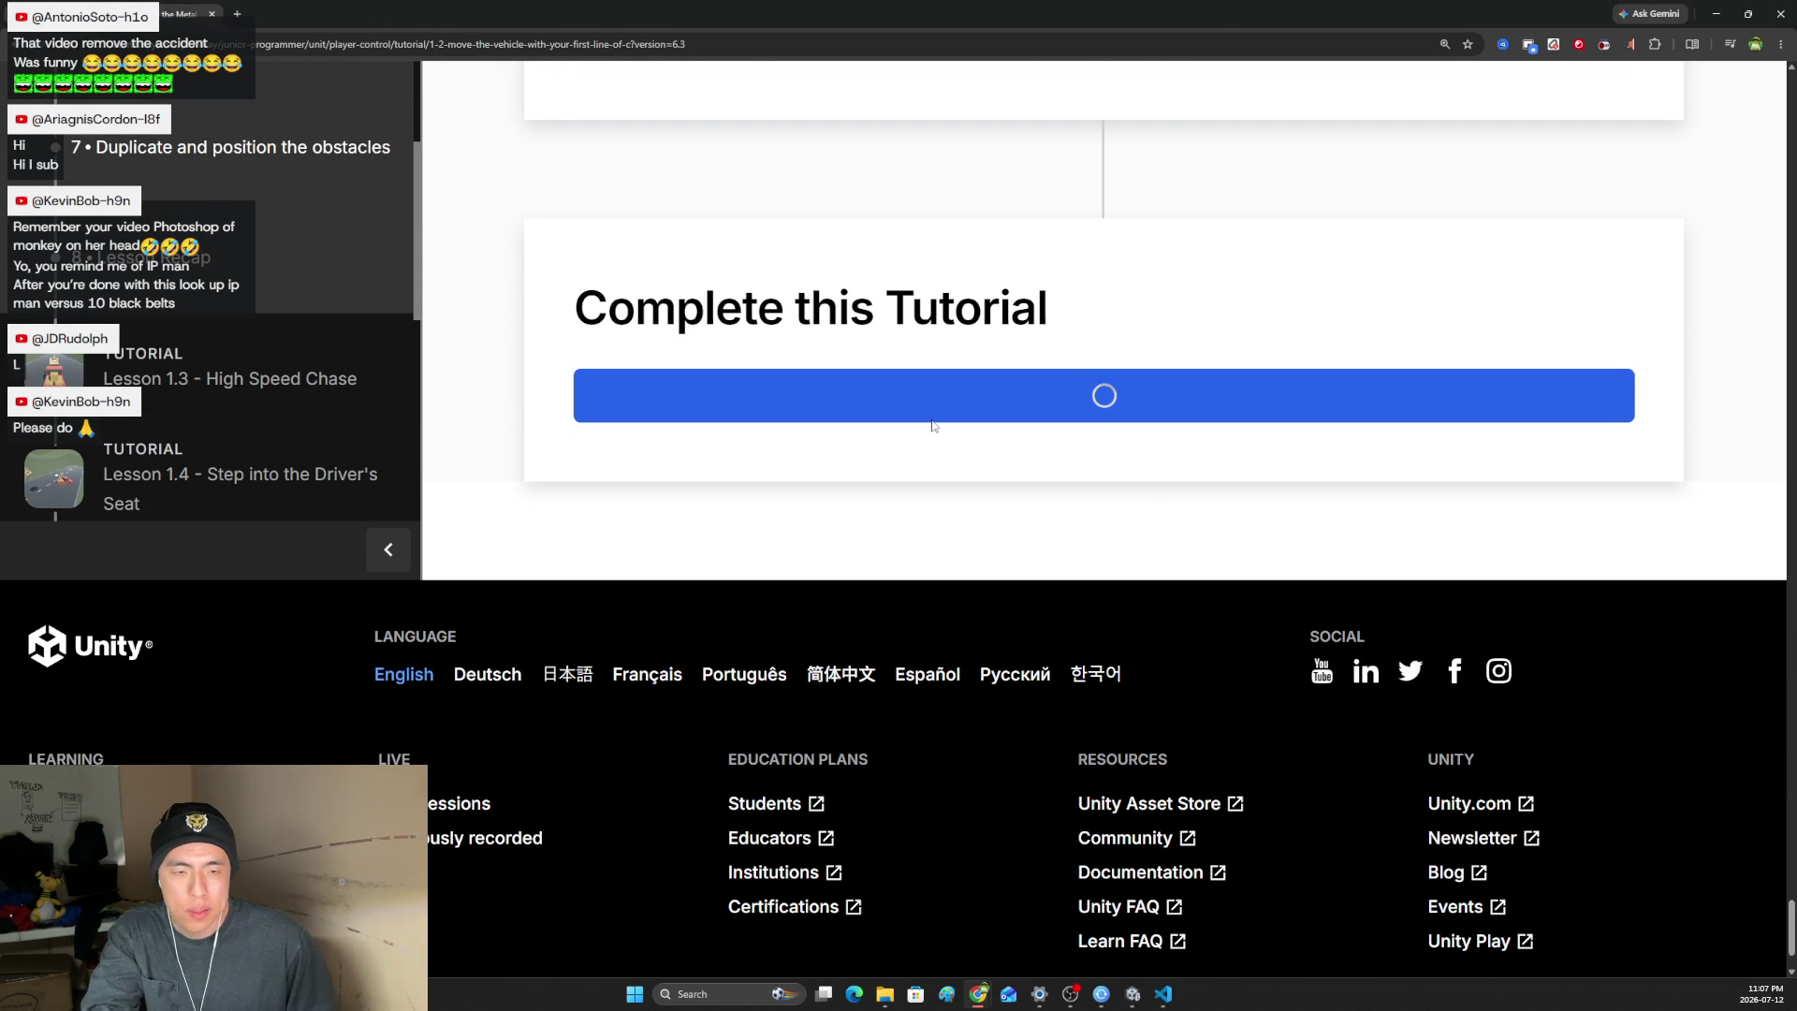
{"action": "scroll", "coordinate": [969, 478], "scroll_direction": "down", "scroll_amount": 3}
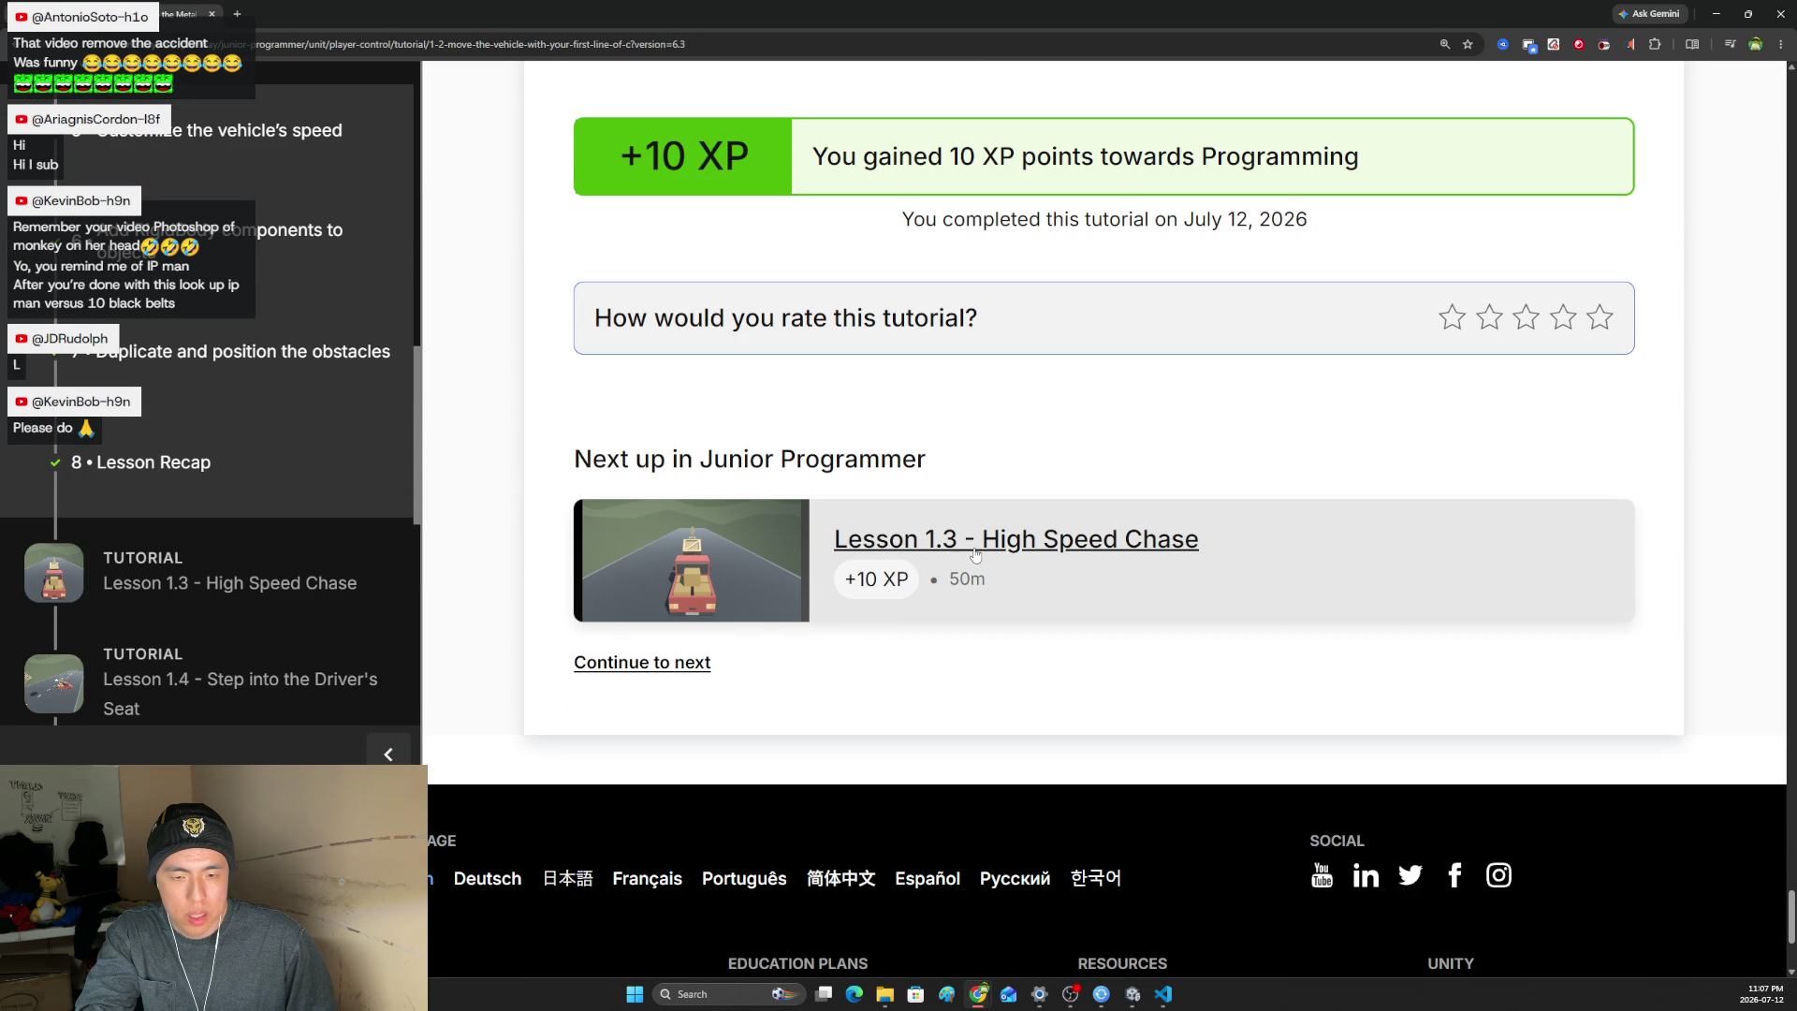
{"action": "left_click", "coordinate": [975, 554]}
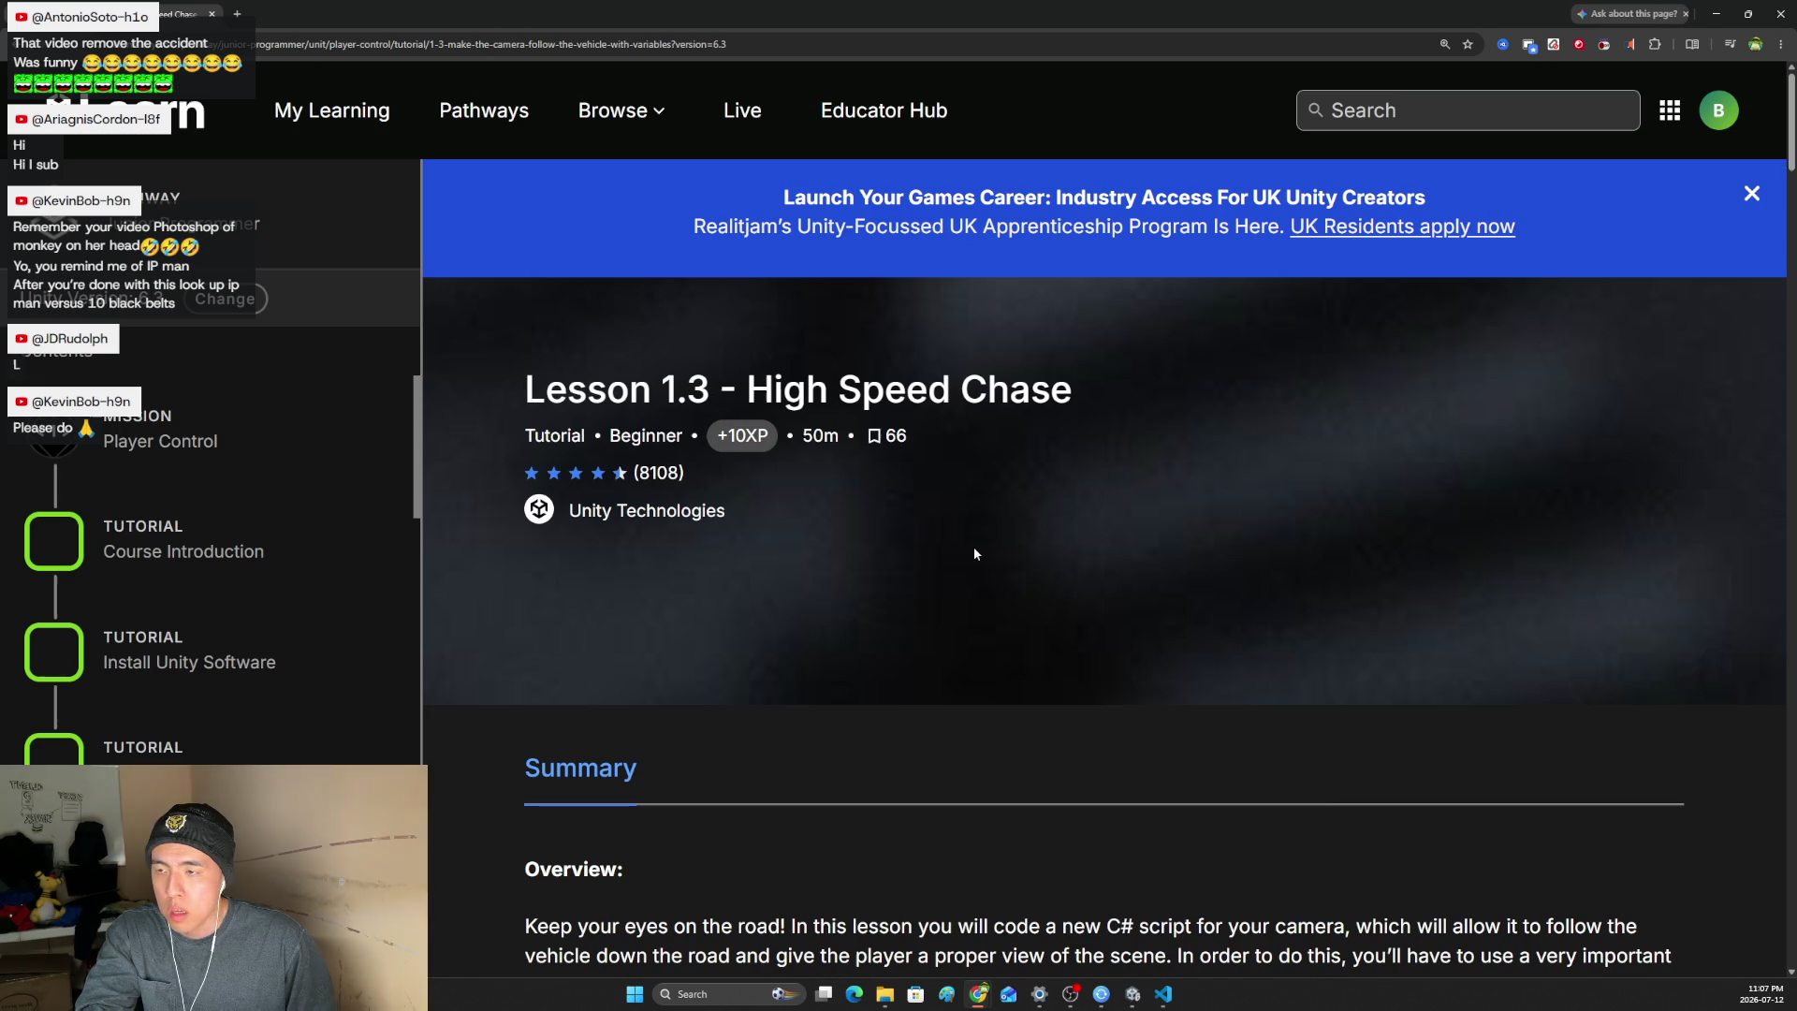
- Scroll the Lesson 1.3 page to its Overview Video and start it playing
{"action": "scroll", "coordinate": [973, 553], "scroll_direction": "down", "scroll_amount": 10}
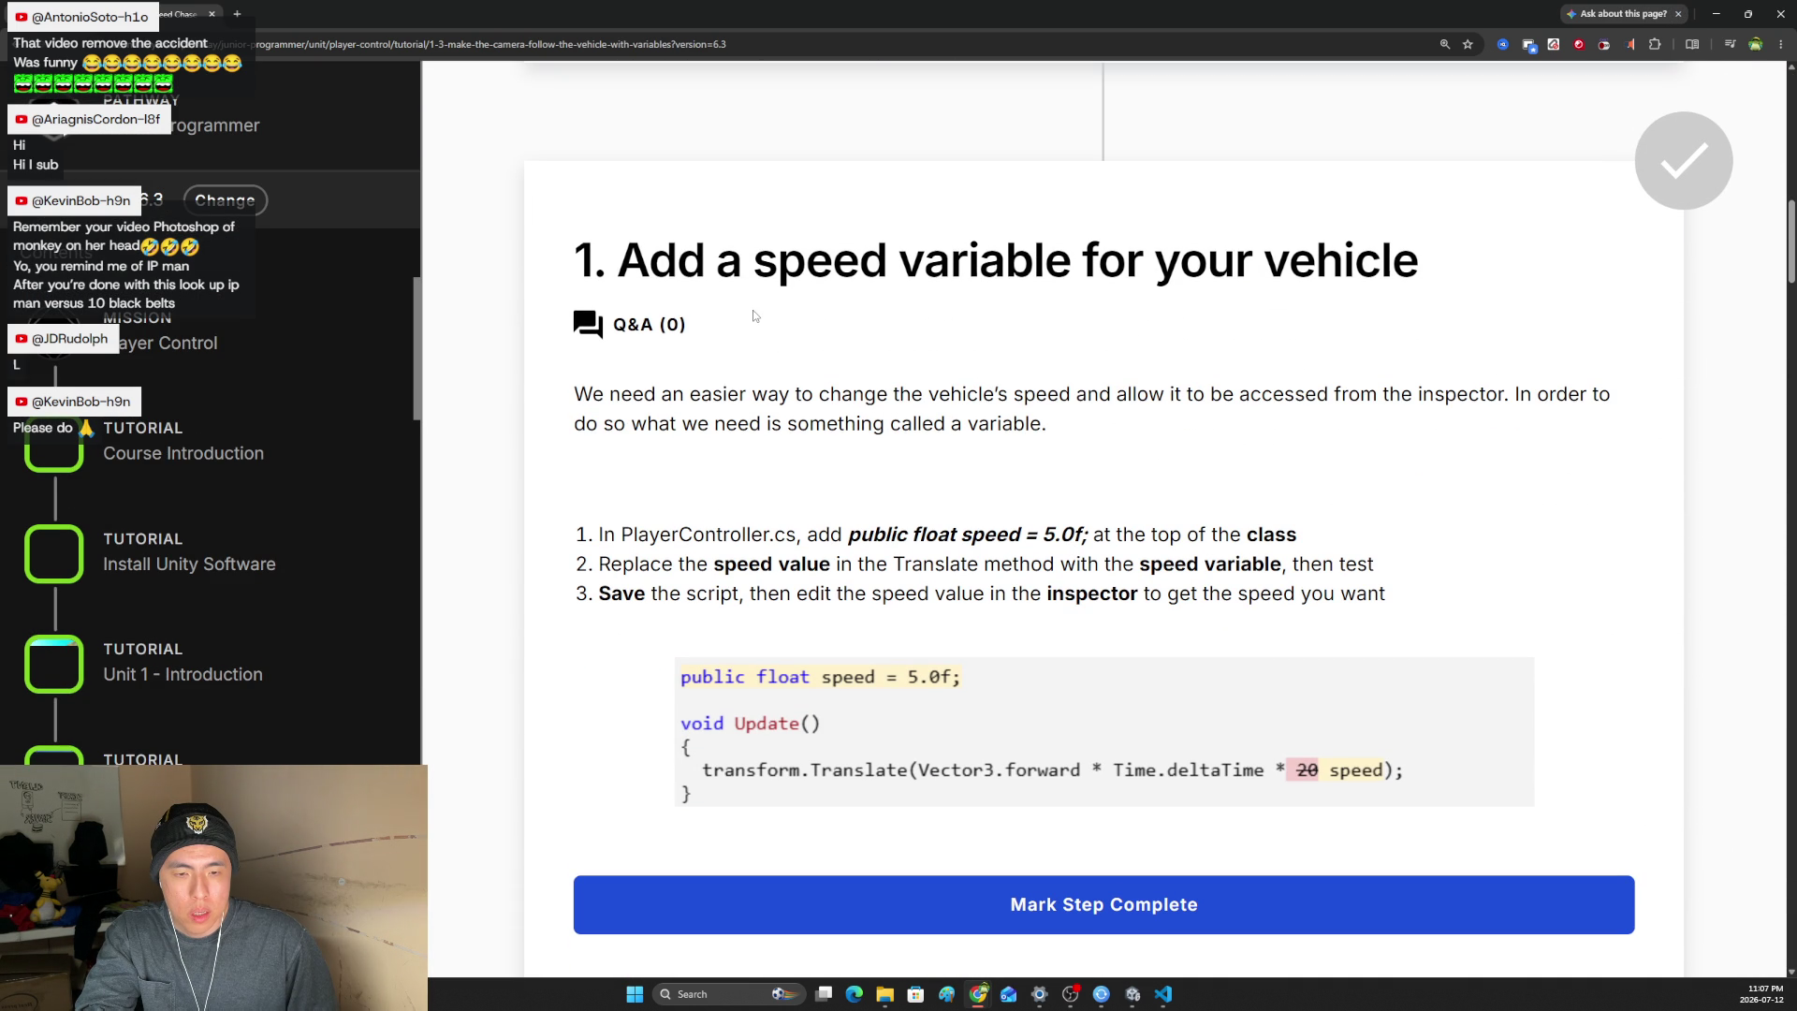
{"action": "left_click_drag", "start_coordinate": [612, 263], "coordinate": [859, 263]}
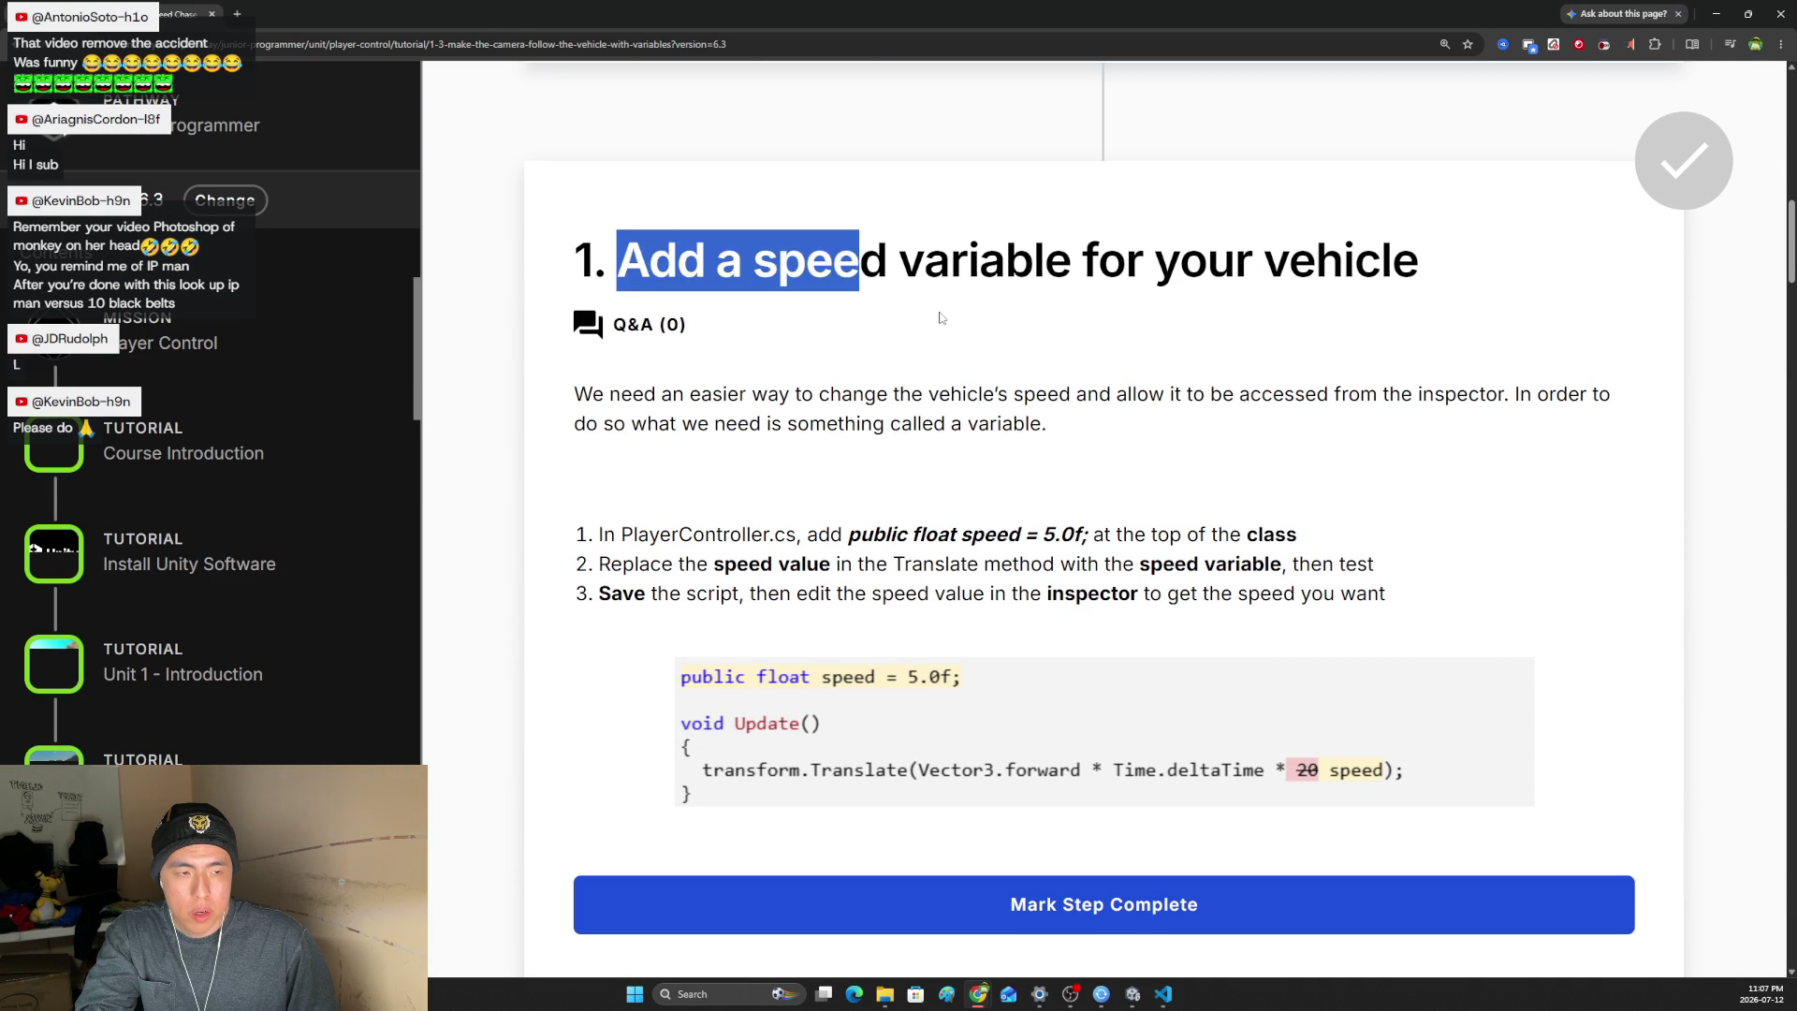
{"action": "scroll", "coordinate": [1014, 393], "scroll_direction": "down", "scroll_amount": 5}
{"action": "scroll", "coordinate": [1743, 194], "scroll_direction": "up", "scroll_amount": 15}
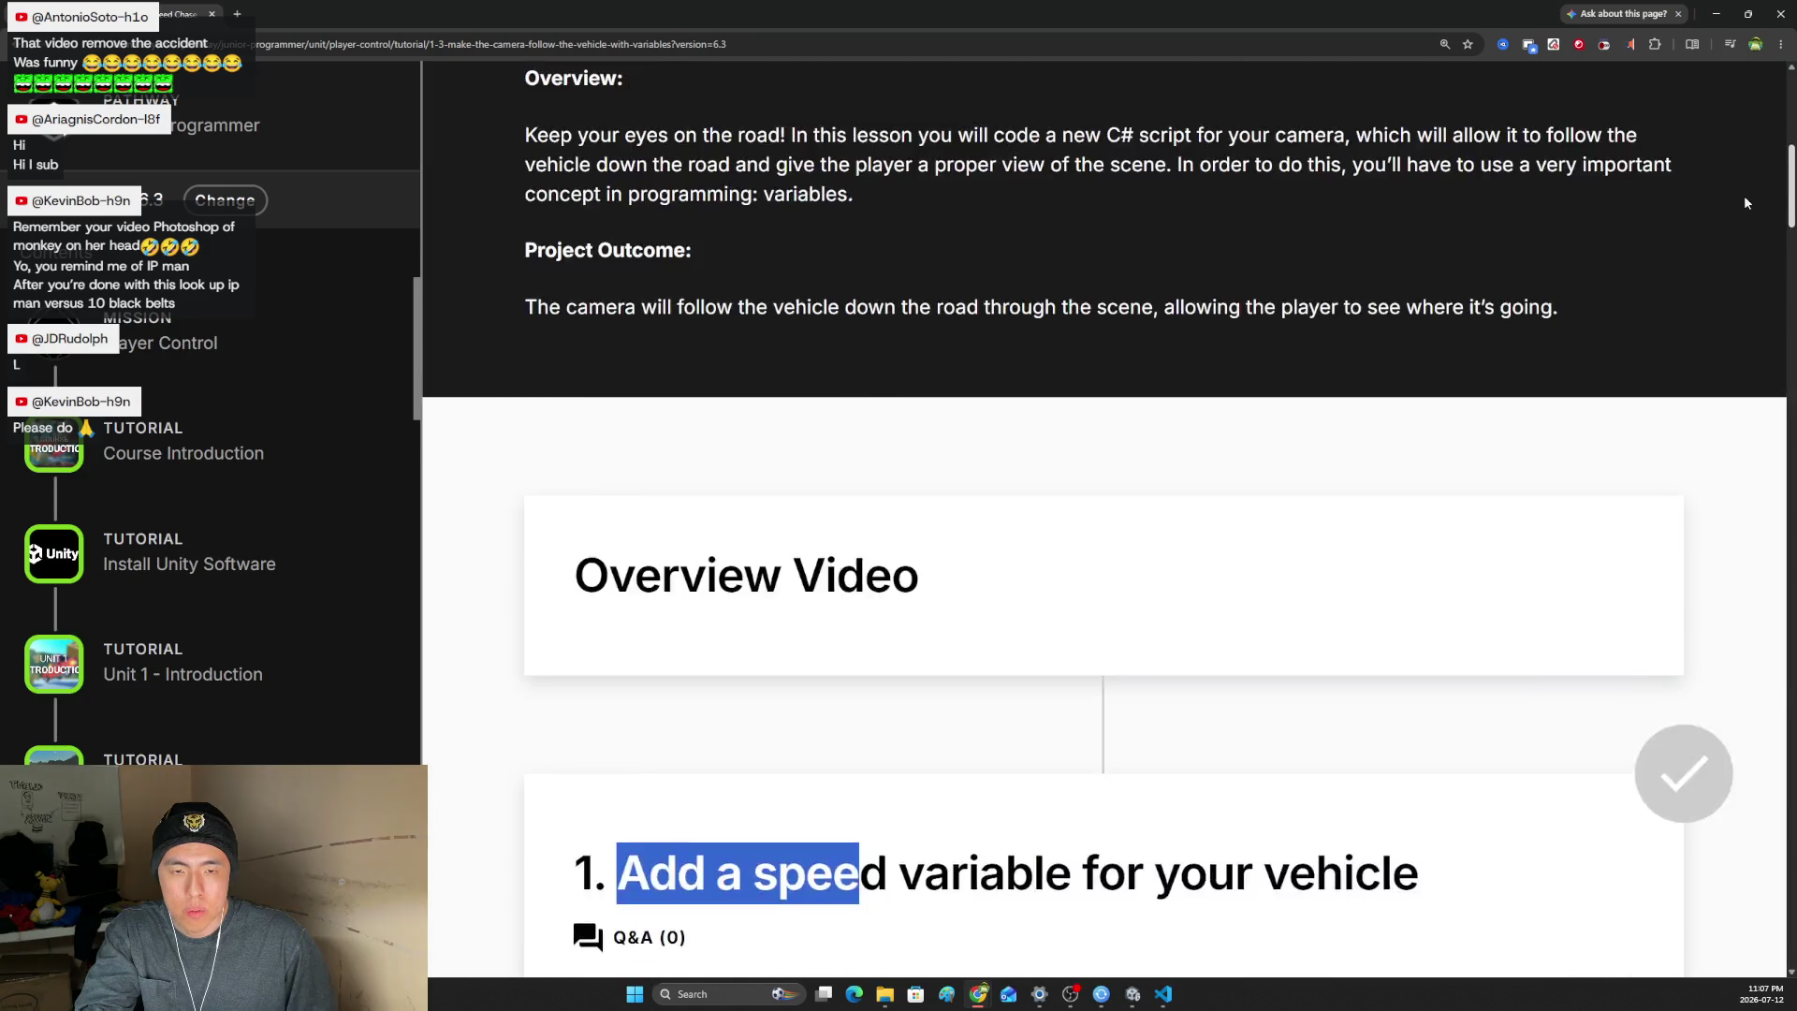
{"action": "scroll", "coordinate": [1750, 225], "scroll_direction": "down", "scroll_amount": 8}
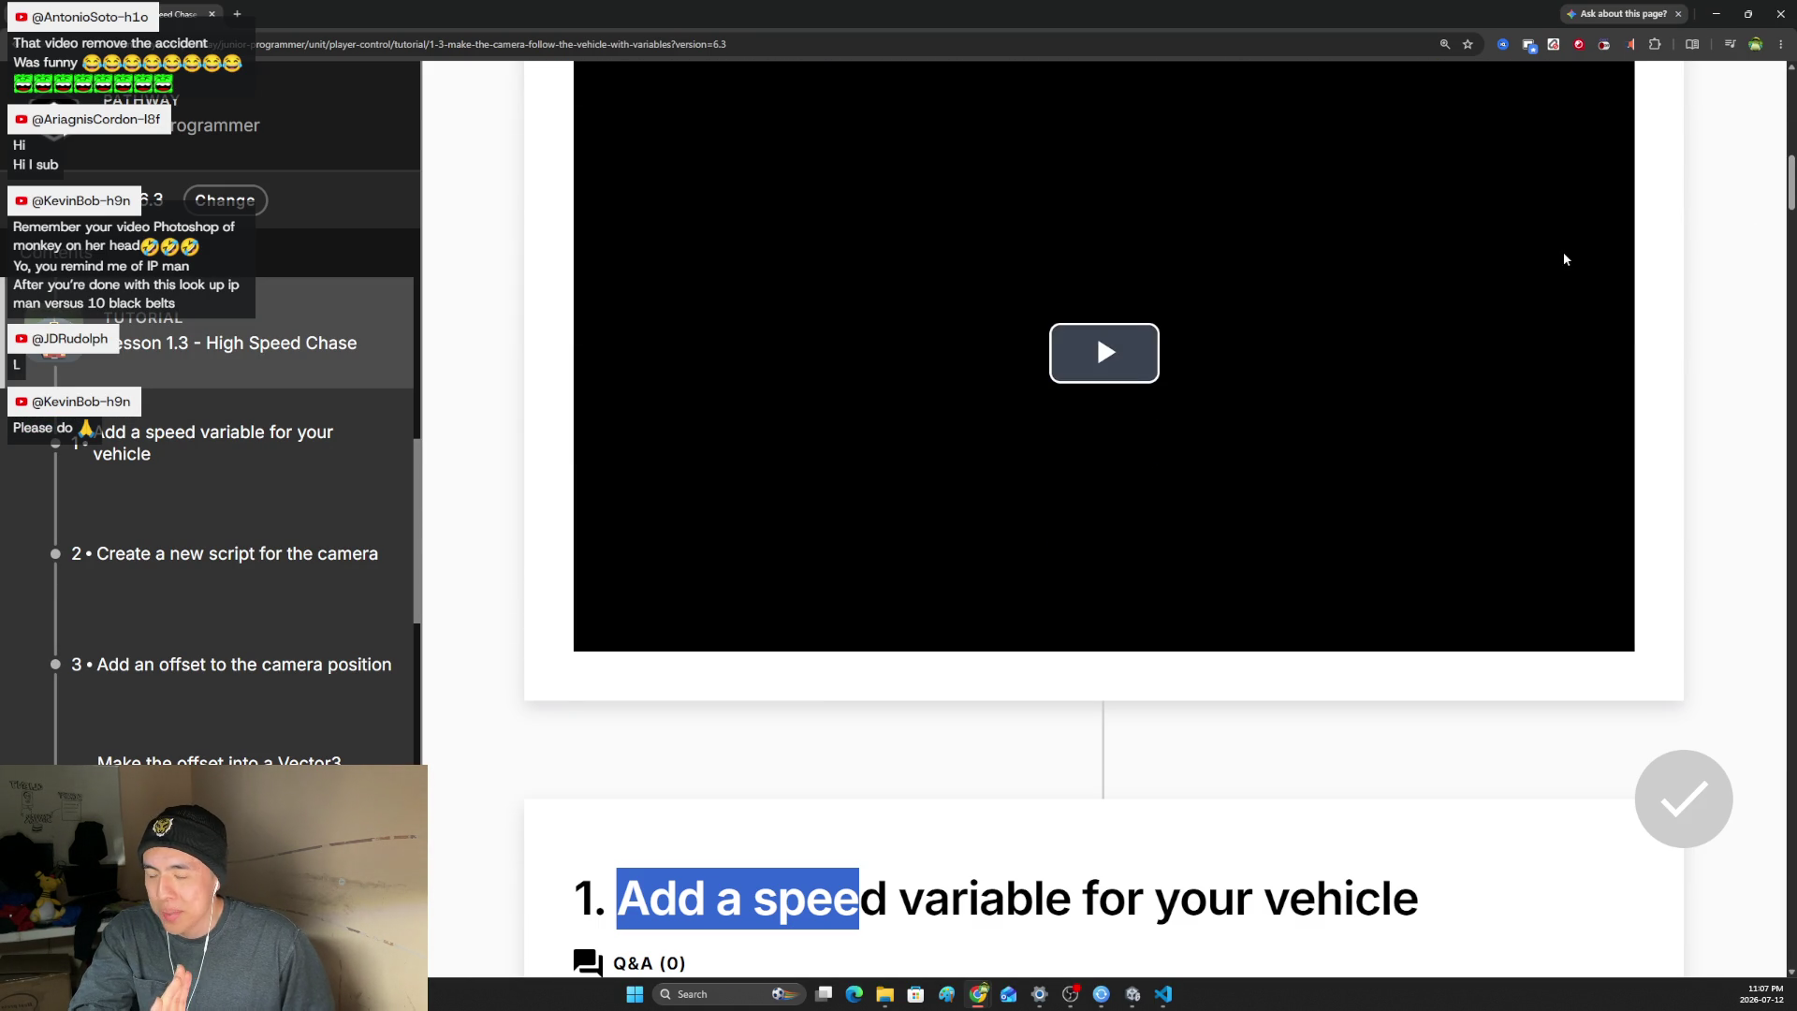
{"action": "scroll", "coordinate": [1198, 433], "scroll_direction": "up", "scroll_amount": 2}
{"action": "left_click", "coordinate": [1058, 595]}
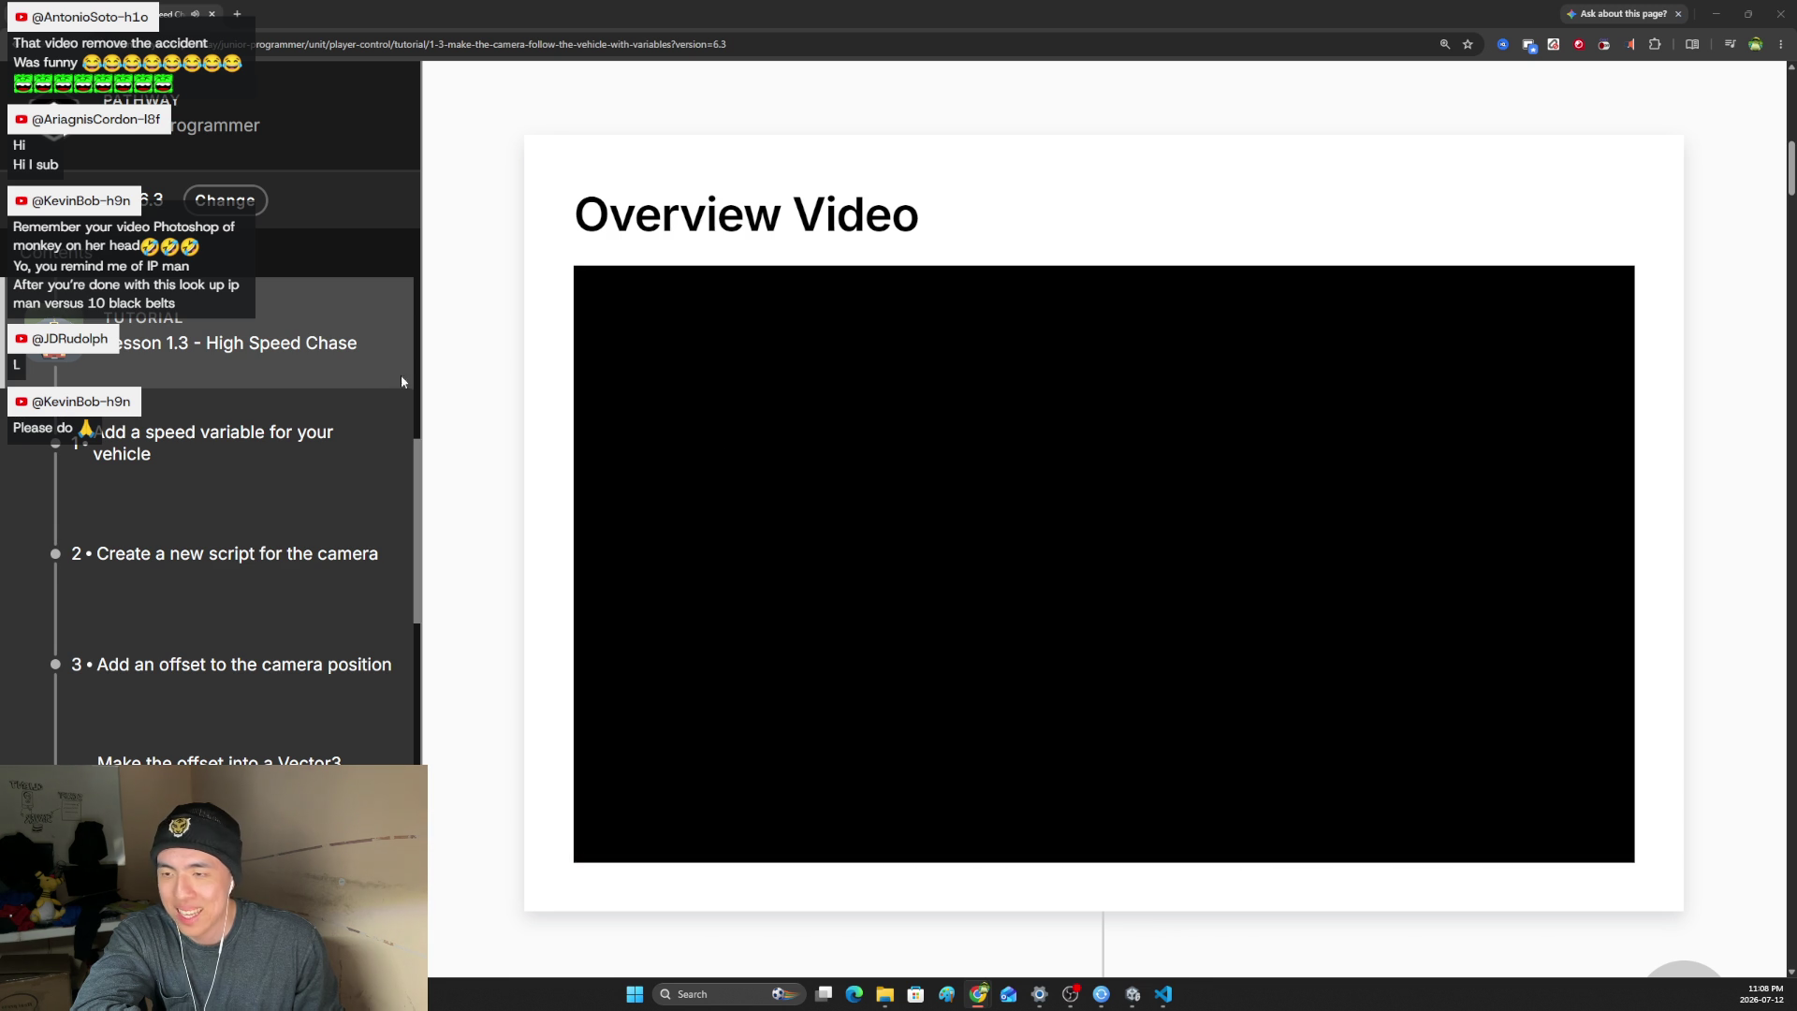
- Play the step 1 video at 1.5x playback speed
{"action": "scroll", "coordinate": [839, 480], "scroll_direction": "down", "scroll_amount": 5}
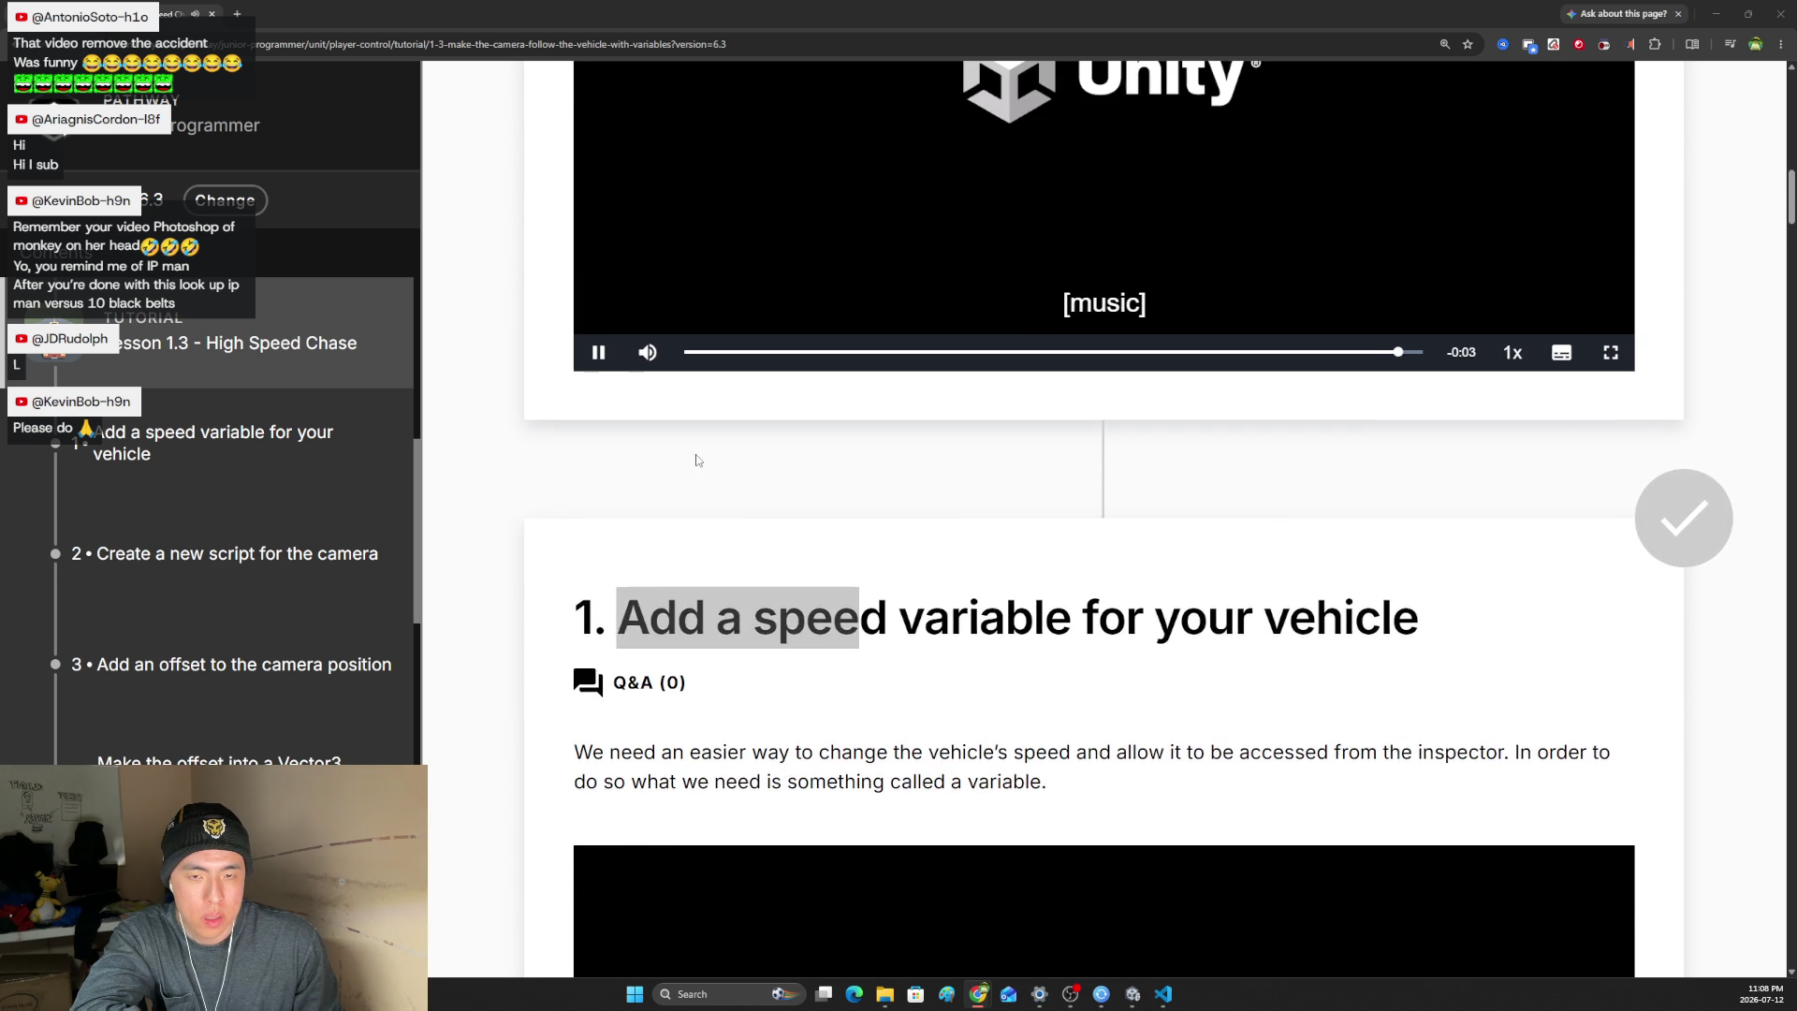
{"action": "scroll", "coordinate": [602, 357], "scroll_direction": "down", "scroll_amount": 6}
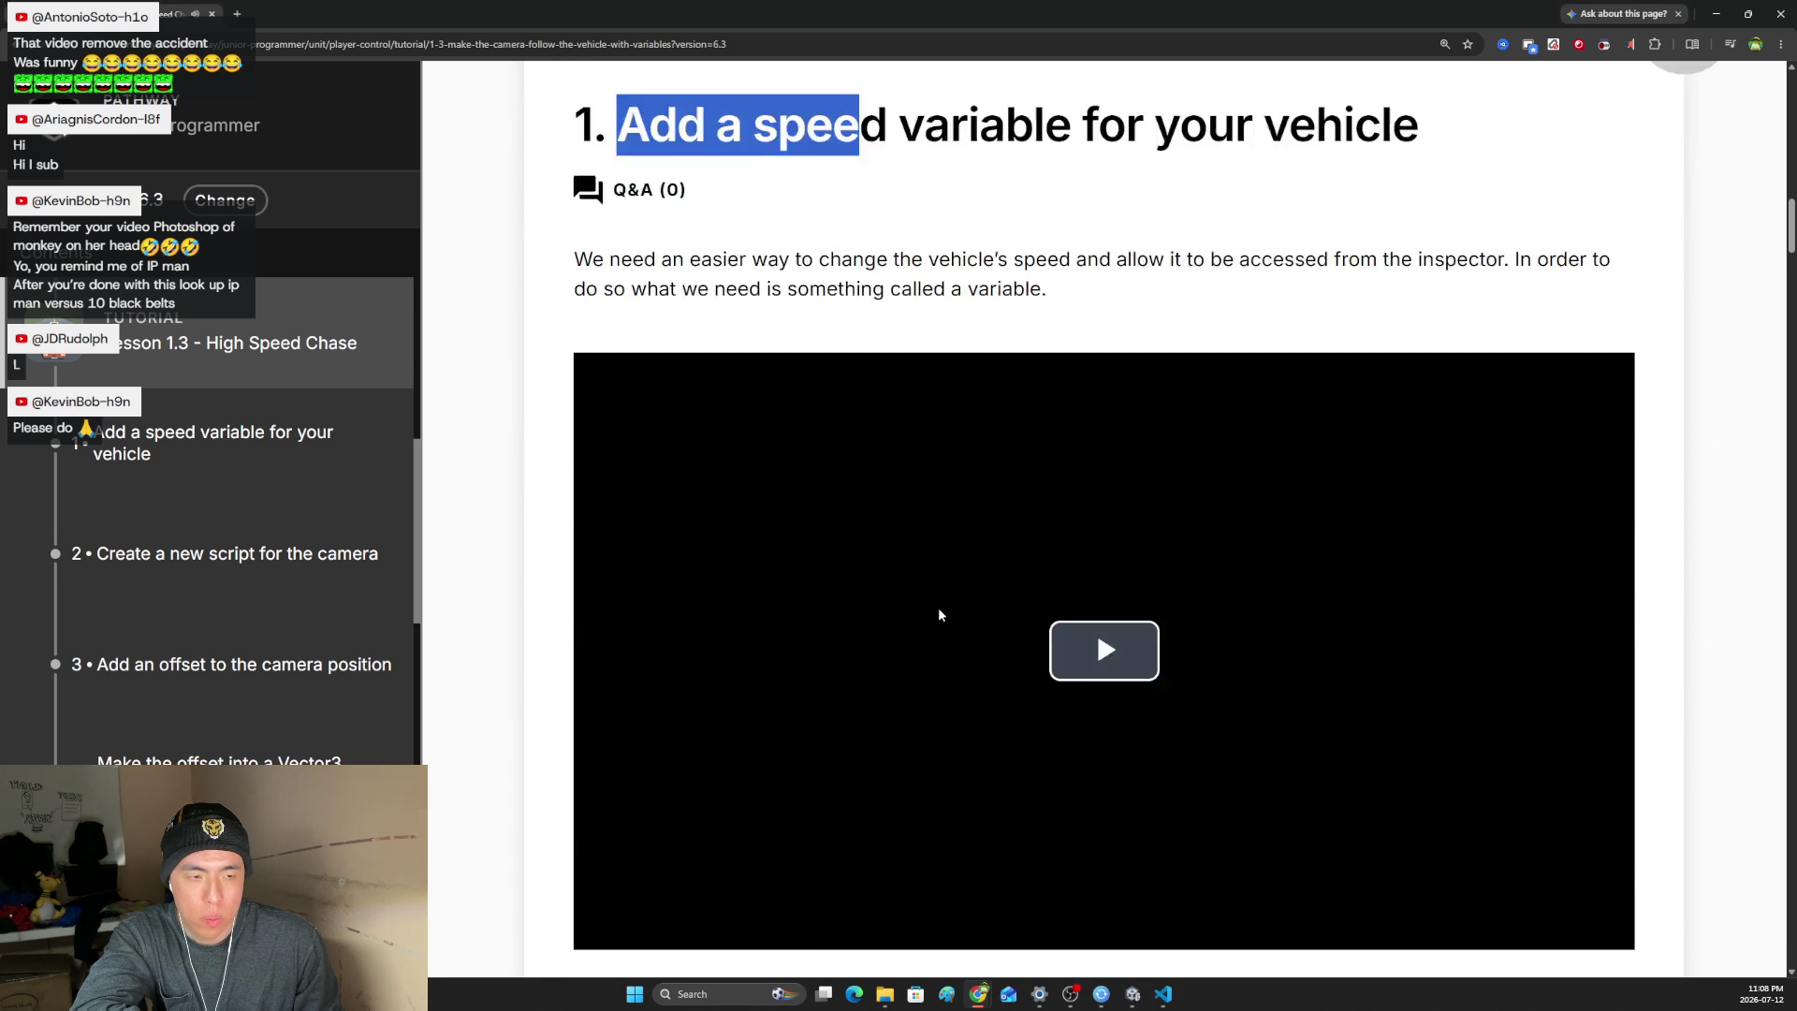
{"action": "left_click", "coordinate": [1039, 529]}
{"action": "left_click", "coordinate": [1512, 792]}
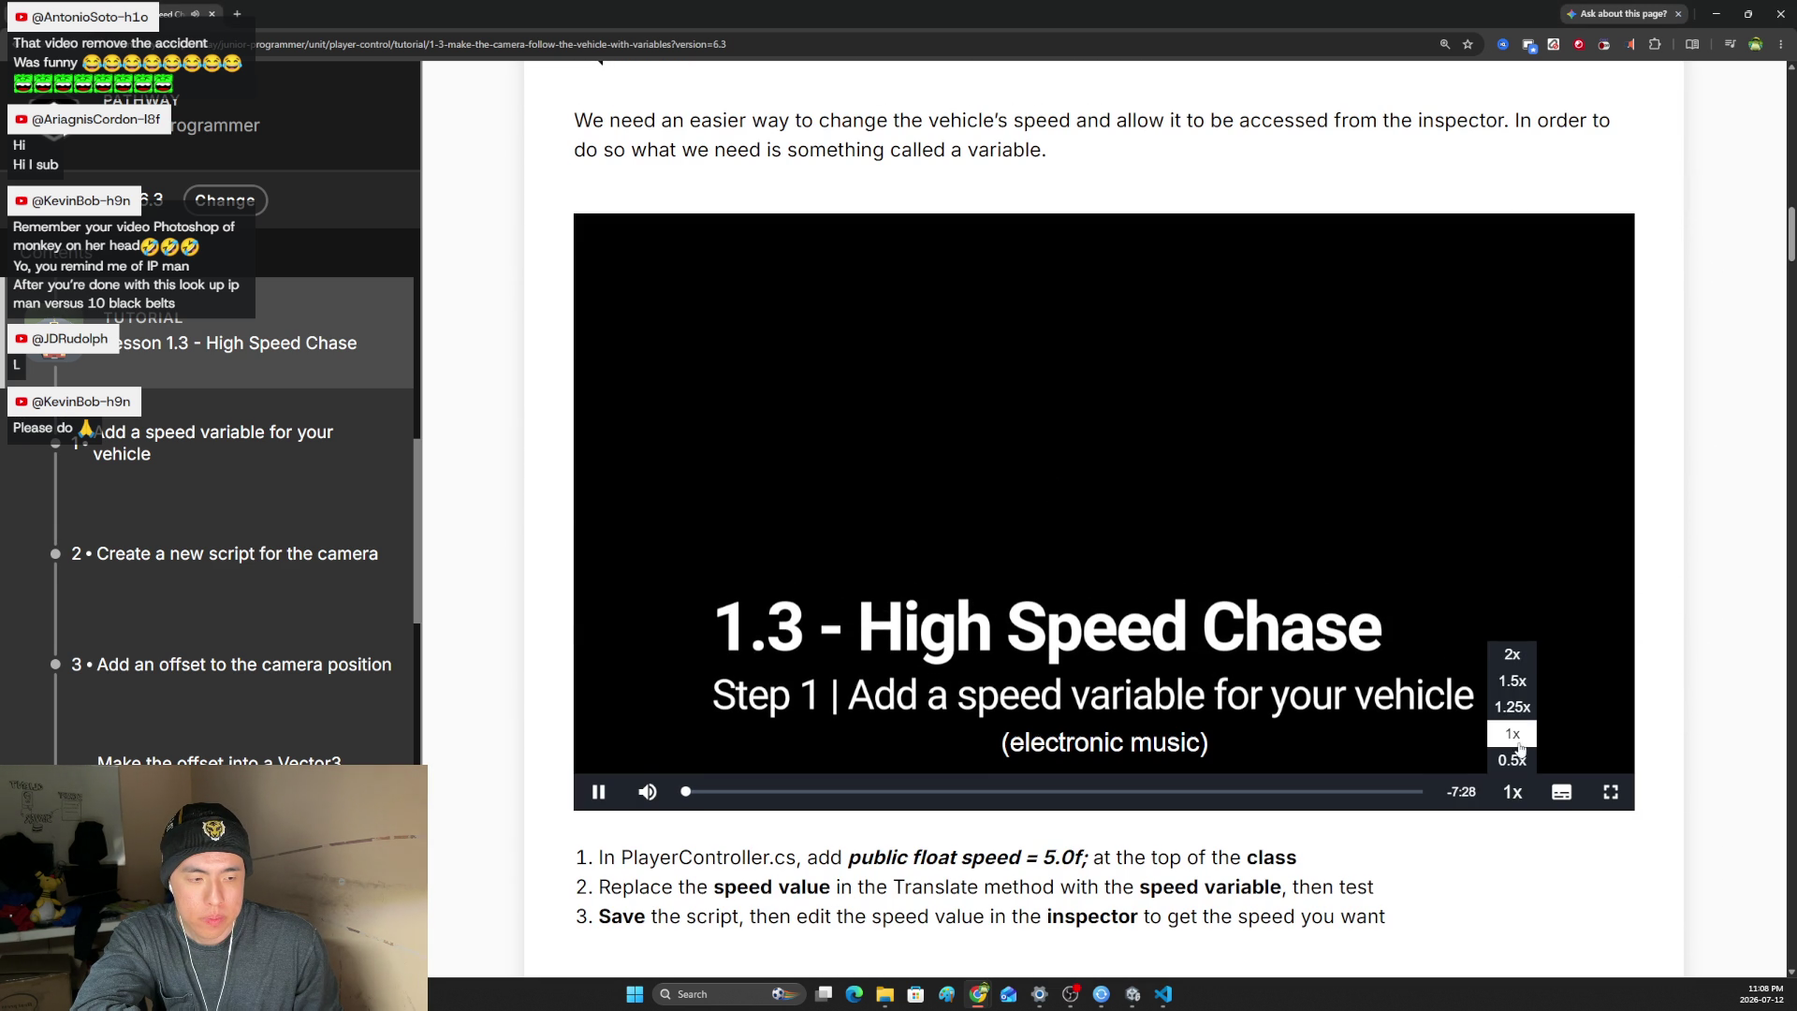
{"action": "left_click", "coordinate": [1511, 707]}
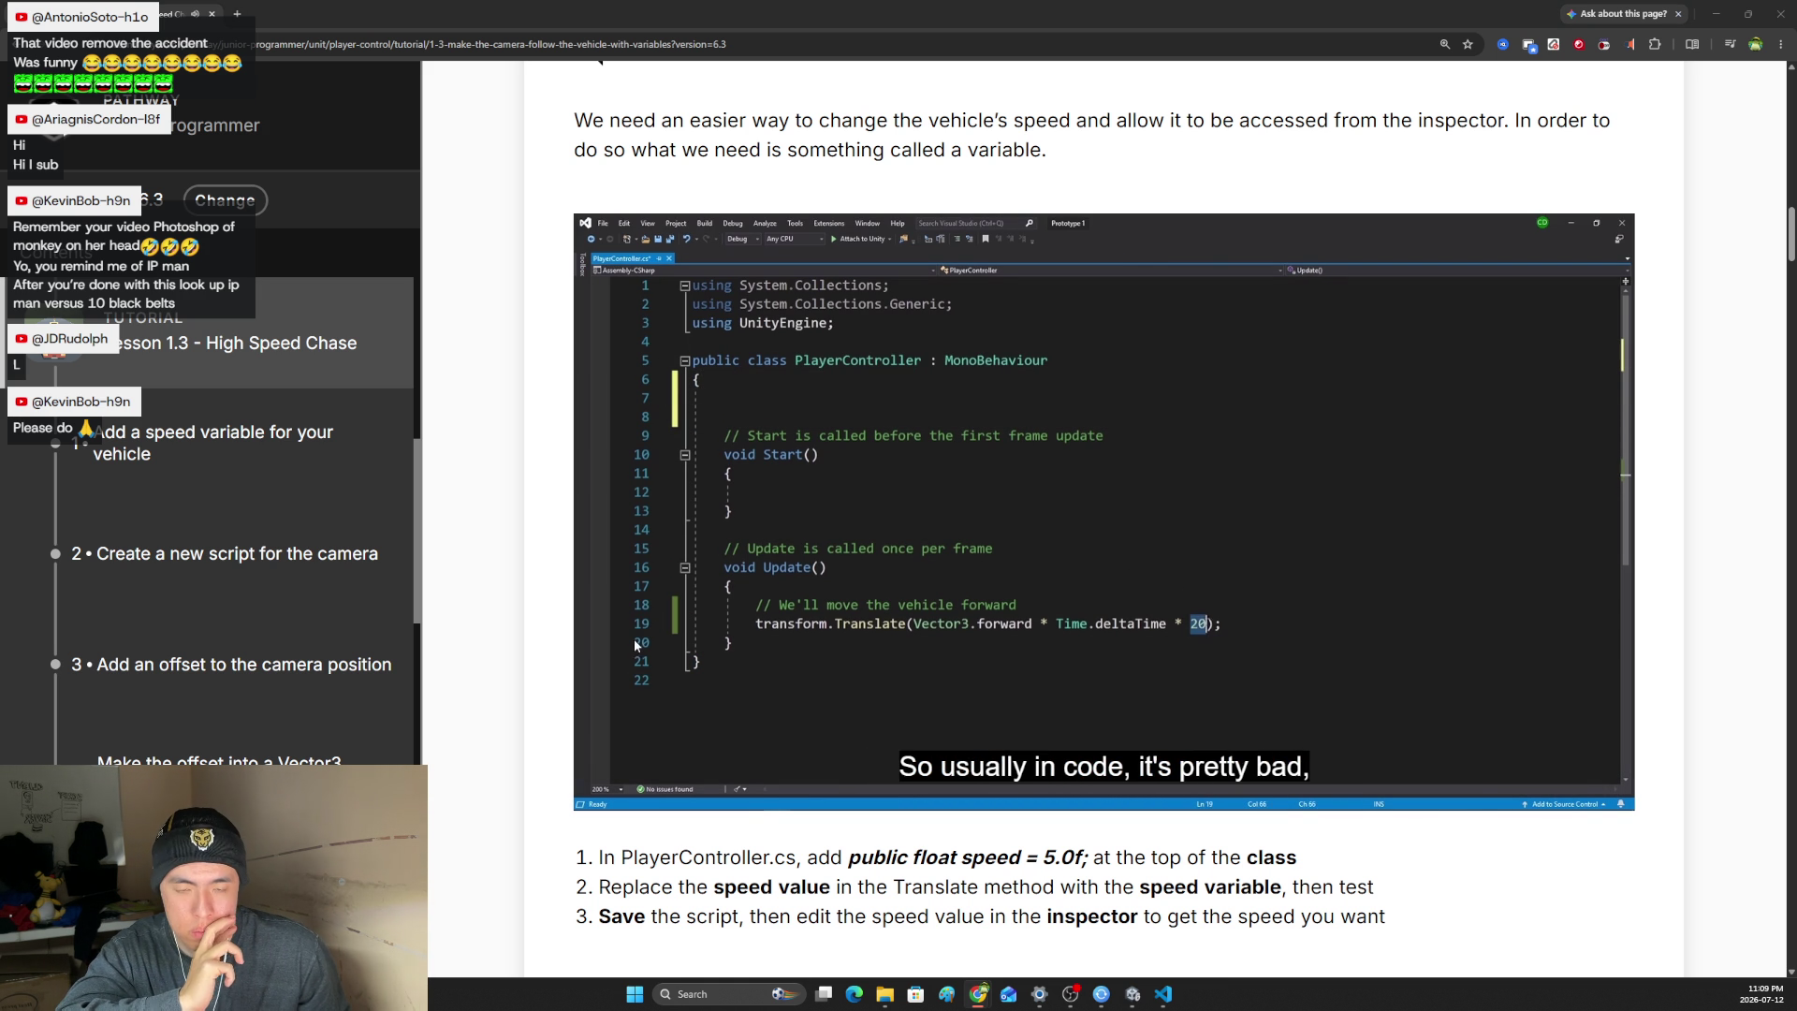
- Raise the video volume to 22% and resume playback of the step 1 video
{"action": "mouse_move", "coordinate": [897, 680]}
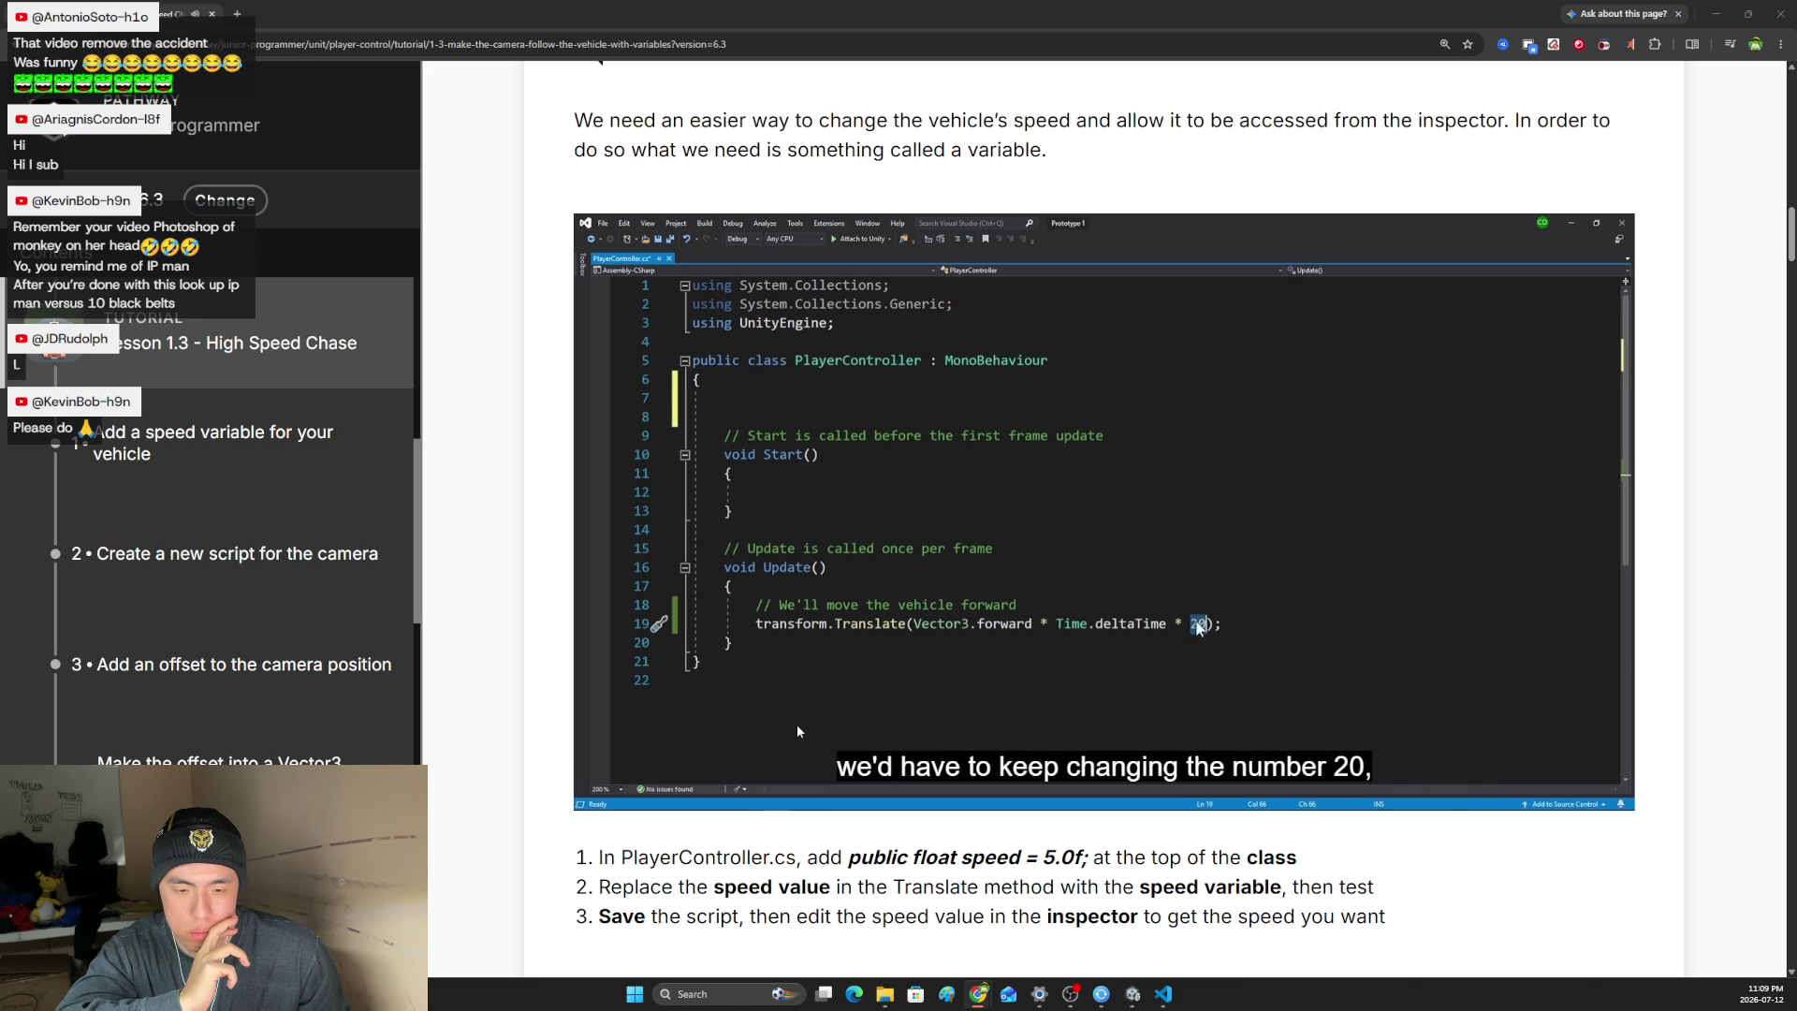
{"action": "mouse_move", "coordinate": [648, 749]}
{"action": "left_click_drag", "start_coordinate": [647, 748], "coordinate": [658, 744]}
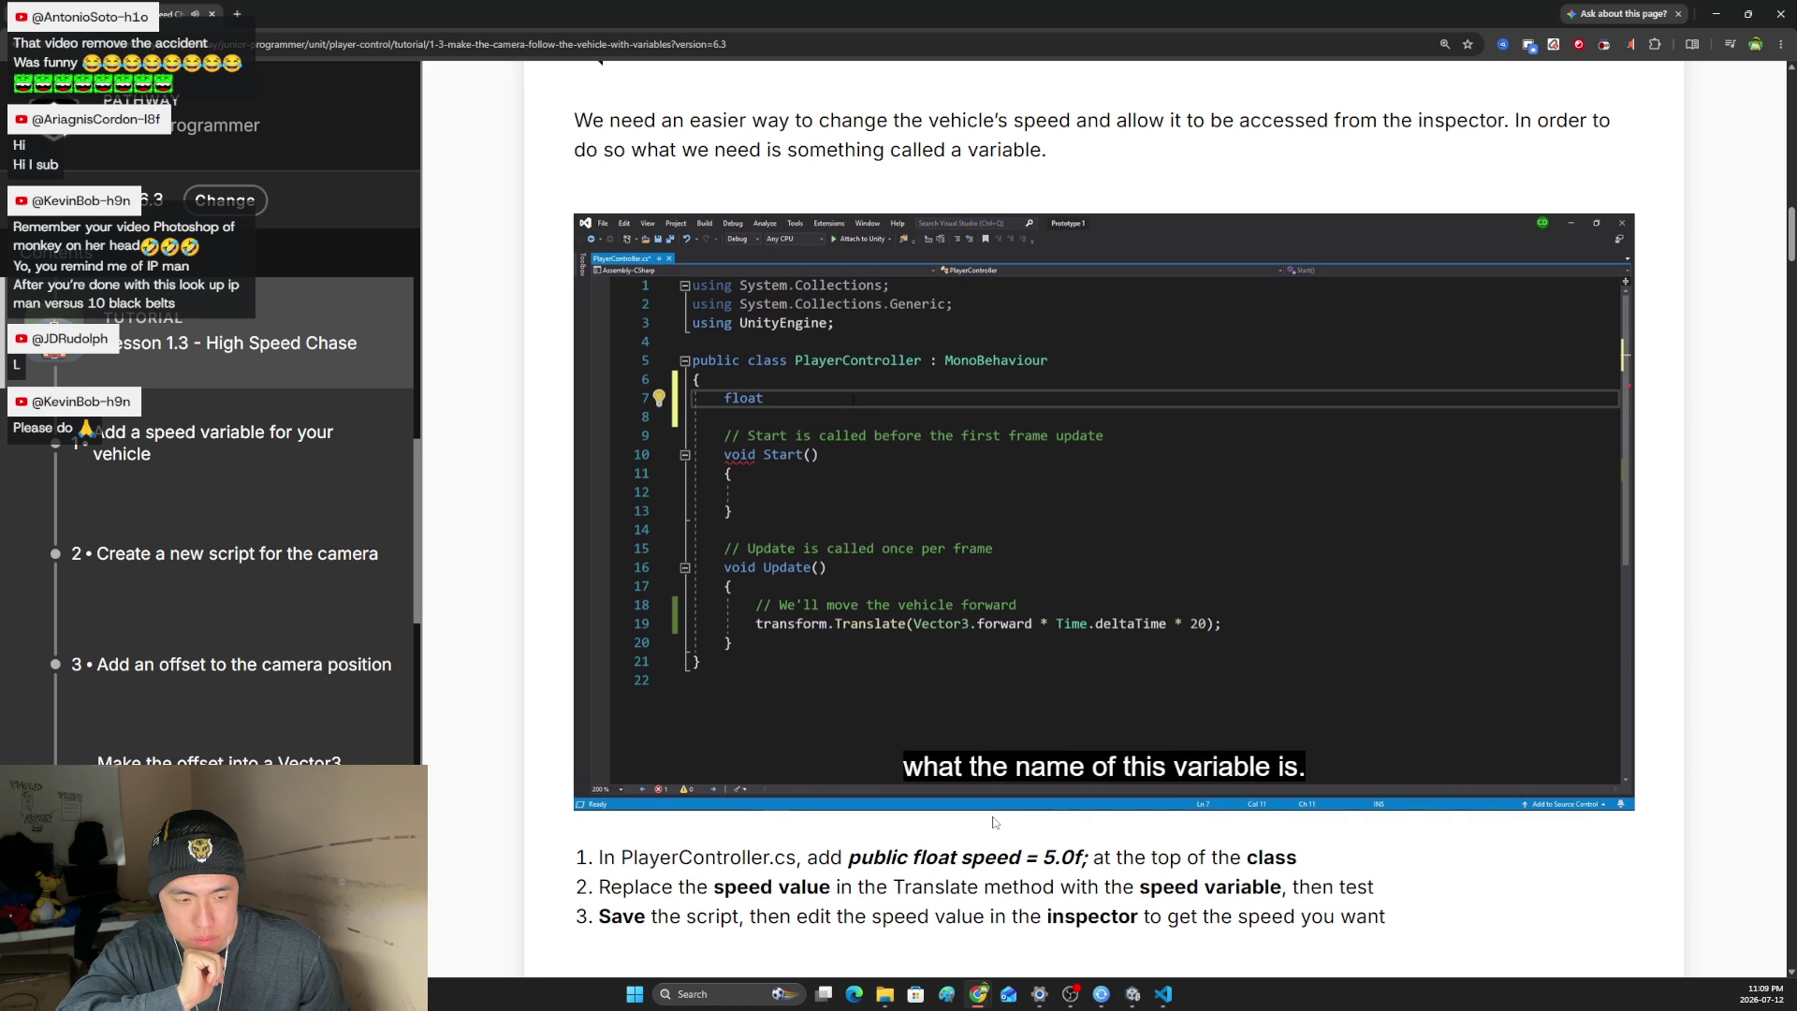
{"action": "mouse_move", "coordinate": [995, 795]}
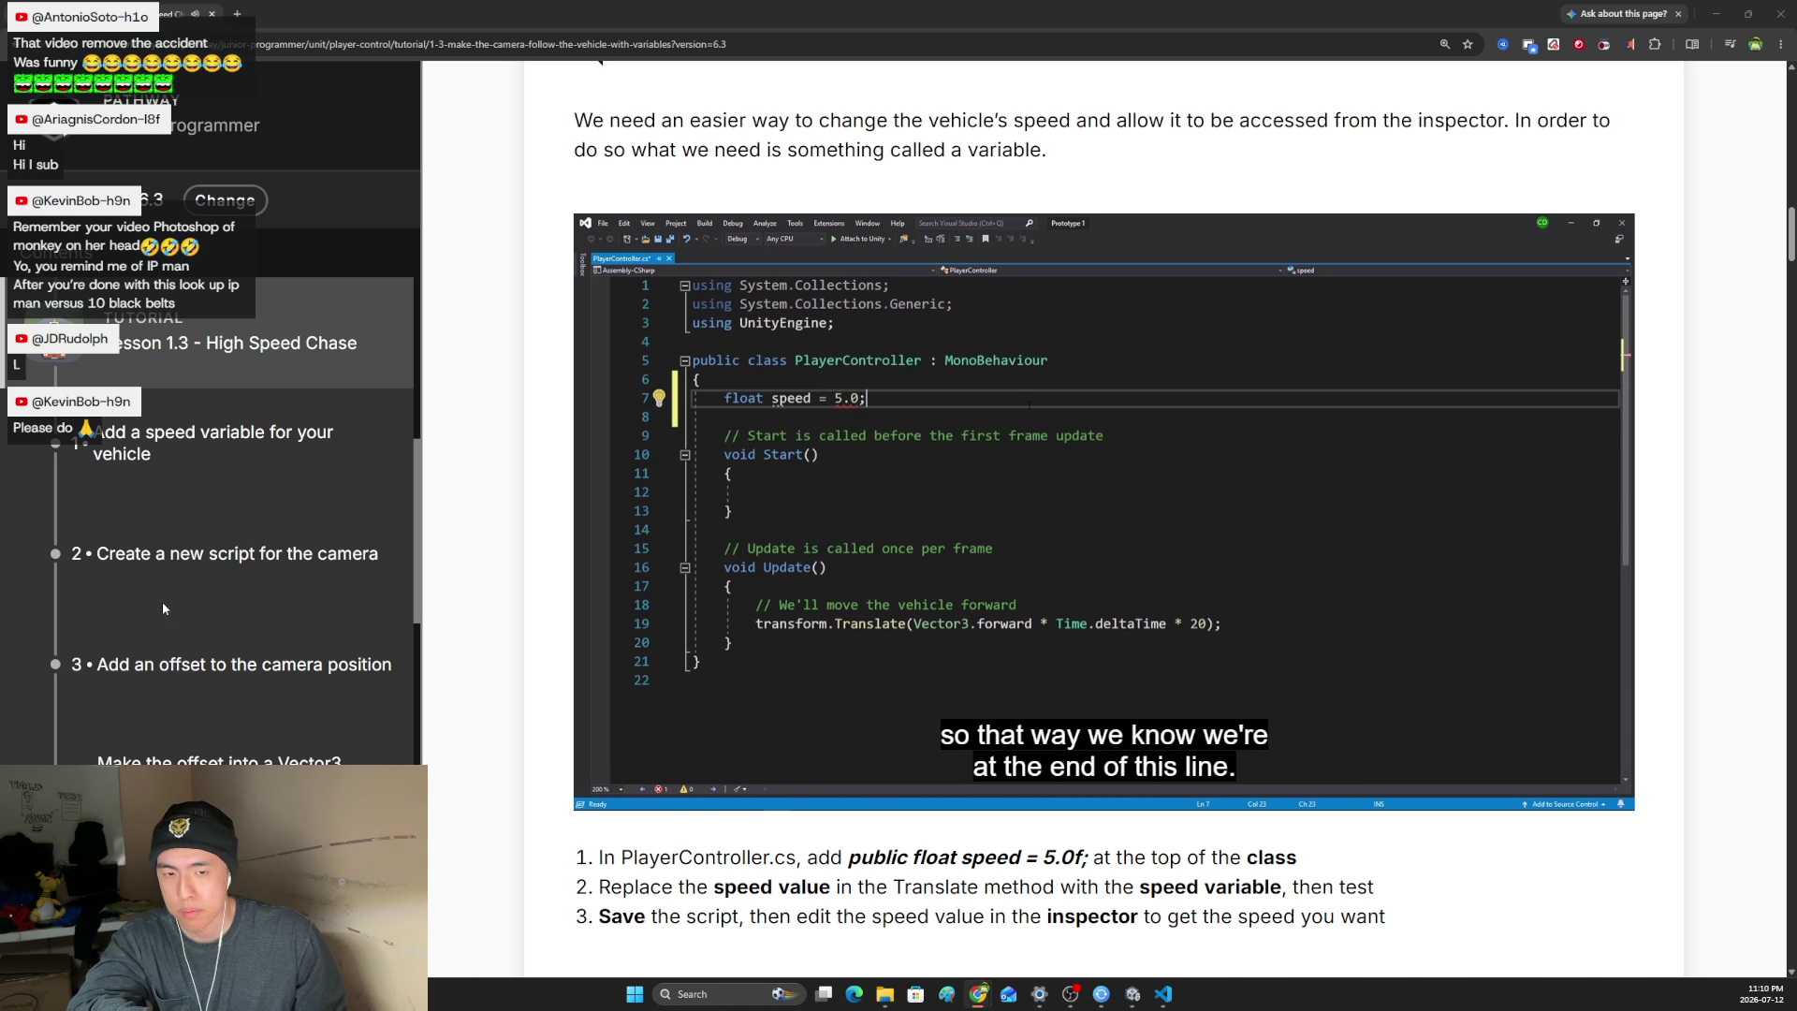
{"action": "mouse_move", "coordinate": [733, 698]}
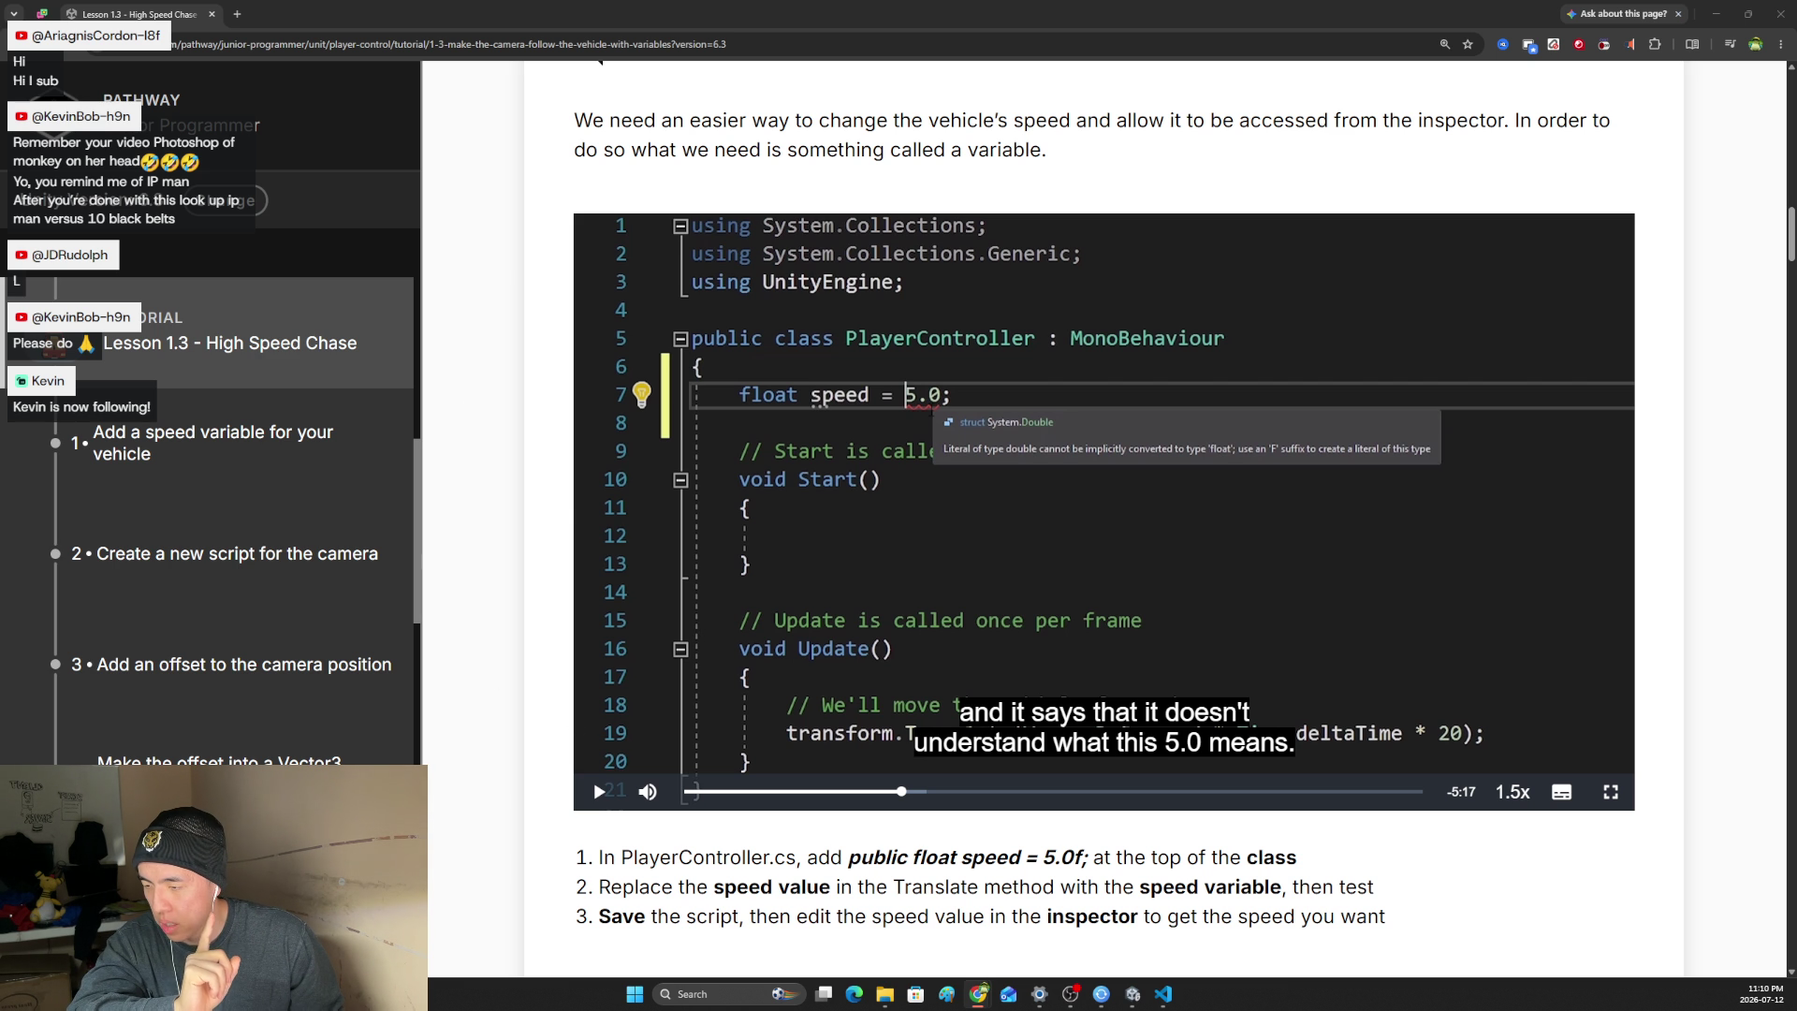
{"action": "left_click", "coordinate": [600, 793]}
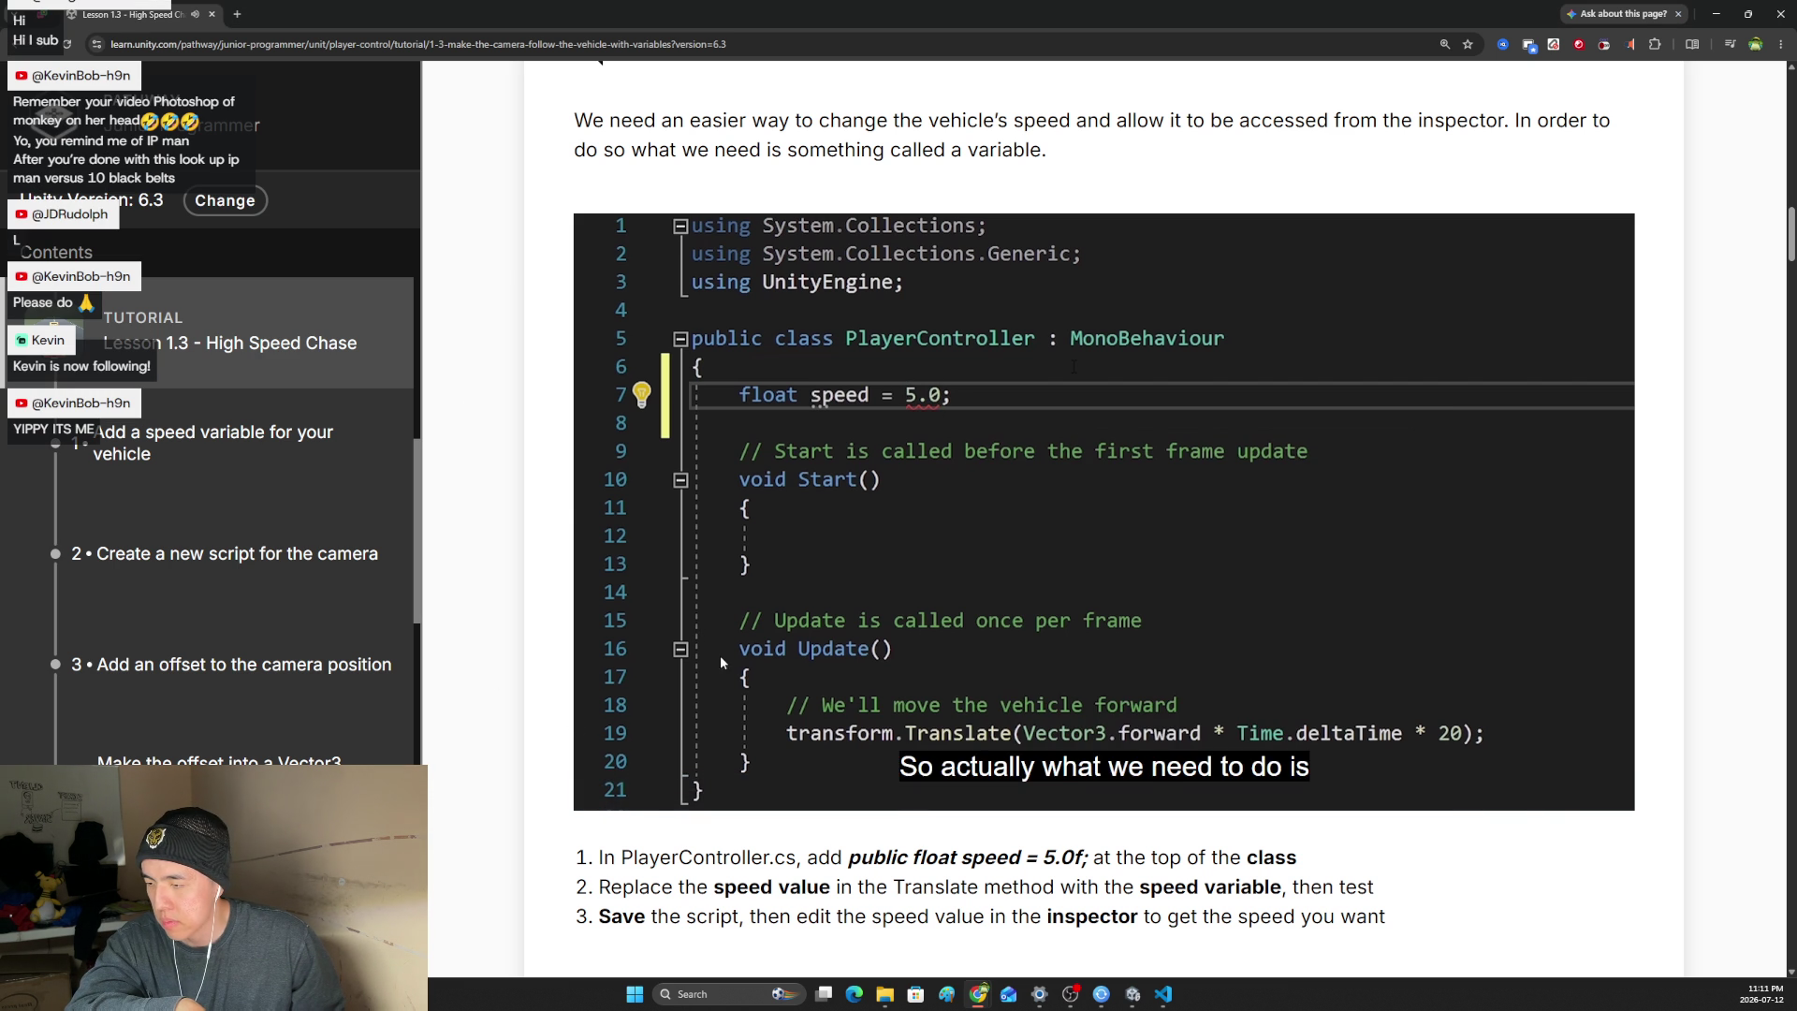
- Resume the step 1 video so it continues through the float suffix fix
{"action": "mouse_move", "coordinate": [604, 794]}
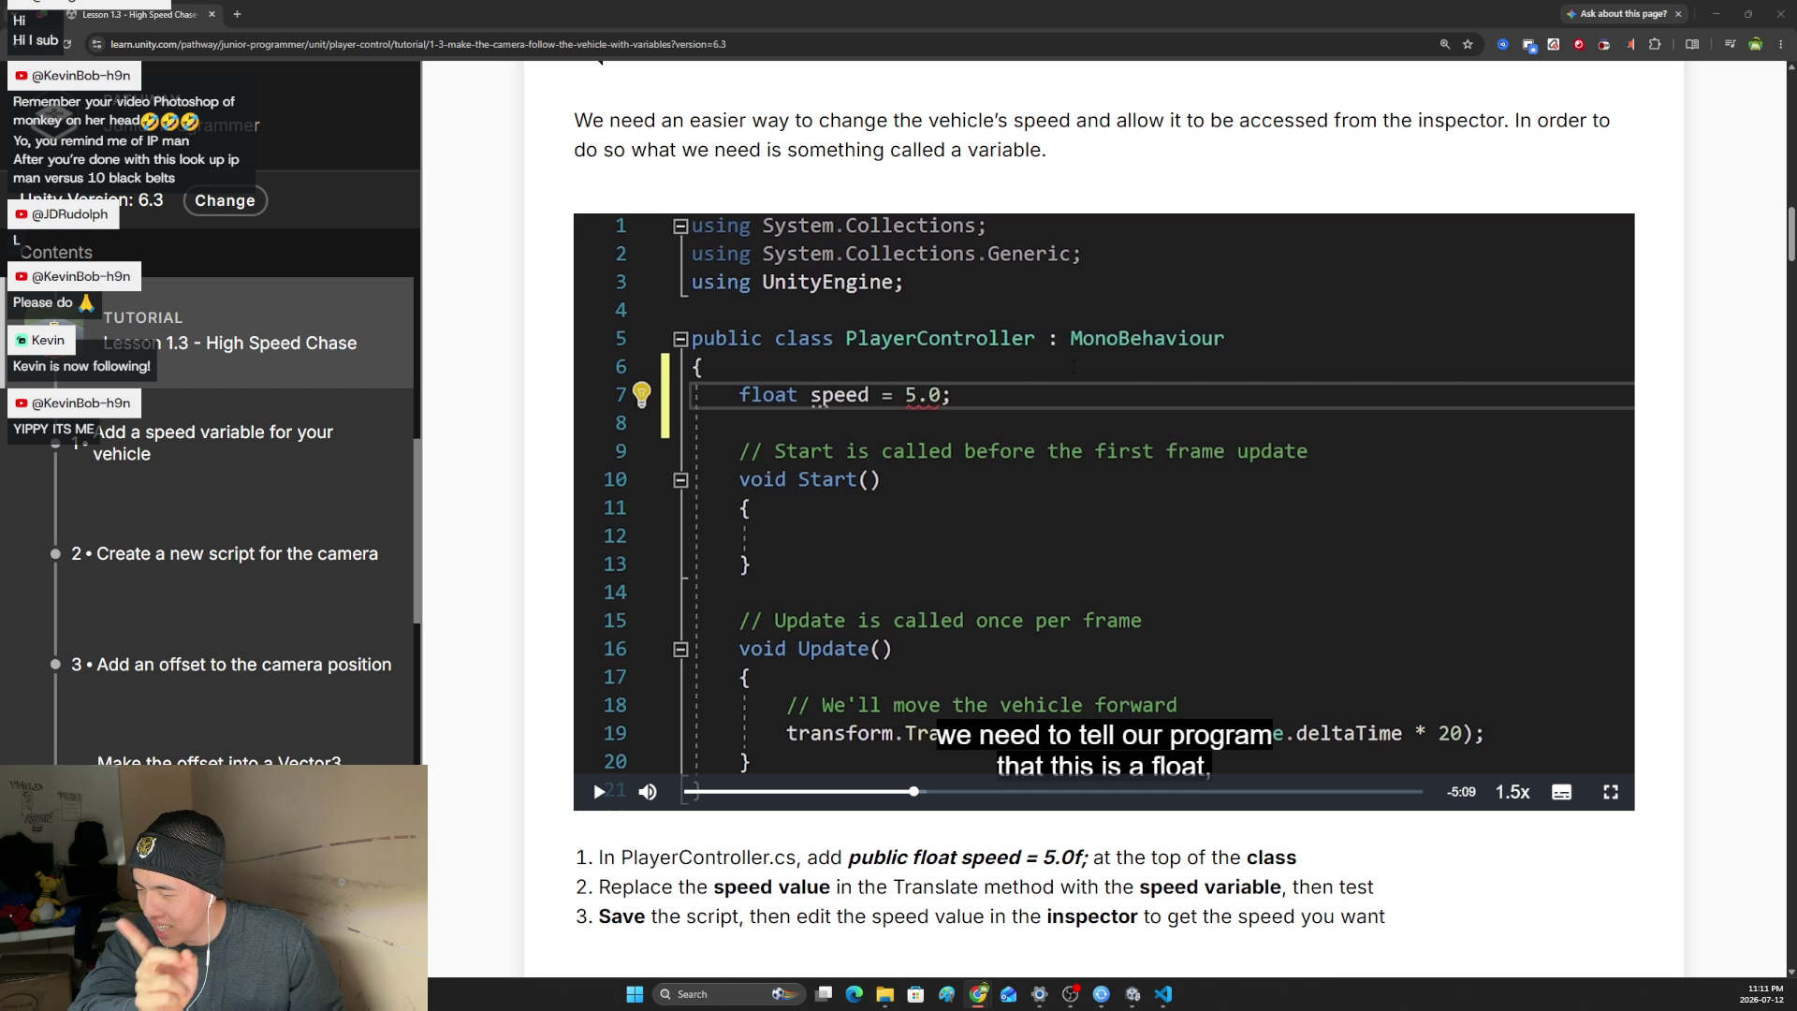
{"action": "left_click", "coordinate": [602, 789]}
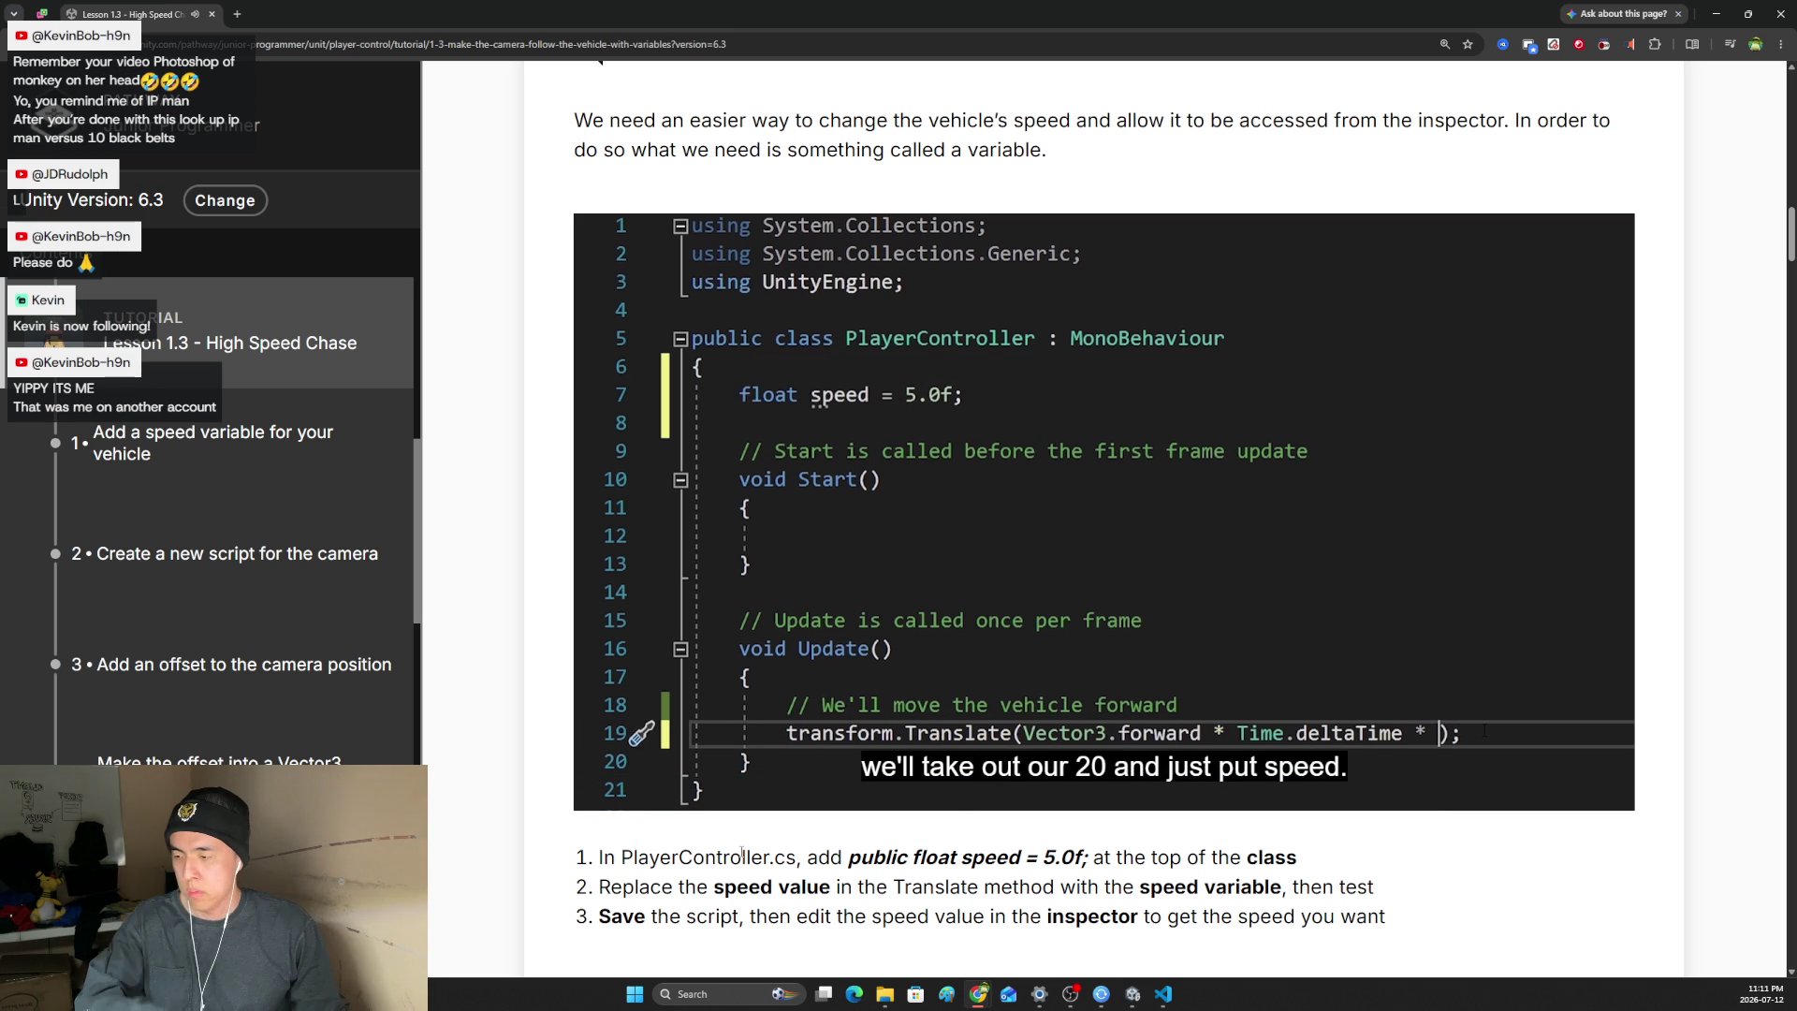
{"action": "mouse_move", "coordinate": [600, 792]}
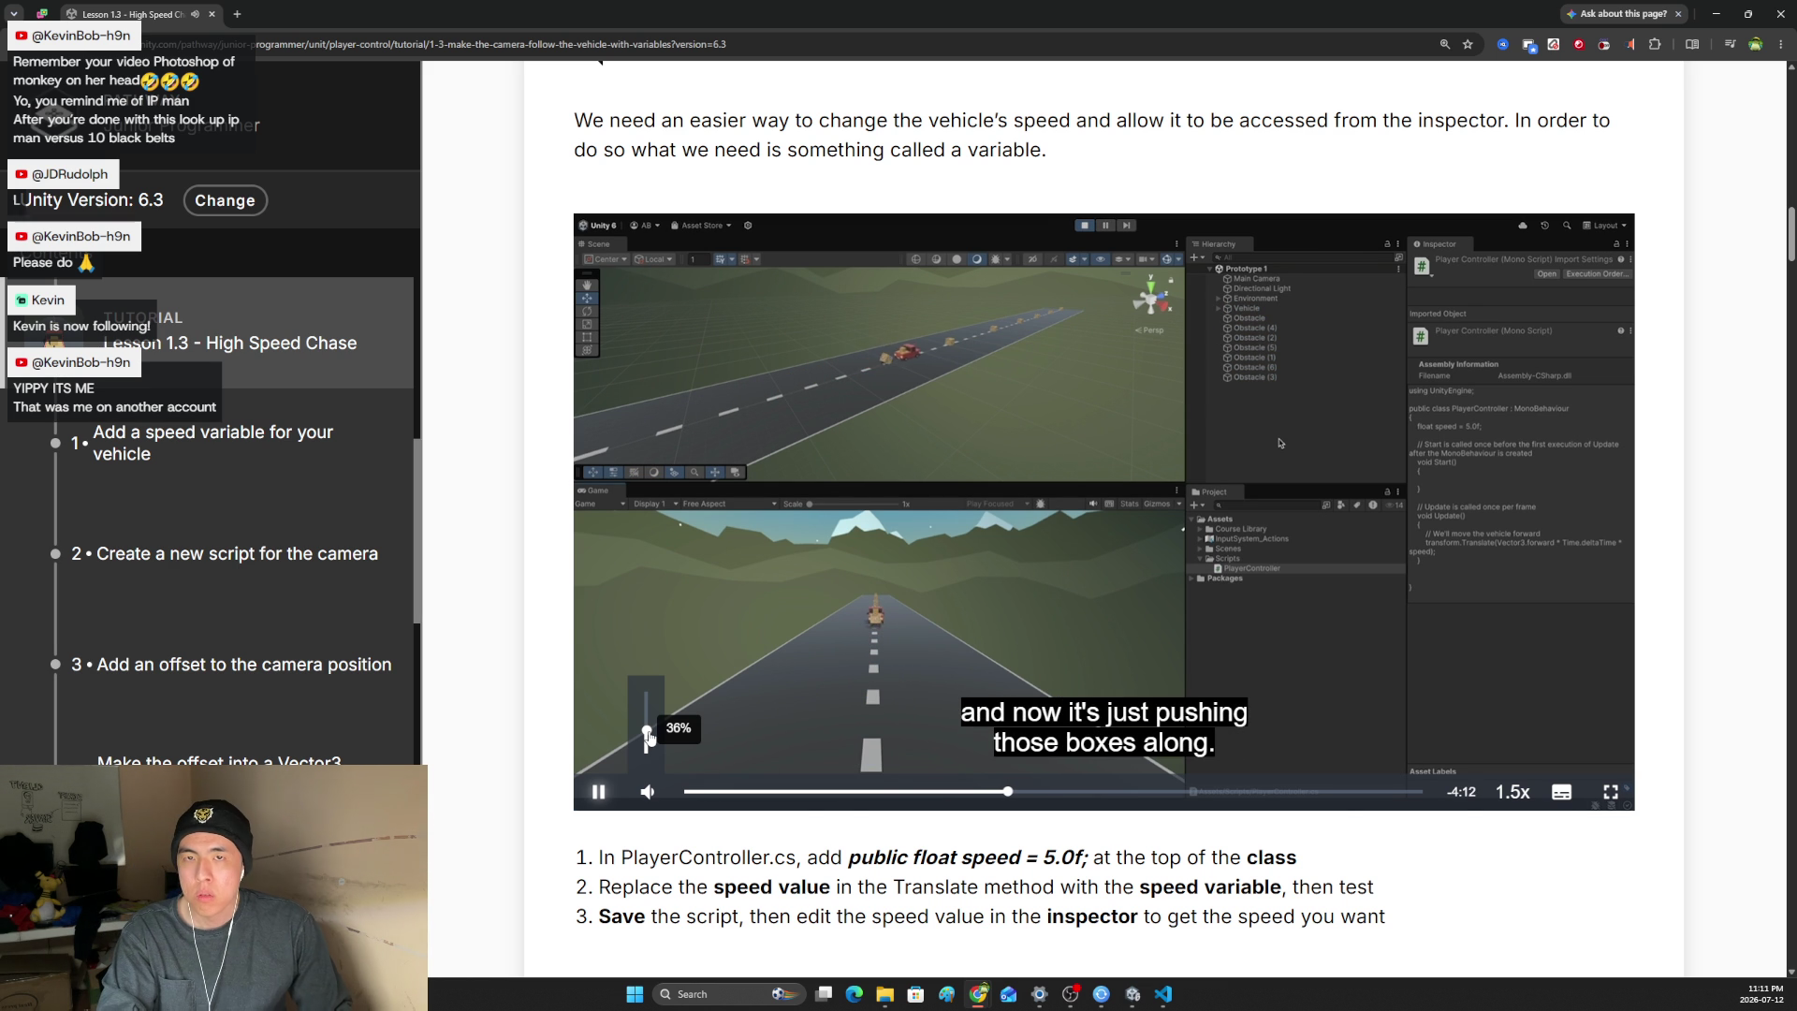
- Raise the step 1 video's volume to 100% and let it play on
{"action": "left_click_drag", "start_coordinate": [648, 737], "coordinate": [647, 692]}
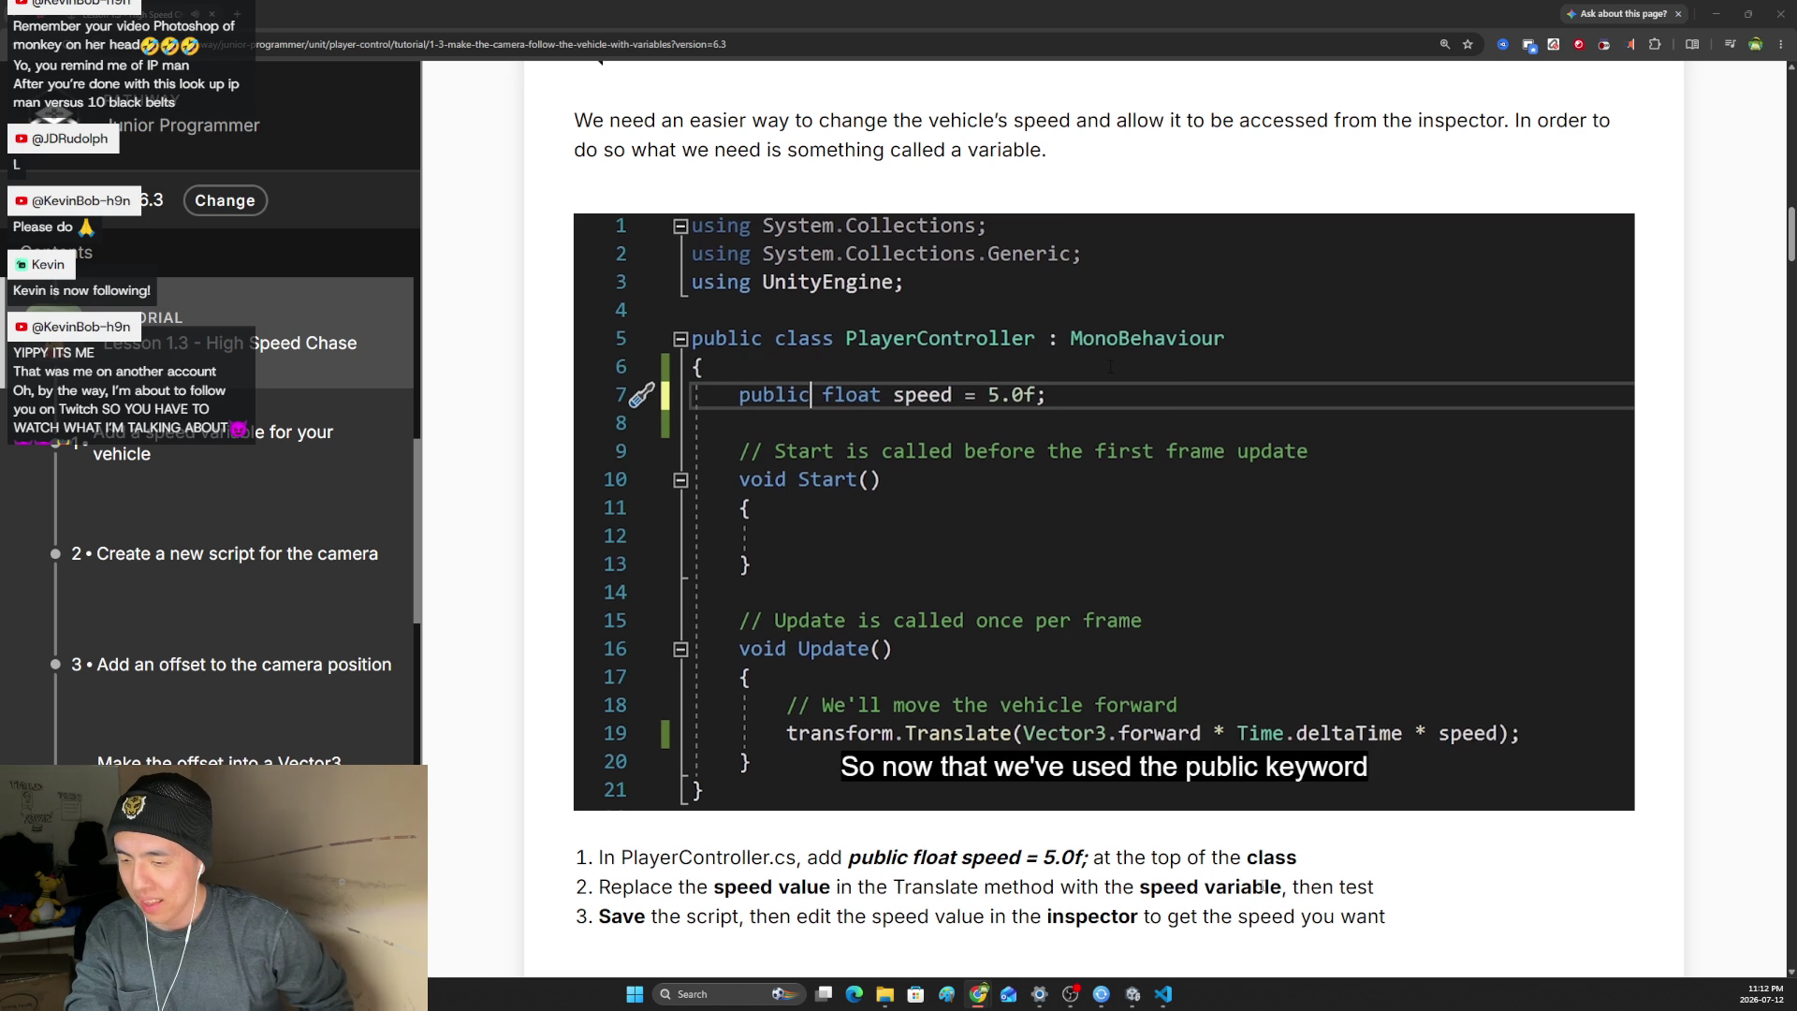
{"action": "mouse_move", "coordinate": [1235, 739]}
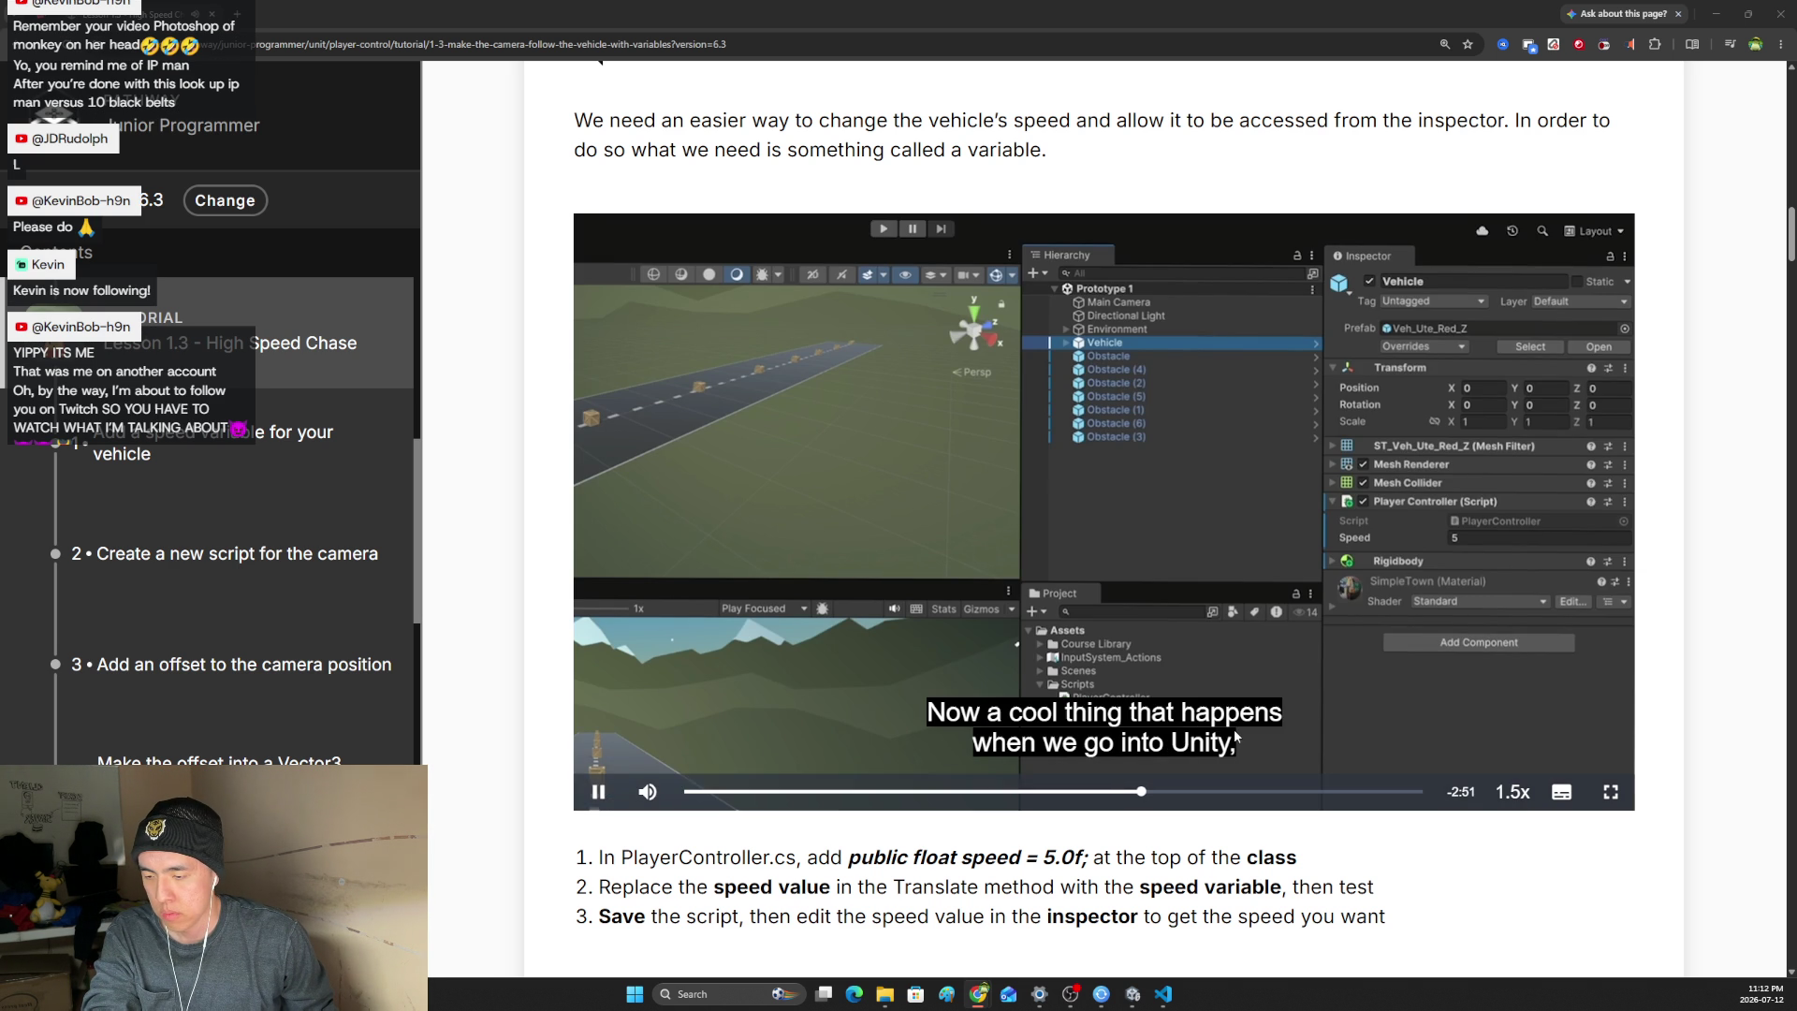
- Reset the video volume to full, pause on the truck shot, and open a new tab
{"action": "mouse_move", "coordinate": [646, 794]}
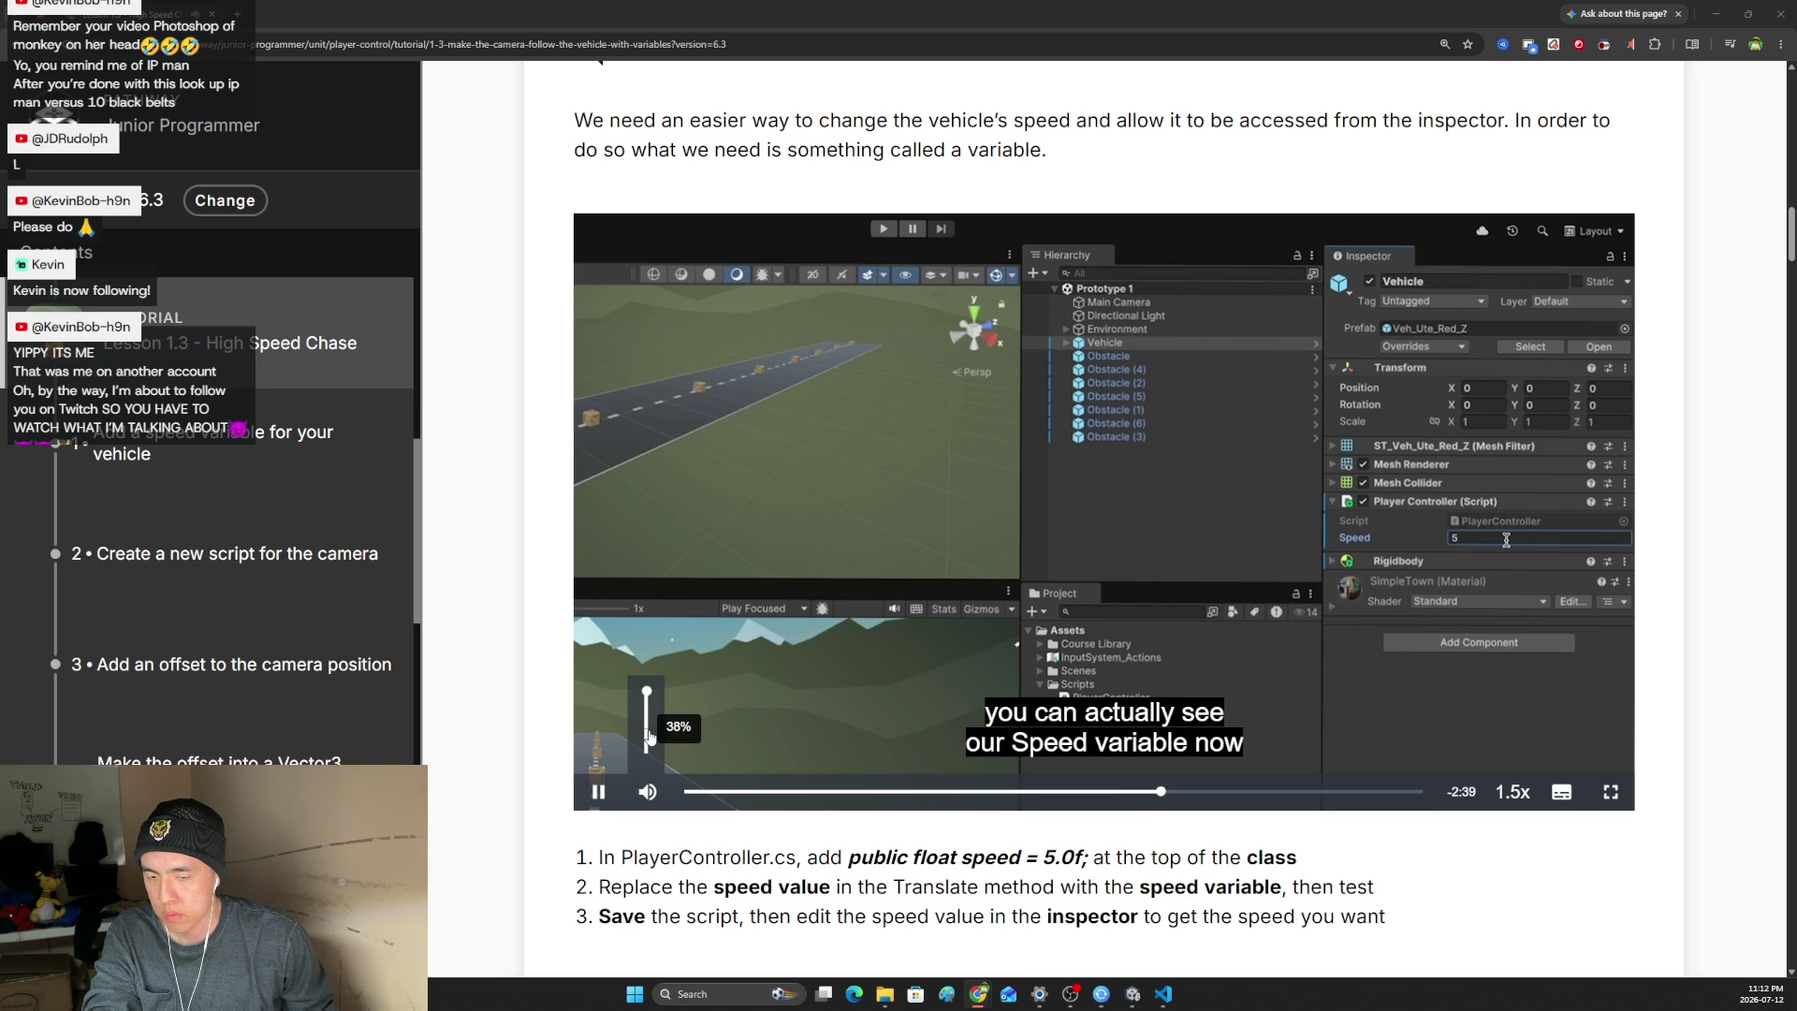
{"action": "left_click", "coordinate": [650, 736]}
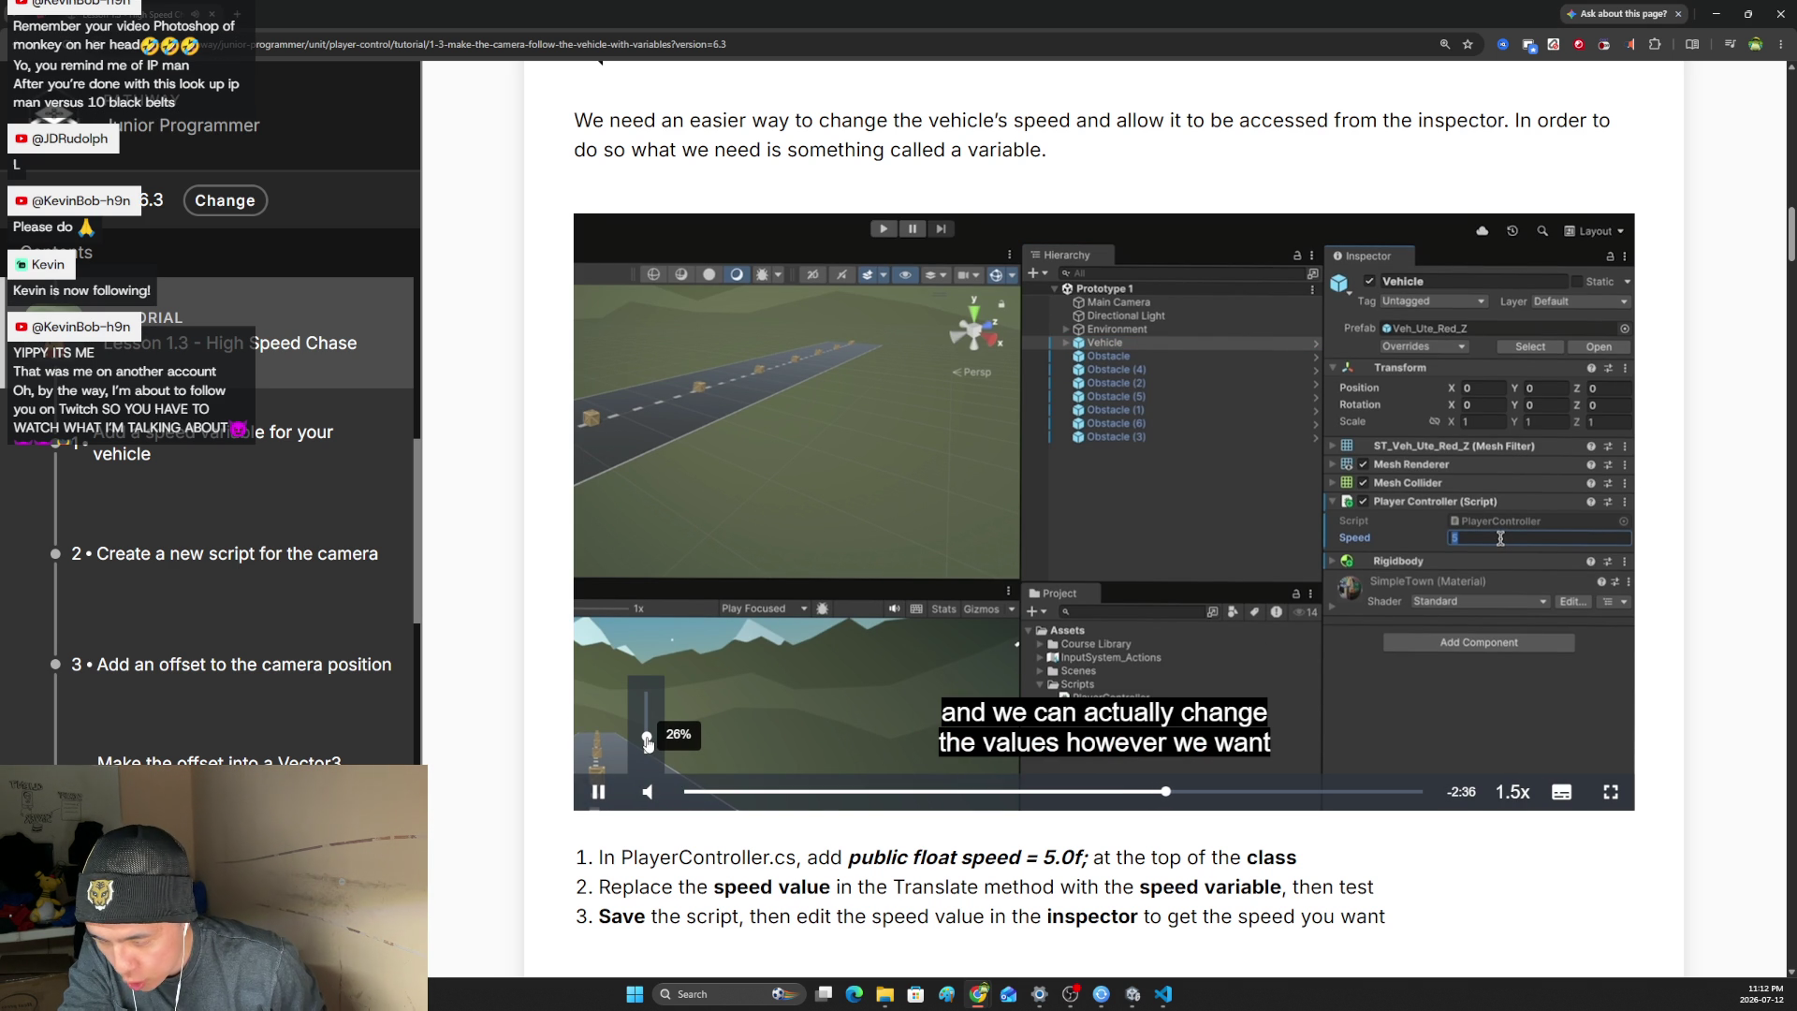
{"action": "left_click_drag", "start_coordinate": [648, 742], "coordinate": [647, 691]}
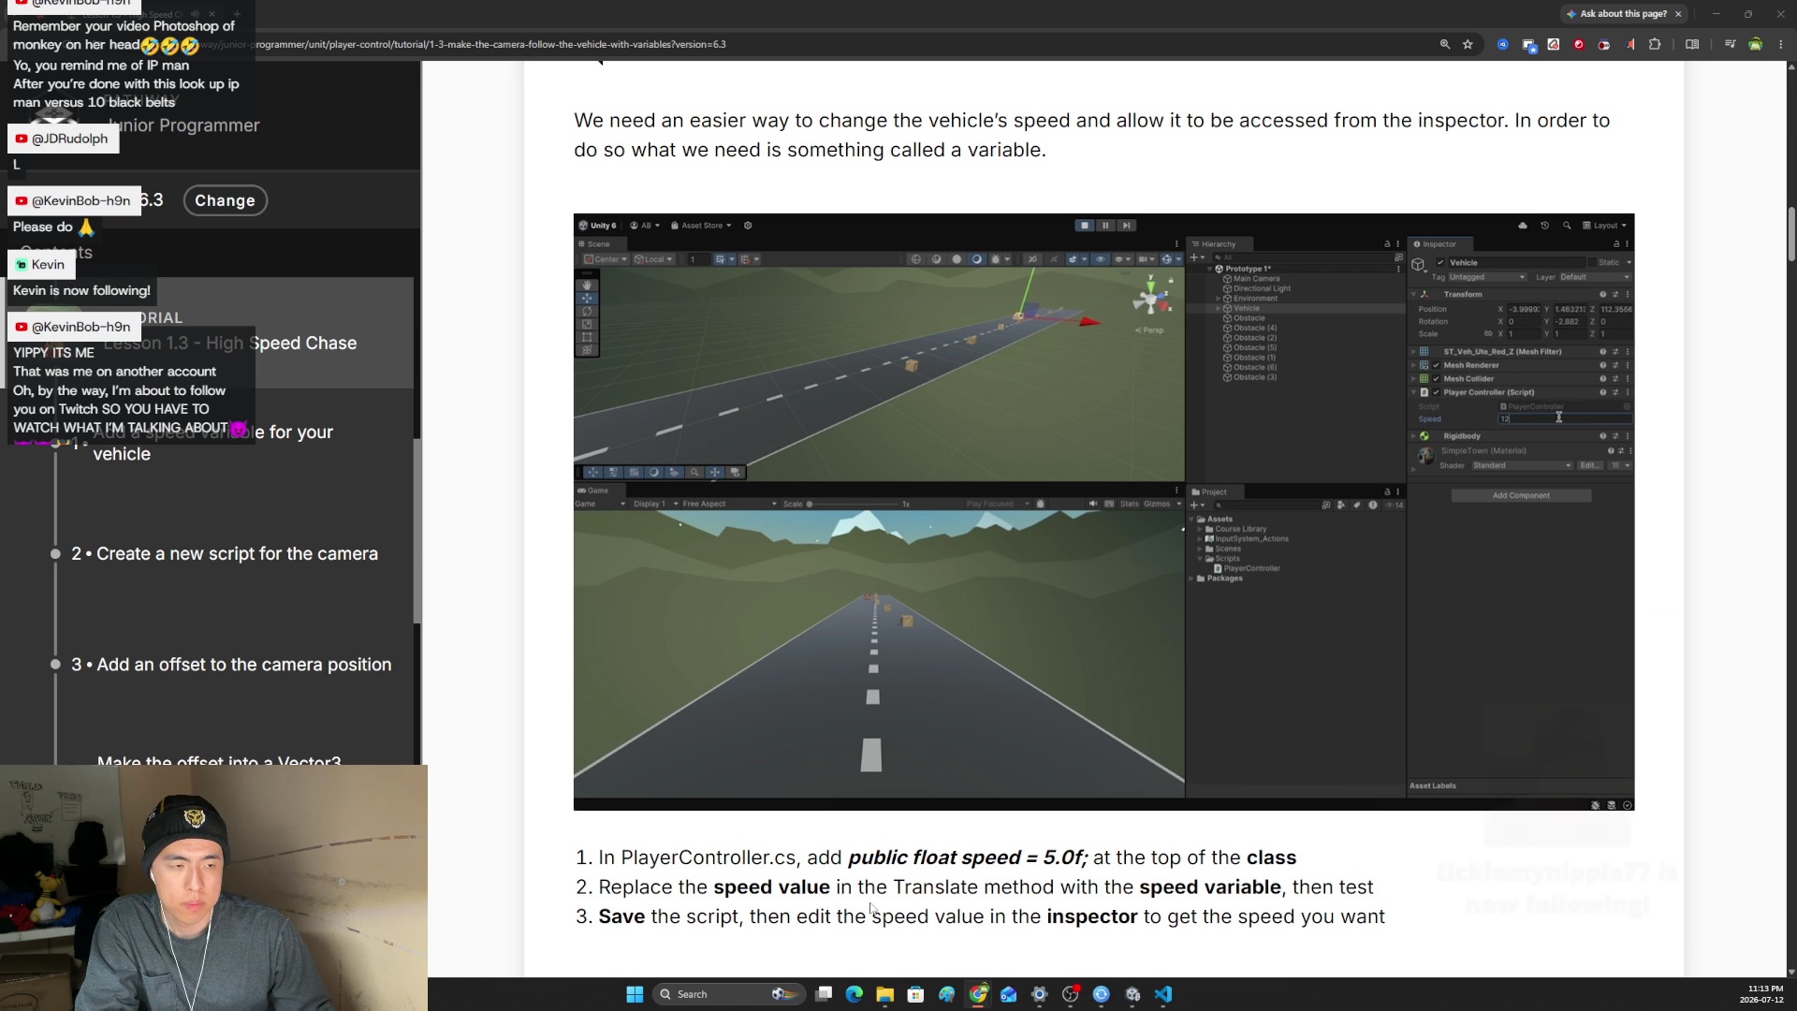
{"action": "left_click", "coordinate": [603, 793]}
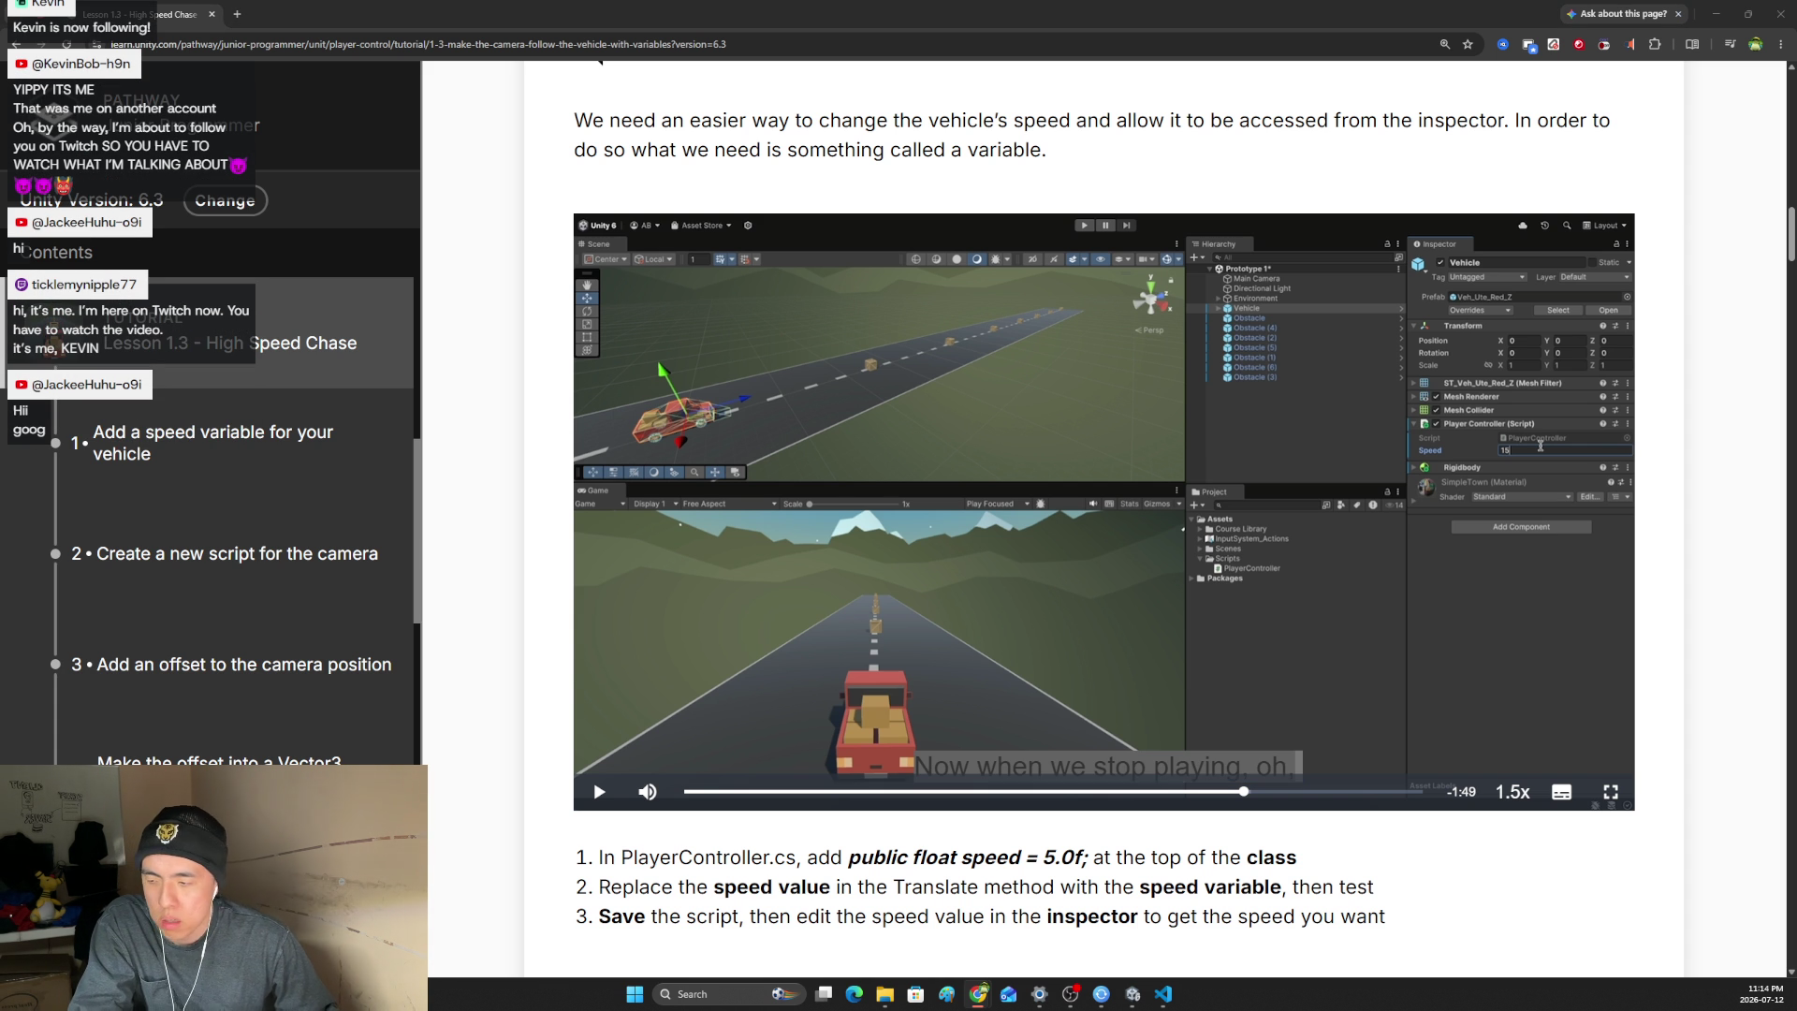
{"action": "left_click", "coordinate": [237, 14]}
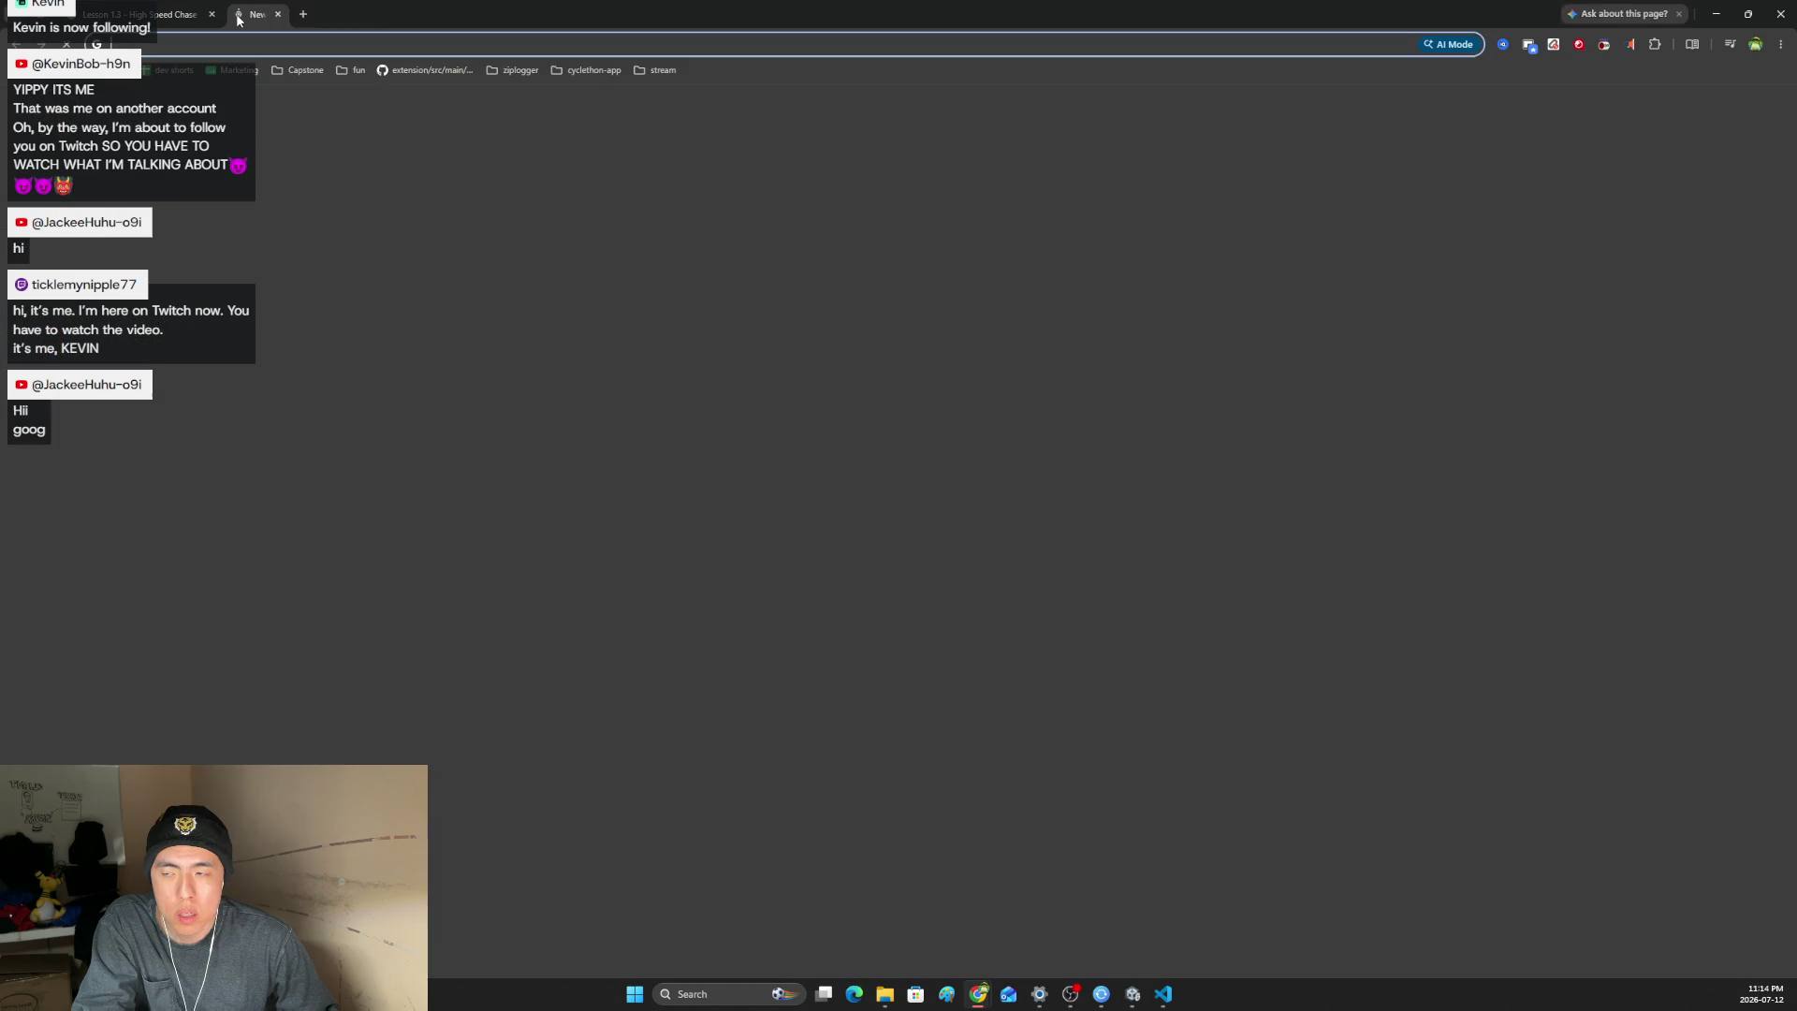
- Load youtube.com, close that tab, and switch to the window showing 'ip man' search results
{"action": "type", "text": "youtube.com"}
{"action": "key", "text": "Return"}
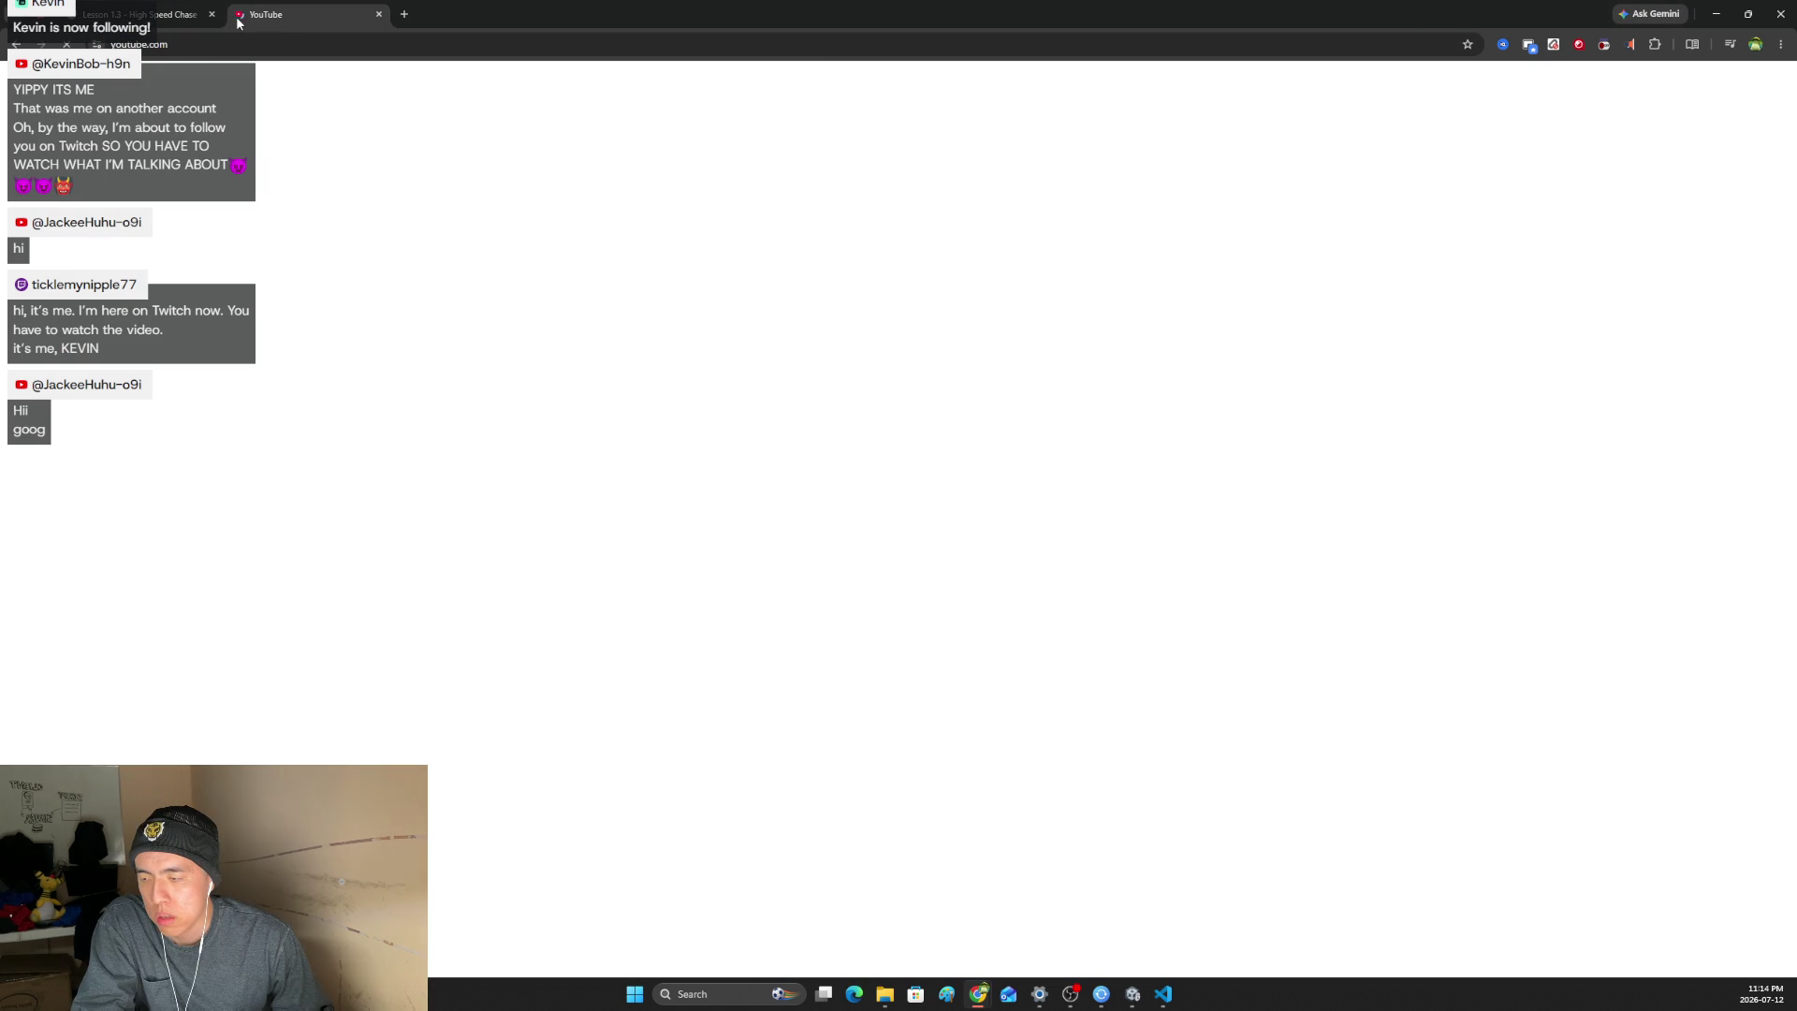
{"action": "left_click", "coordinate": [378, 14]}
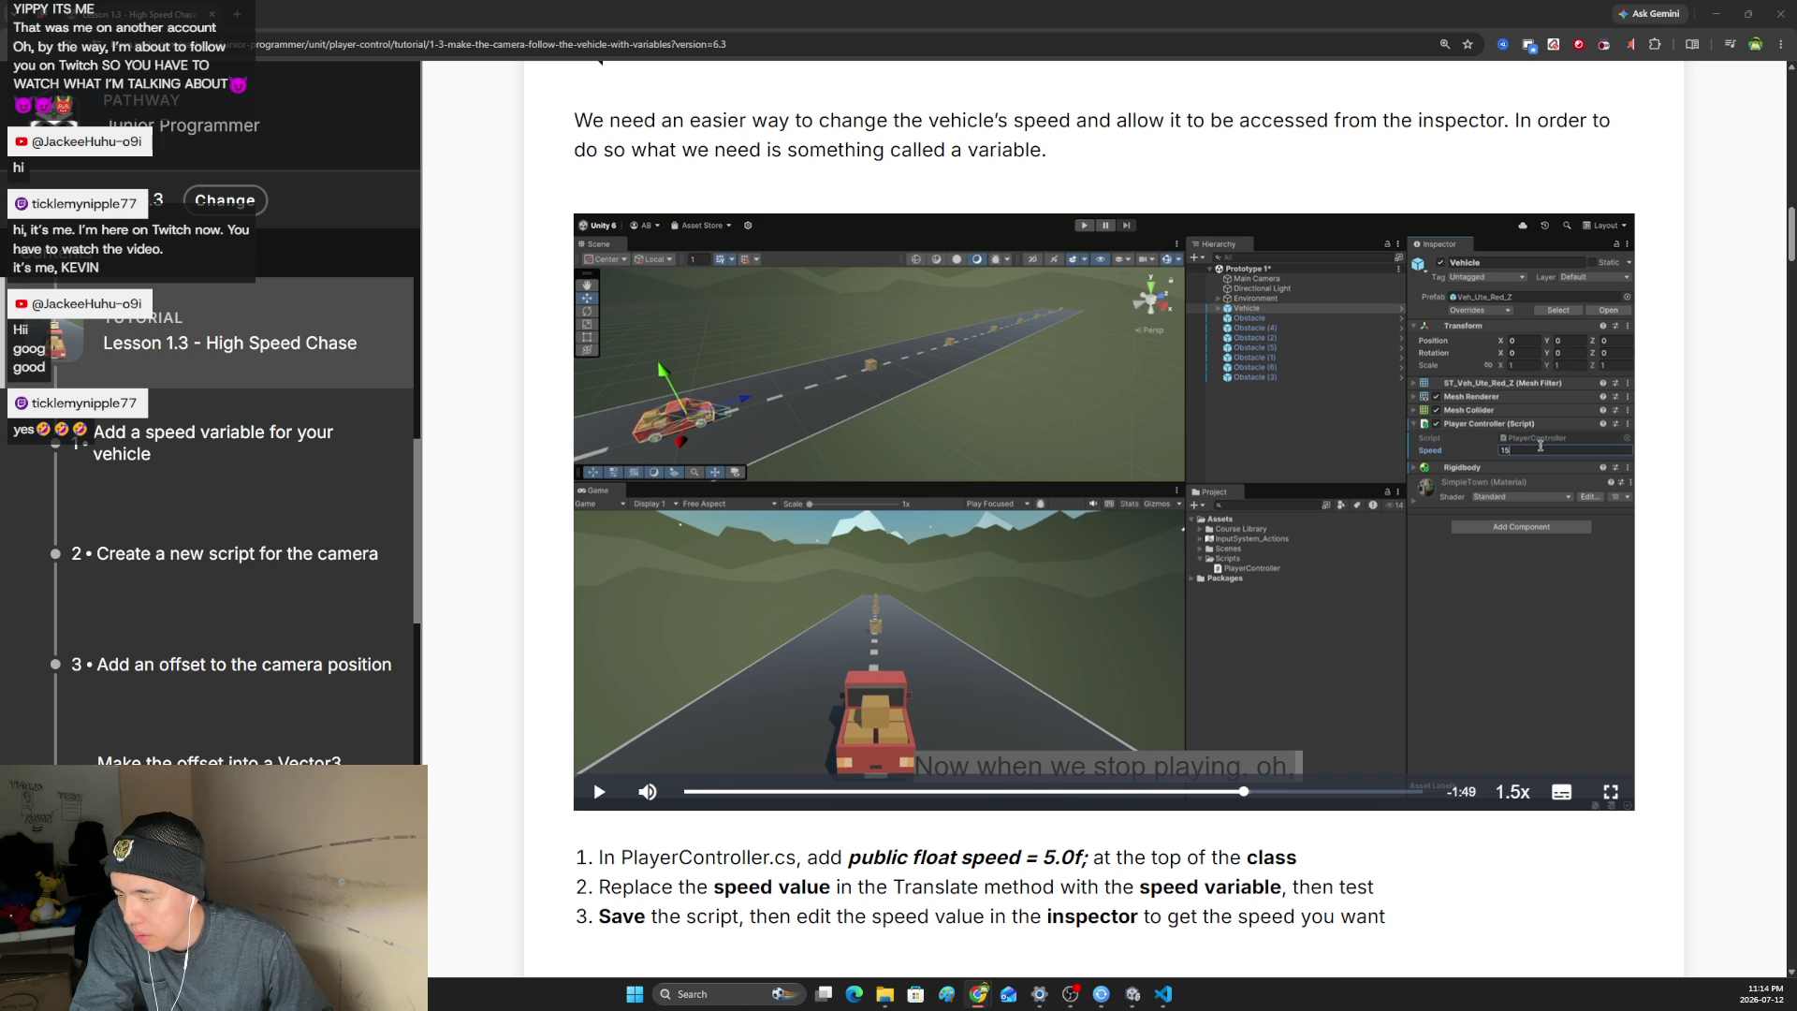
{"action": "key", "text": "alt+Tab"}
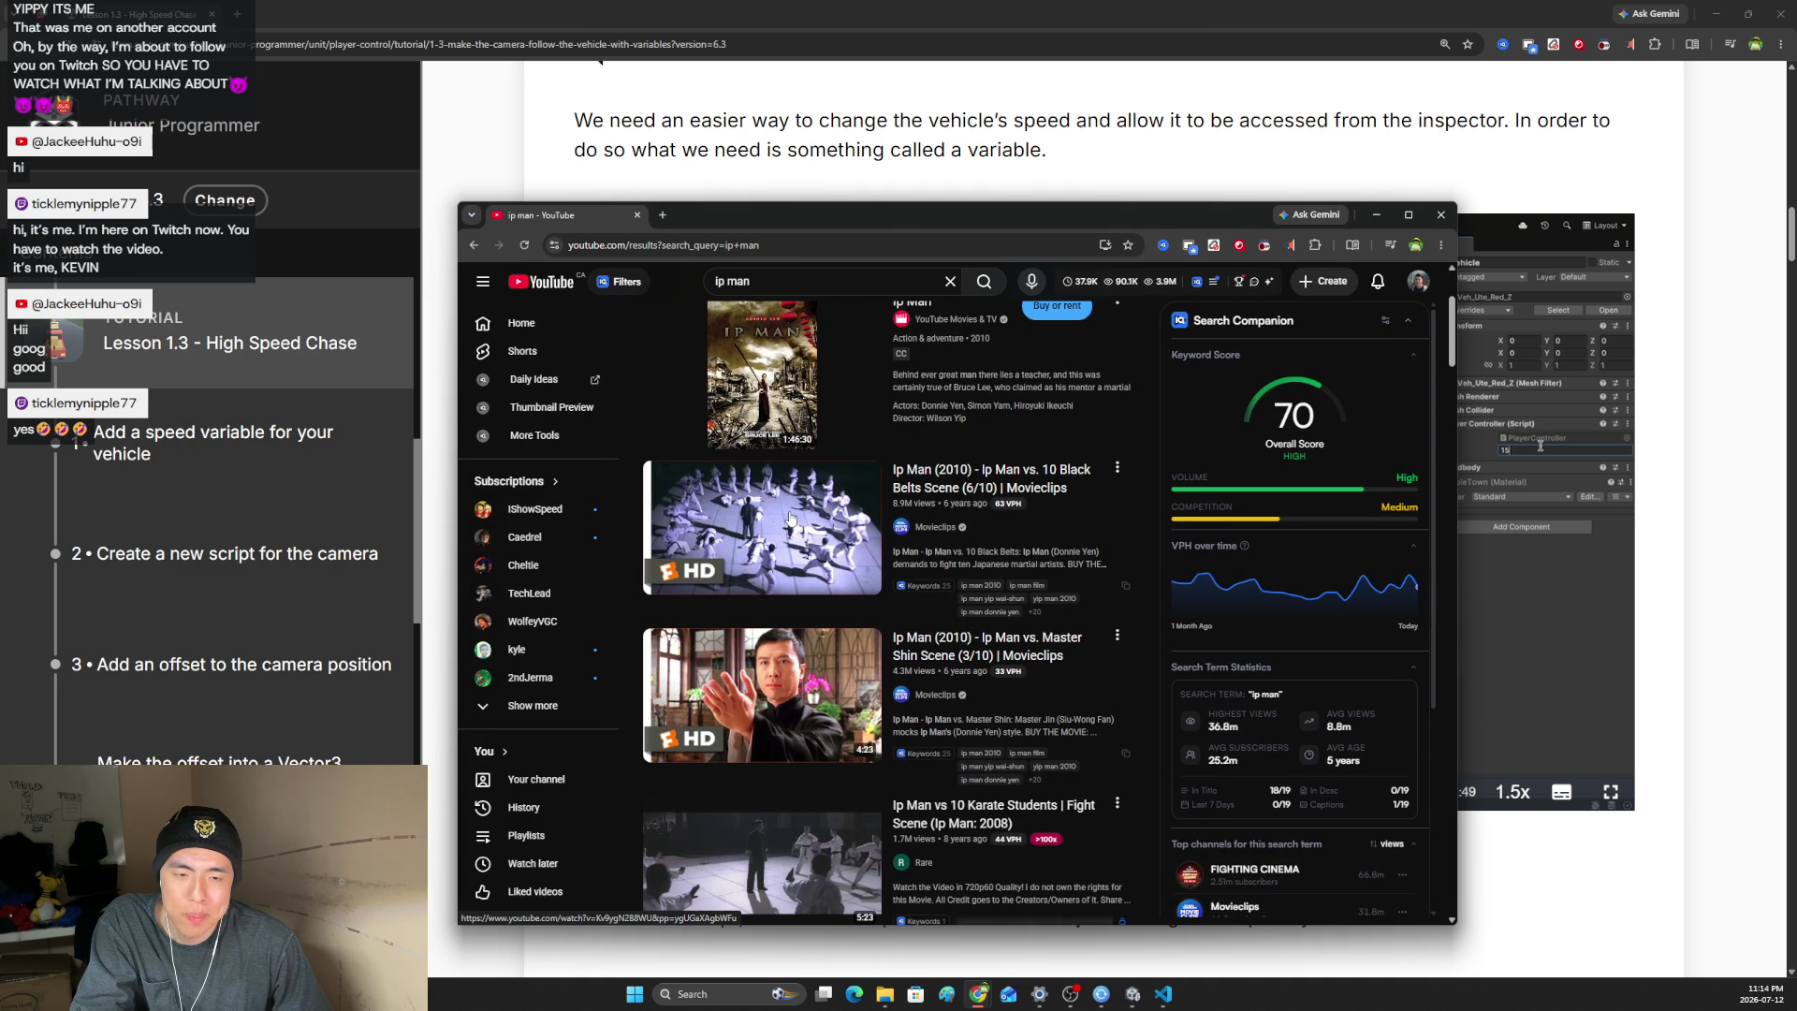
{"action": "mouse_move", "coordinate": [789, 519]}
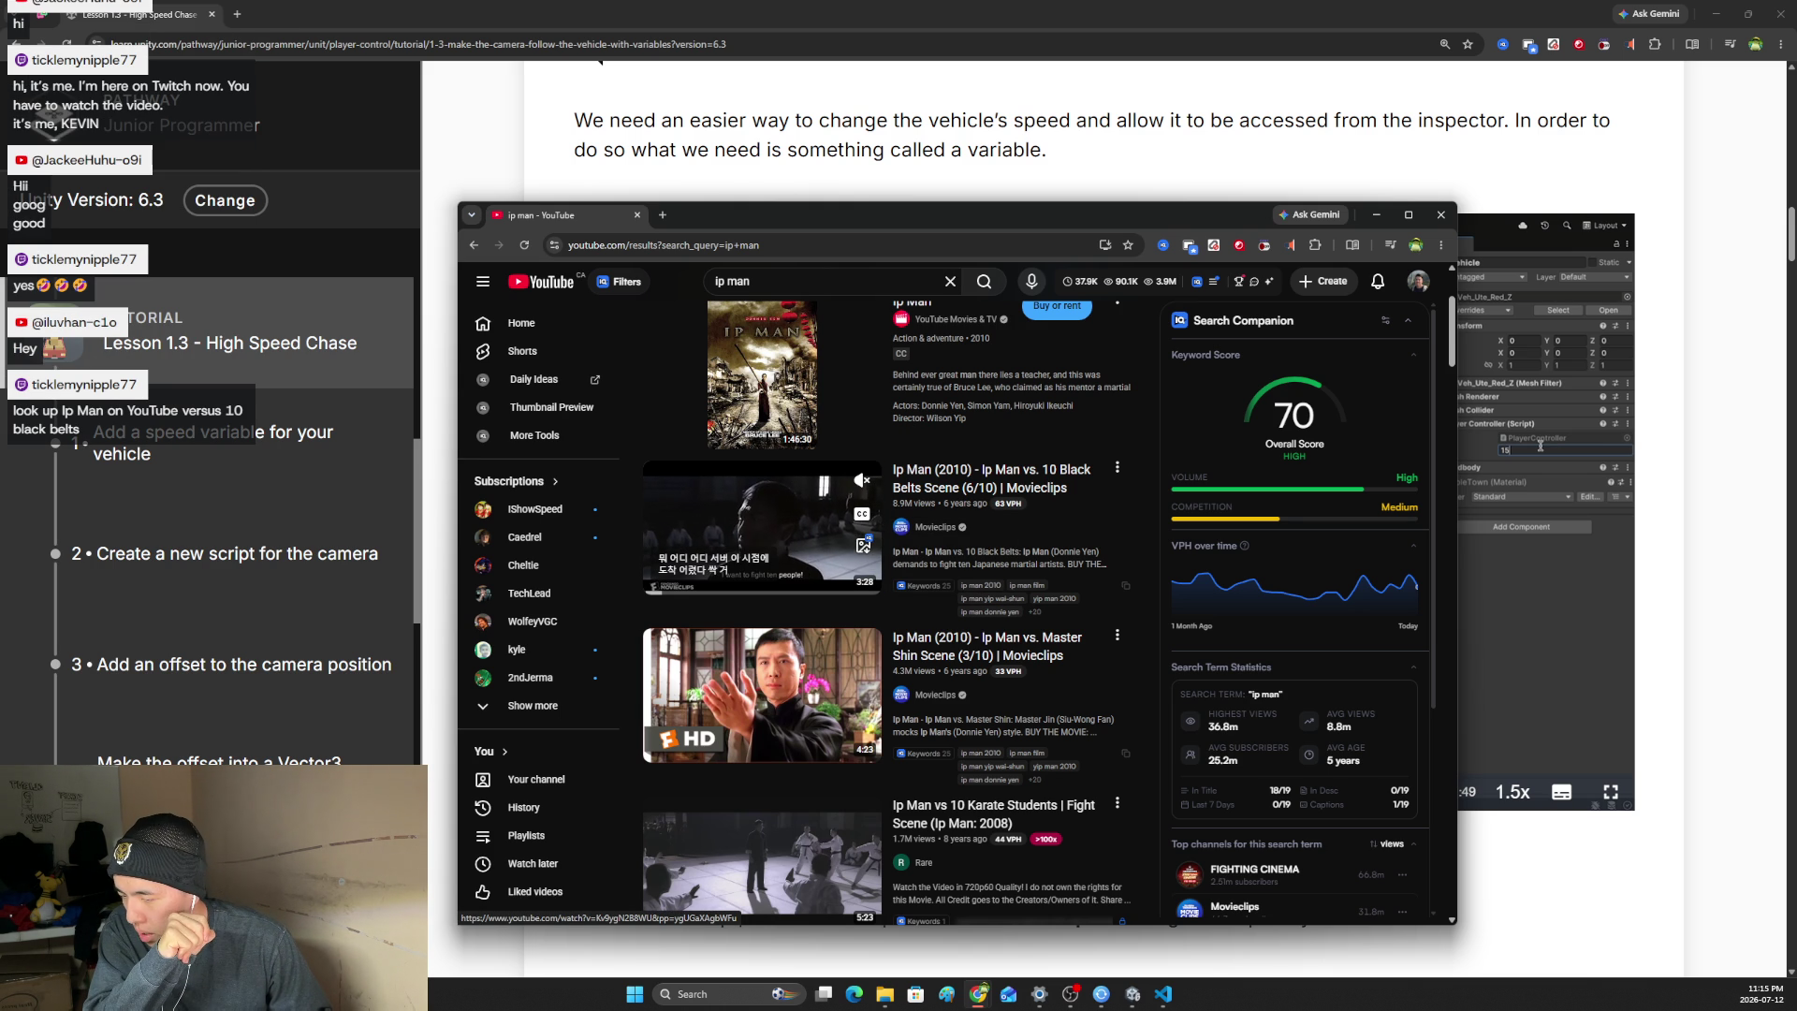
- Play the Ip Man vs. 10 Black Belts clip fullscreen in a maximized window, skipping into the fight
{"action": "left_click", "coordinate": [751, 533]}
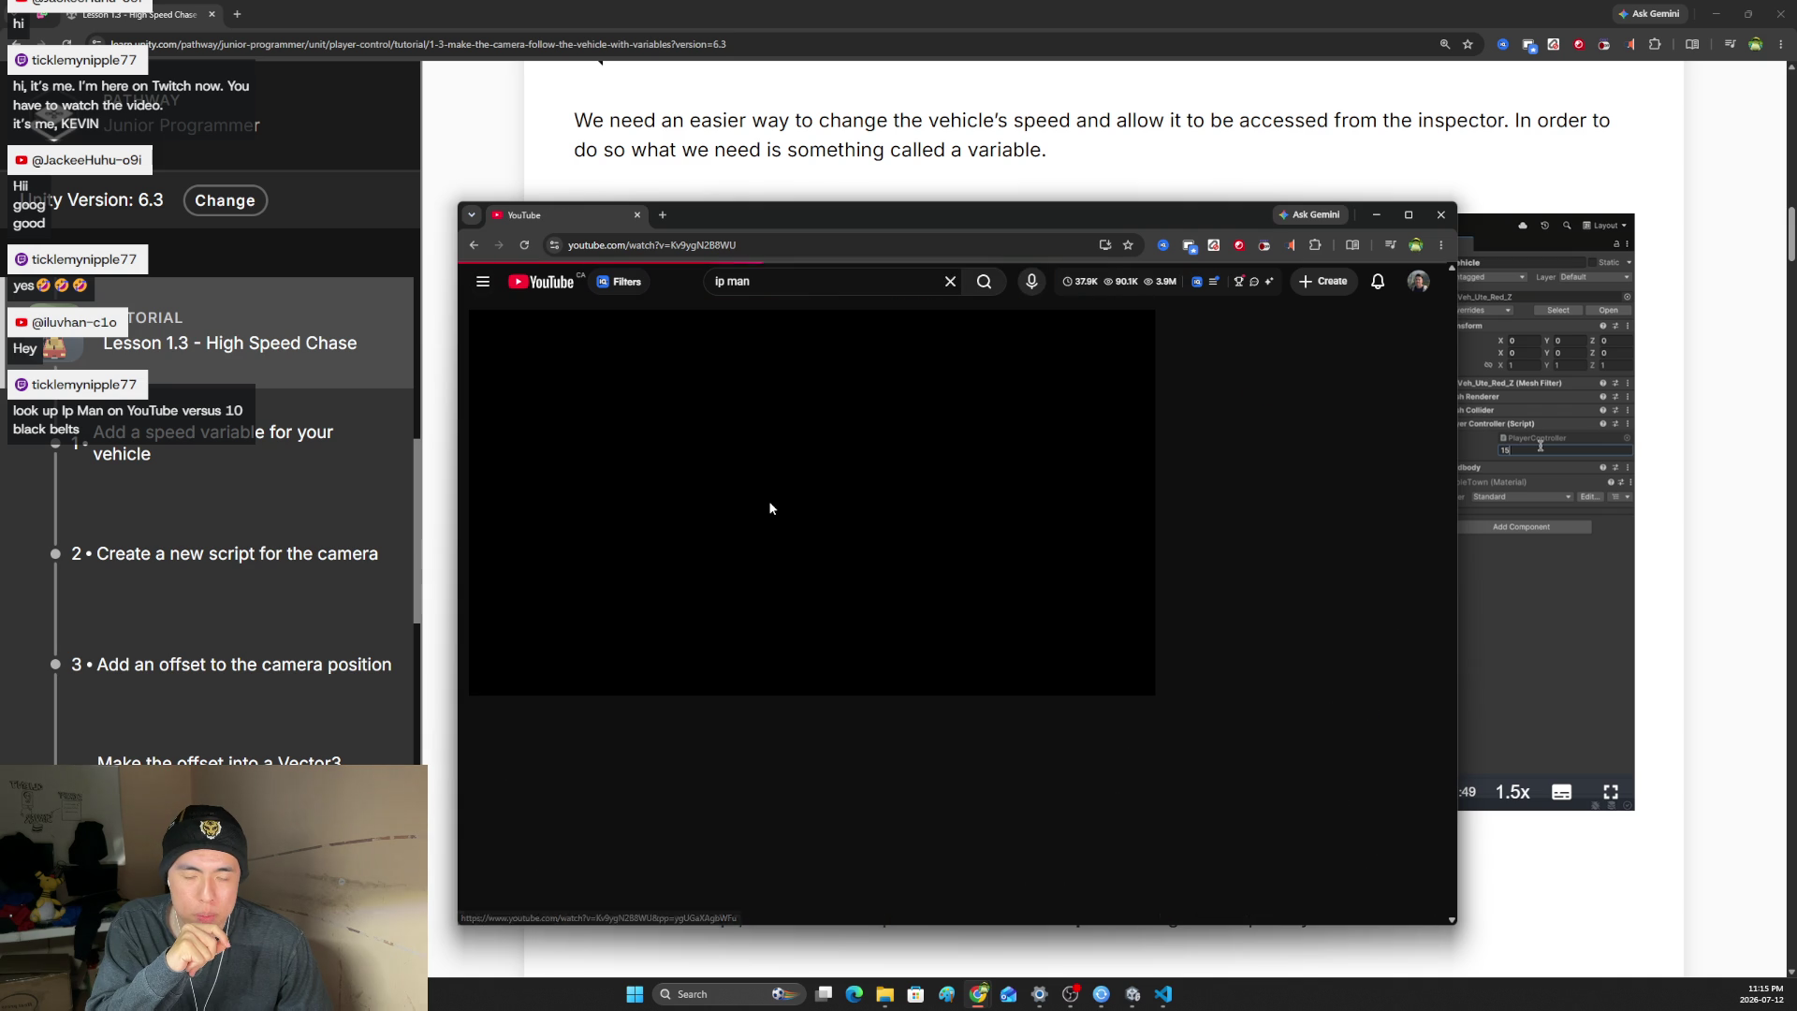
{"action": "left_click", "coordinate": [1409, 214]}
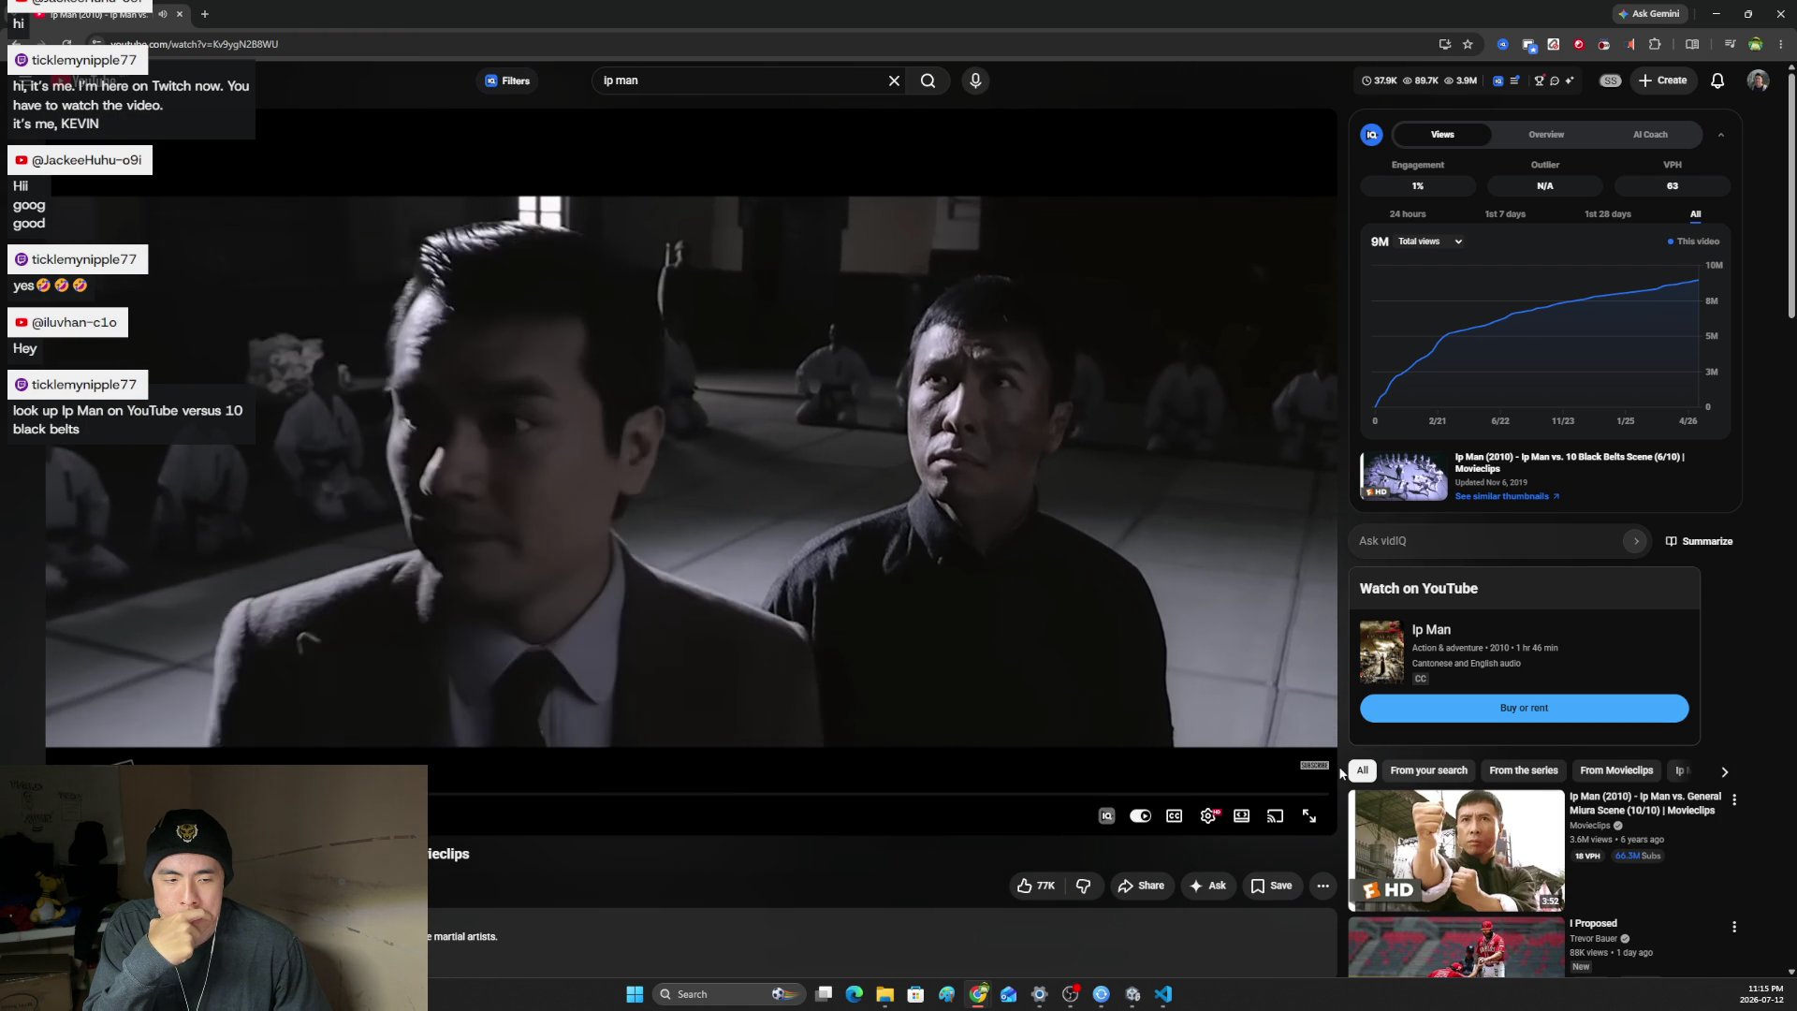
{"action": "double_click", "coordinate": [1215, 824]}
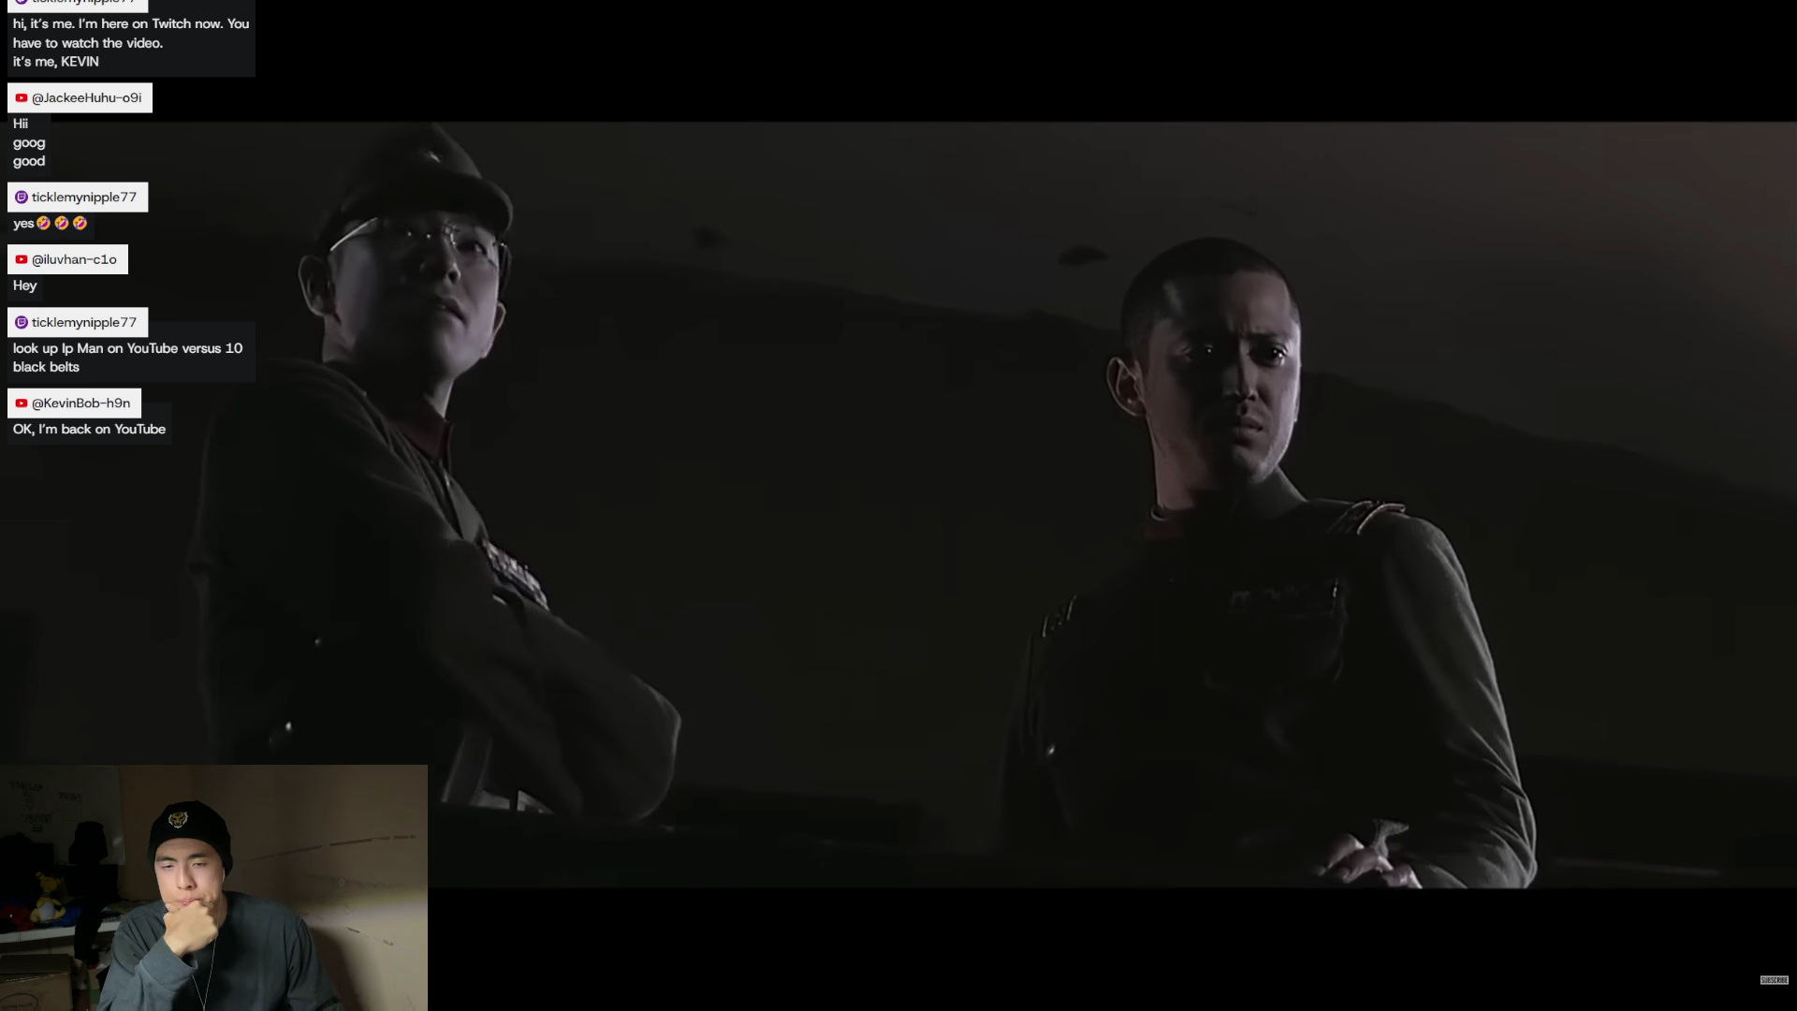
{"action": "mouse_move", "coordinate": [1257, 925]}
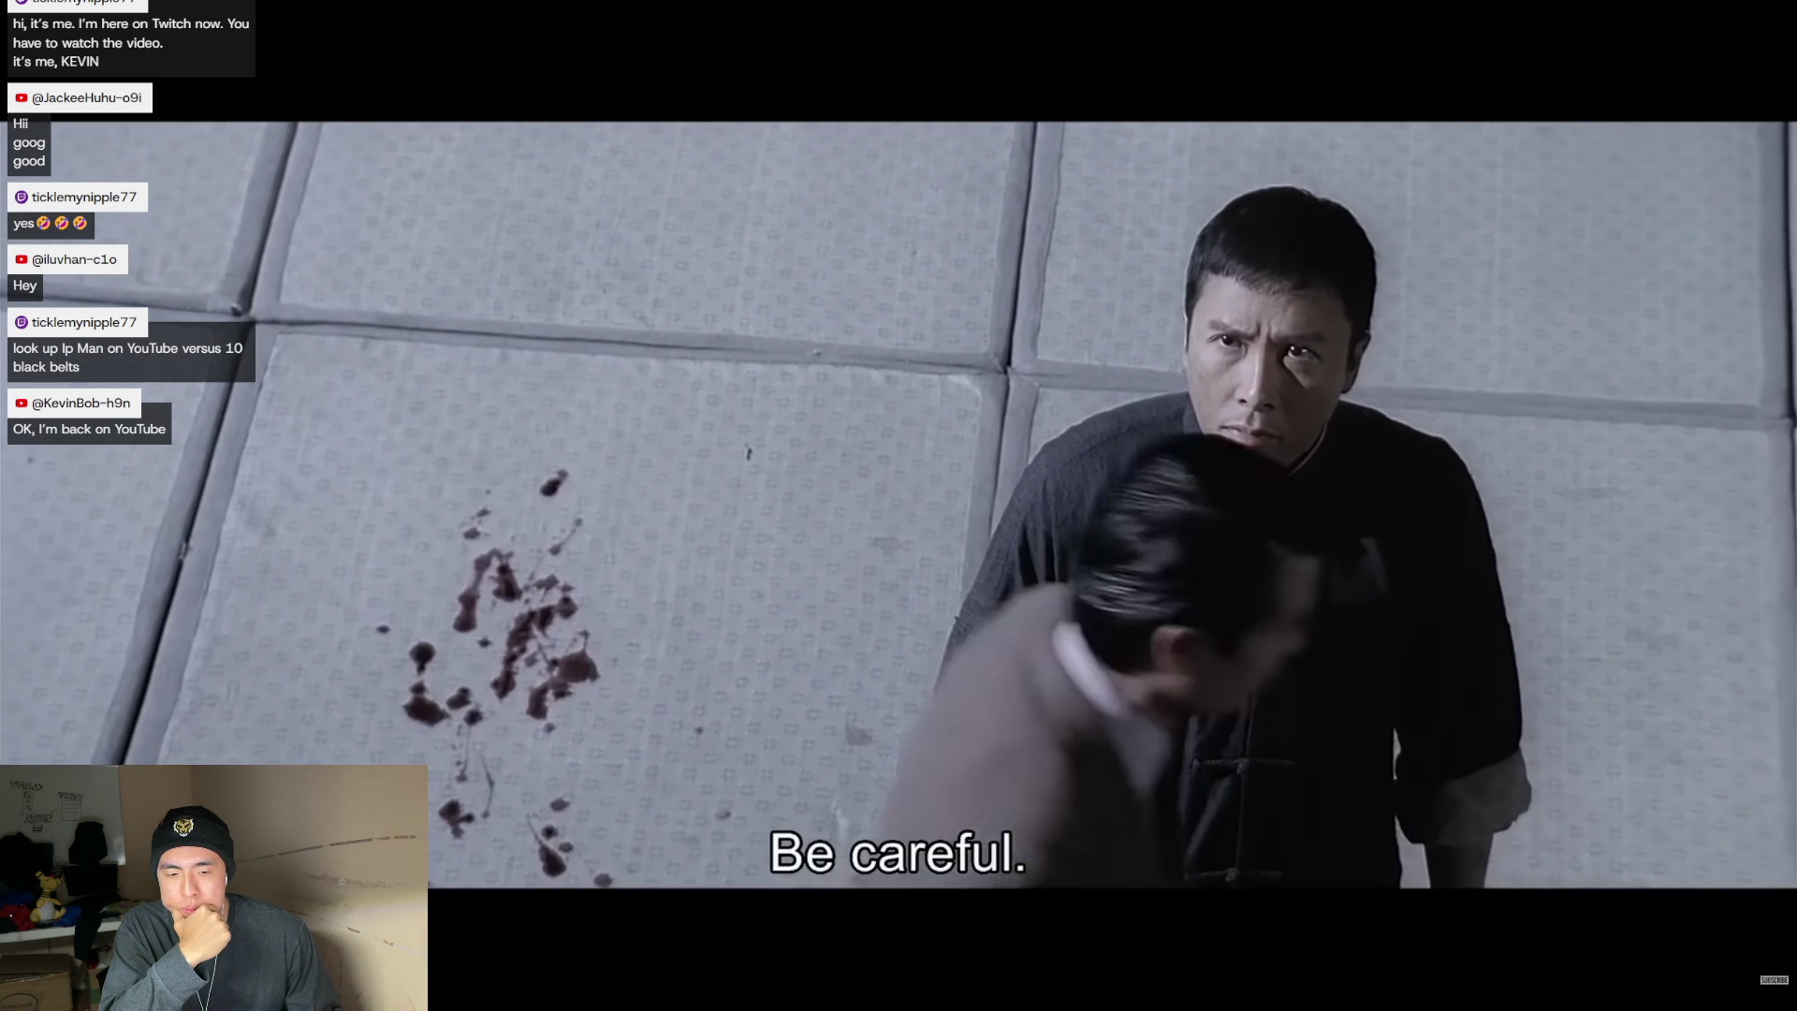
{"action": "mouse_move", "coordinate": [756, 800]}
{"action": "mouse_move", "coordinate": [440, 968]}
{"action": "left_mouse_down"}
{"action": "mouse_move", "coordinate": [883, 970]}
{"action": "mouse_move", "coordinate": [842, 979]}
{"action": "mouse_move", "coordinate": [856, 973]}
{"action": "left_mouse_up"}
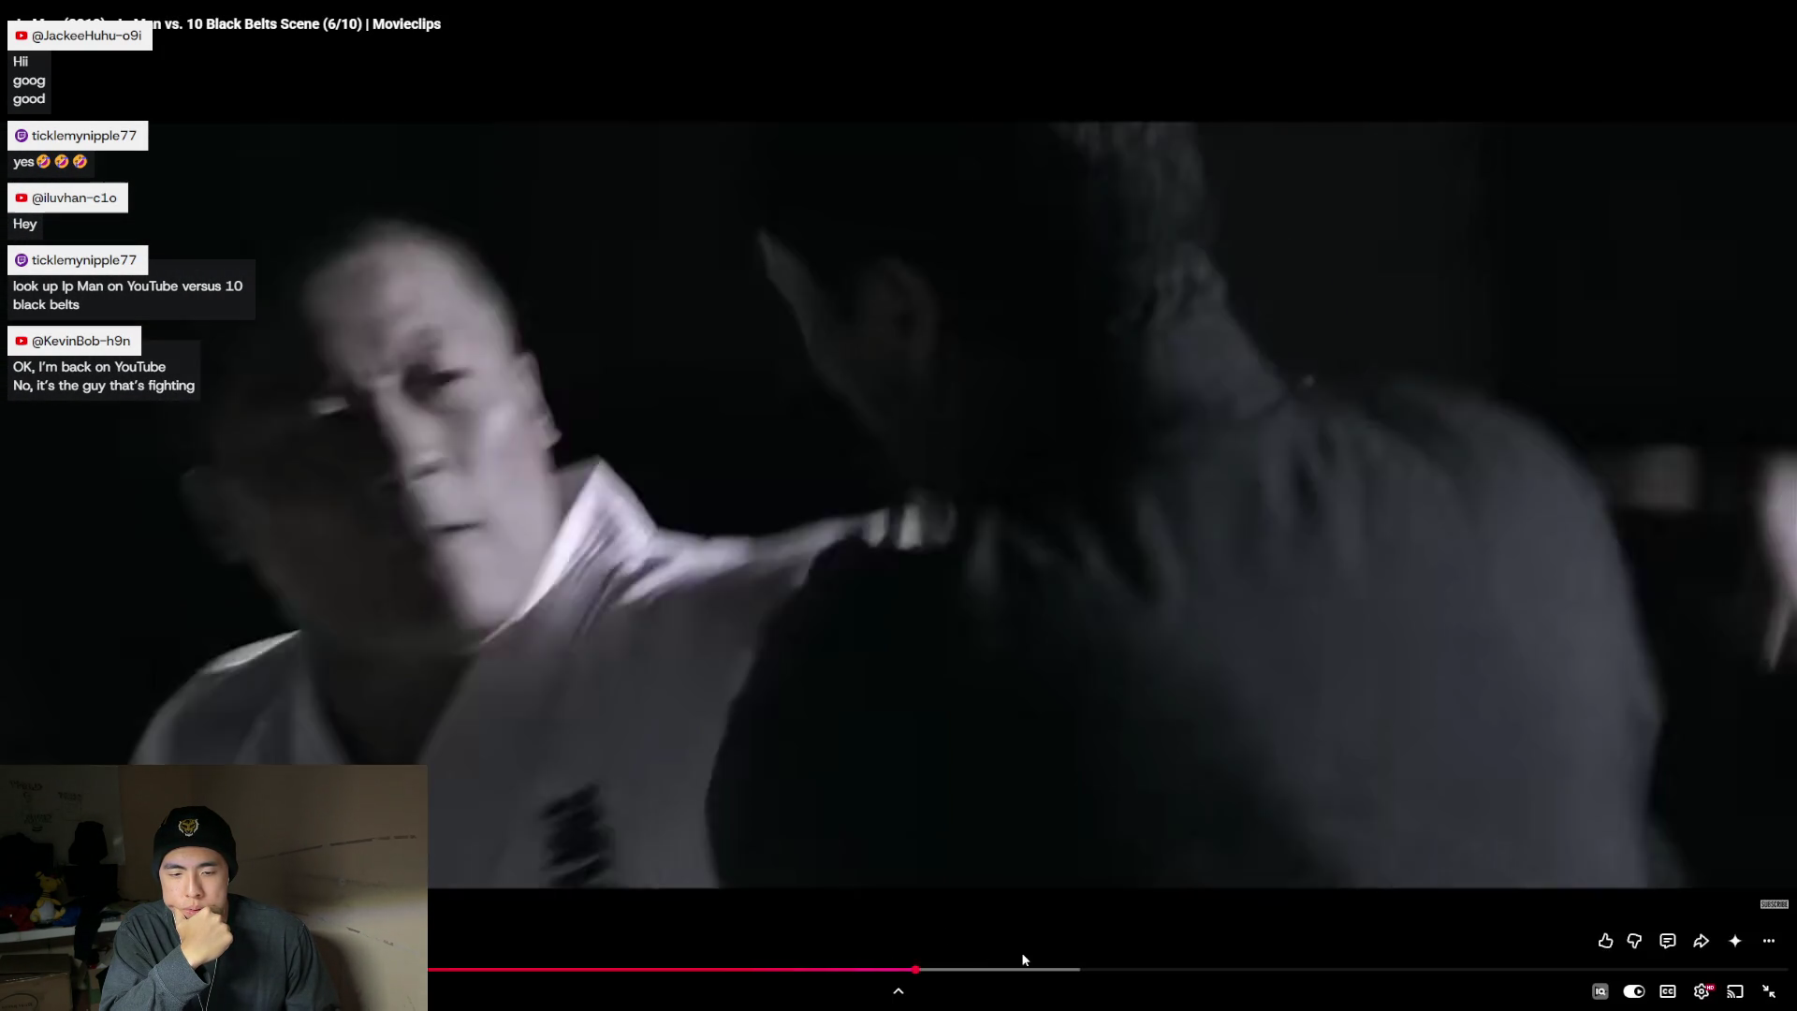
{"action": "left_click", "coordinate": [1081, 971]}
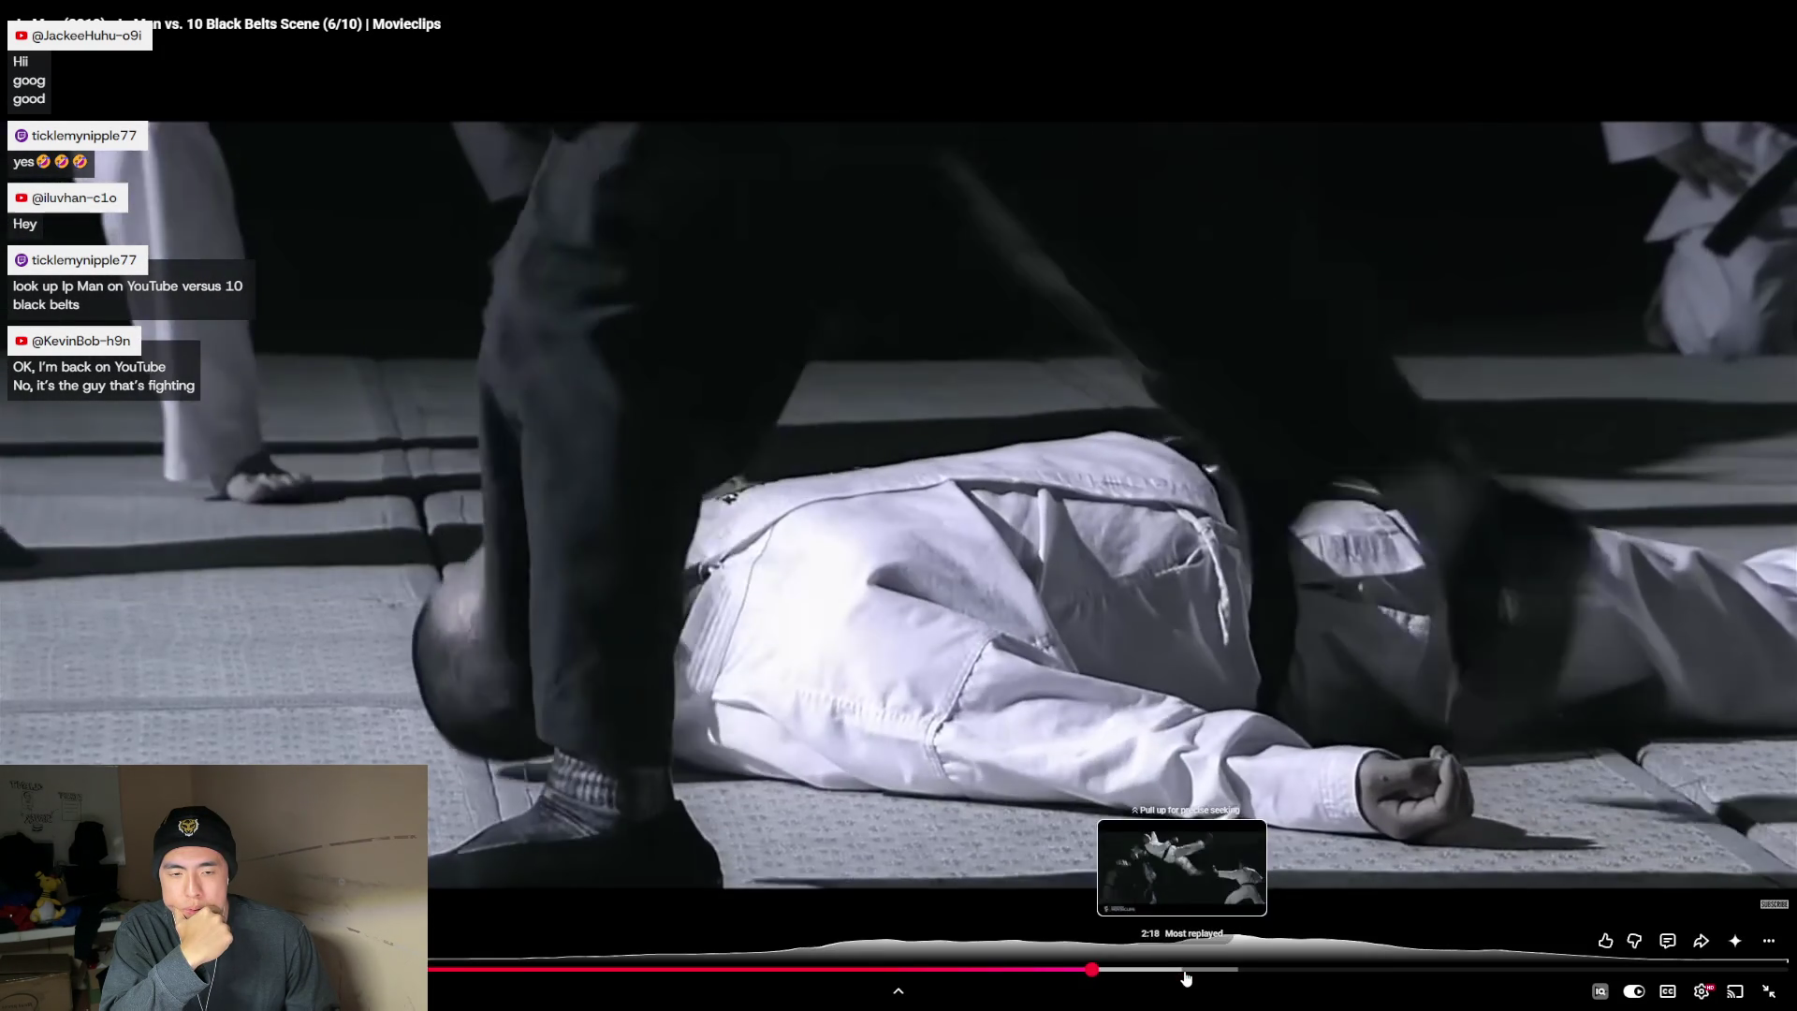
- Scrub the clip's progress bar toward the end, settling on a close-up of Ip Man
{"action": "left_click", "coordinate": [1185, 972]}
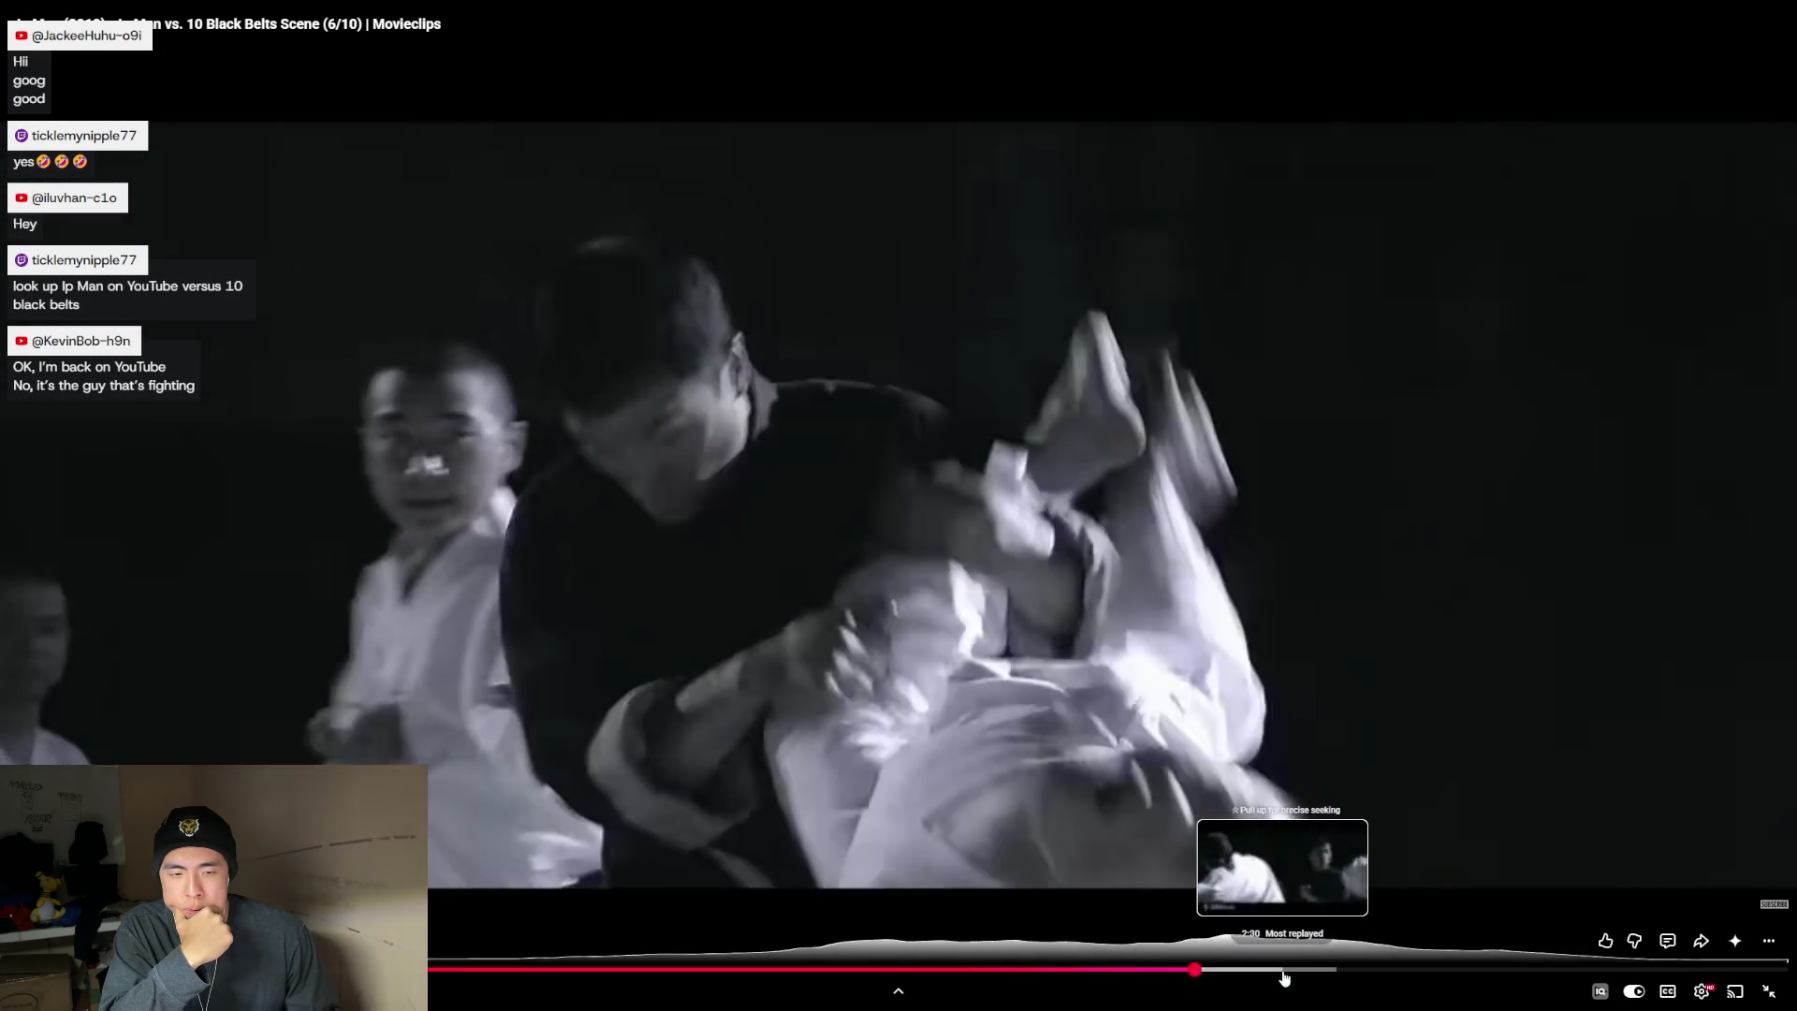
{"action": "left_click", "coordinate": [1283, 971]}
{"action": "left_click_drag", "start_coordinate": [1420, 973], "coordinate": [1548, 975]}
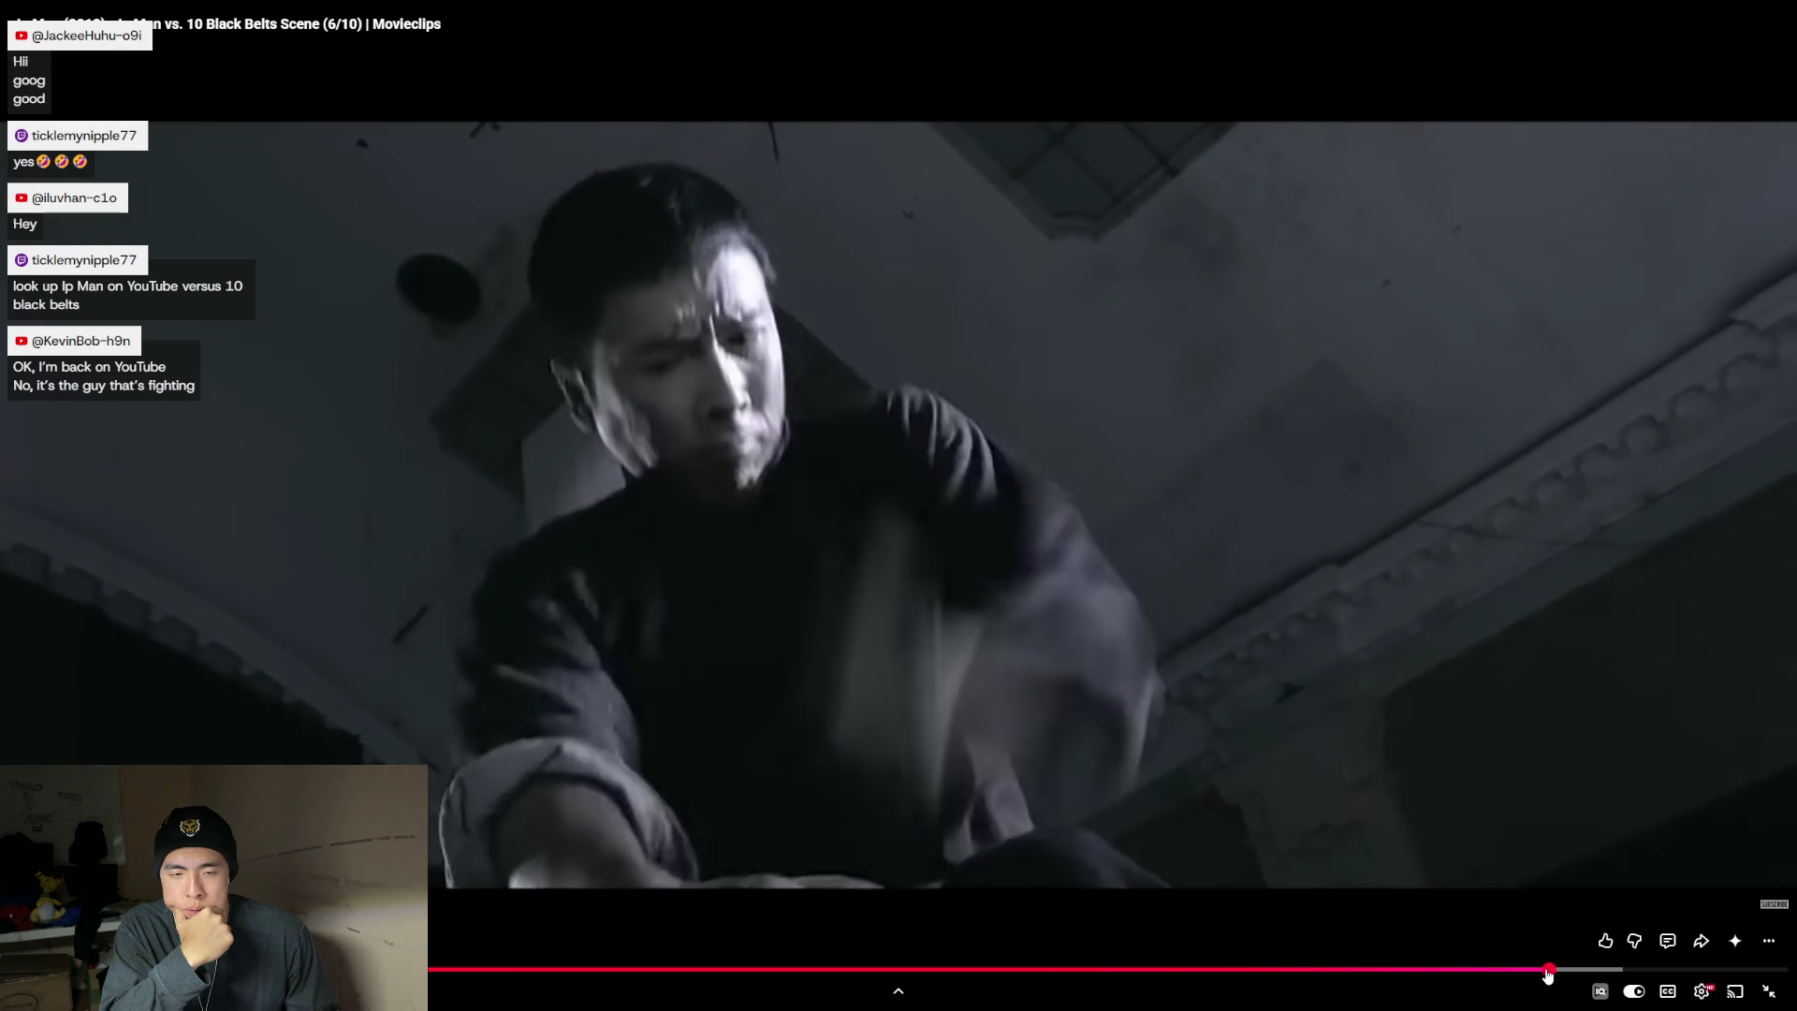
{"action": "left_click", "coordinate": [1647, 973]}
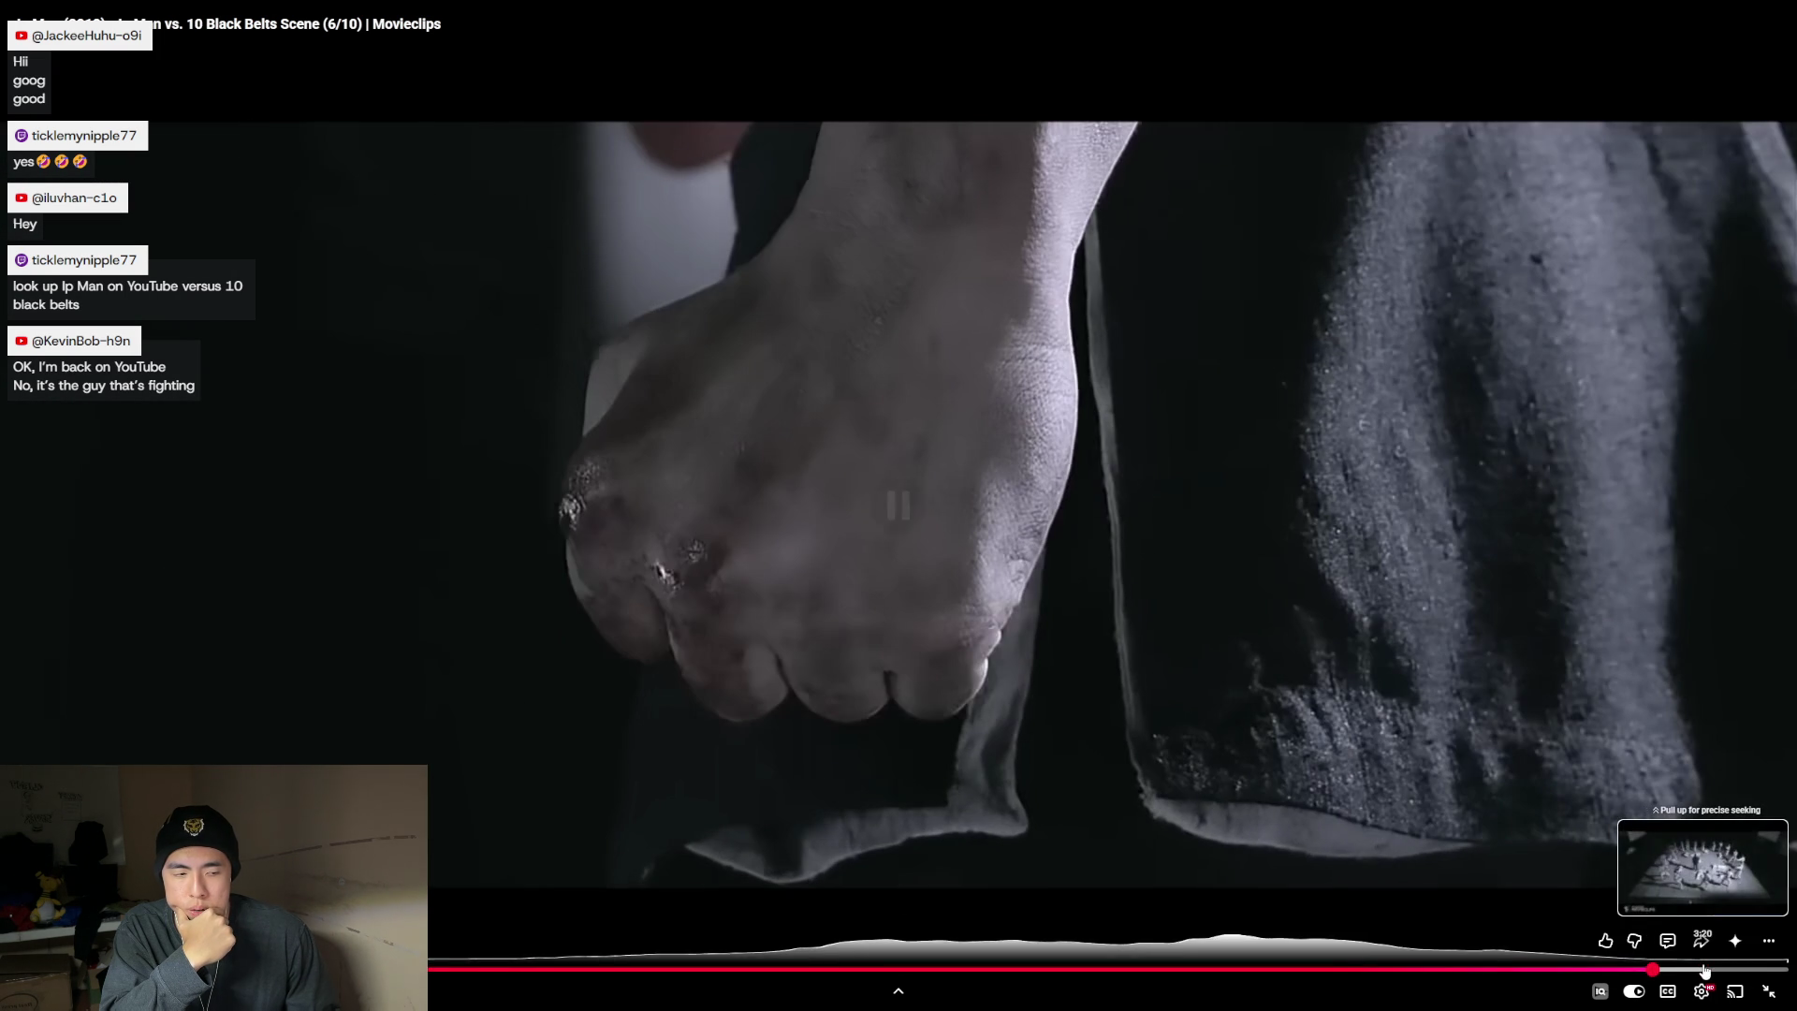
{"action": "left_click", "coordinate": [1703, 971]}
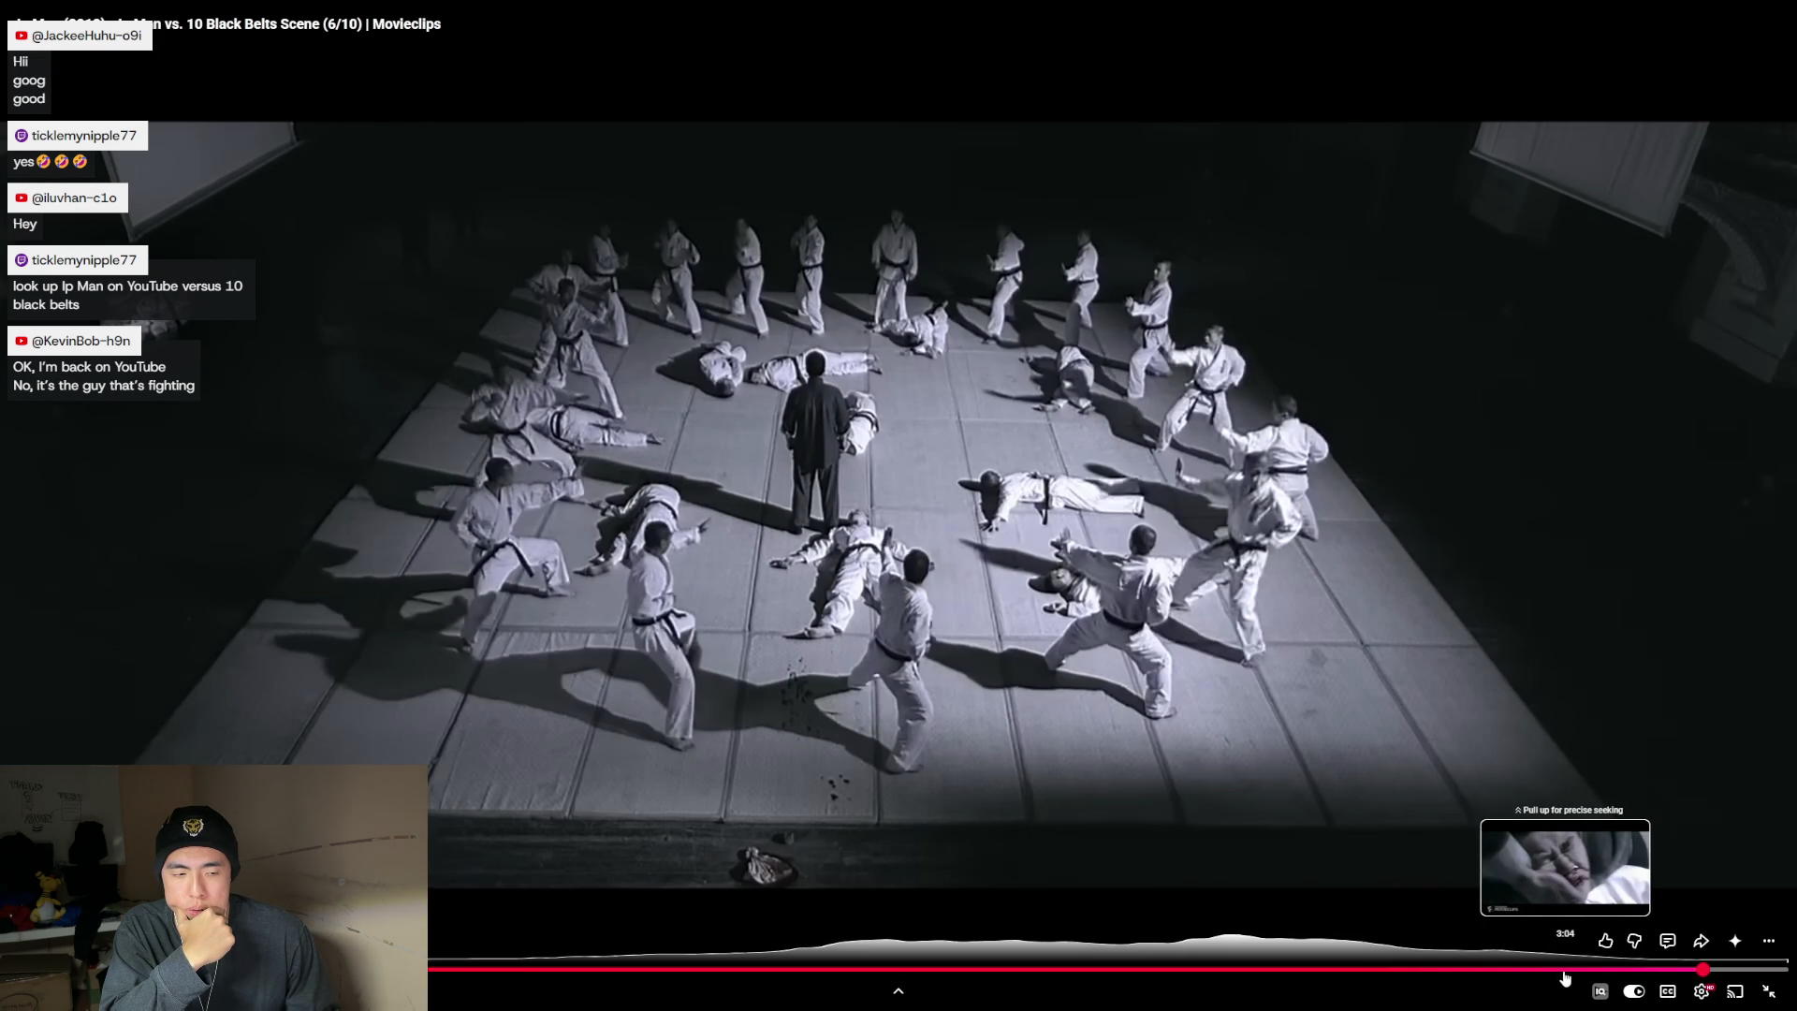
{"action": "left_click_drag", "start_coordinate": [1544, 971], "coordinate": [1536, 964]}
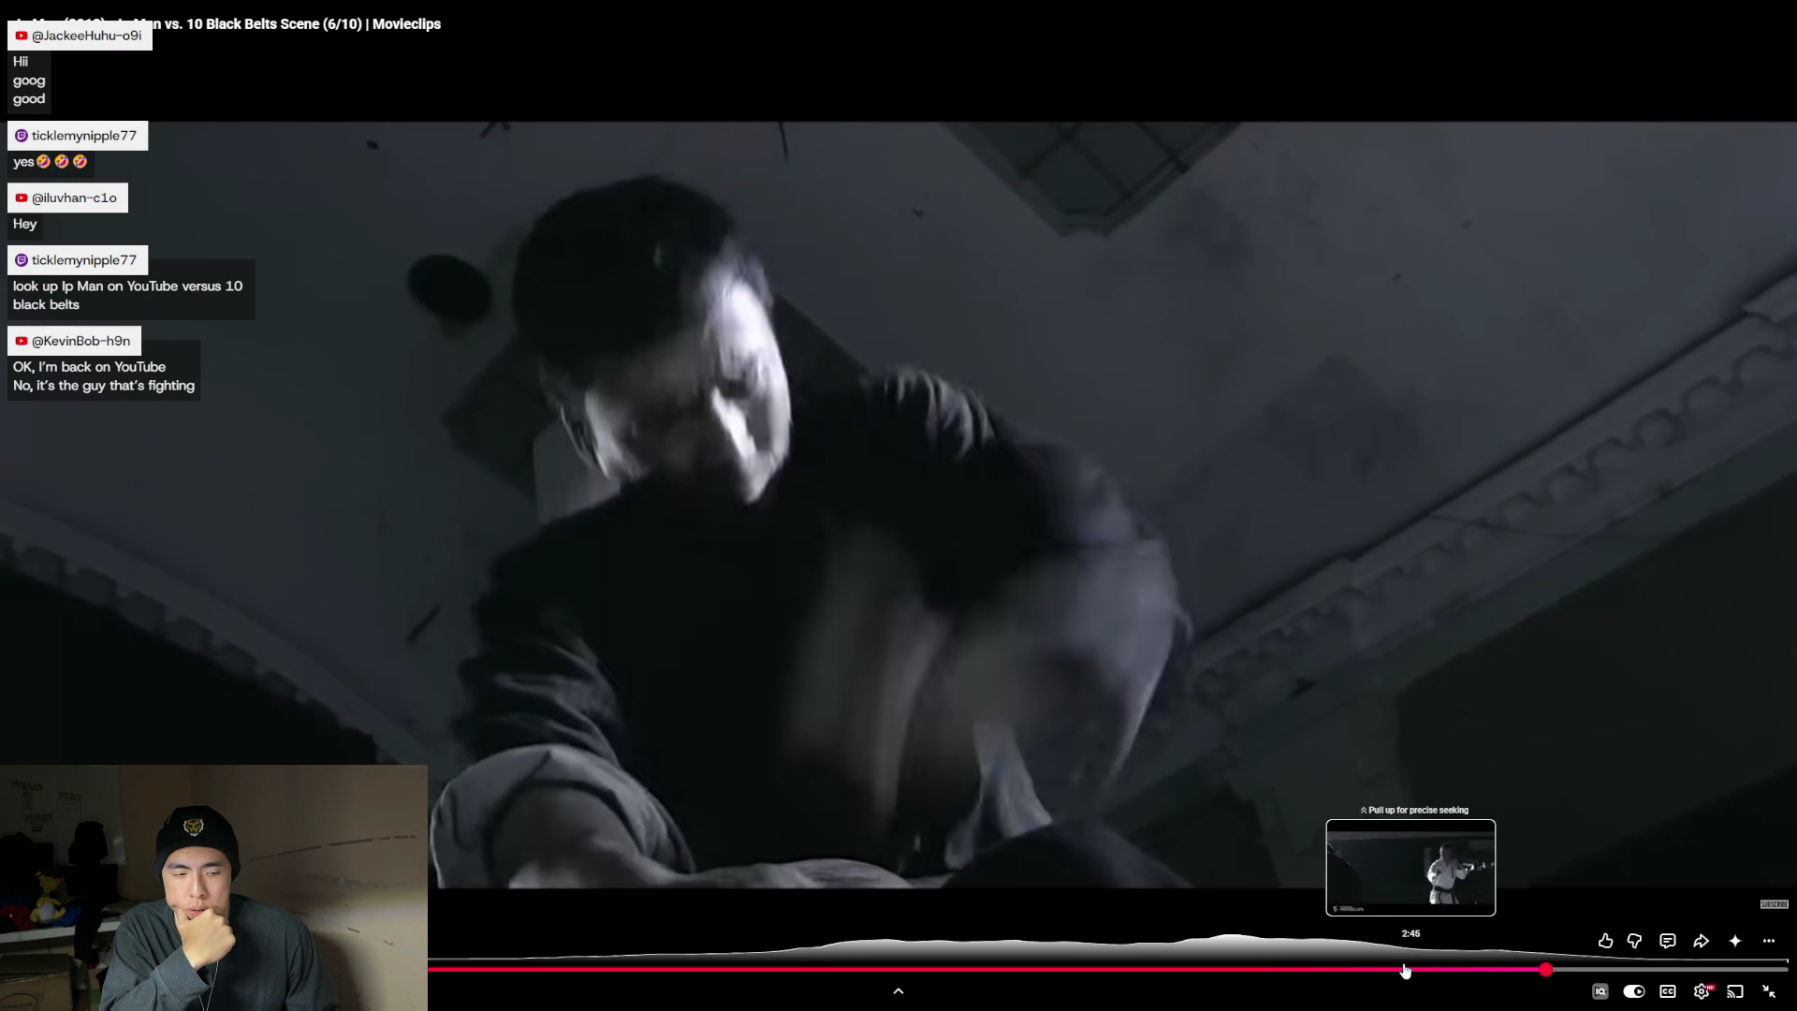
{"action": "left_click_drag", "start_coordinate": [1378, 970], "coordinate": [1545, 970]}
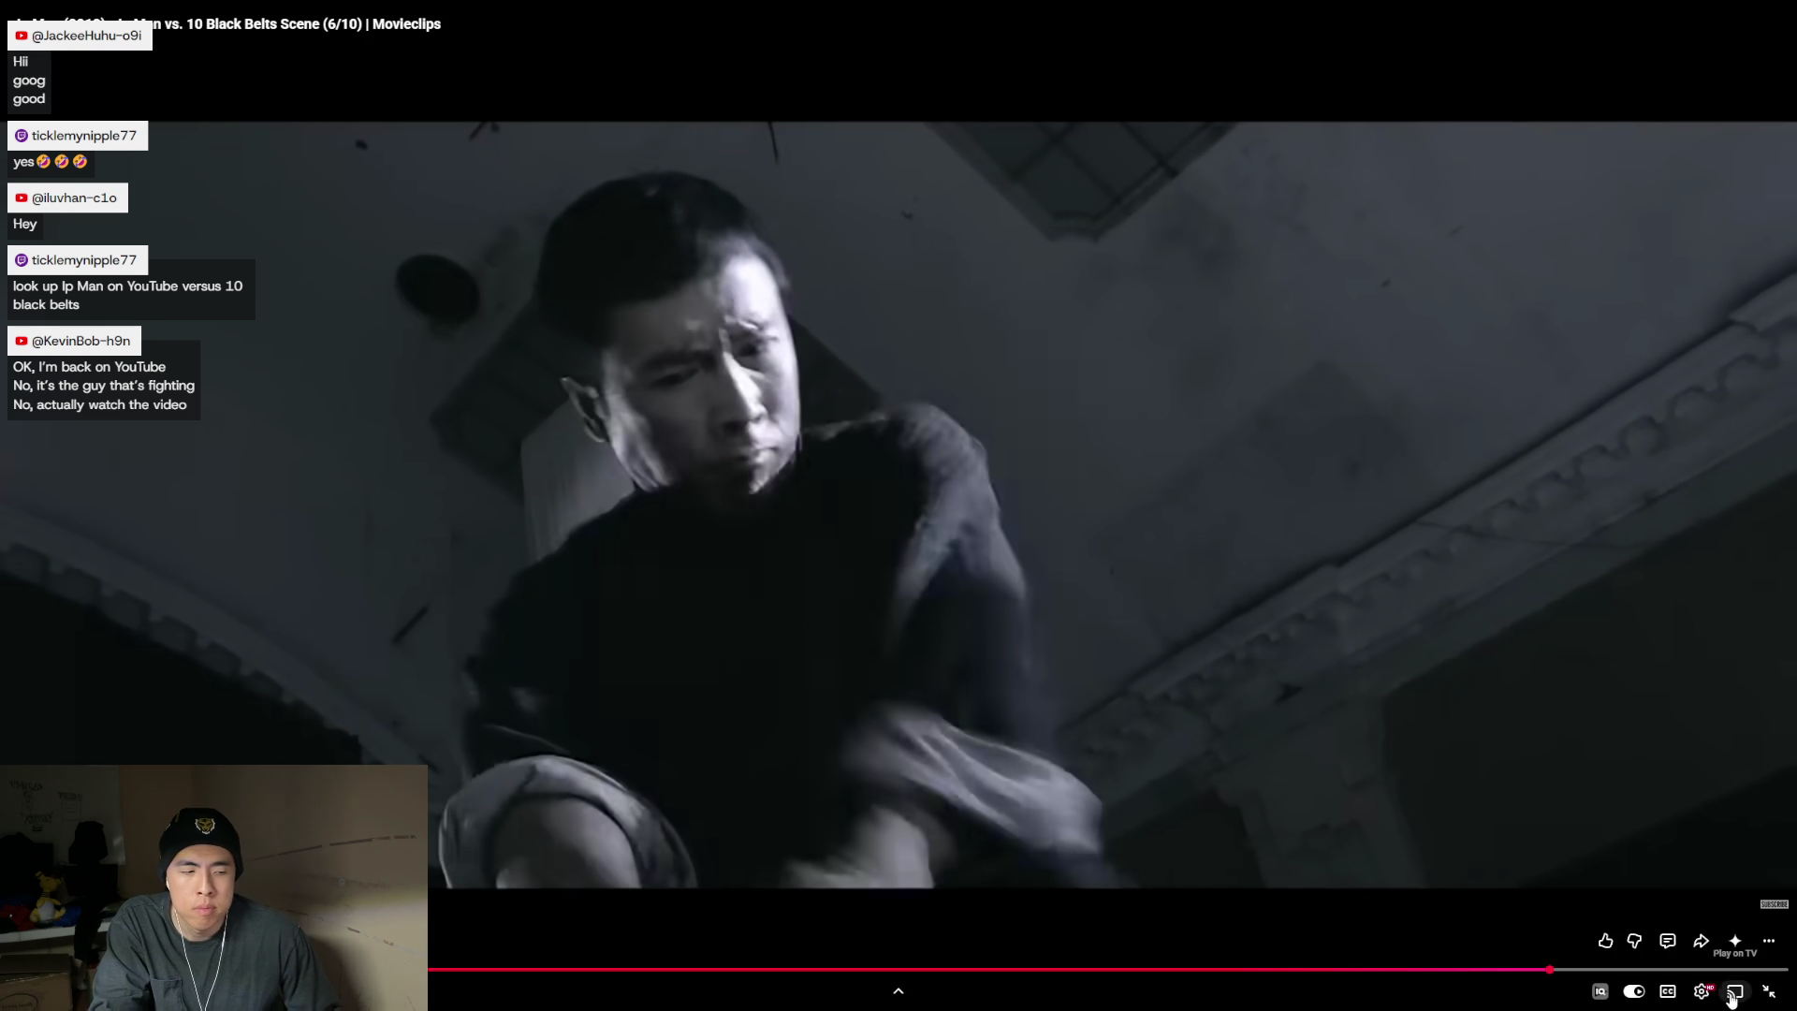
- Exit full-screen playback of the YouTube clip and close the YouTube window to return to Unity Learn
{"action": "left_click", "coordinate": [1769, 990]}
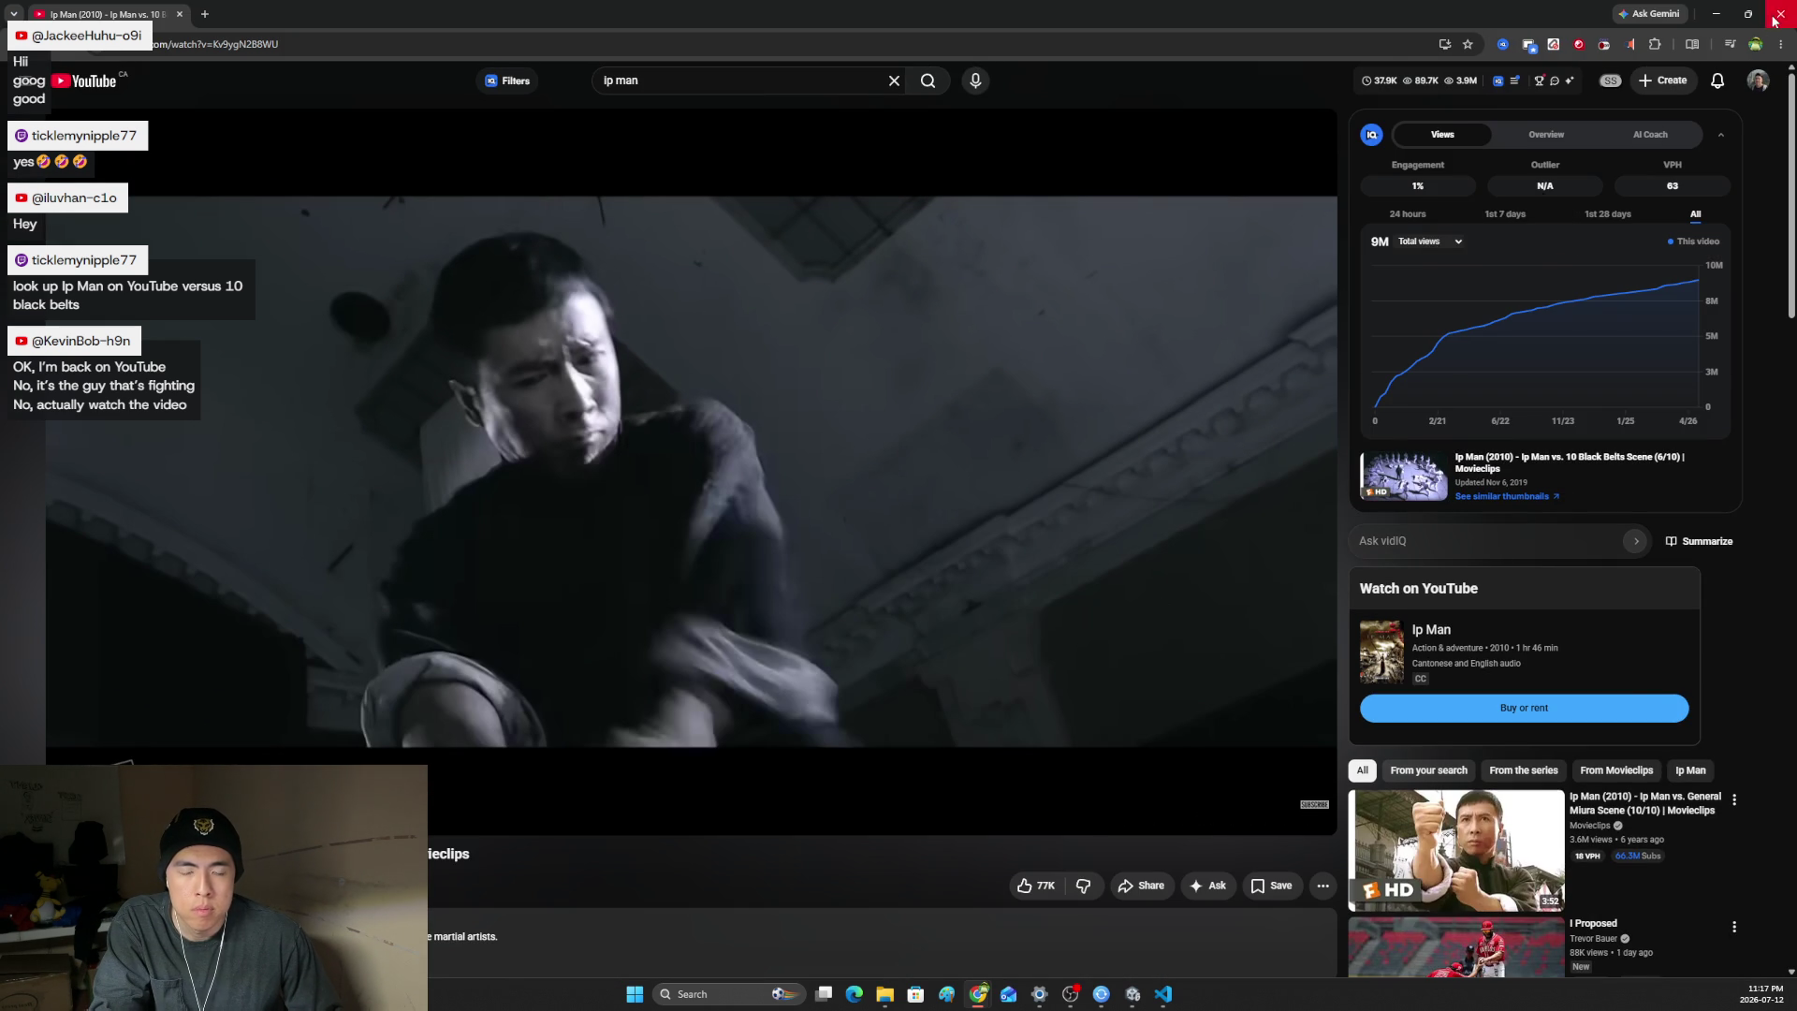
{"action": "left_click", "coordinate": [1775, 18]}
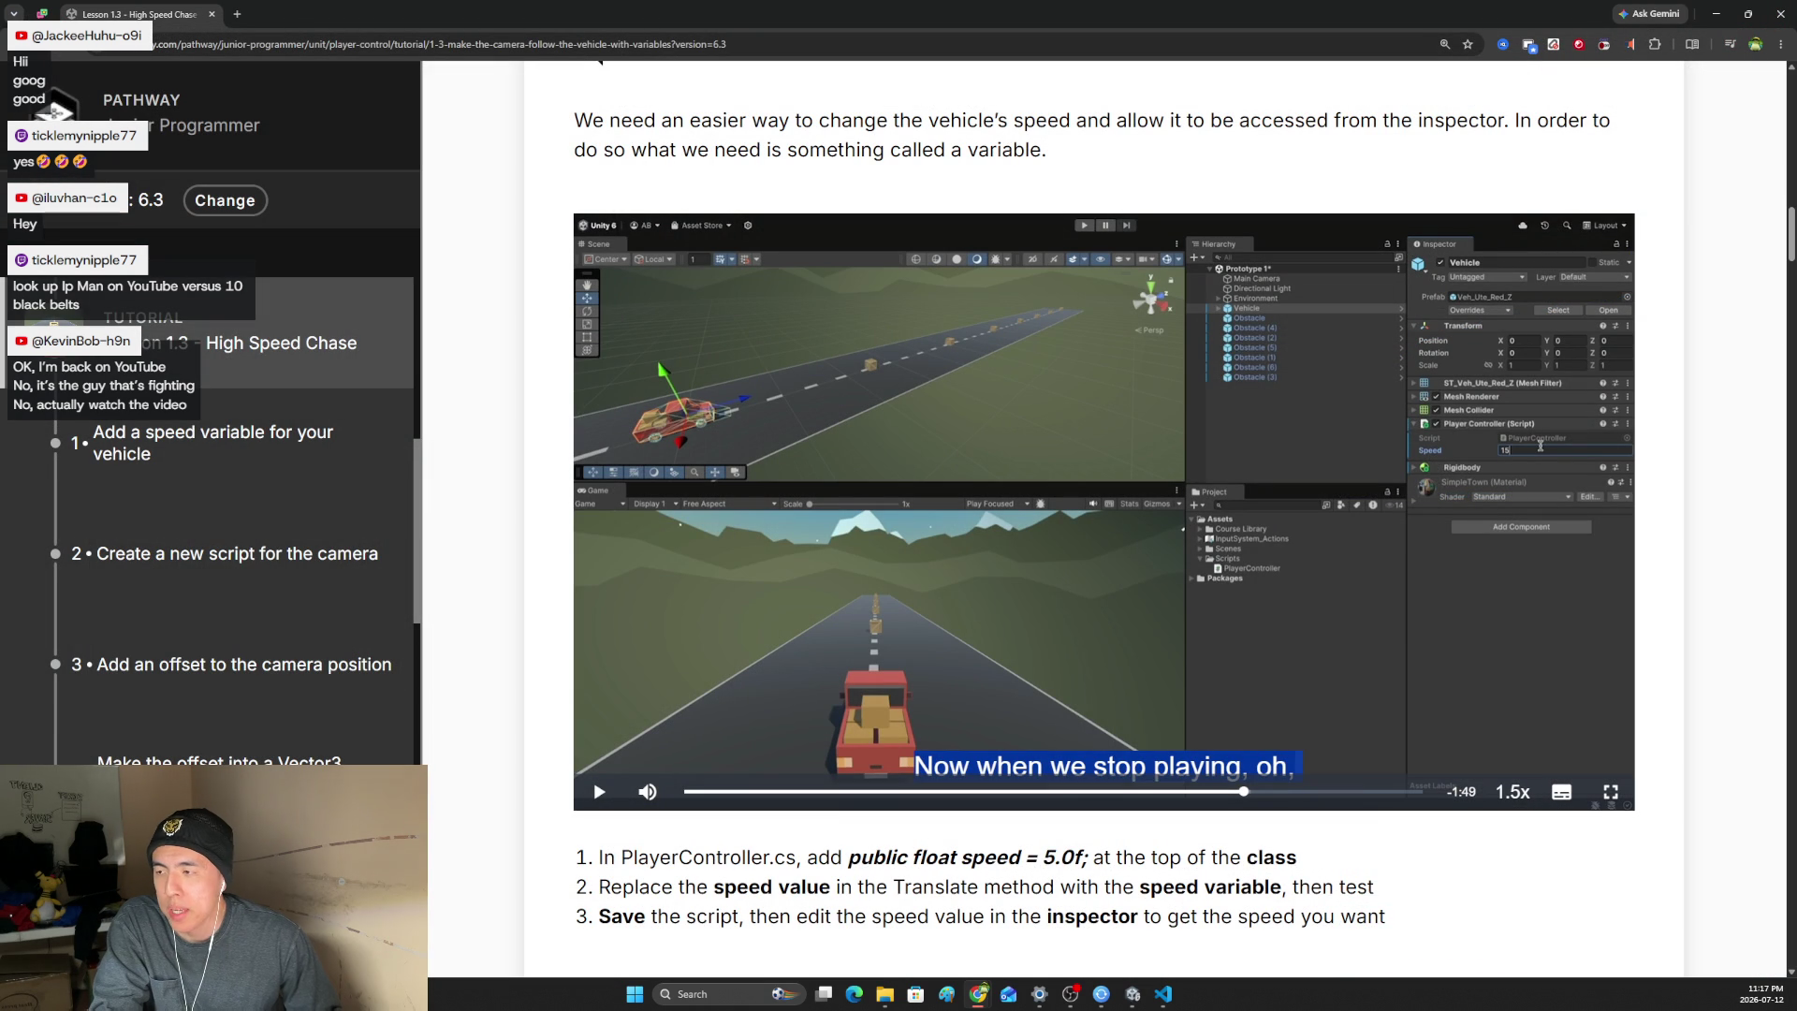
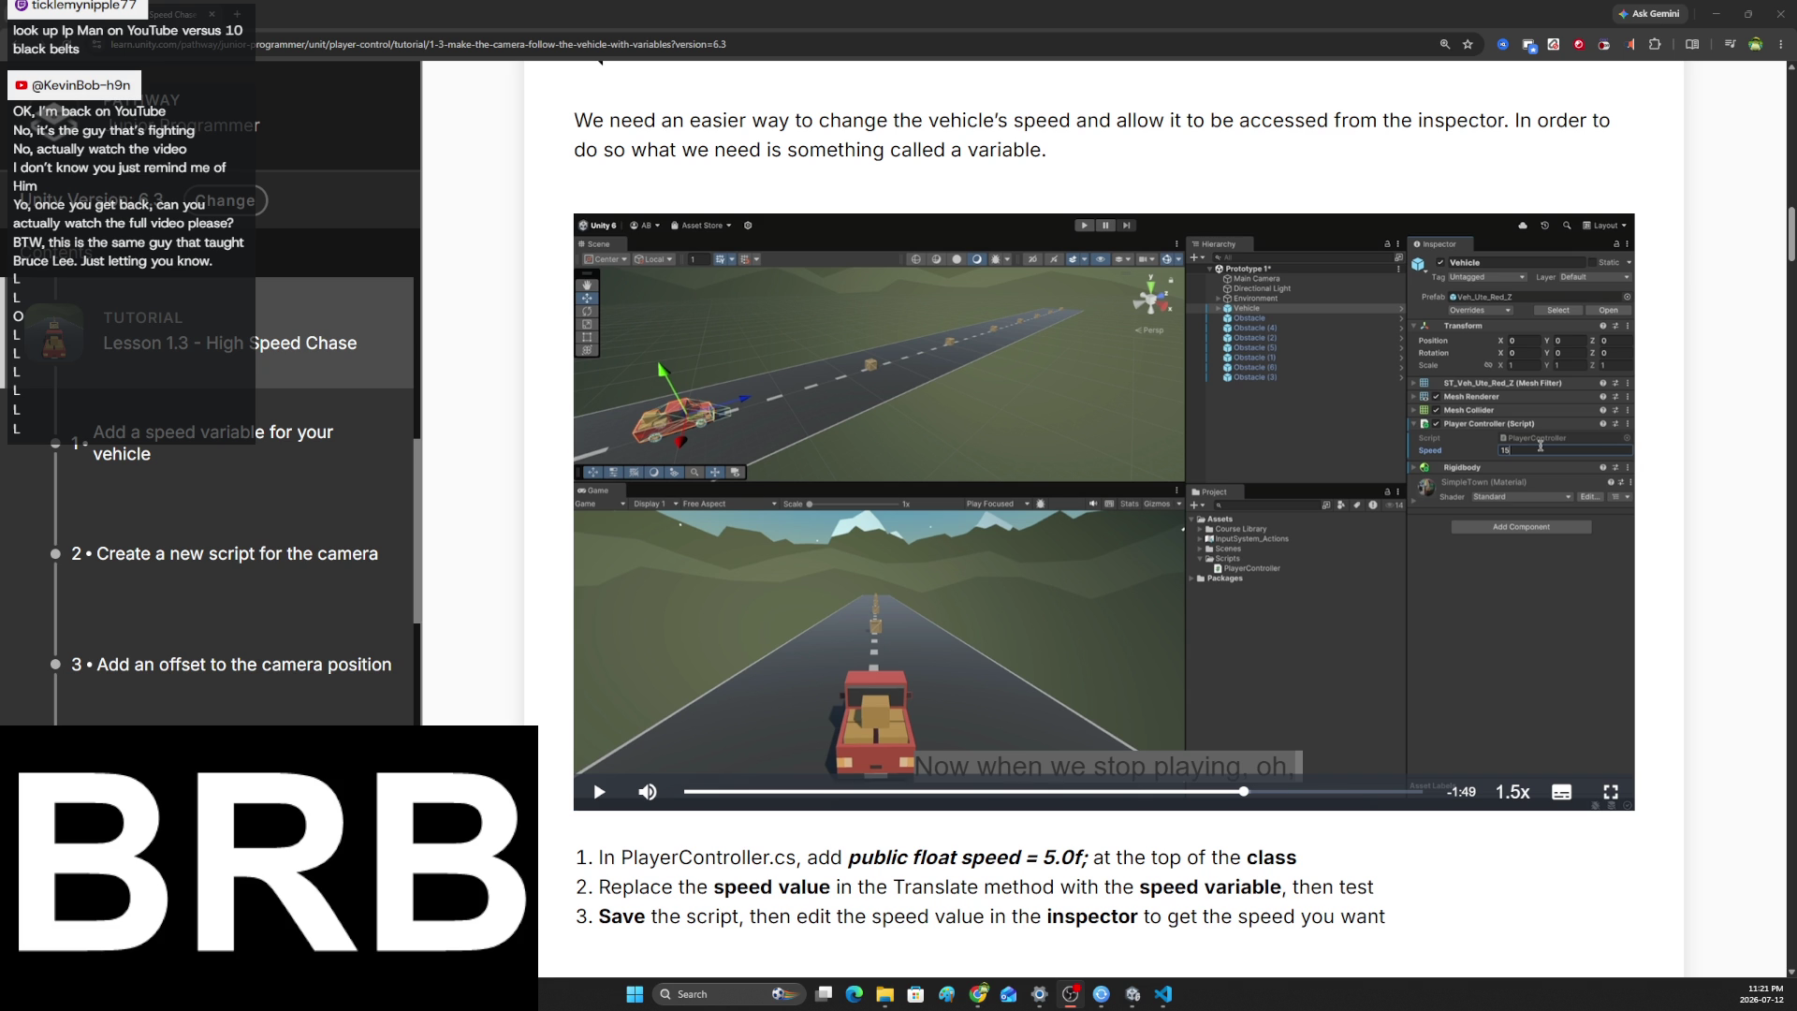
- Start the High Speed Chase lesson video about adding a speed variable
{"action": "key", "text": "alt+Tab"}
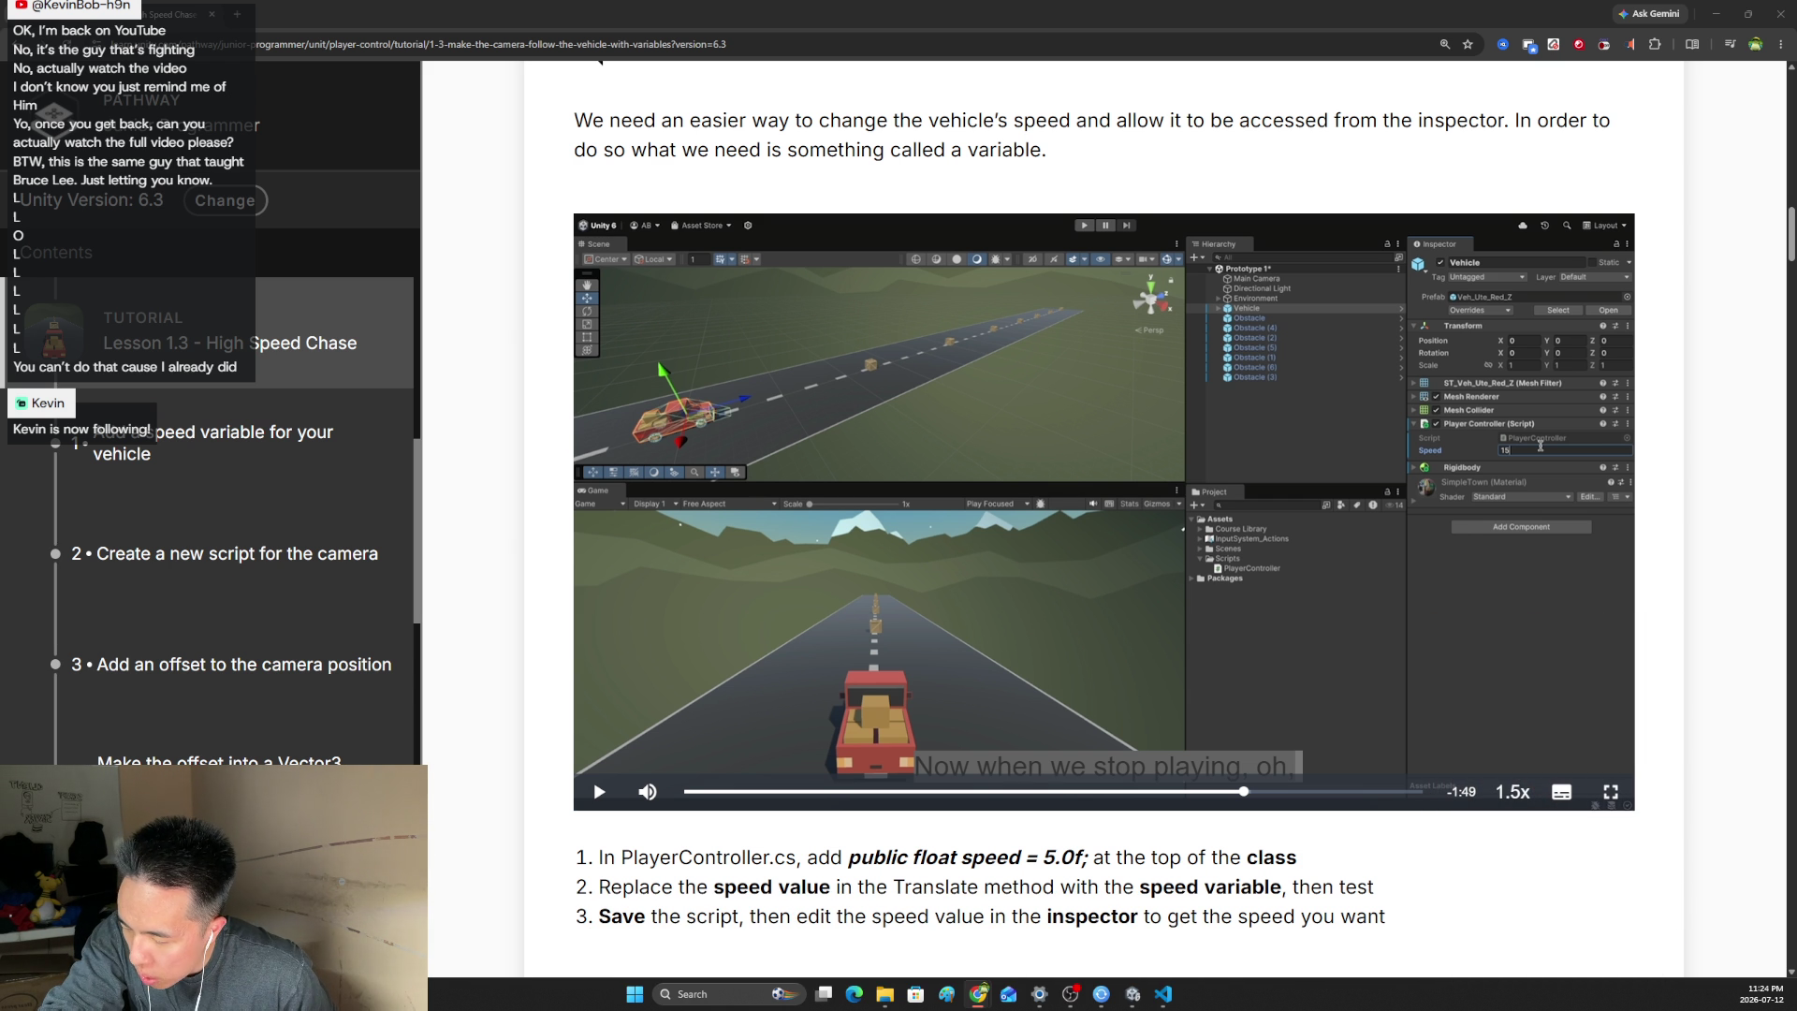
{"action": "left_click", "coordinate": [1011, 711]}
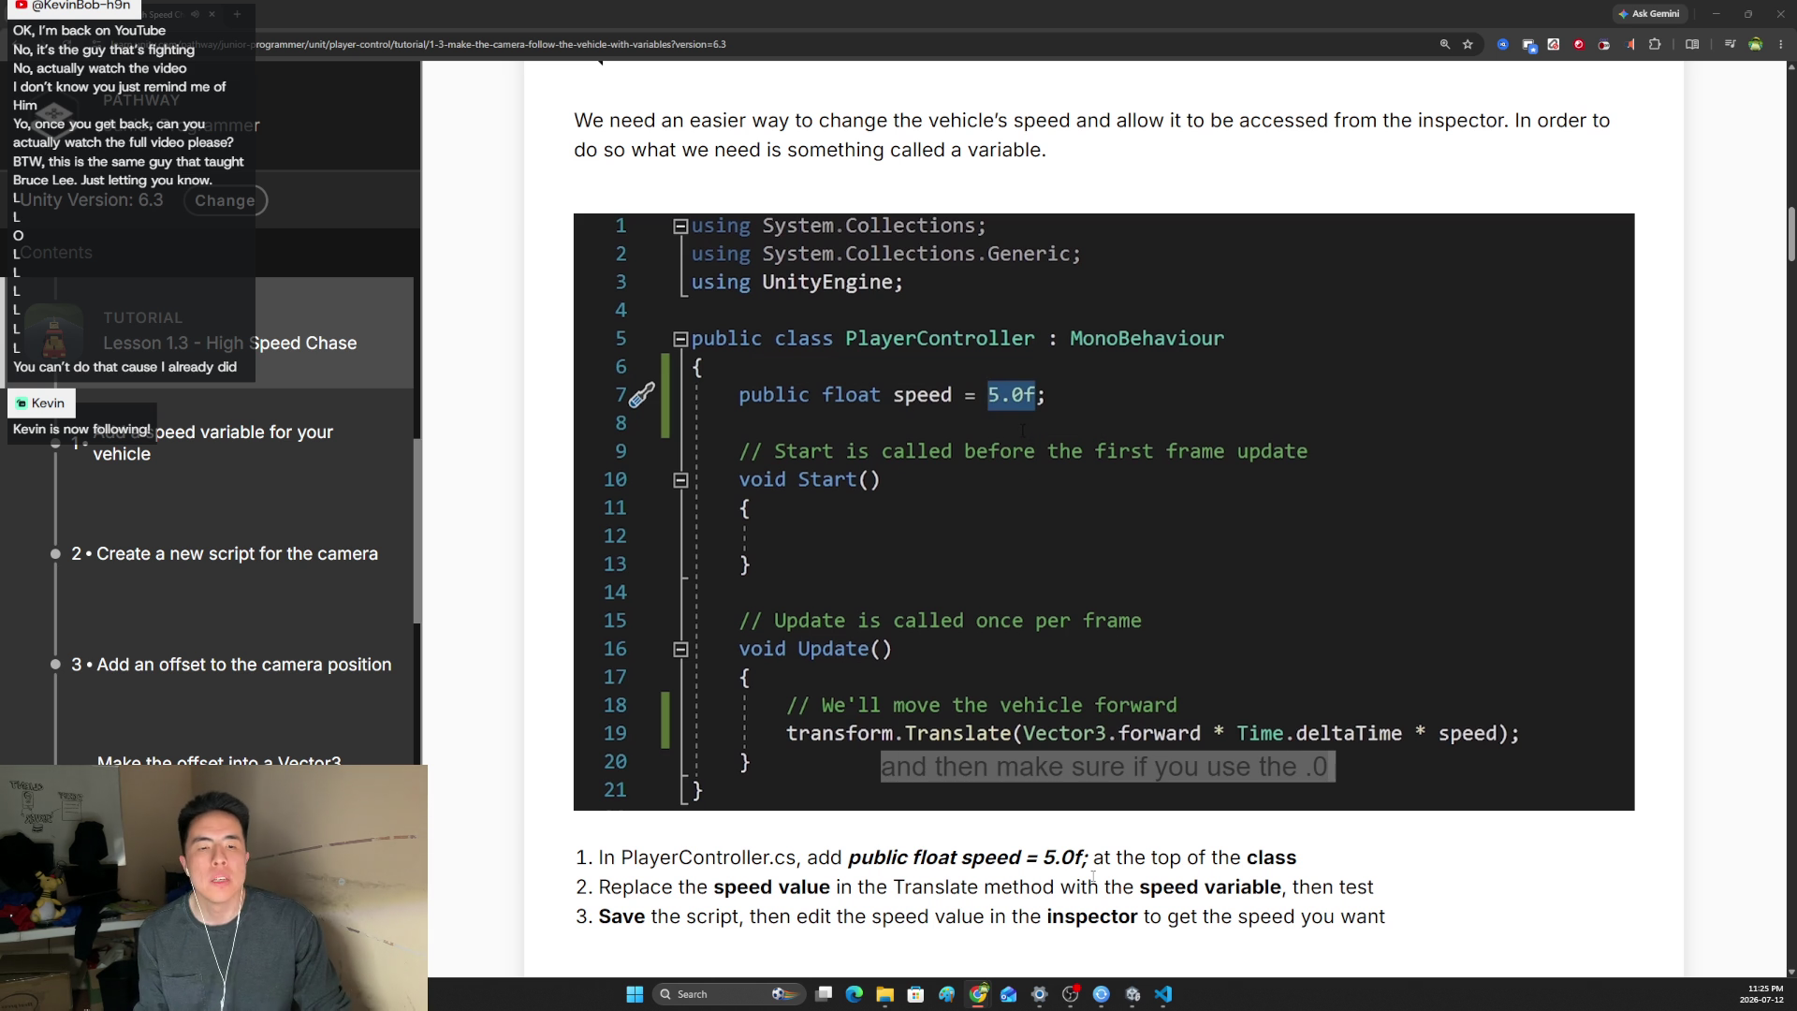
- Let the speed-variable video play through to its closing Unity logo screen
{"action": "mouse_move", "coordinate": [1194, 814]}
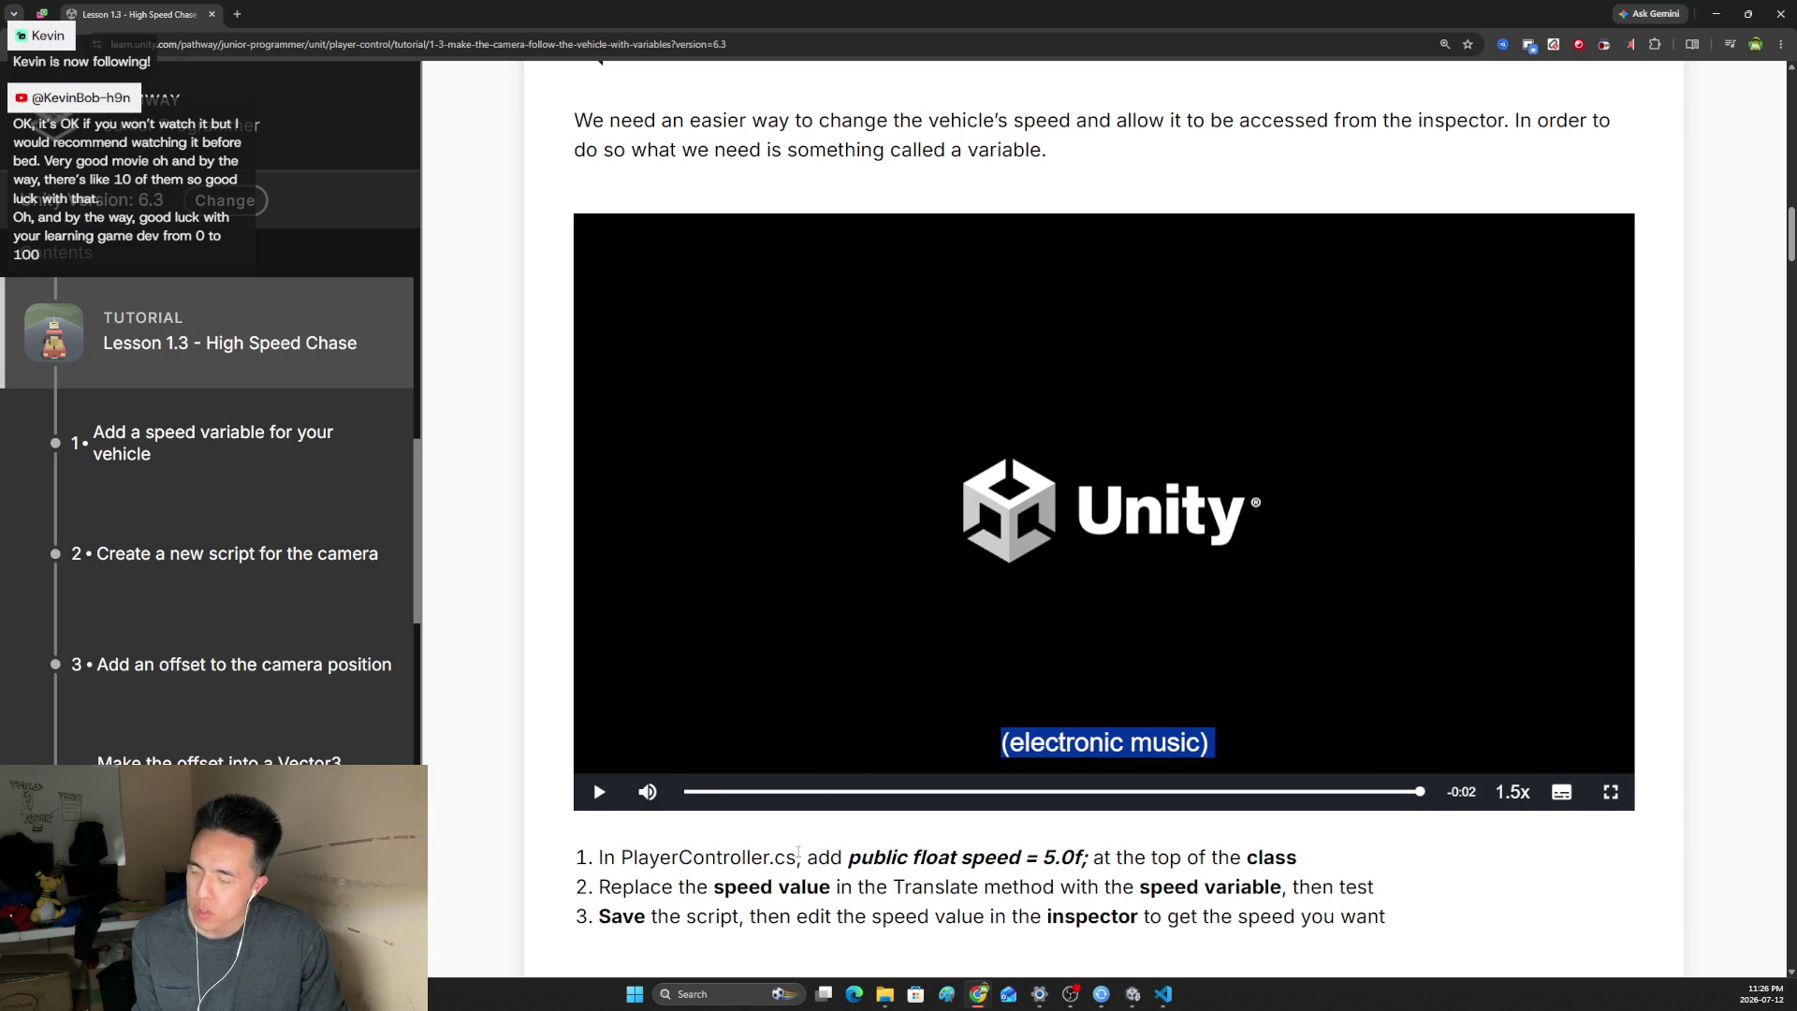
- Add the line 'public float speed = 20f;' at the top of the PlayerController class
{"action": "left_click", "coordinate": [1163, 994]}
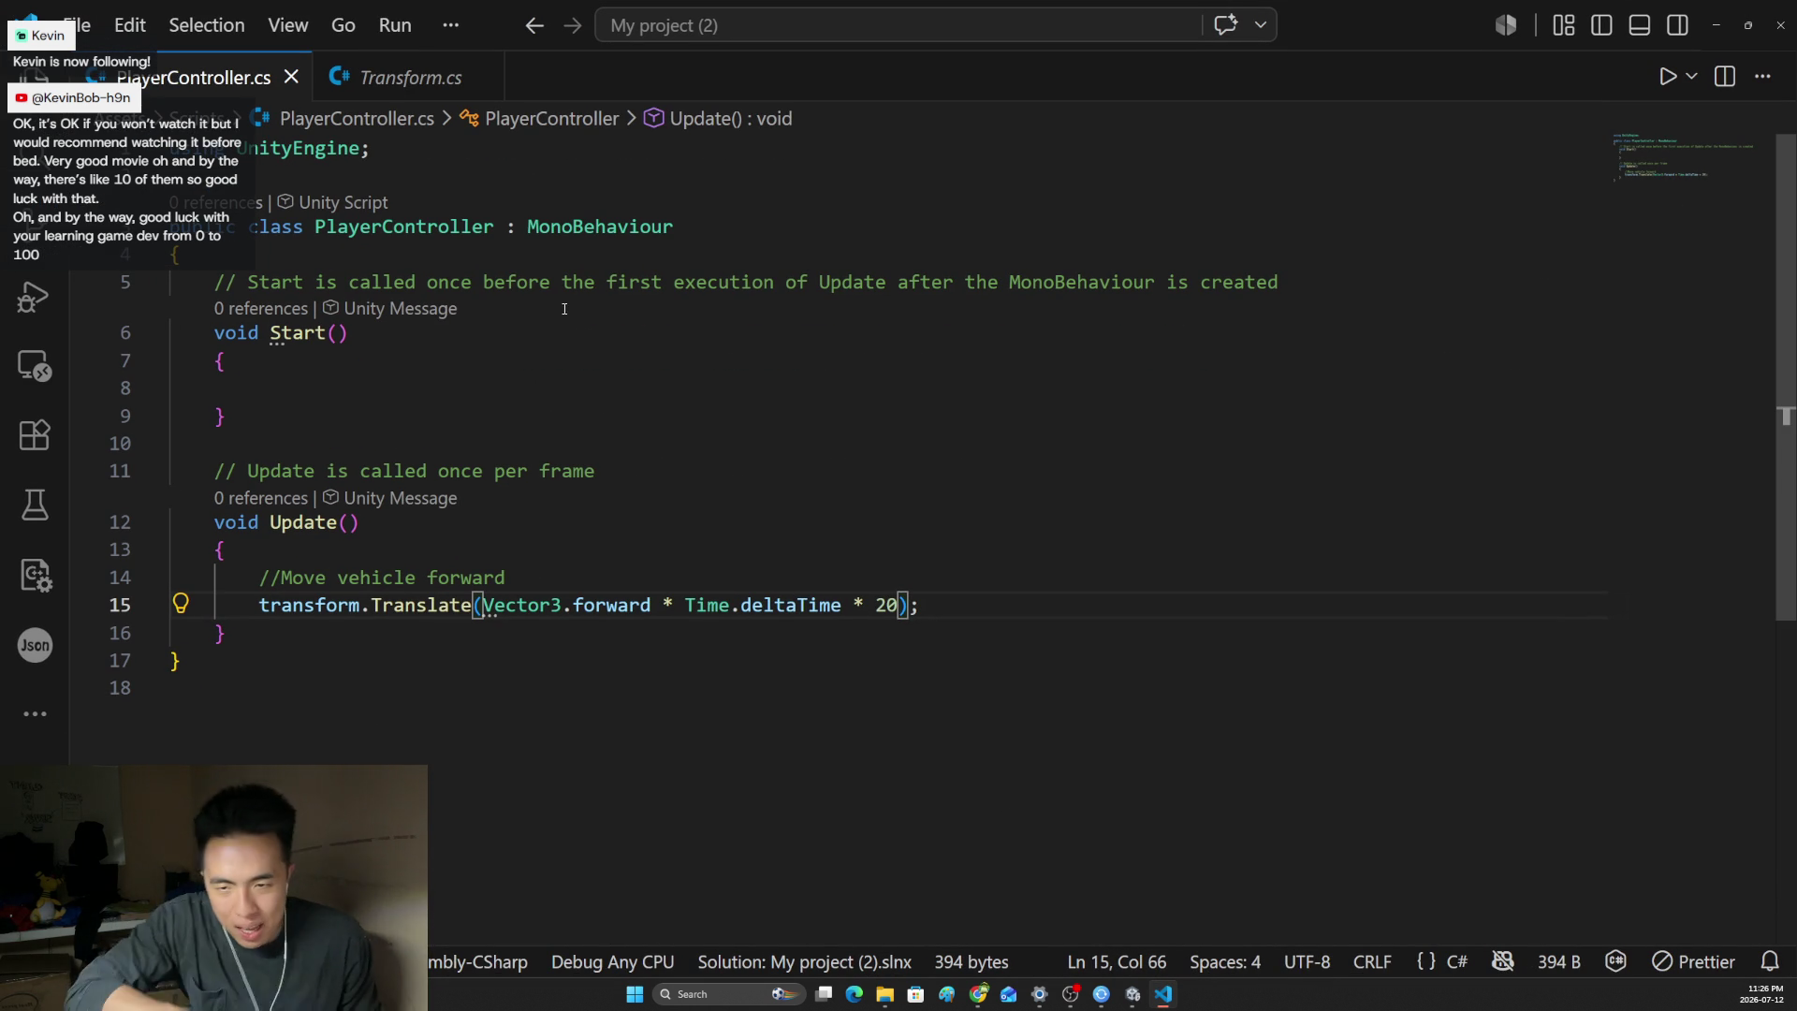
{"action": "left_click", "coordinate": [501, 256]}
{"action": "key", "text": "Return"}
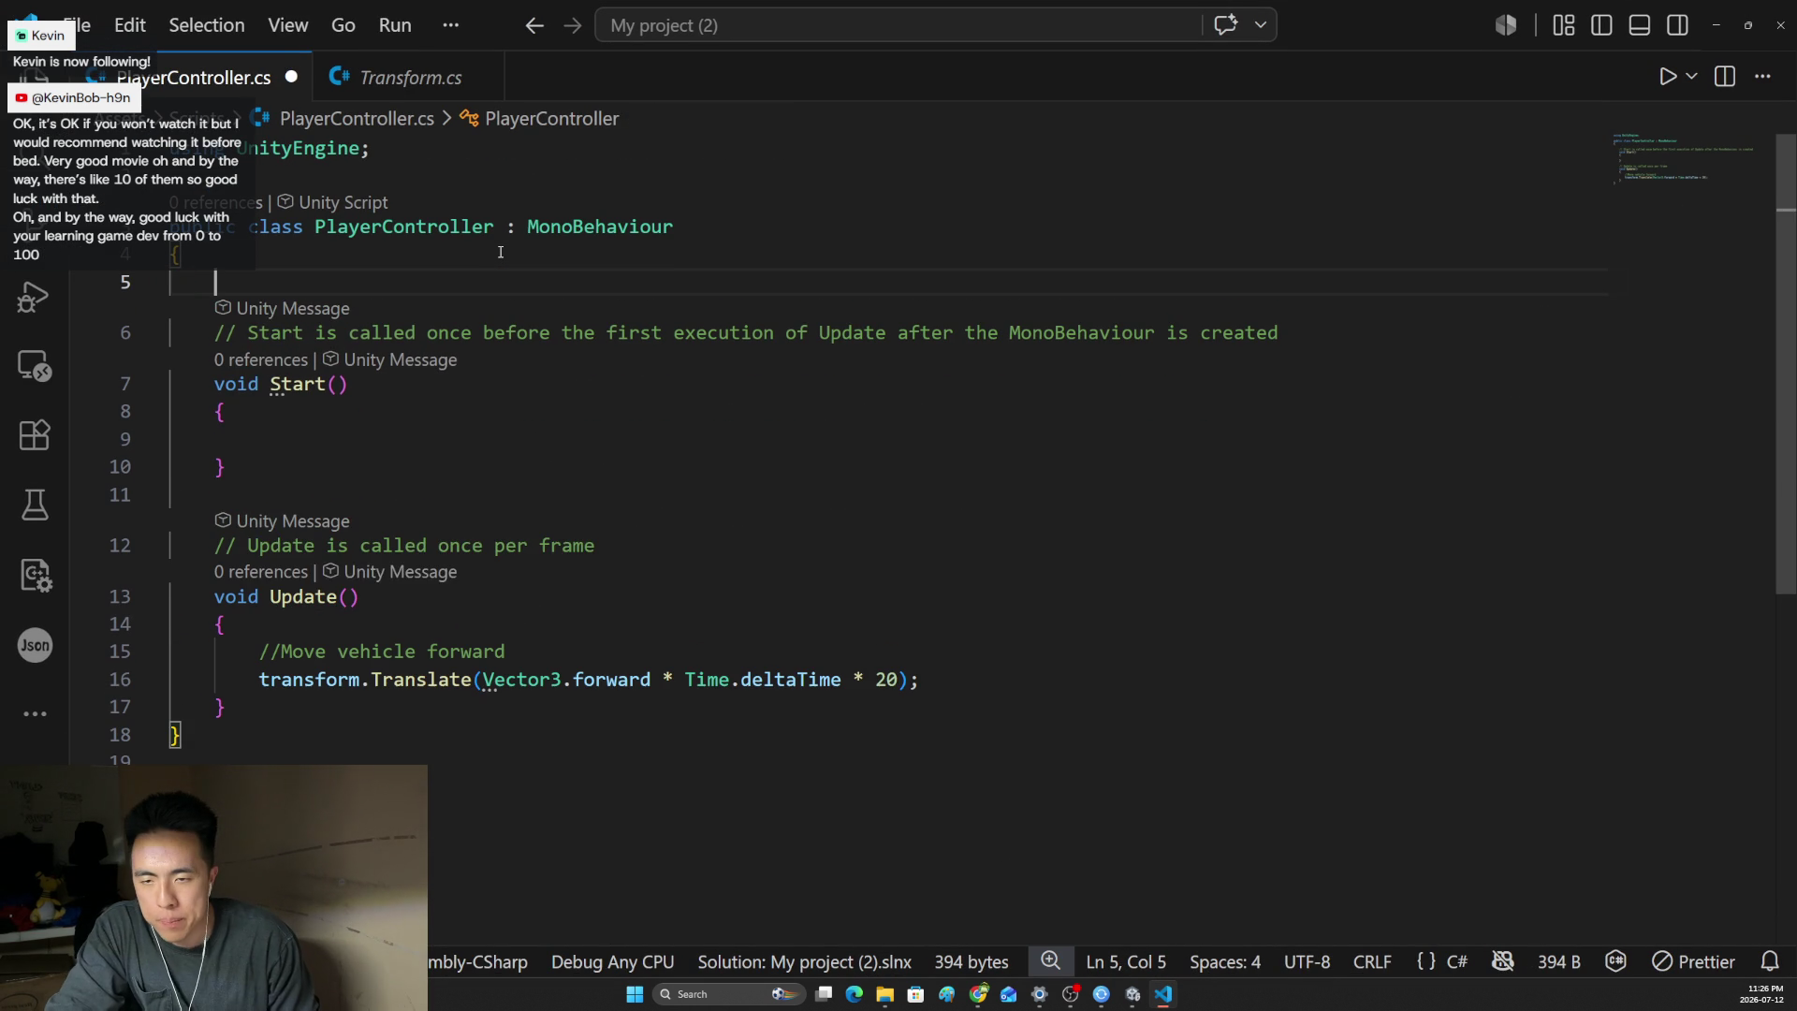
{"action": "type", "text": "public float "}
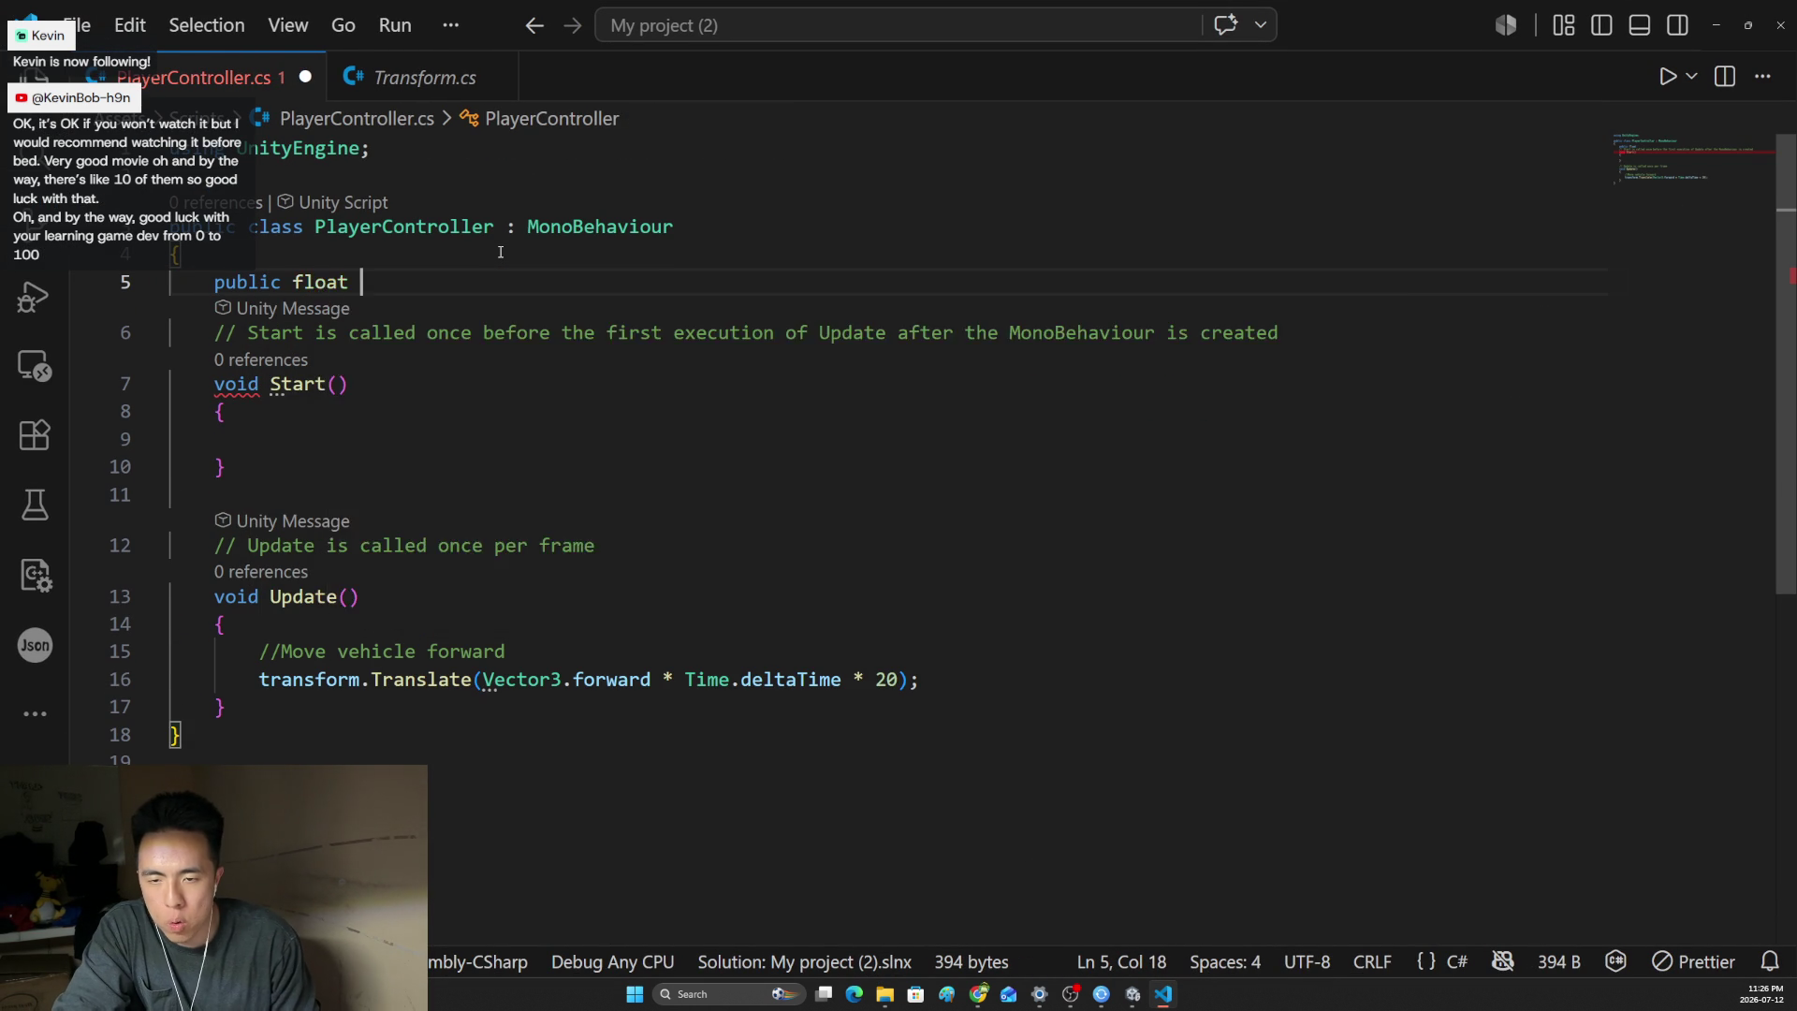
{"action": "type", "text": "speed "}
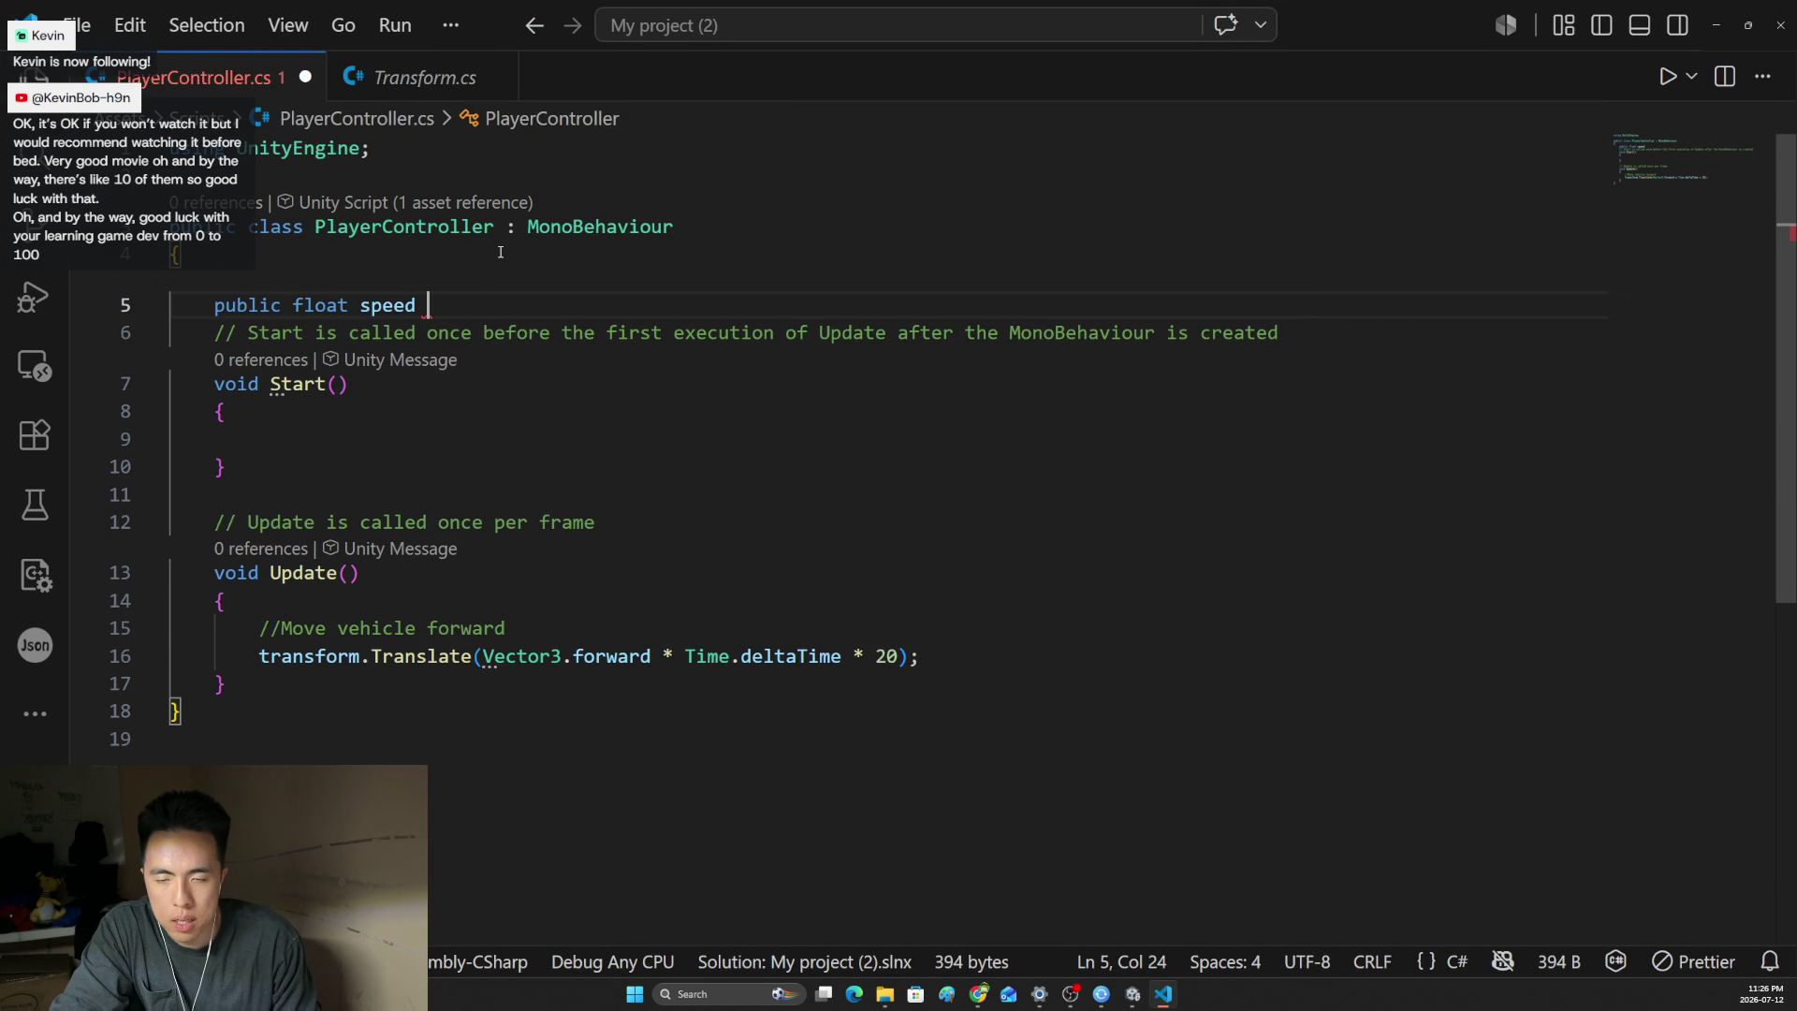
{"action": "type", "text": "= 20f;"}
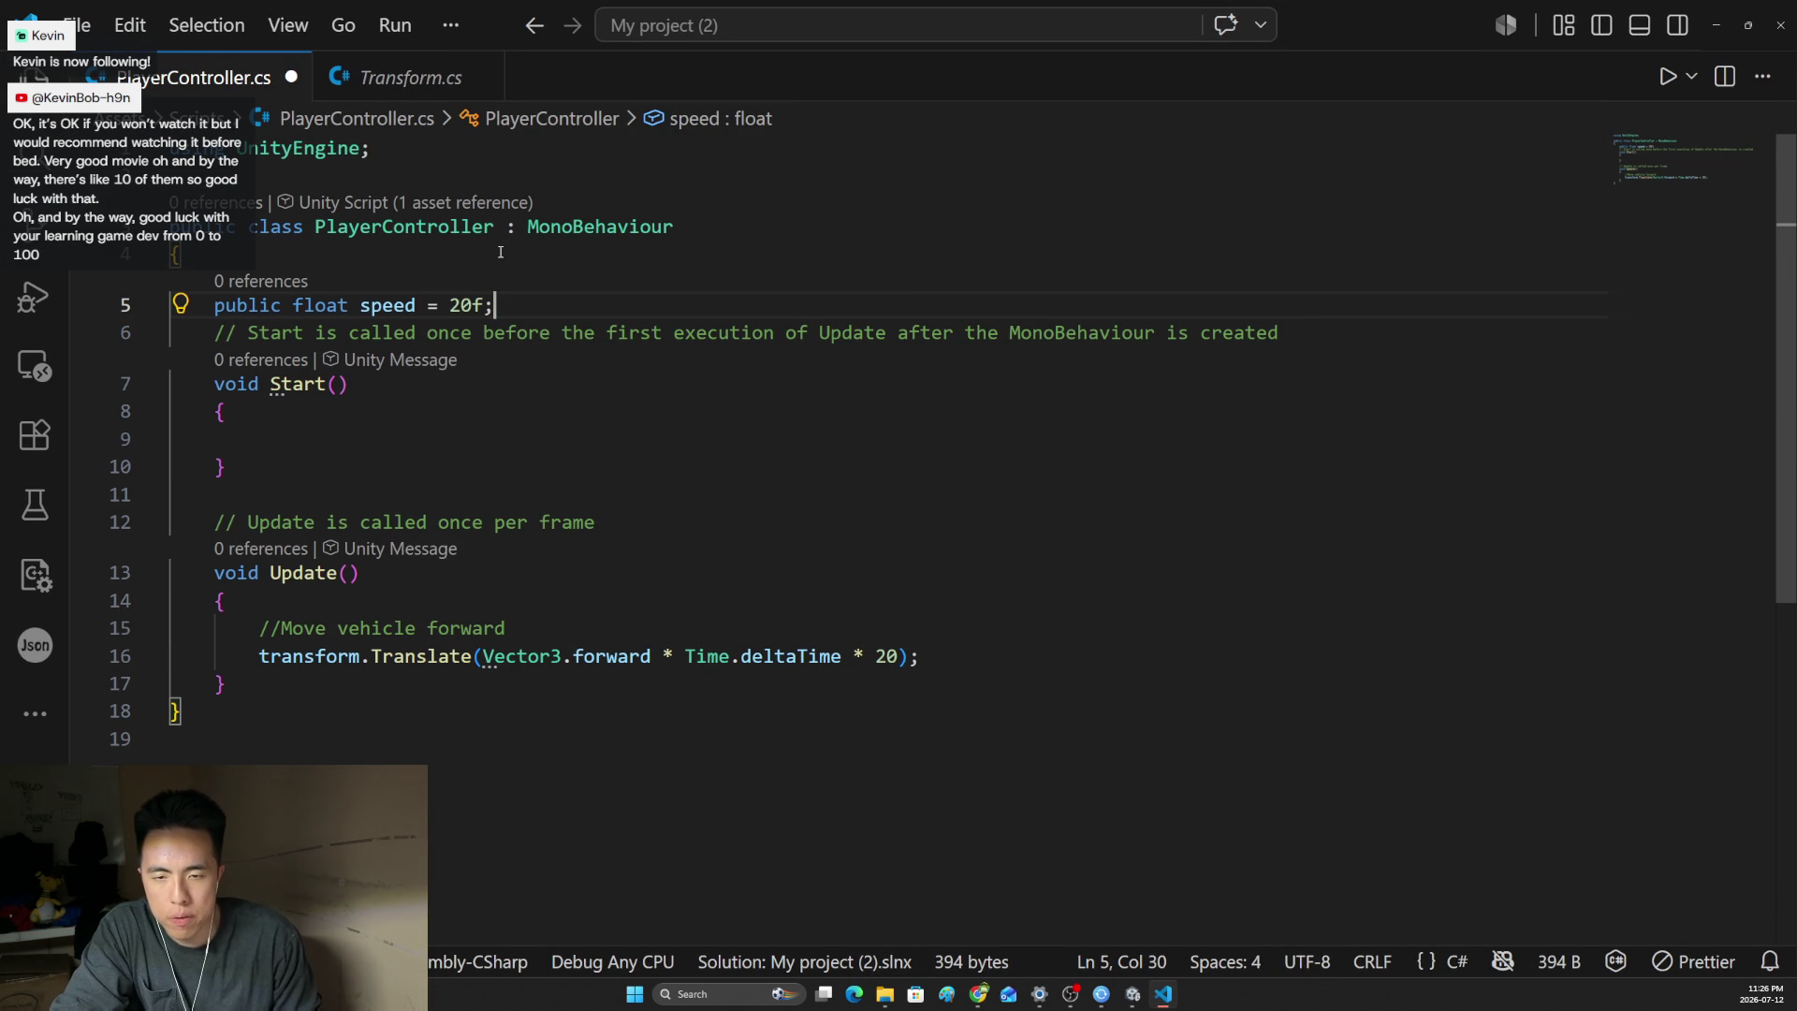
- Replace the hard-coded 20 in the Translate call with speed and save the script
{"action": "left_click", "coordinate": [900, 657]}
{"action": "key", "text": "BackSpace"}
{"action": "key", "text": "BackSpace"}
{"action": "key", "text": "BackSpace"}
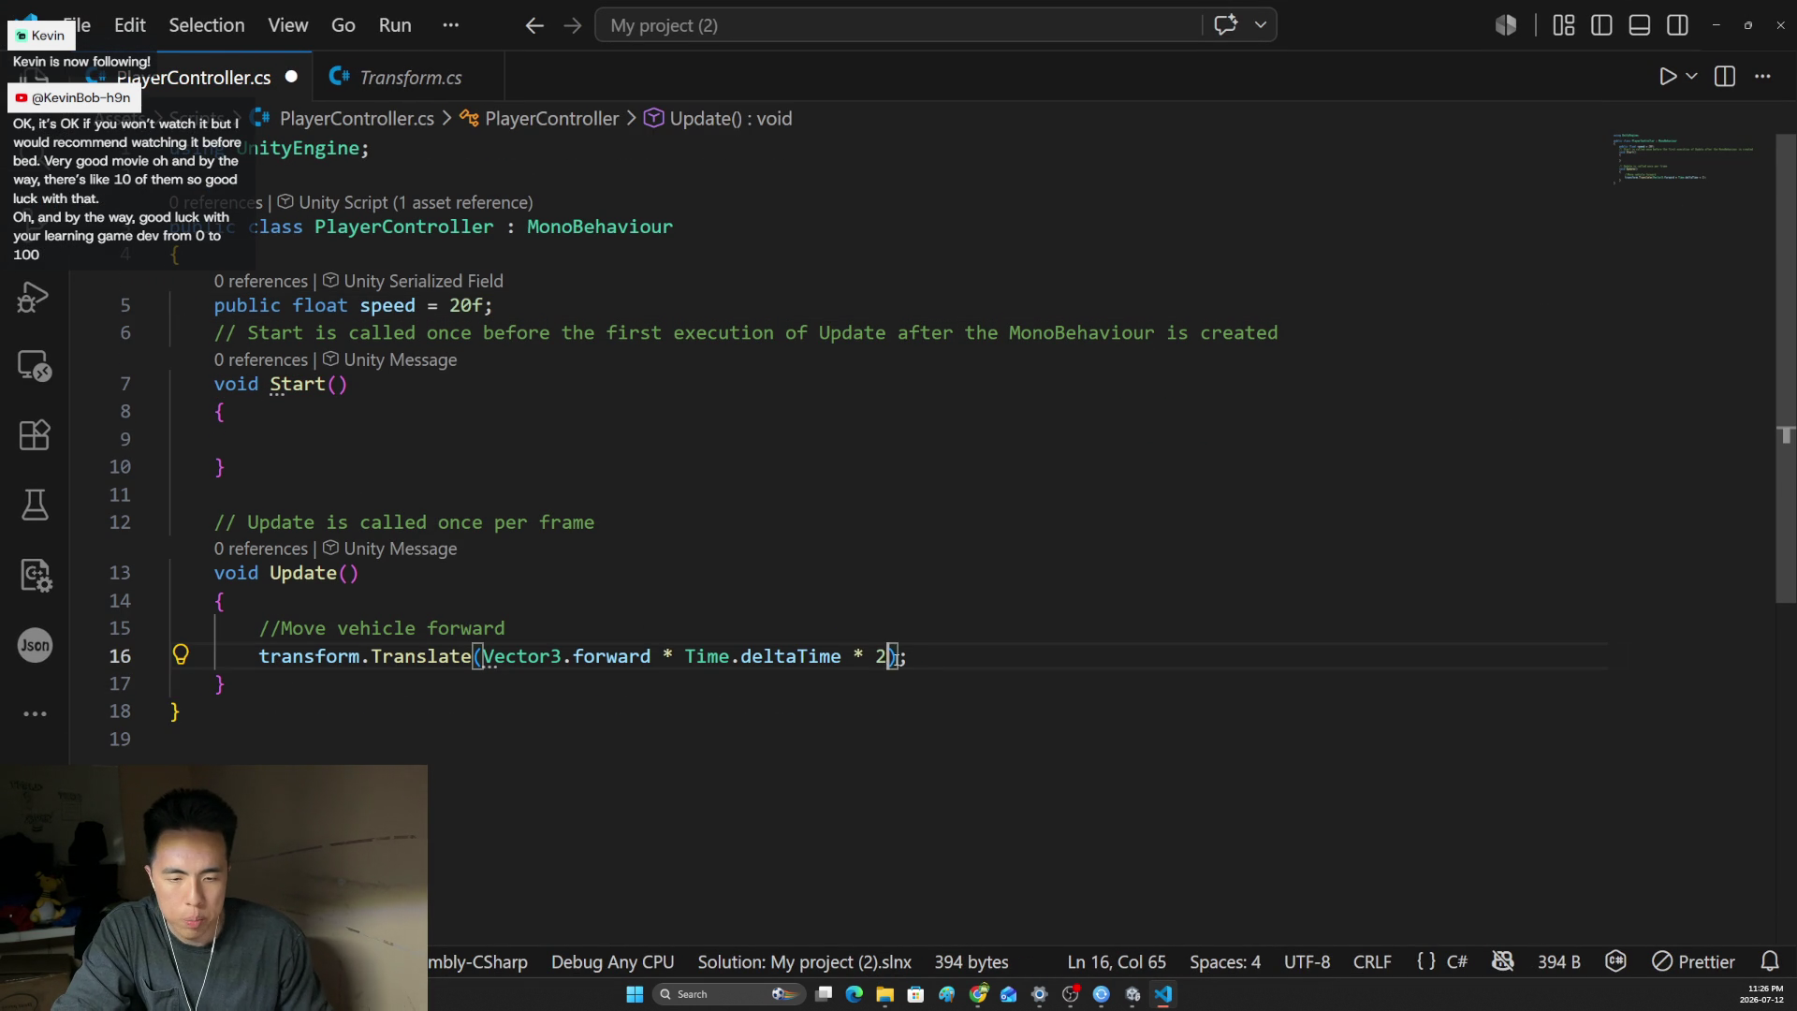
{"action": "type", "text": "speed"}
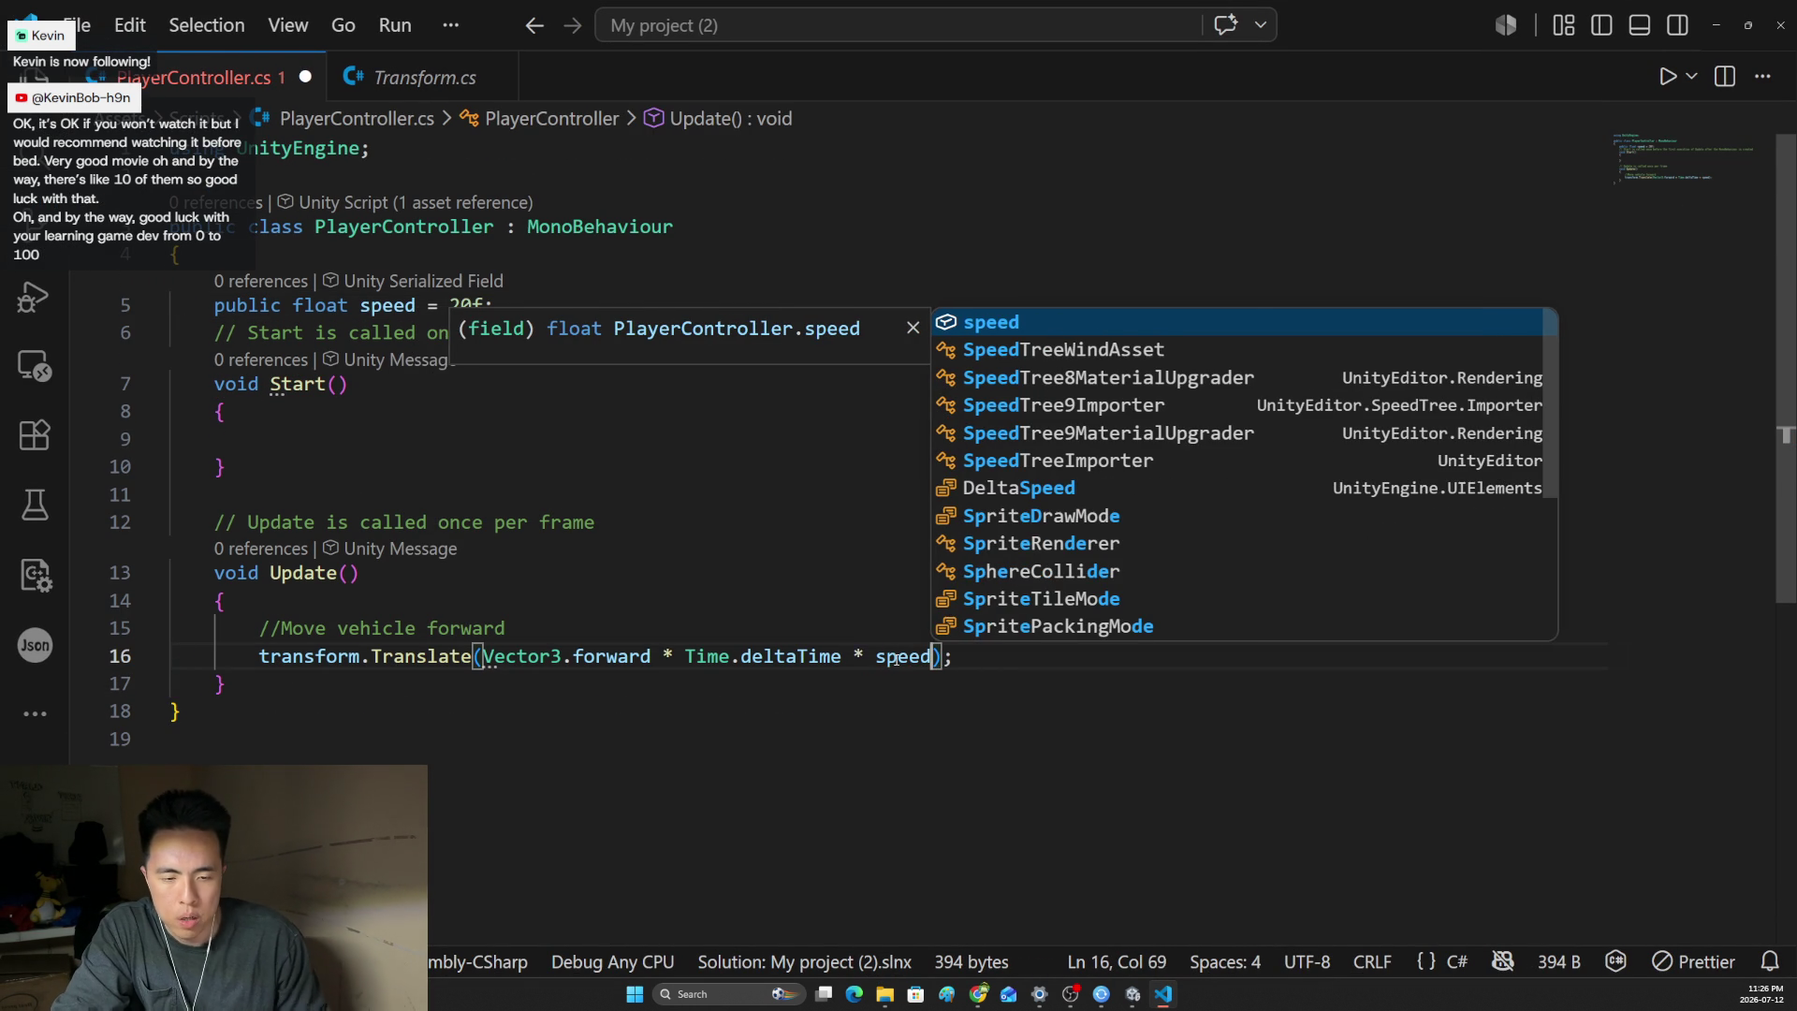
{"action": "key", "text": "ctrl+s"}
{"action": "key", "text": "alt+Tab"}
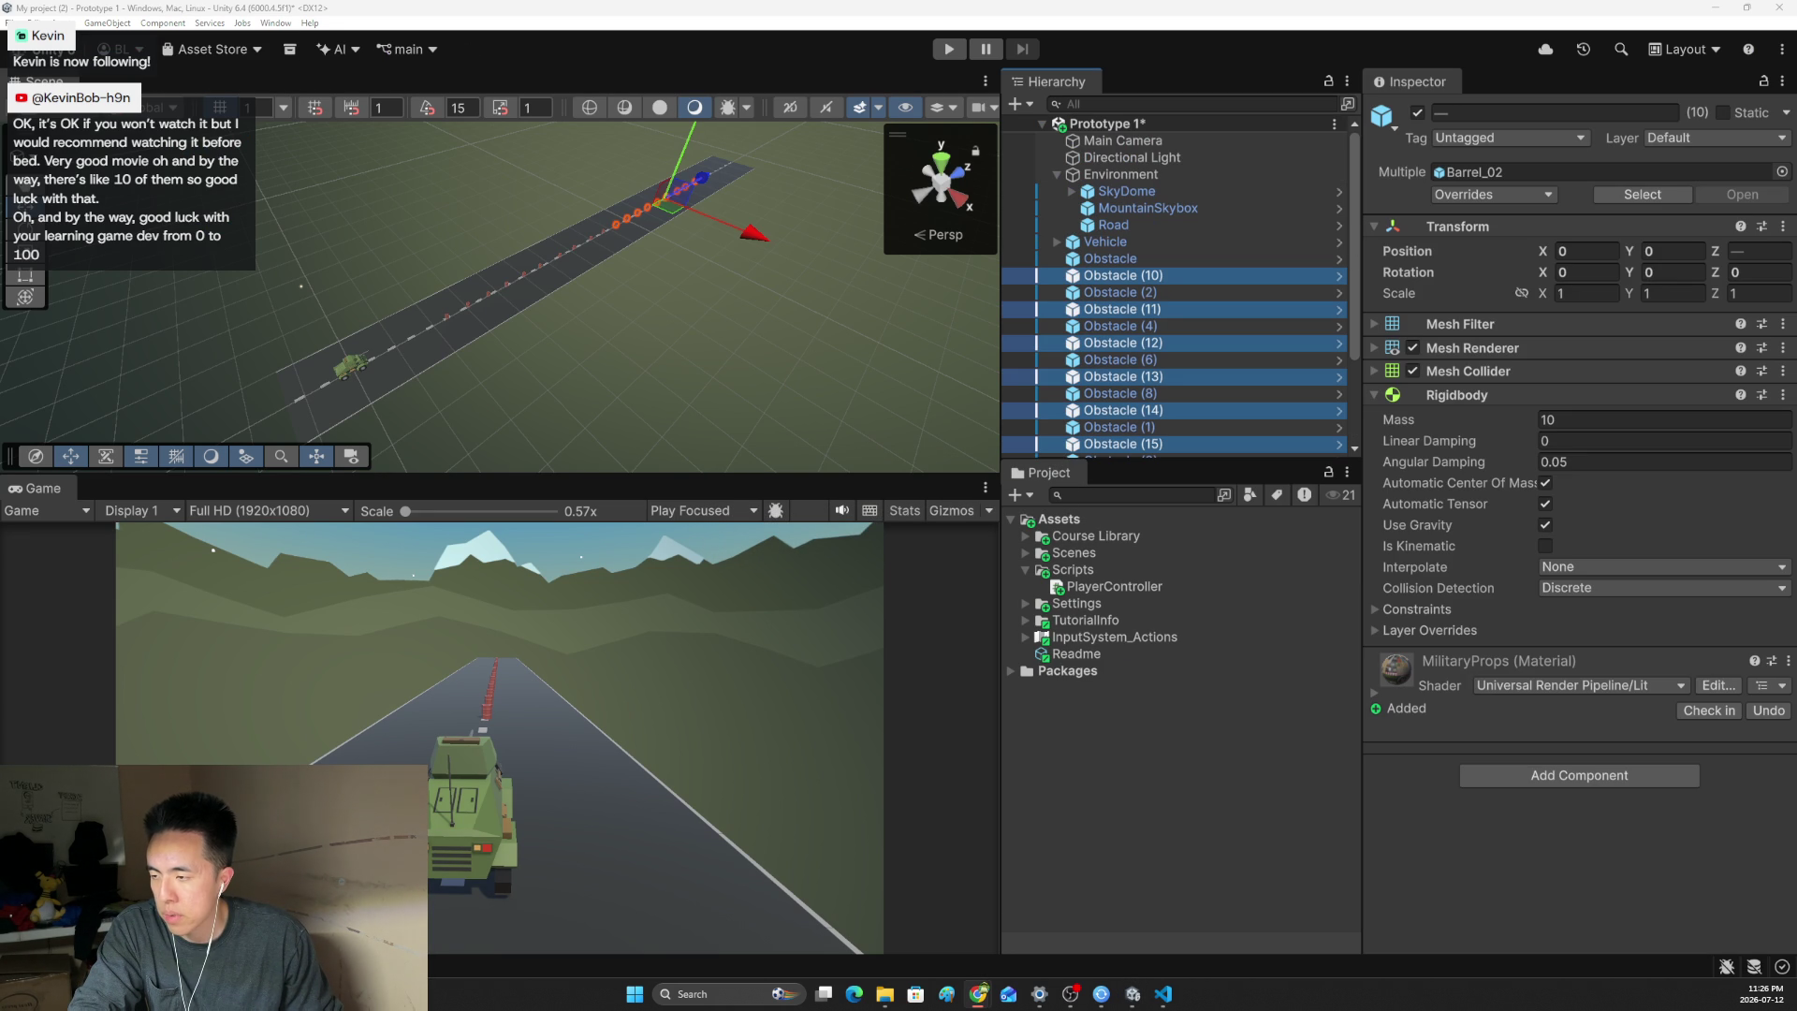
- Play-test the Vehicle, dragging its Speed to about 2.8, then stop so it returns to 20
{"action": "scroll", "coordinate": [962, 552], "scroll_direction": "up", "scroll_amount": 2}
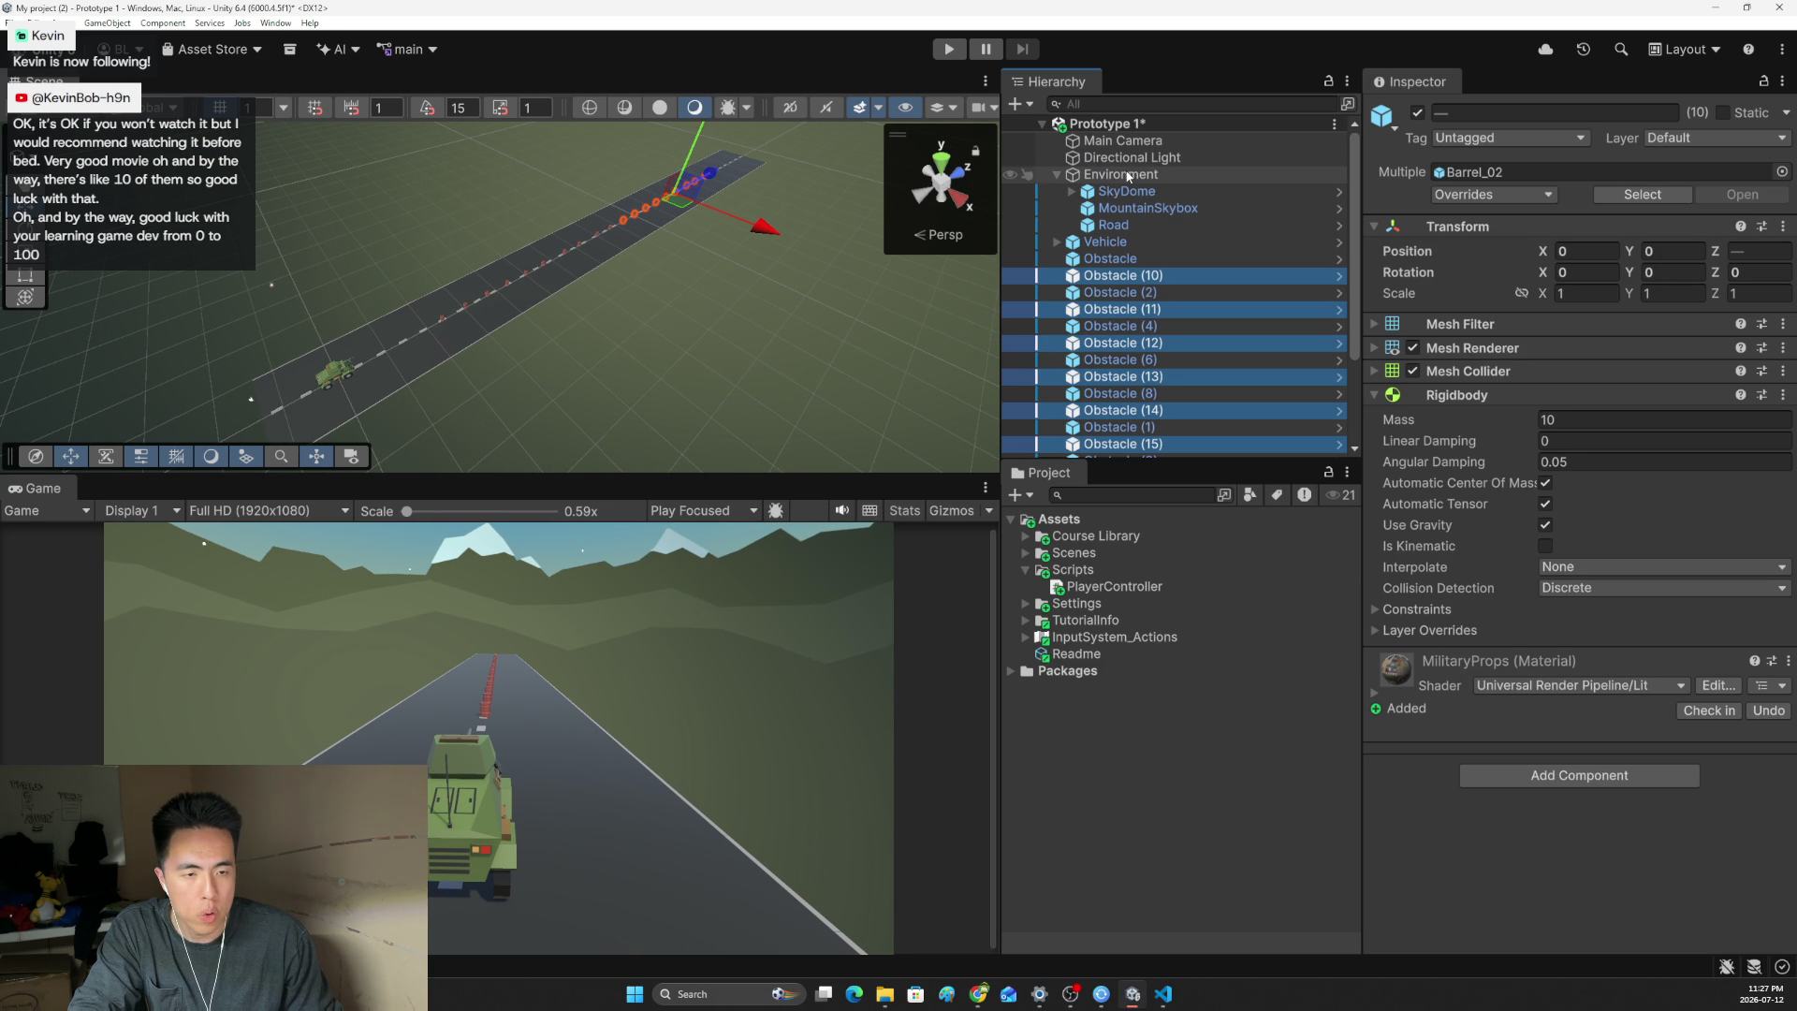
{"action": "left_click", "coordinate": [1114, 242]}
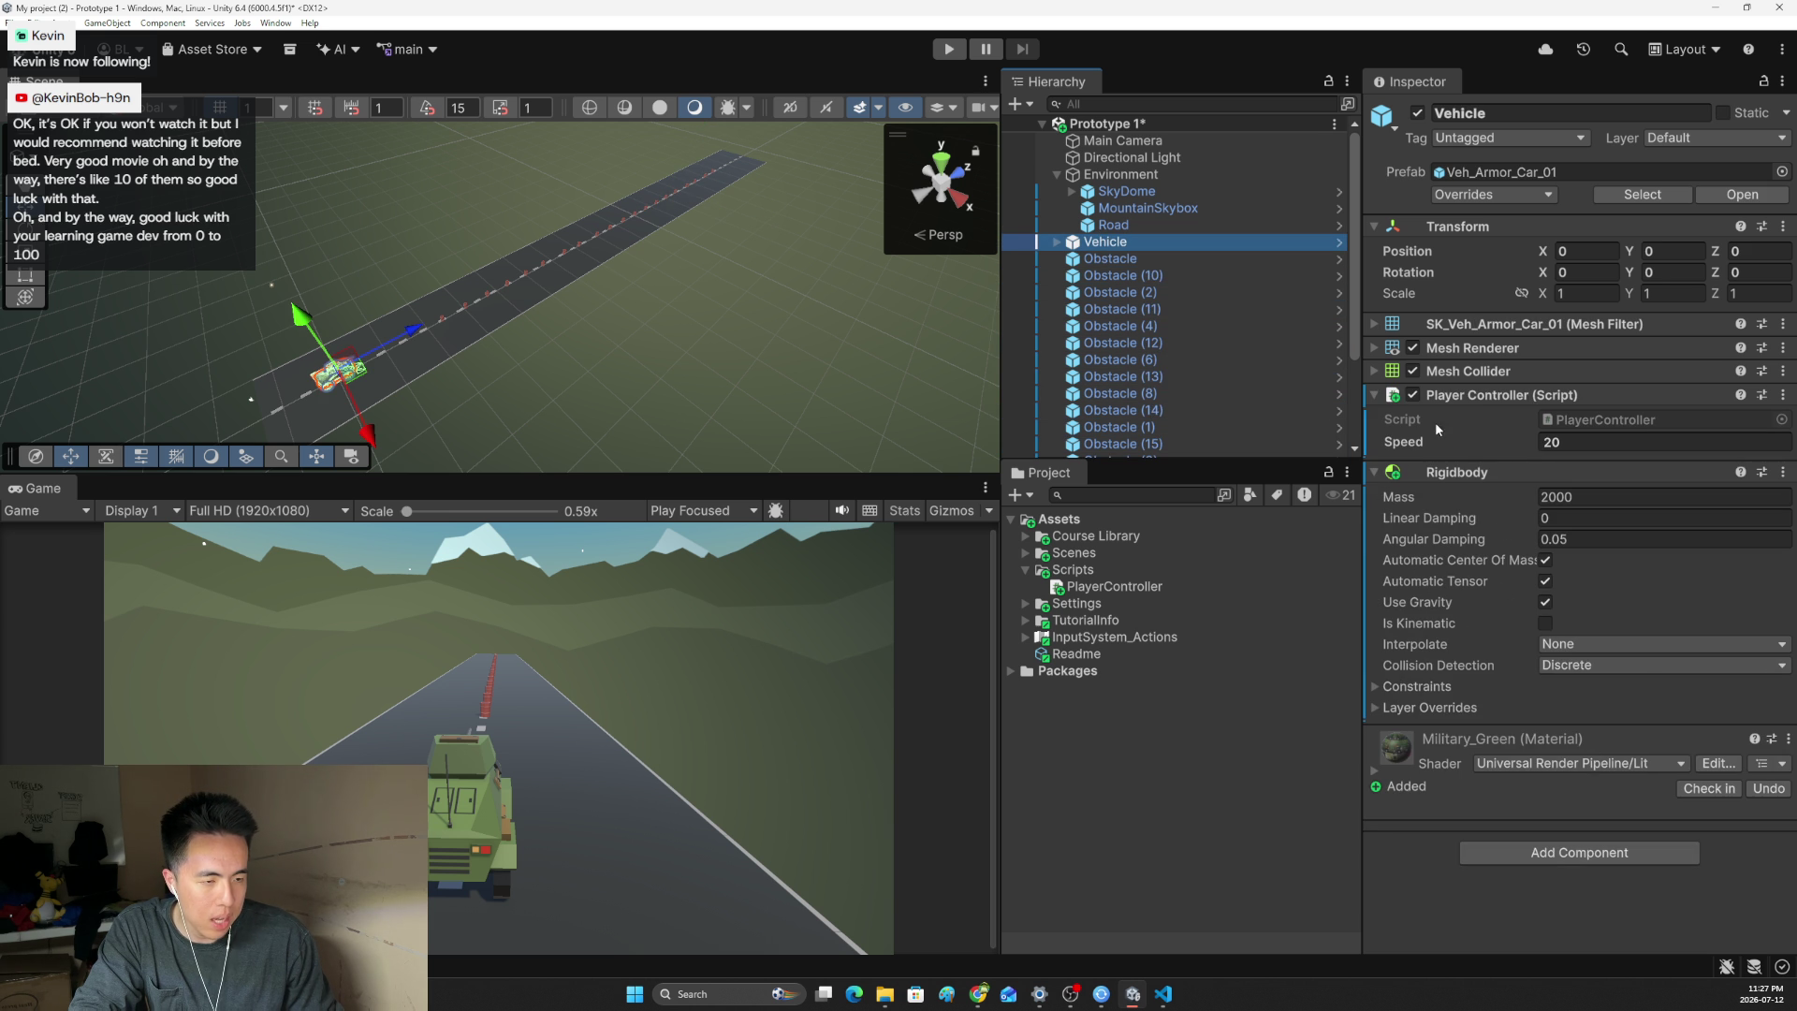
{"action": "left_click", "coordinate": [1374, 472]}
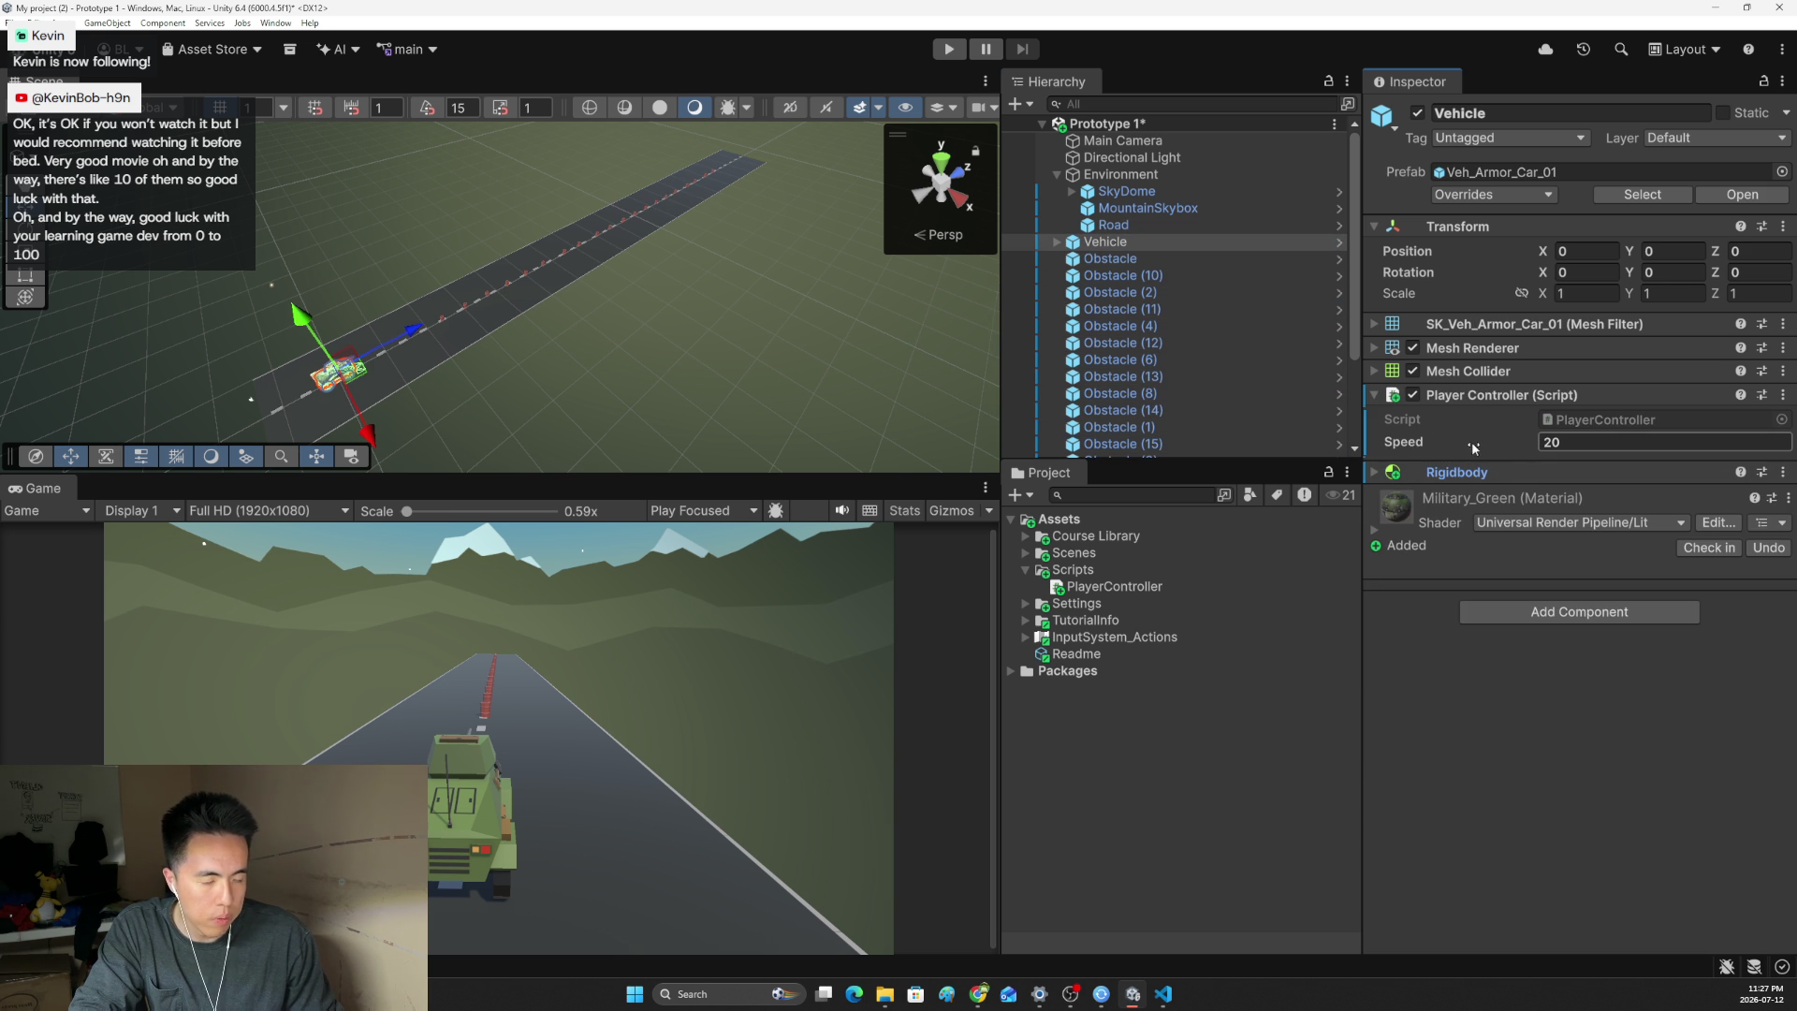
{"action": "left_click", "coordinate": [941, 52]}
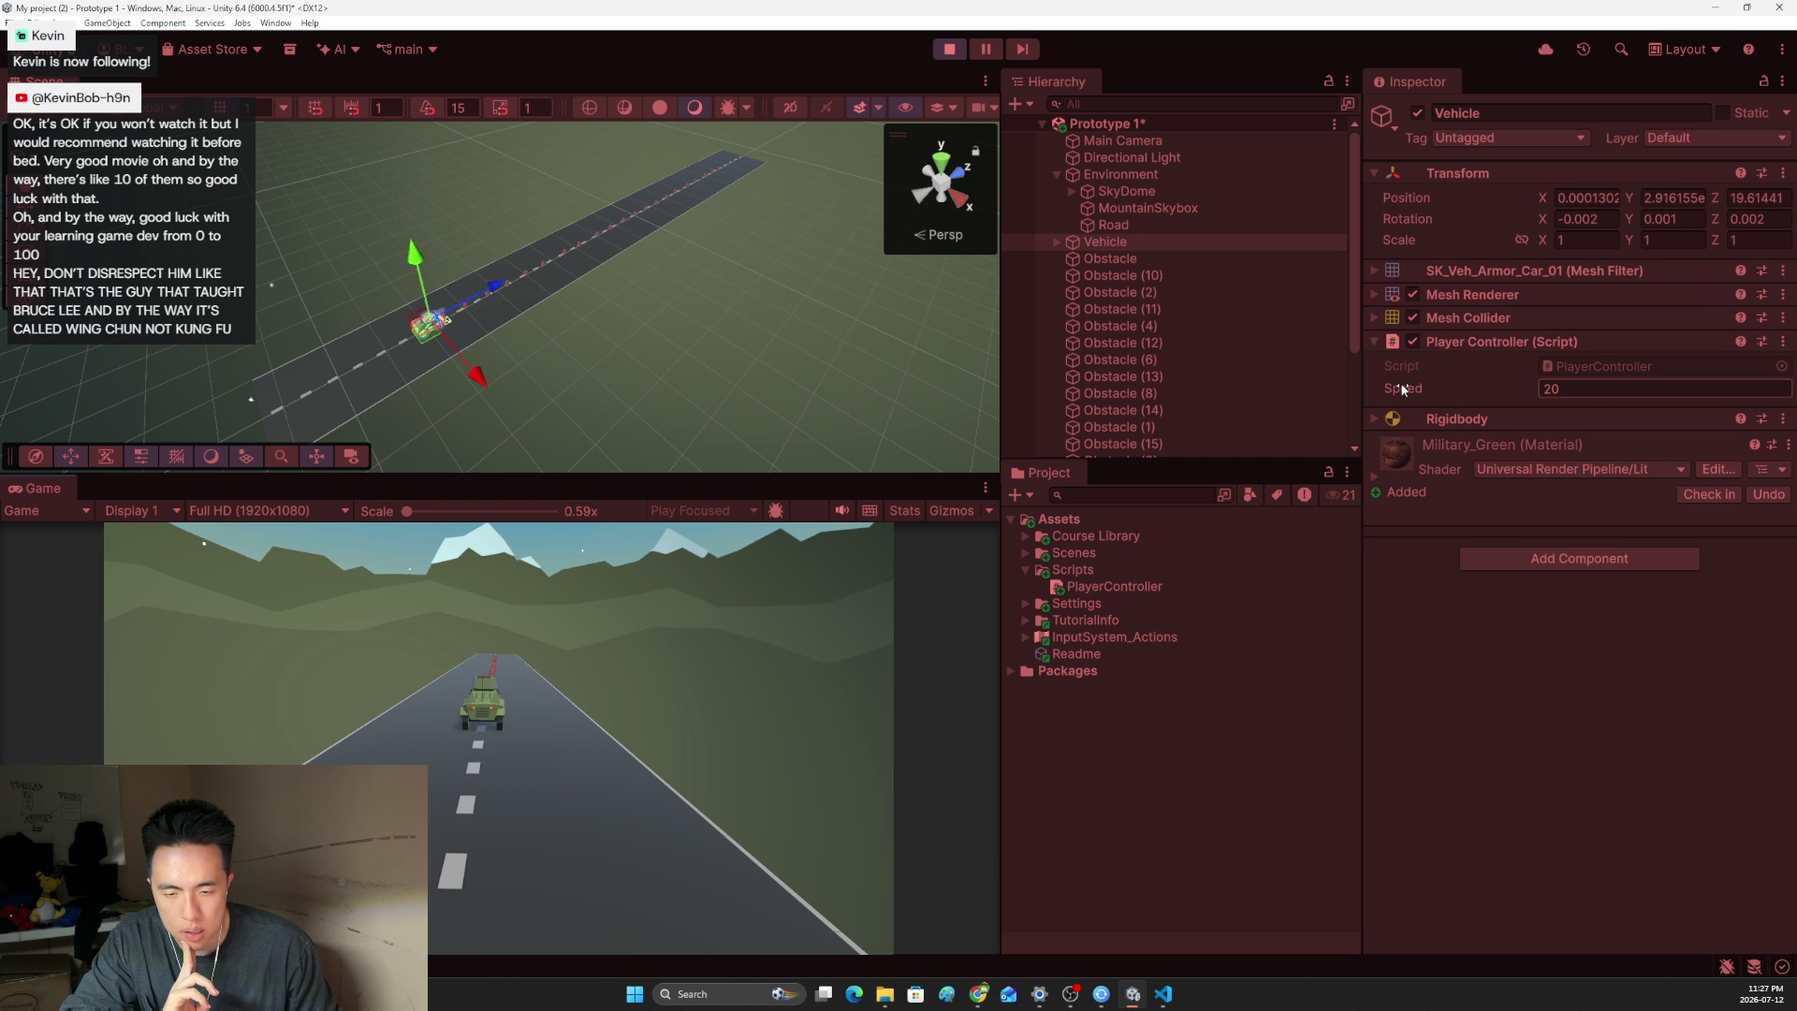
{"action": "mouse_move", "coordinate": [1402, 389]}
{"action": "left_mouse_down"}
{"action": "mouse_move", "coordinate": [1226, 407]}
{"action": "mouse_move", "coordinate": [1775, 512]}
{"action": "mouse_move", "coordinate": [1478, 512]}
{"action": "mouse_move", "coordinate": [996, 462]}
{"action": "mouse_move", "coordinate": [314, 434]}
{"action": "mouse_move", "coordinate": [1637, 406]}
{"action": "left_mouse_up"}
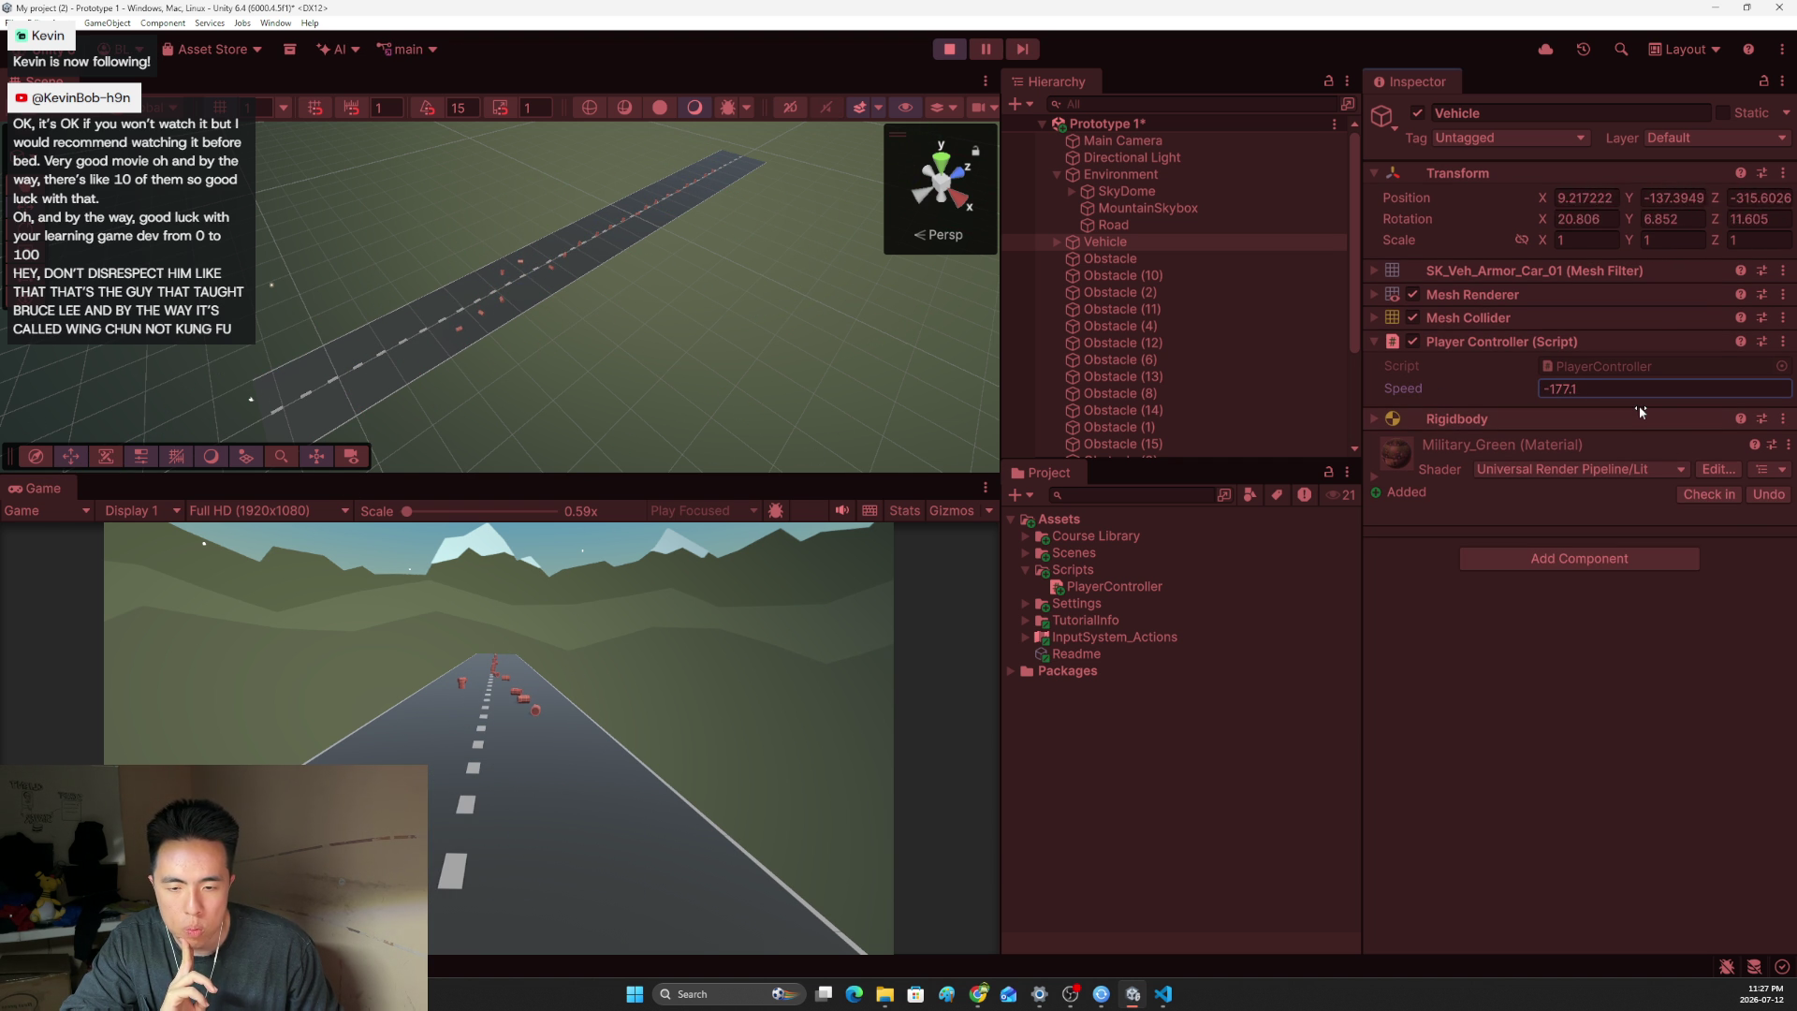
{"action": "left_click", "coordinate": [951, 51]}
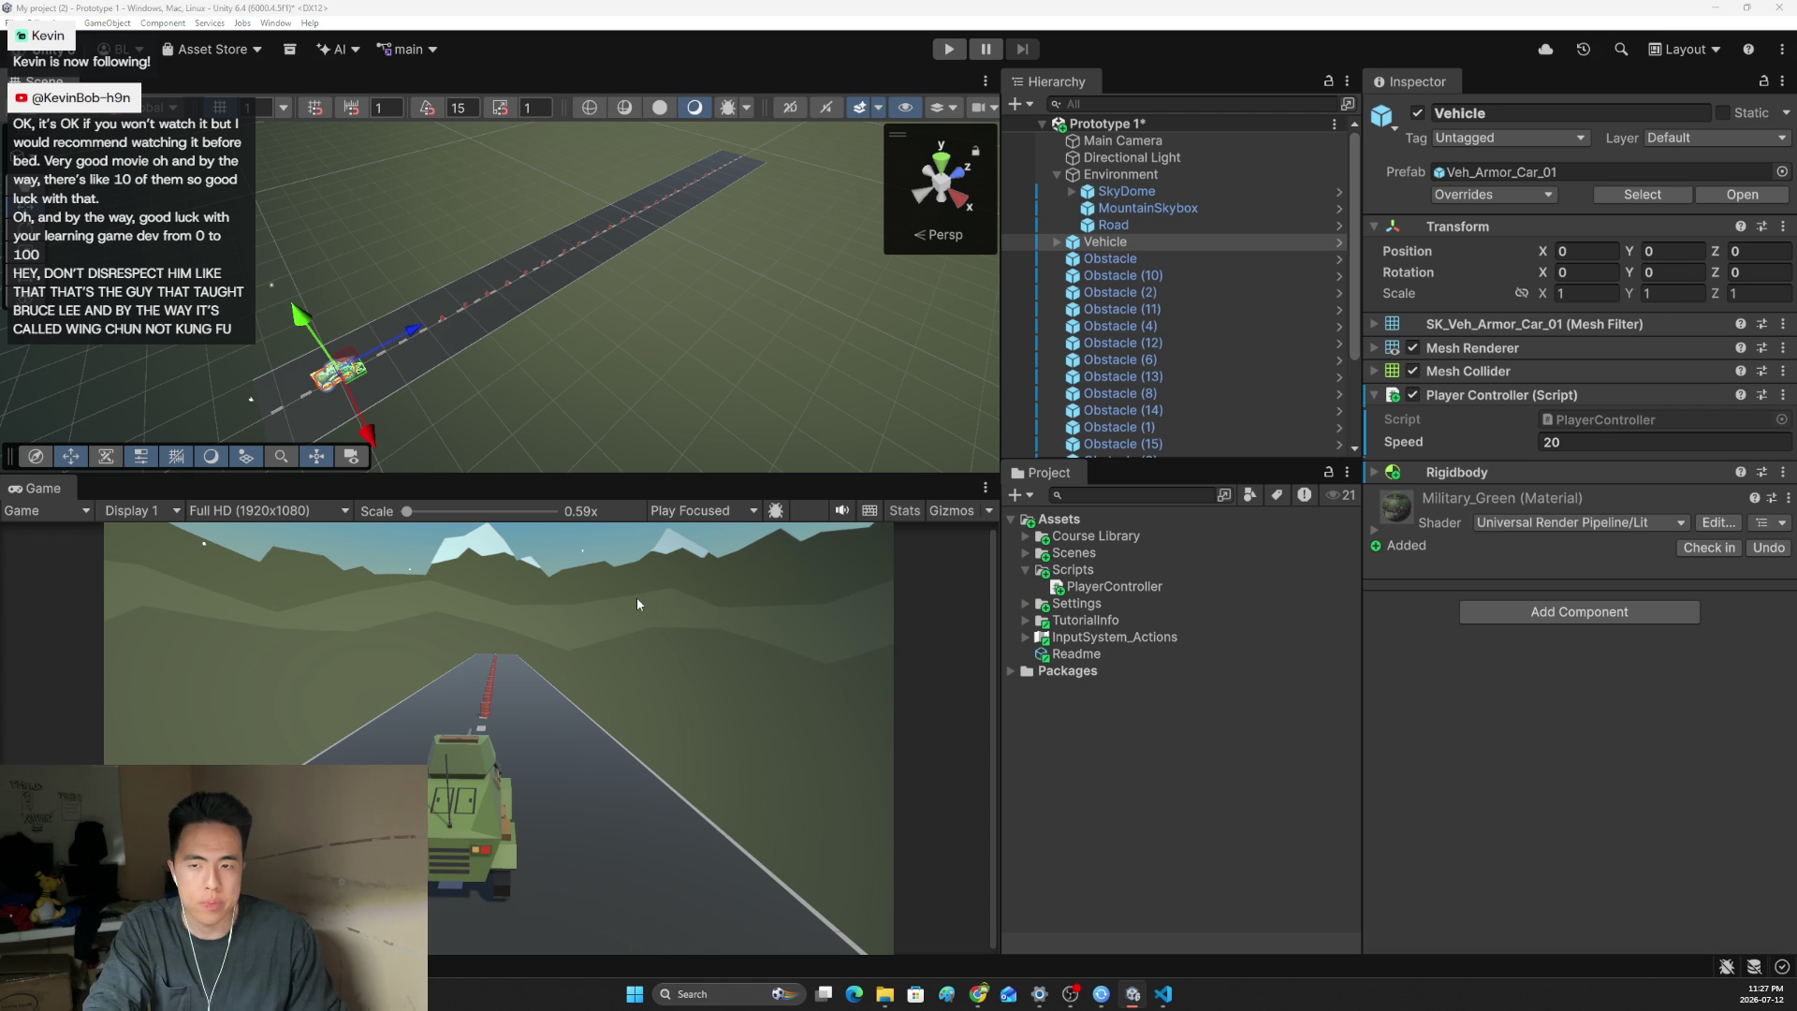
- Start the Lesson 1.3 step 2 video, 'Create a new script for the camera'
{"action": "mouse_move", "coordinate": [973, 1003]}
{"action": "left_click", "coordinate": [851, 950]}
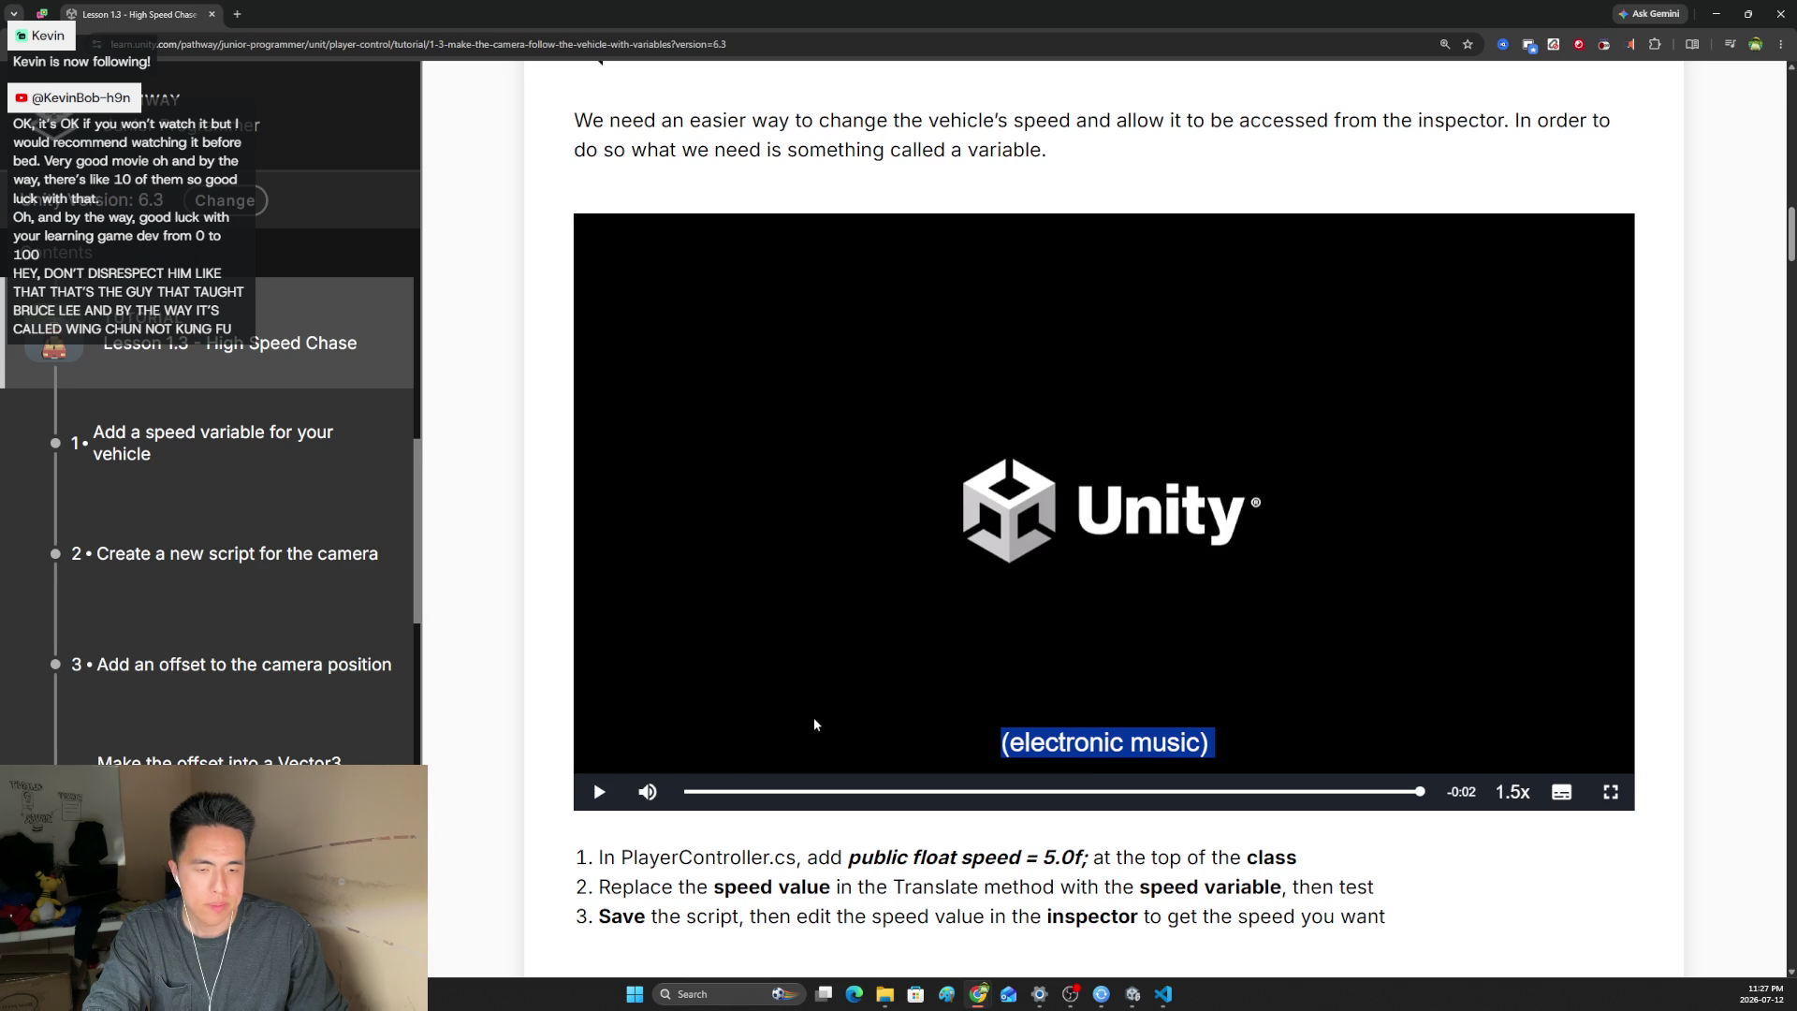
{"action": "scroll", "coordinate": [534, 709], "scroll_direction": "down", "scroll_amount": 4}
{"action": "scroll", "coordinate": [534, 709], "scroll_direction": "down", "scroll_amount": 10}
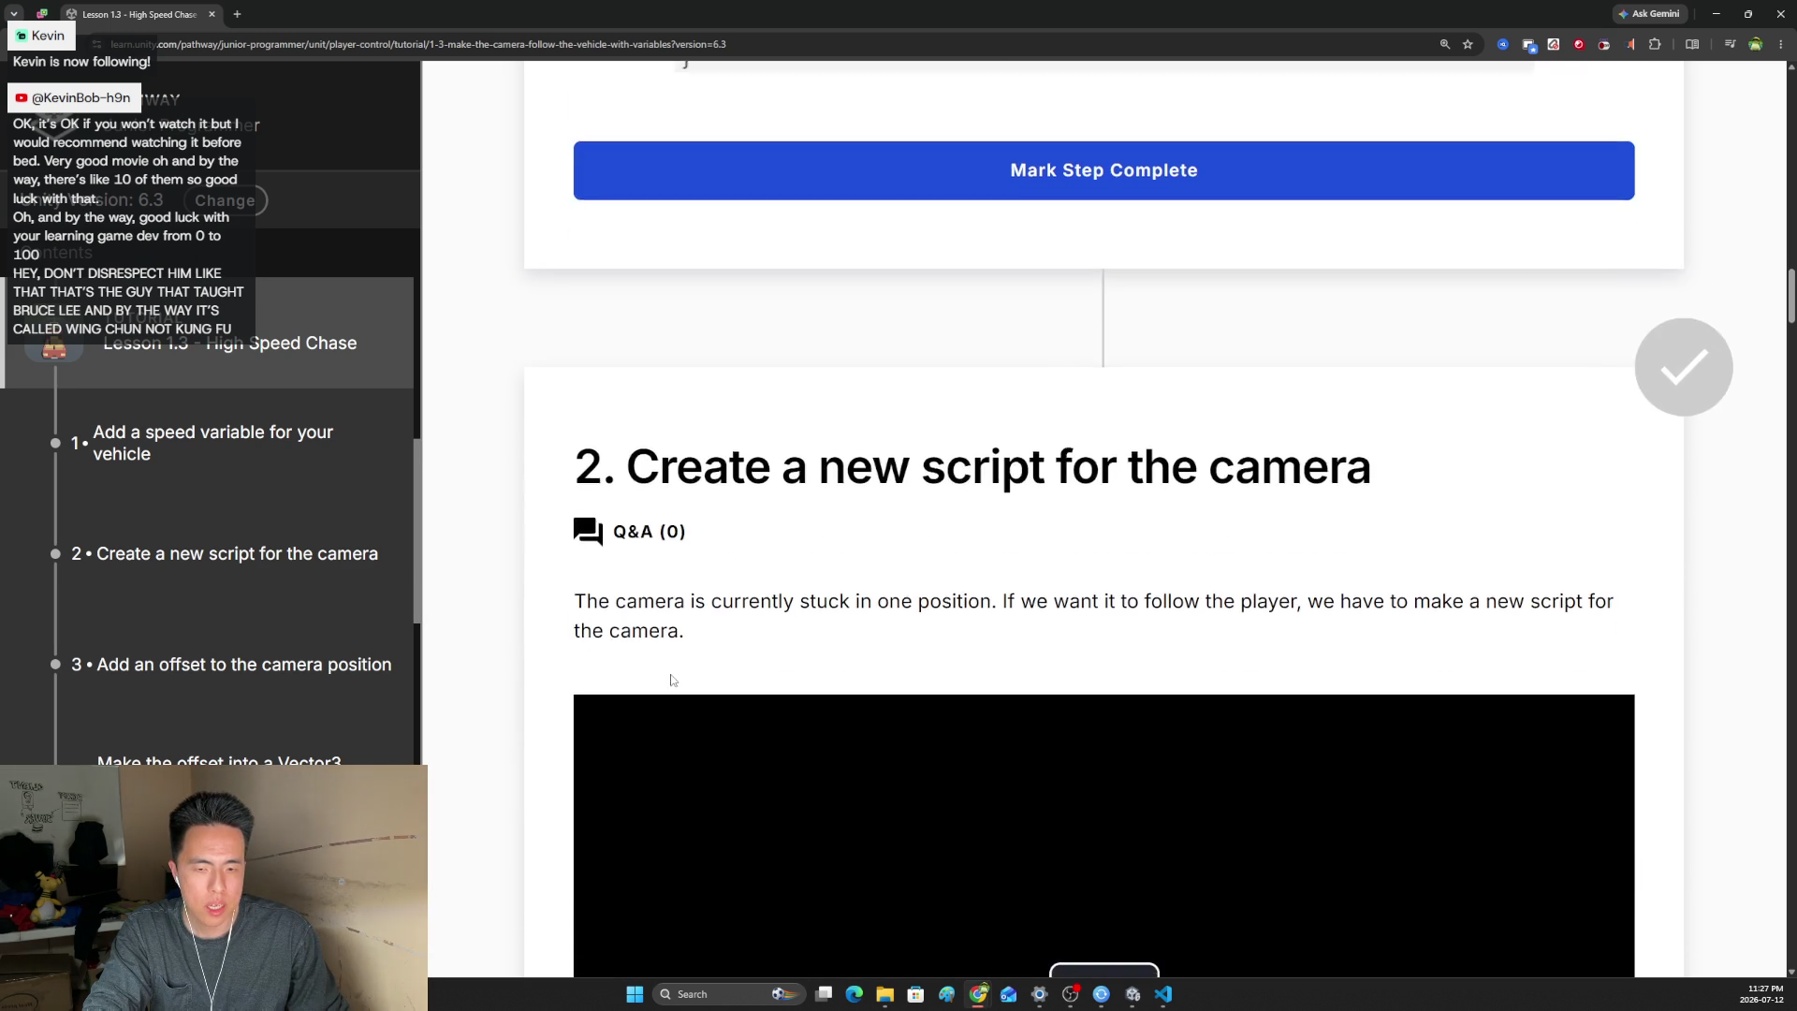
{"action": "left_click", "coordinate": [1124, 656]}
{"action": "scroll", "coordinate": [1025, 648], "scroll_direction": "down", "scroll_amount": 1}
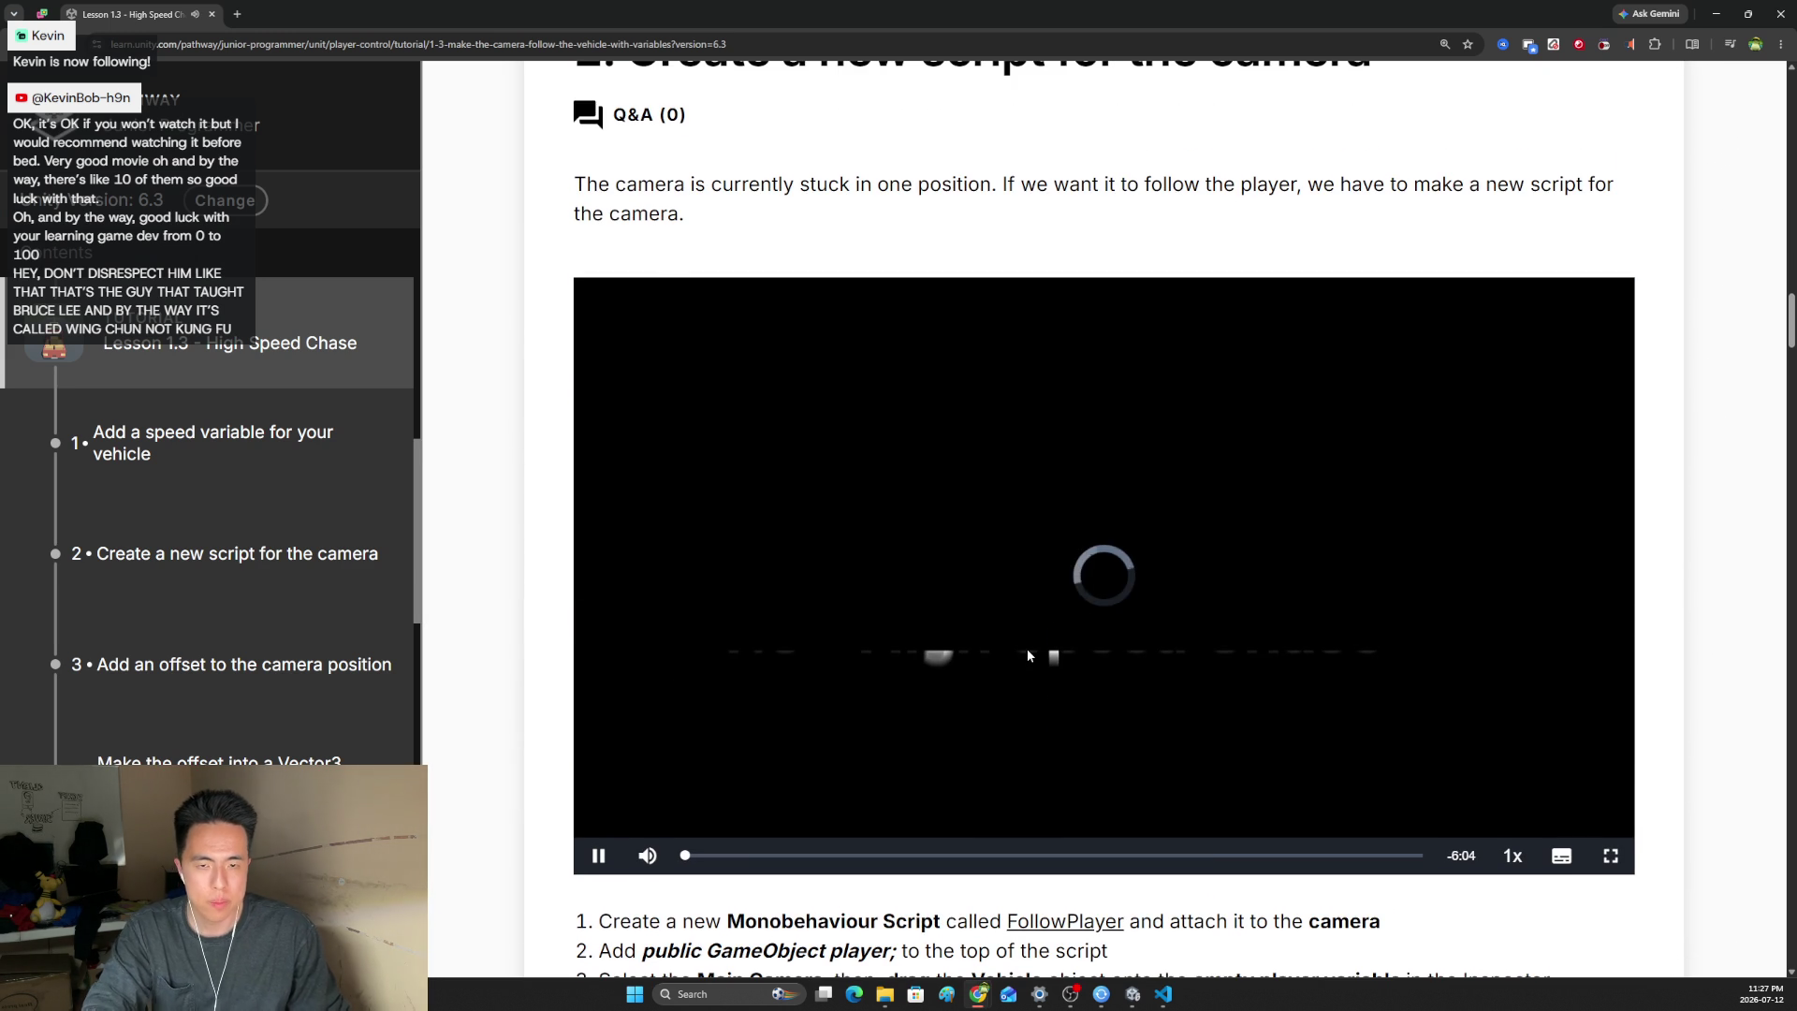
- Highlight and then deselect the lesson sentence about the stuck camera
{"action": "mouse_move", "coordinate": [587, 185]}
{"action": "left_mouse_down"}
{"action": "mouse_move", "coordinate": [693, 217]}
{"action": "mouse_move", "coordinate": [1000, 184]}
{"action": "mouse_move", "coordinate": [1531, 208]}
{"action": "left_mouse_up"}
{"action": "left_click", "coordinate": [1189, 220]}
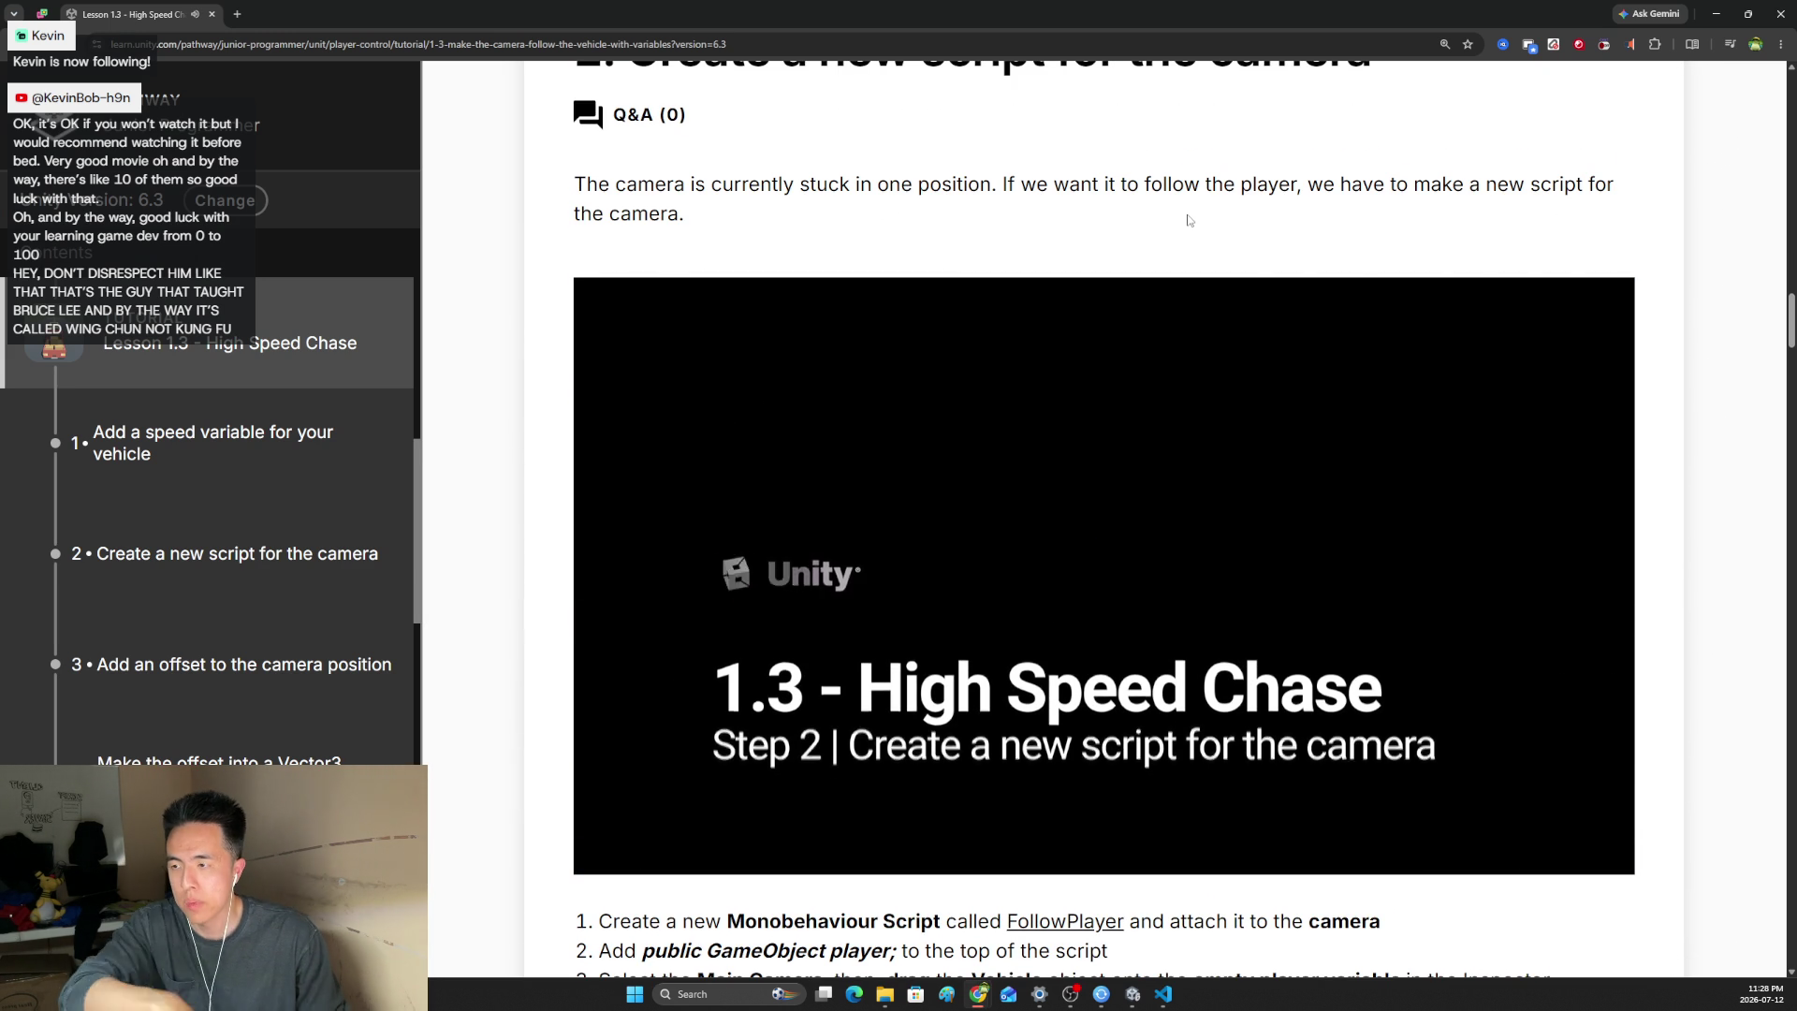
{"action": "scroll", "coordinate": [1200, 535], "scroll_direction": "down", "scroll_amount": 1}
{"action": "scroll", "coordinate": [1128, 622], "scroll_direction": "up", "scroll_amount": 1}
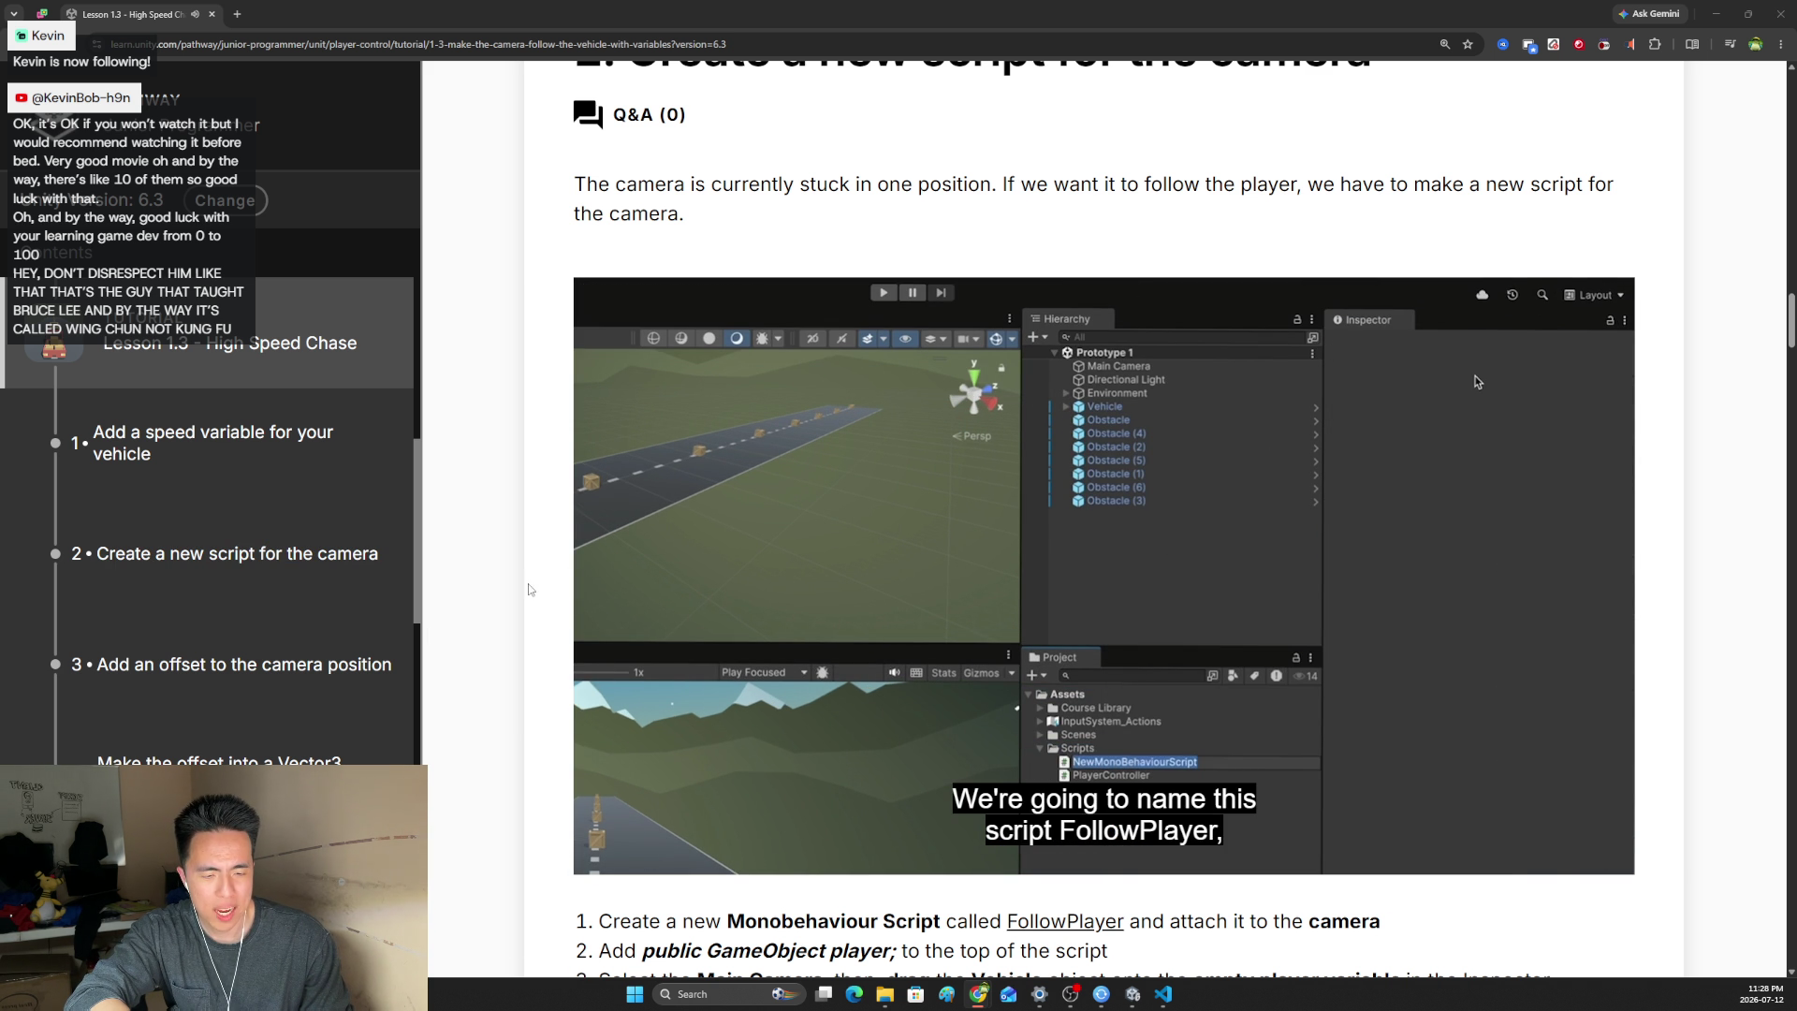
- Lower the tutorial video's volume to about 8% as the camera-script lesson plays
{"action": "mouse_move", "coordinate": [806, 794]}
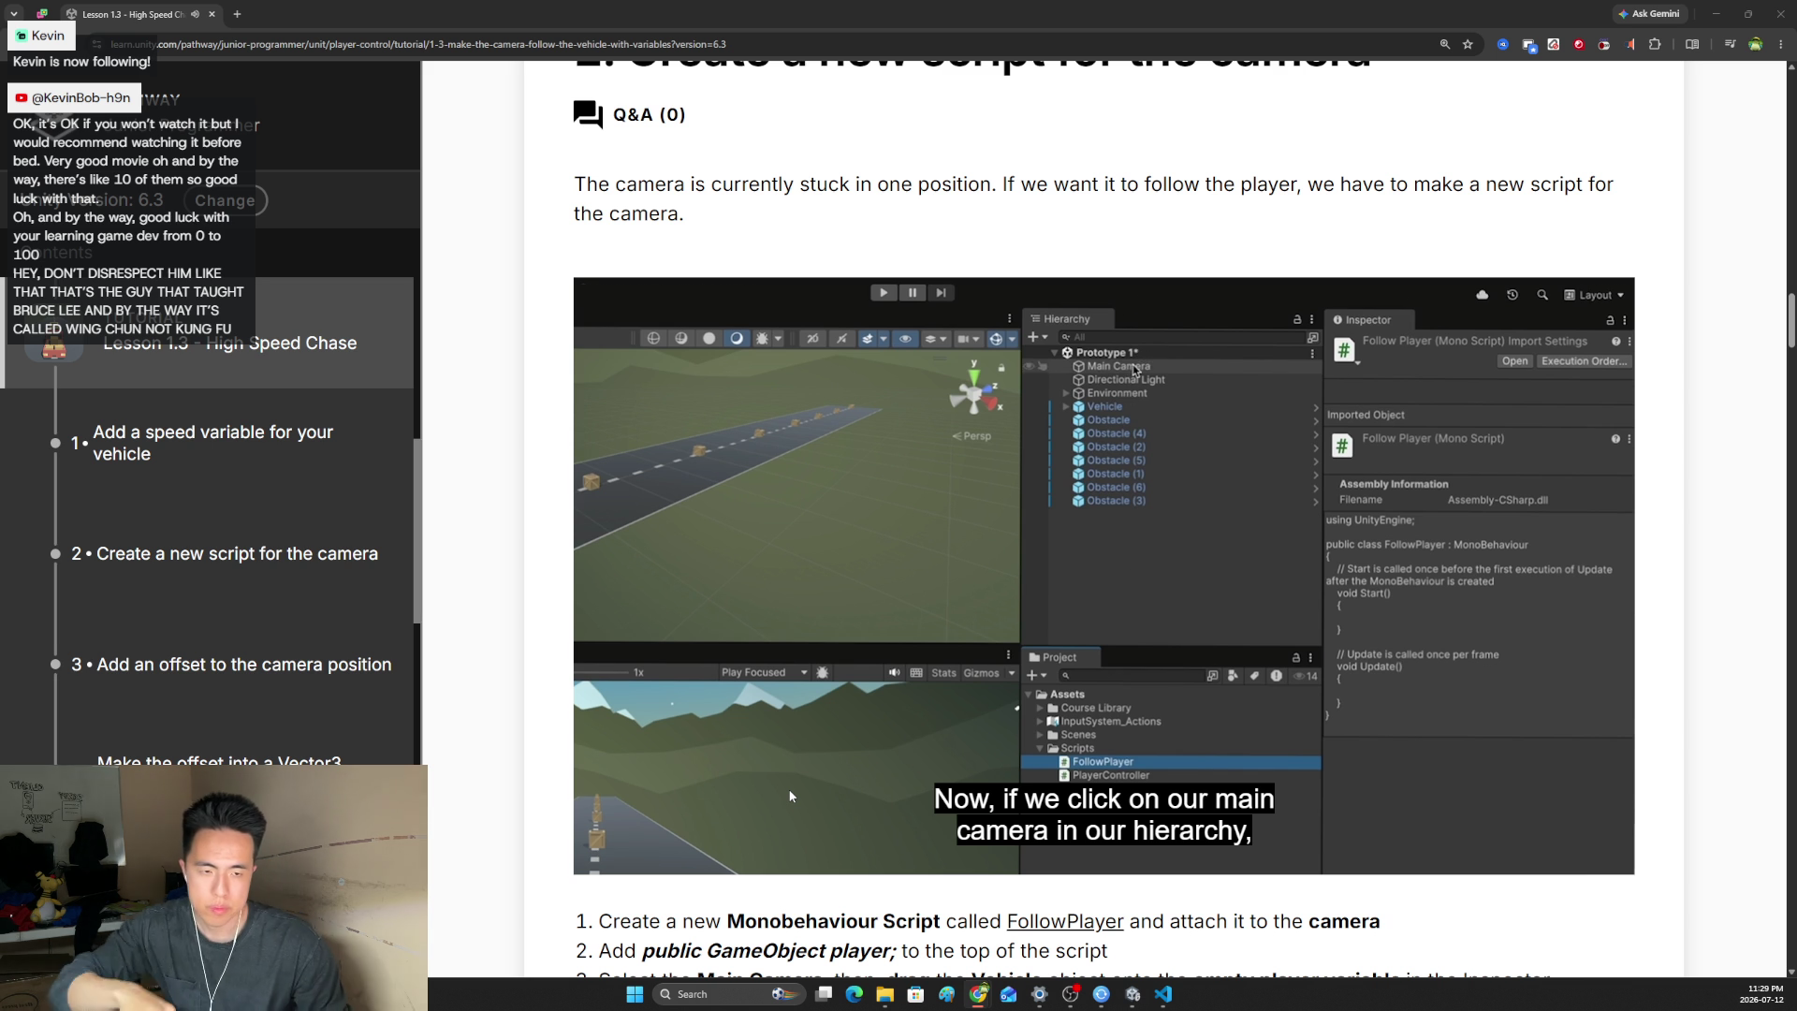
{"action": "mouse_move", "coordinate": [653, 813]}
{"action": "left_click_drag", "start_coordinate": [652, 814], "coordinate": [648, 802]}
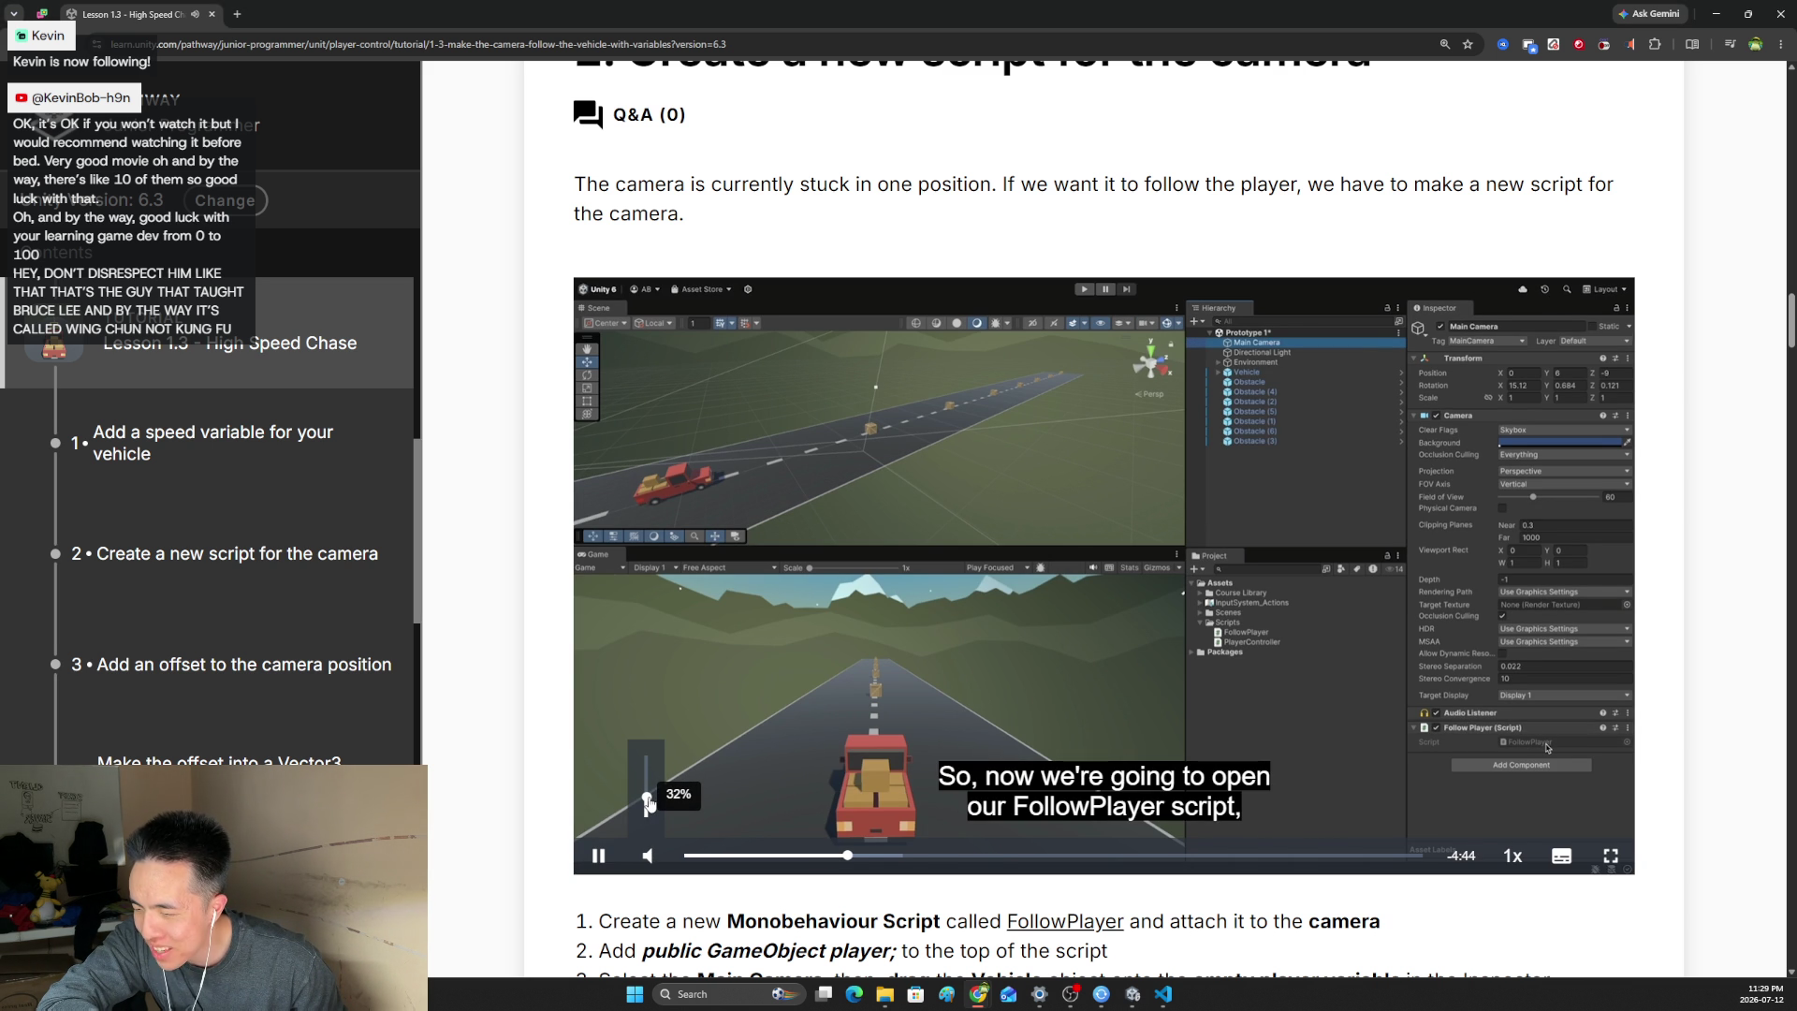
{"action": "left_click_drag", "start_coordinate": [649, 802], "coordinate": [646, 757]}
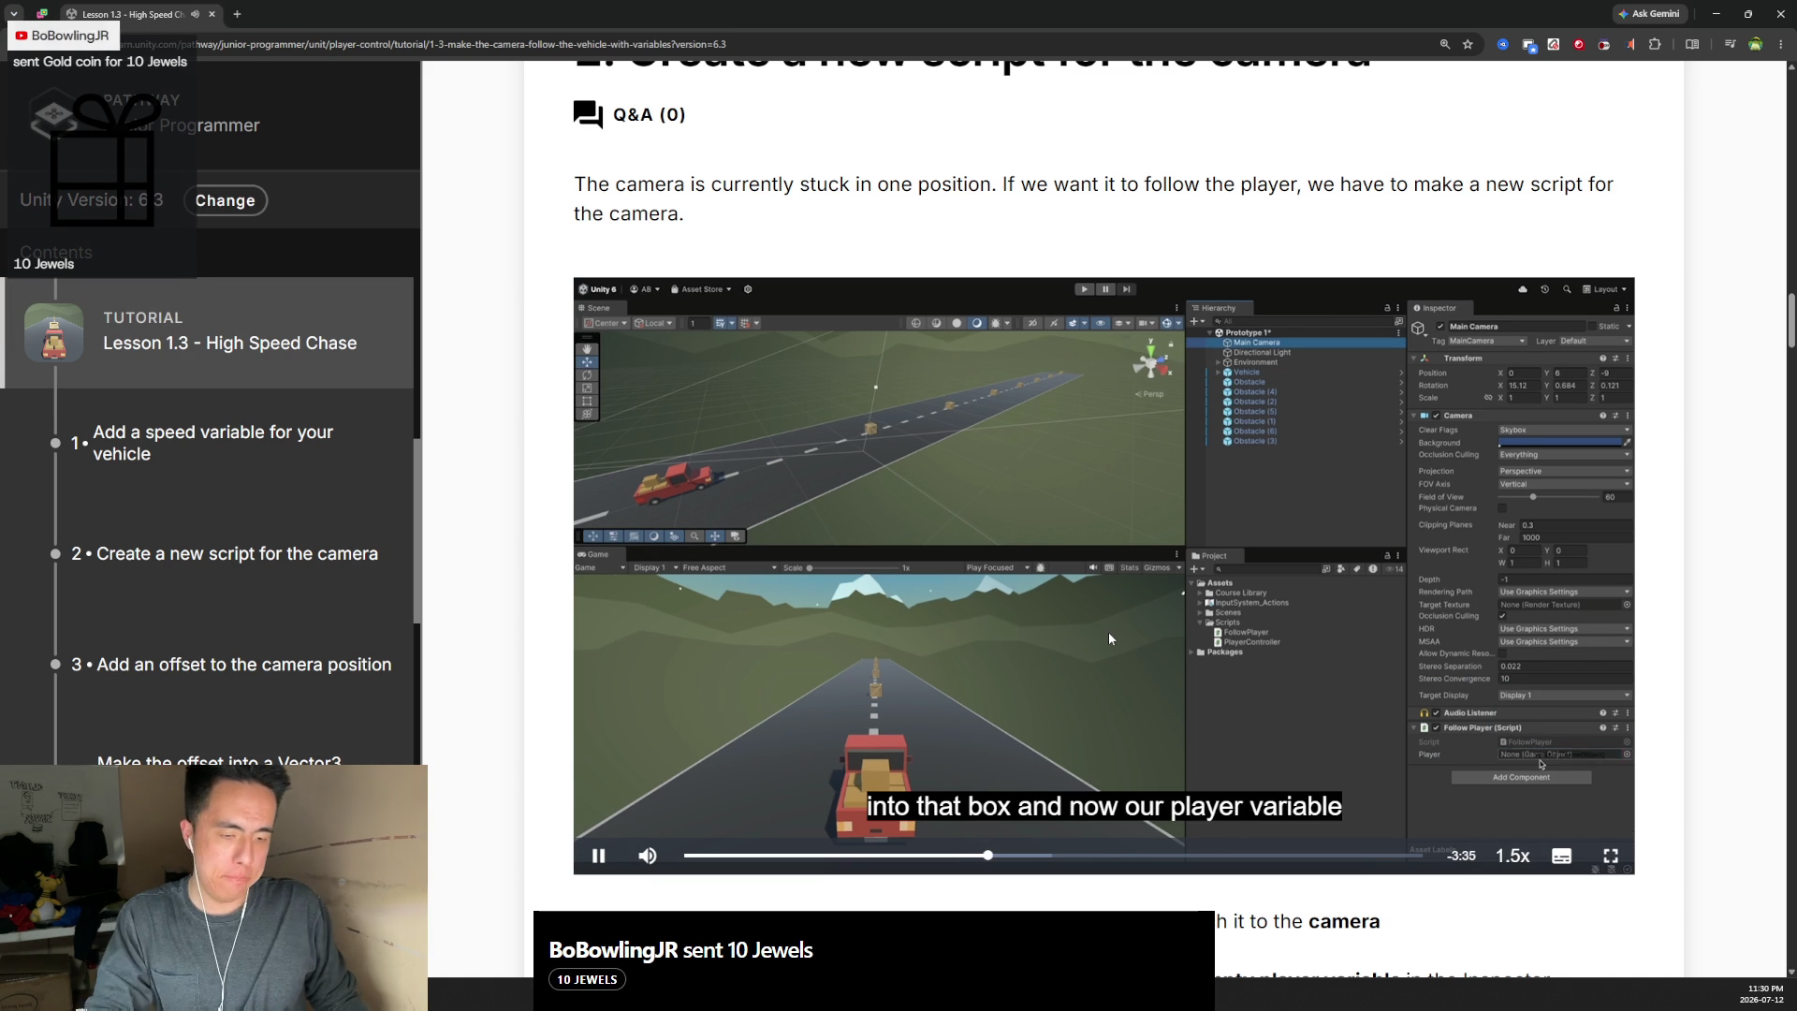
{"action": "mouse_move", "coordinate": [647, 854]}
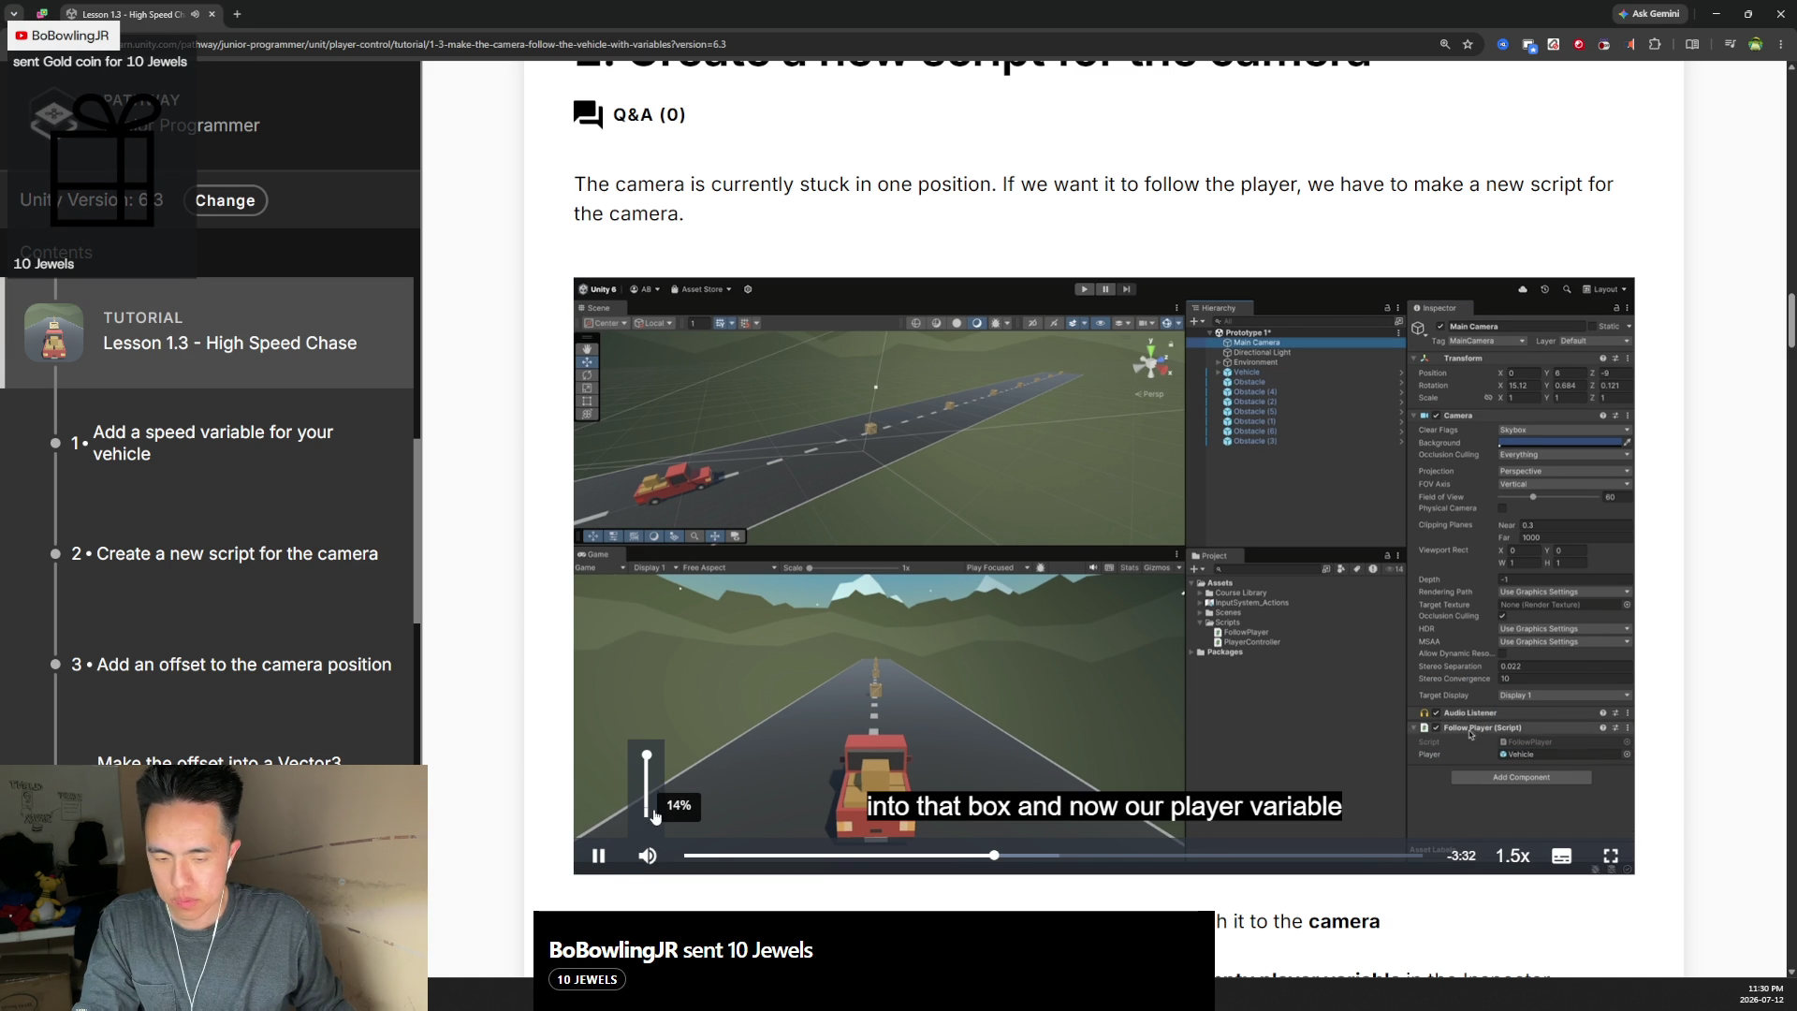
{"action": "left_click", "coordinate": [648, 816]}
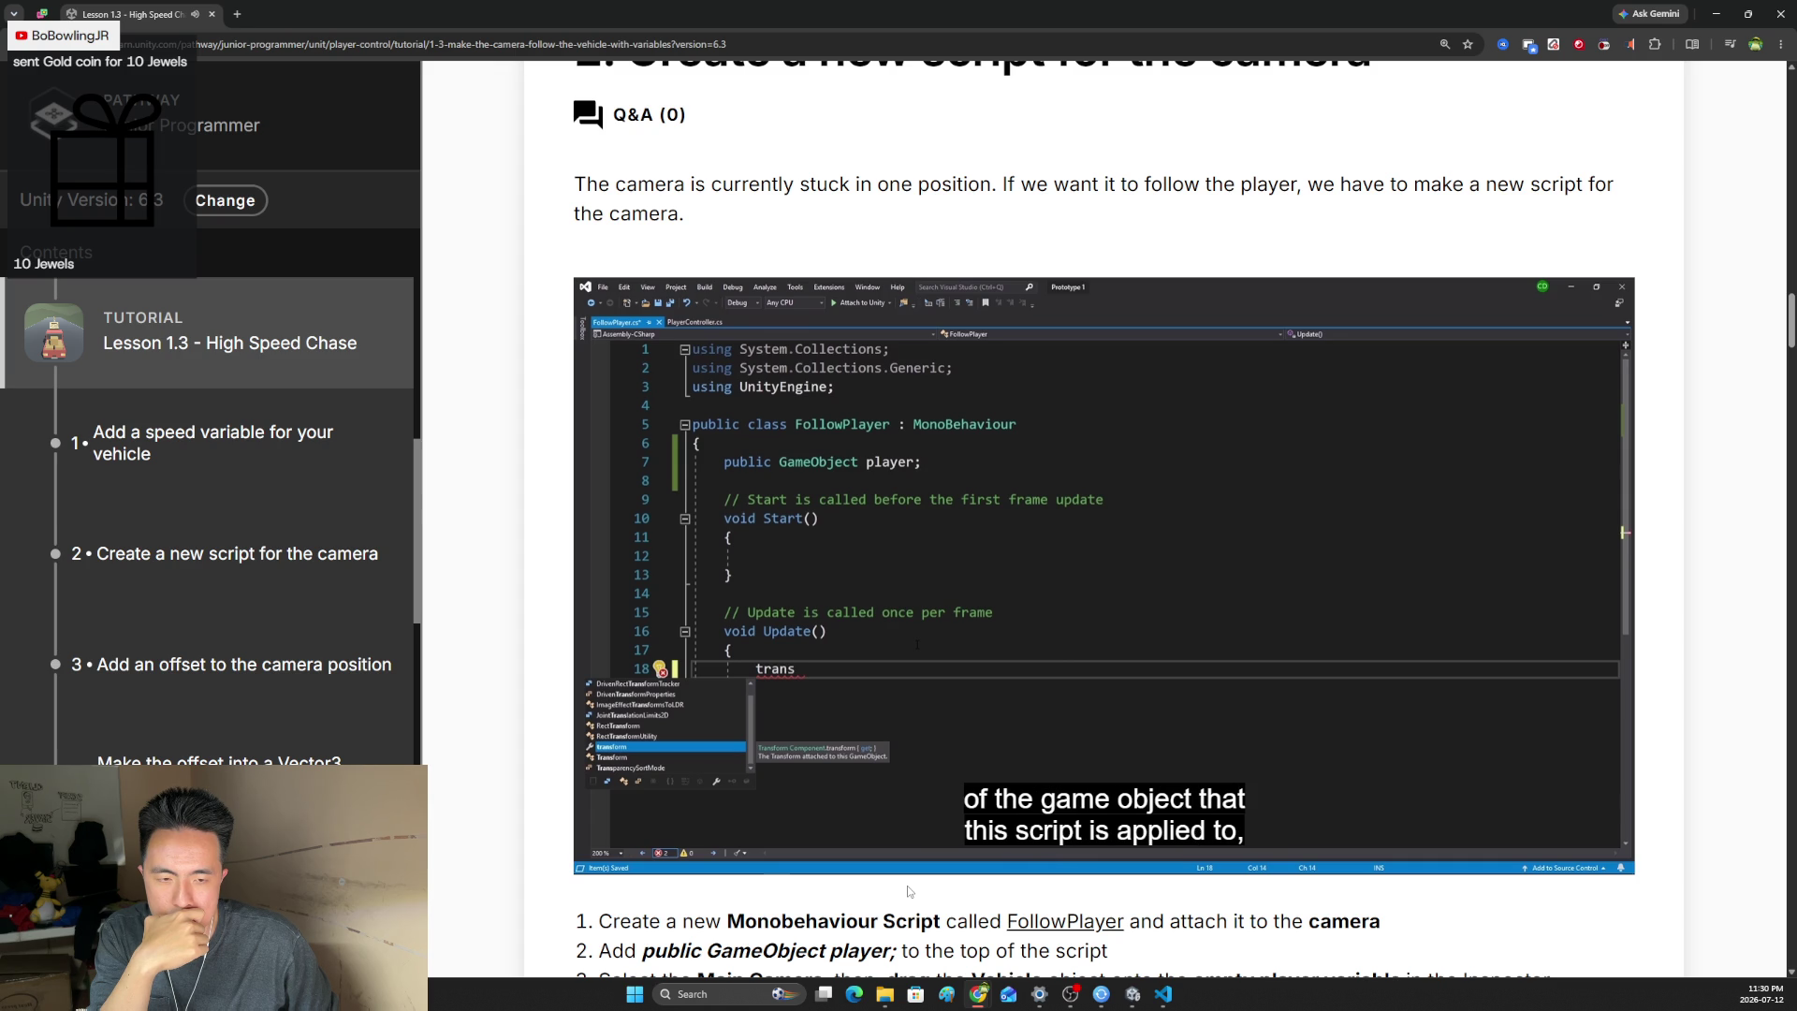
- Set the video volume slider to about 26% while the FollowPlayer code is shown
{"action": "mouse_move", "coordinate": [817, 767]}
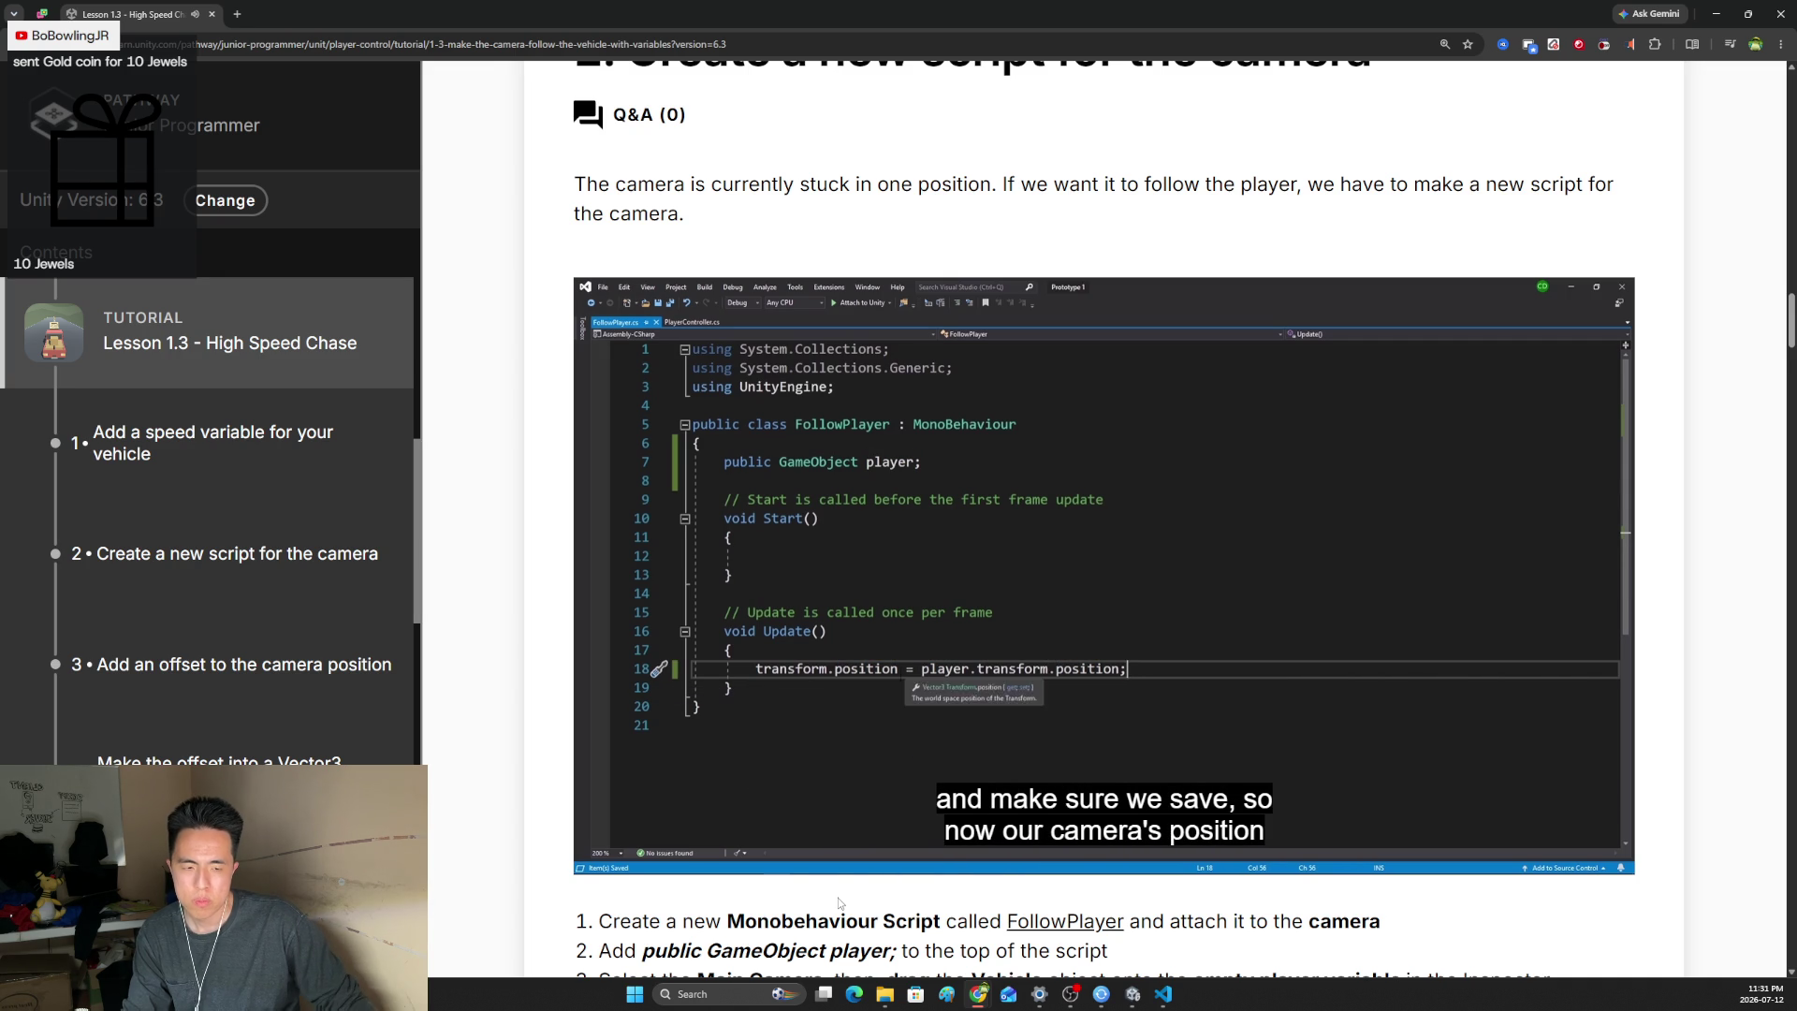
{"action": "mouse_move", "coordinate": [647, 853]}
{"action": "left_click_drag", "start_coordinate": [661, 821], "coordinate": [648, 749]}
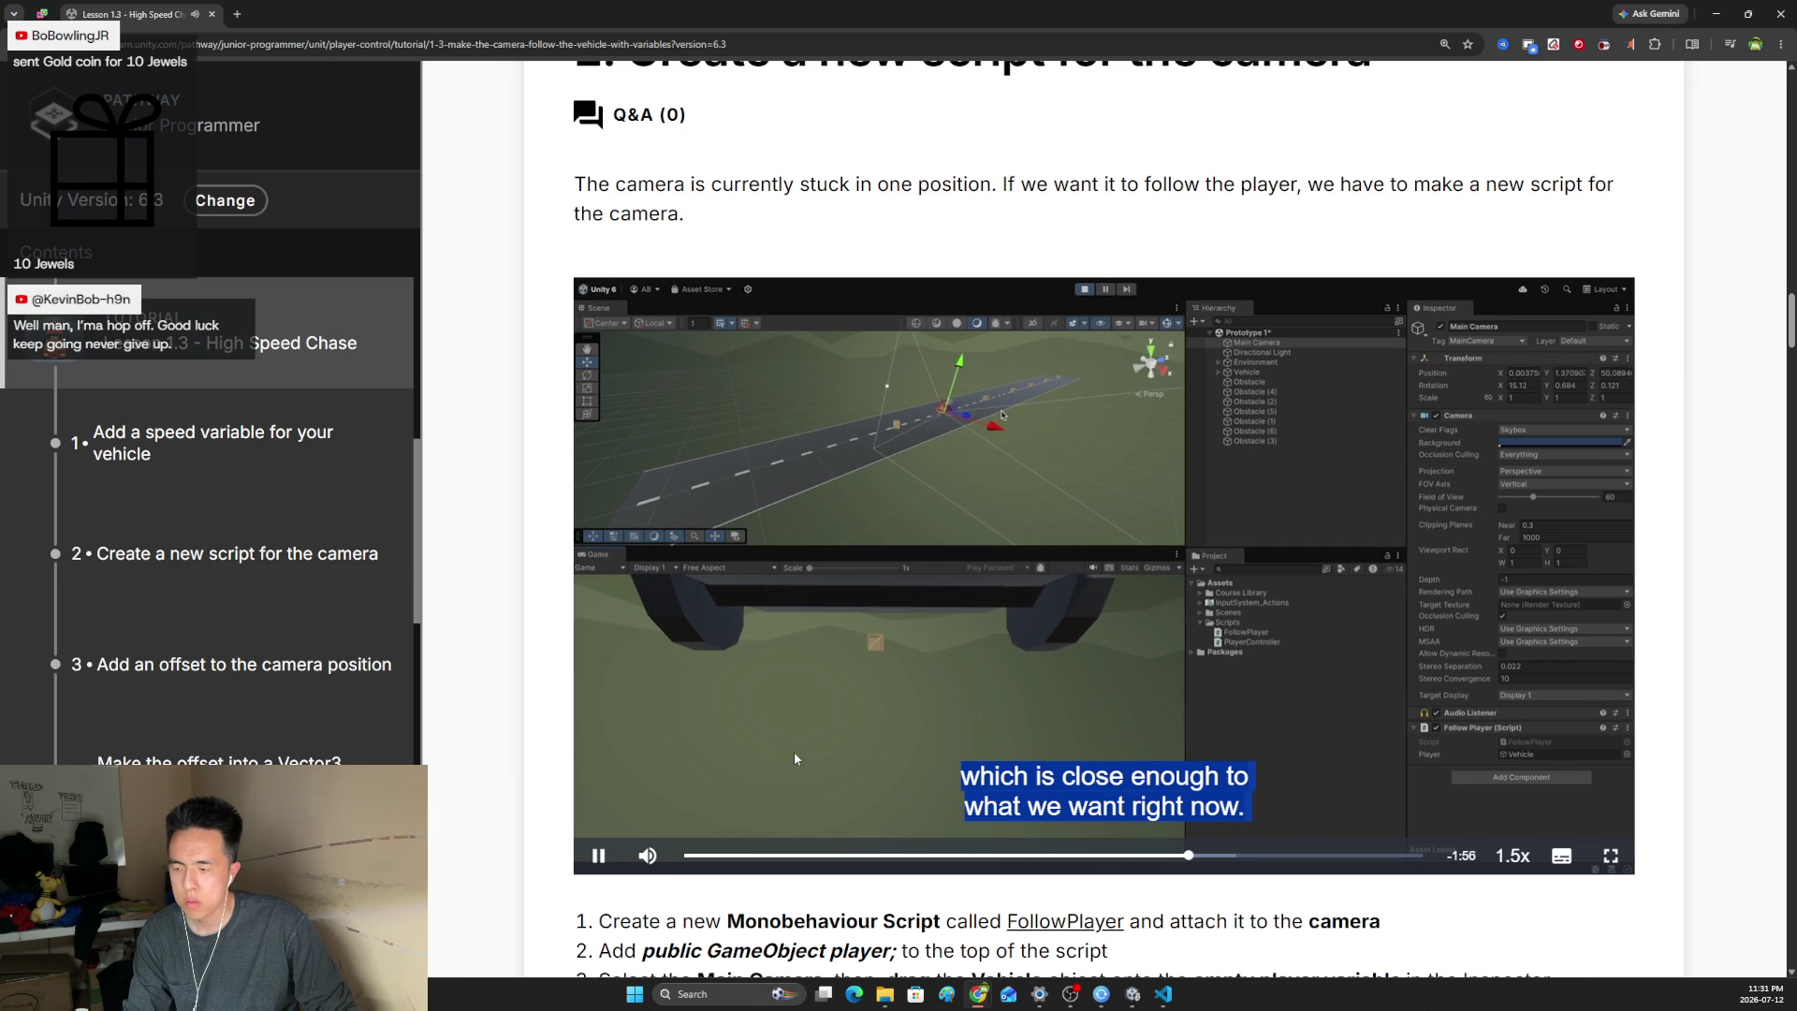
- Raise the video volume from 18% to 24% and let the clip finish
{"action": "mouse_move", "coordinate": [647, 854]}
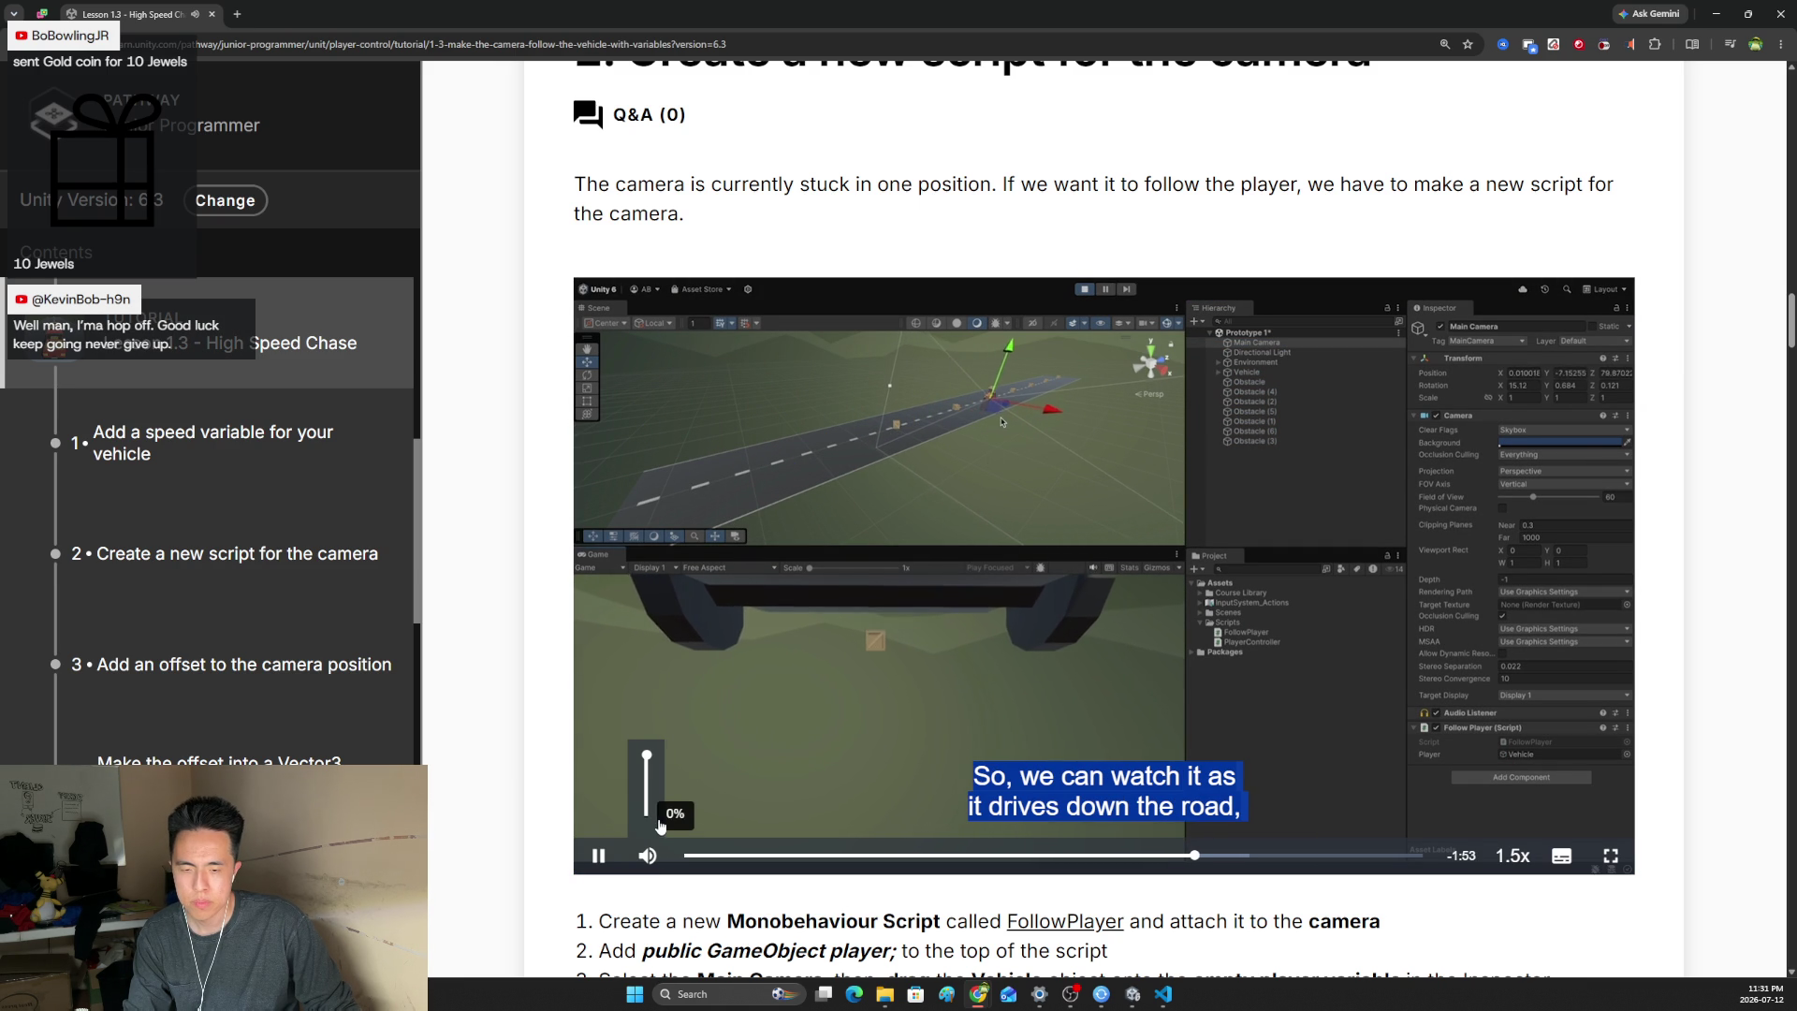
{"action": "left_click_drag", "start_coordinate": [650, 812], "coordinate": [651, 792]}
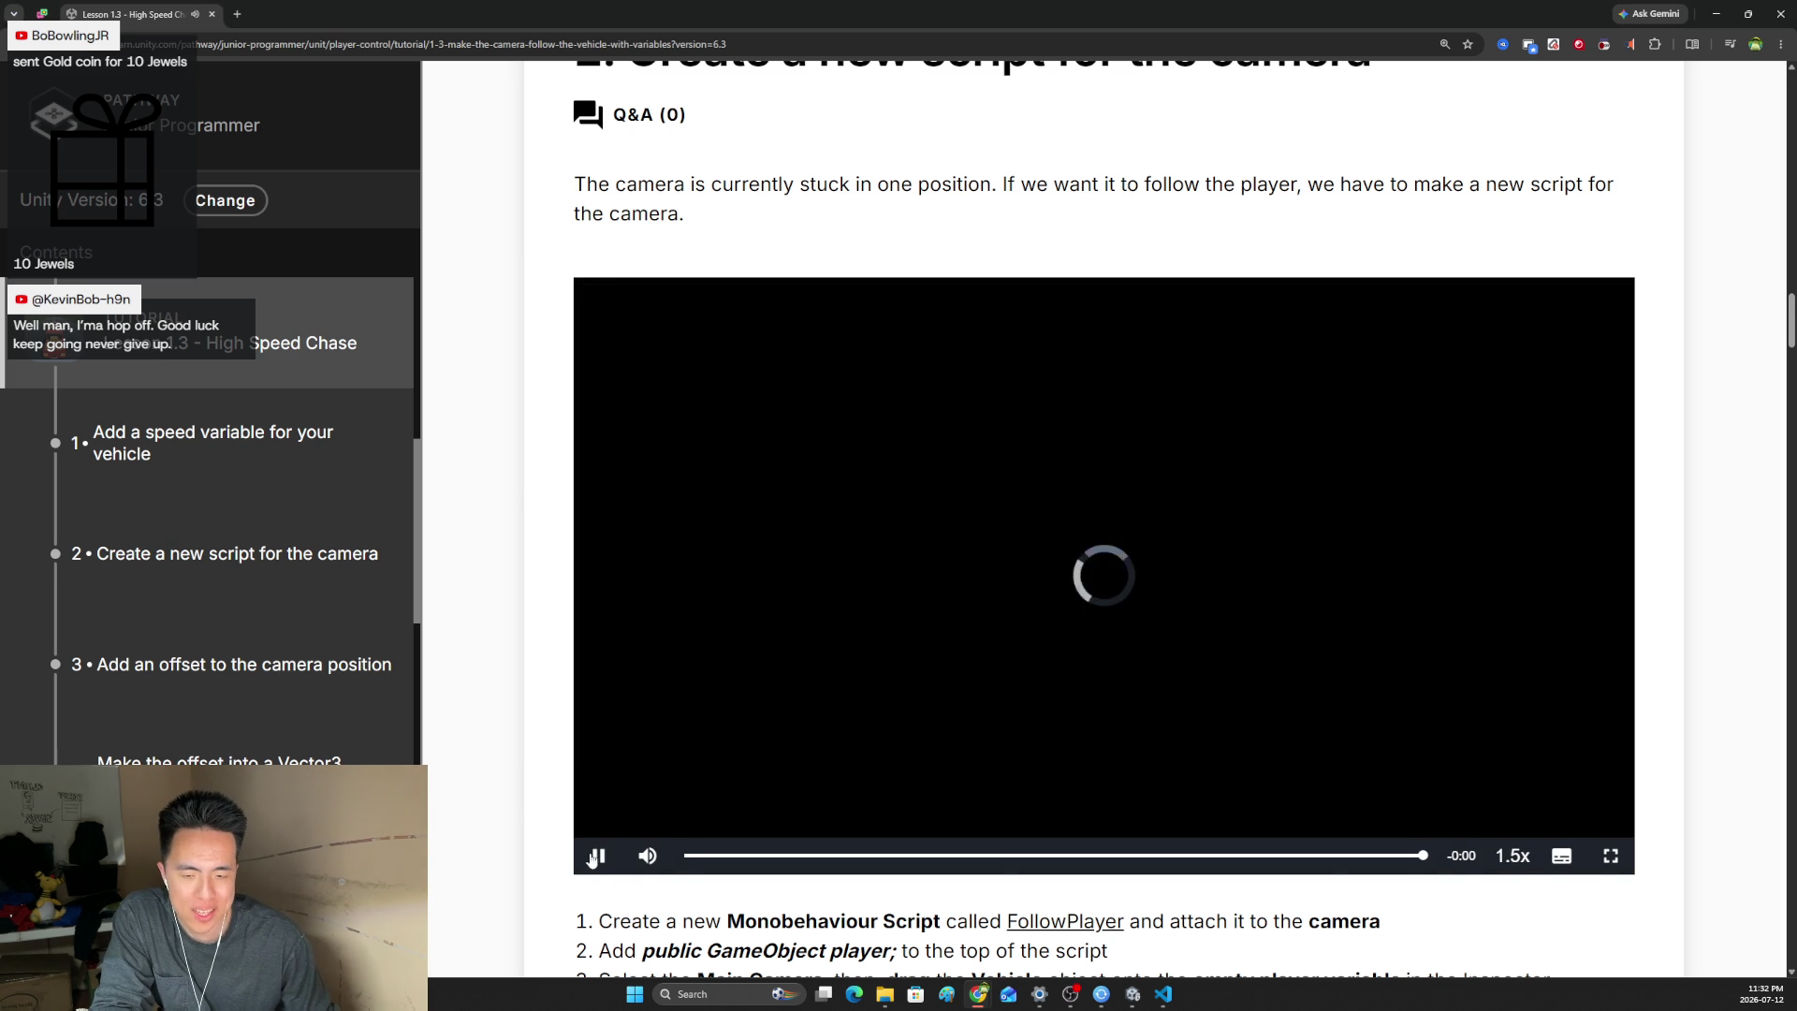
{"action": "scroll", "coordinate": [494, 575], "scroll_direction": "down", "scroll_amount": 5}
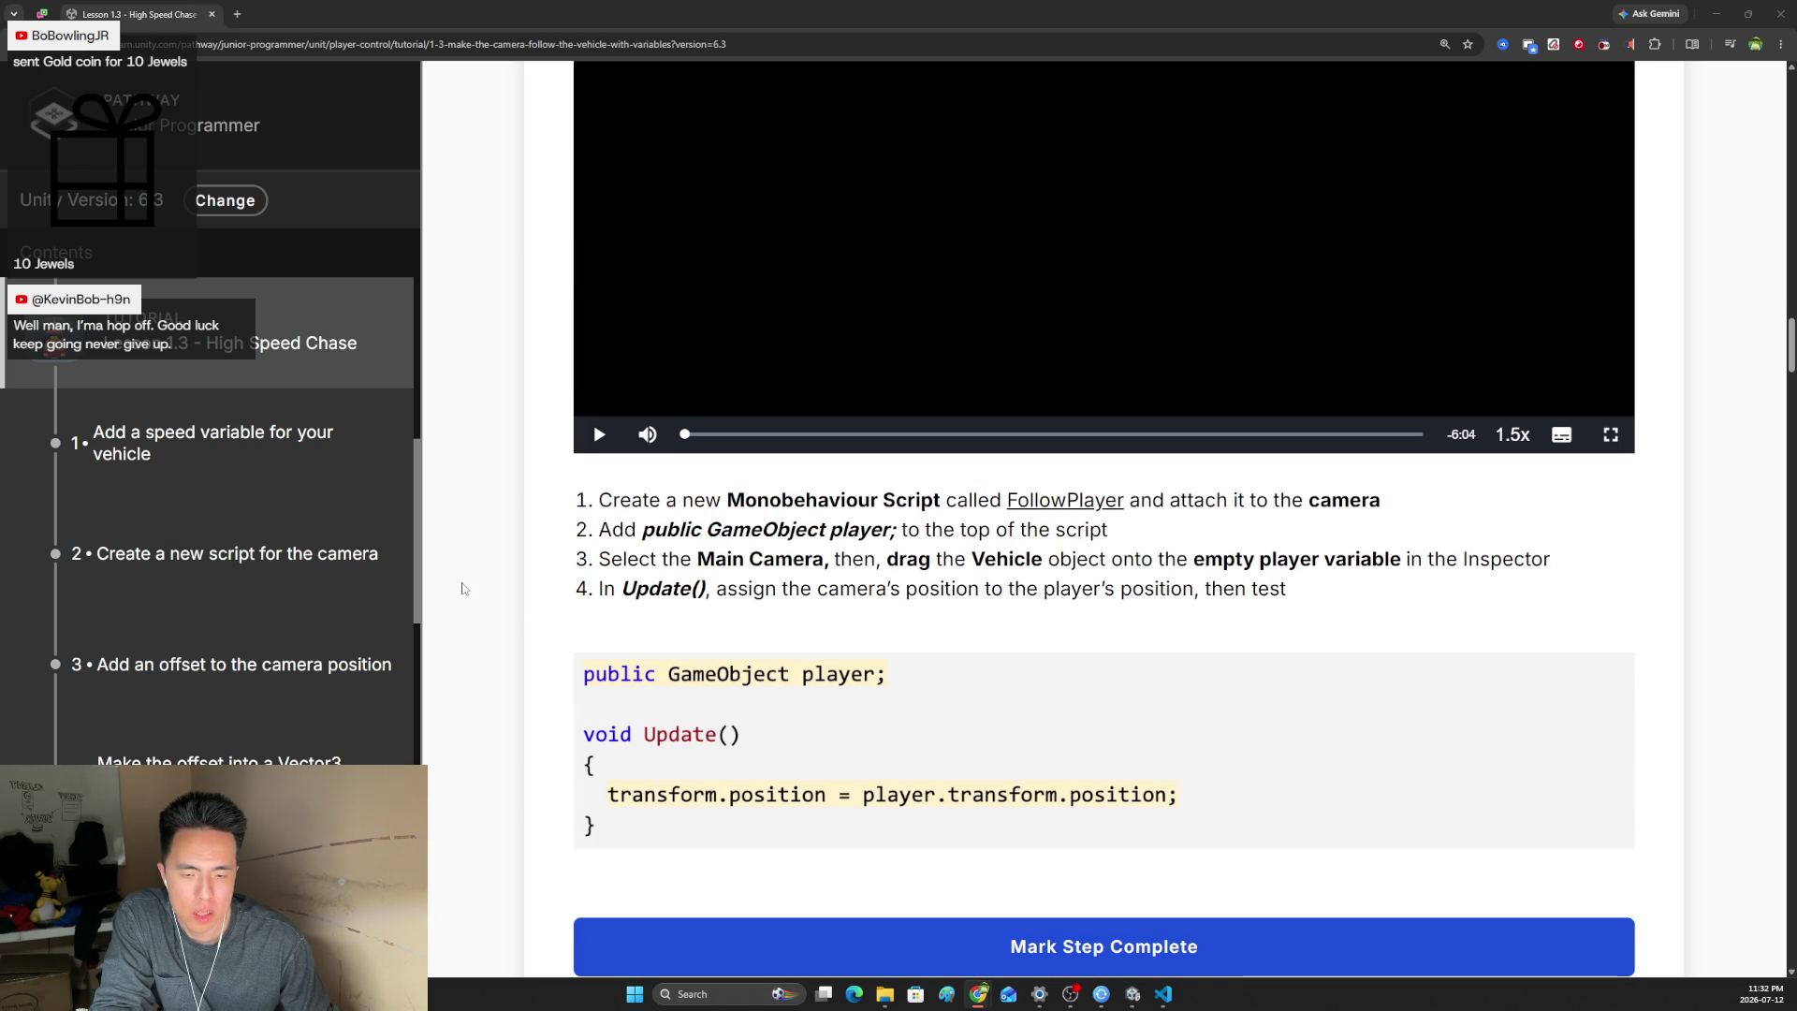
- Select the Scripts folder in the Project window and recheck the tutorial instructions
{"action": "key", "text": "alt+Tab"}
{"action": "left_click", "coordinate": [535, 384]}
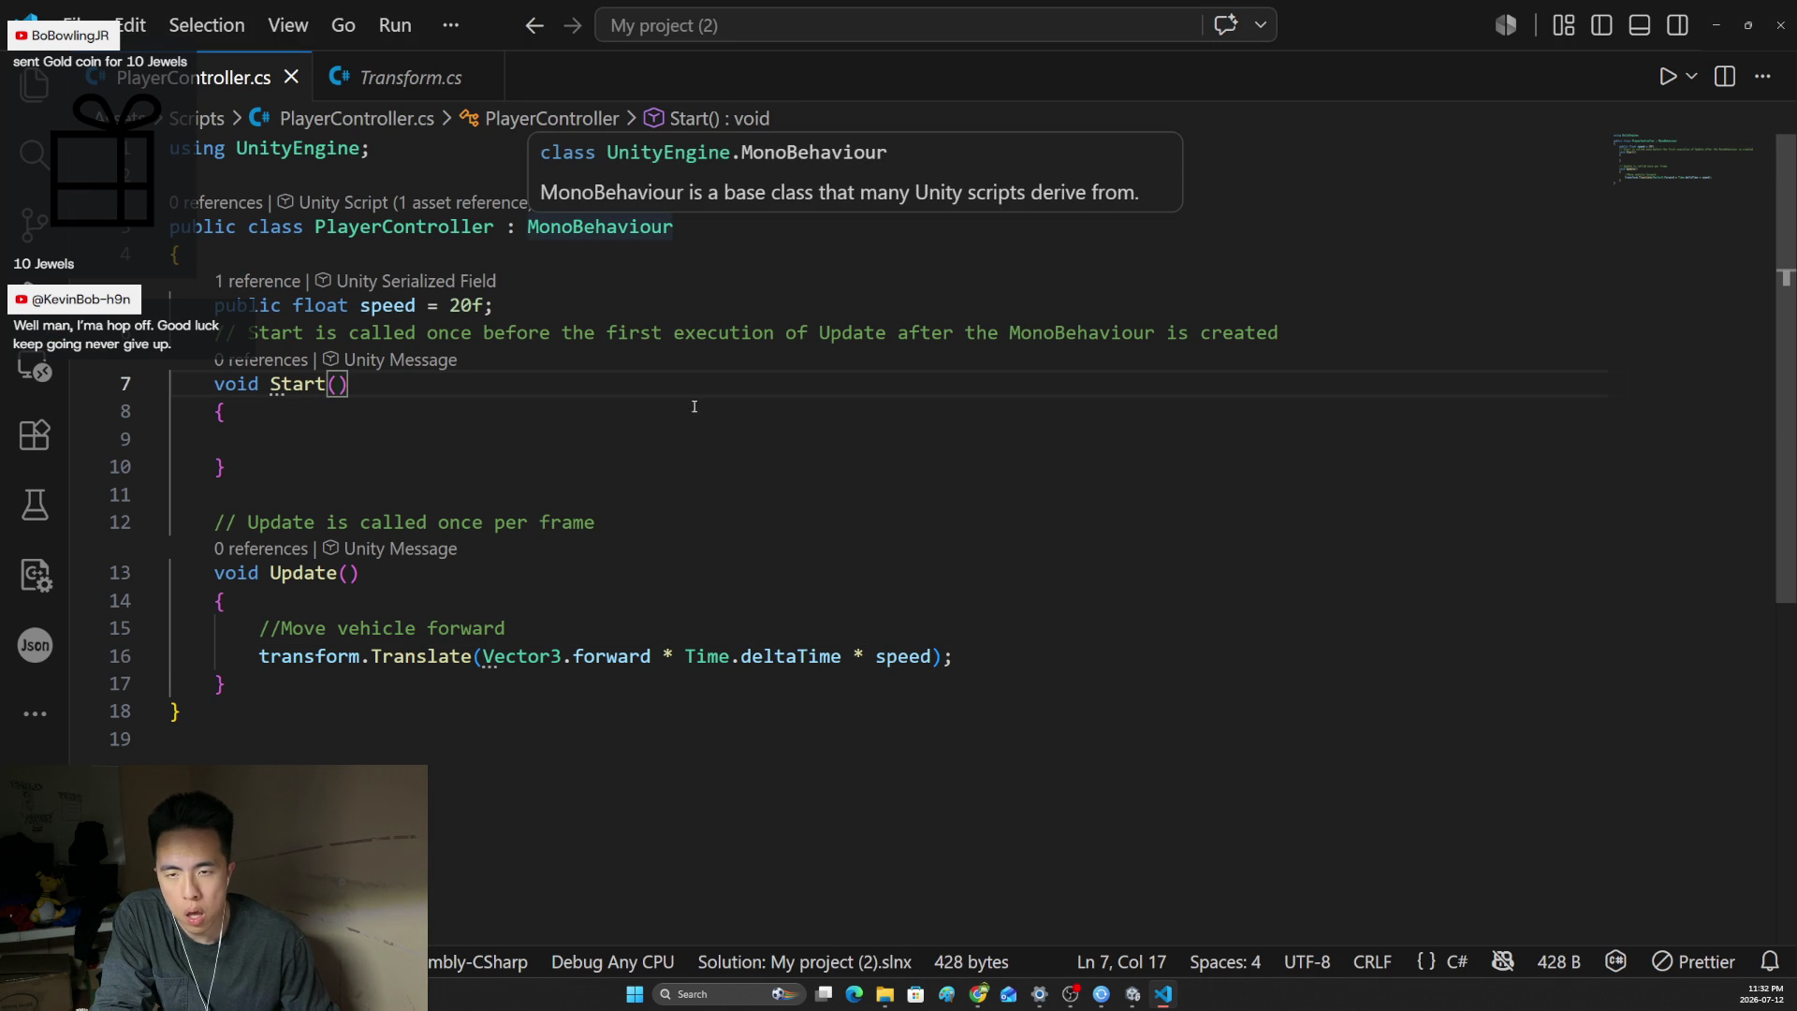
{"action": "key", "text": "alt+Tab"}
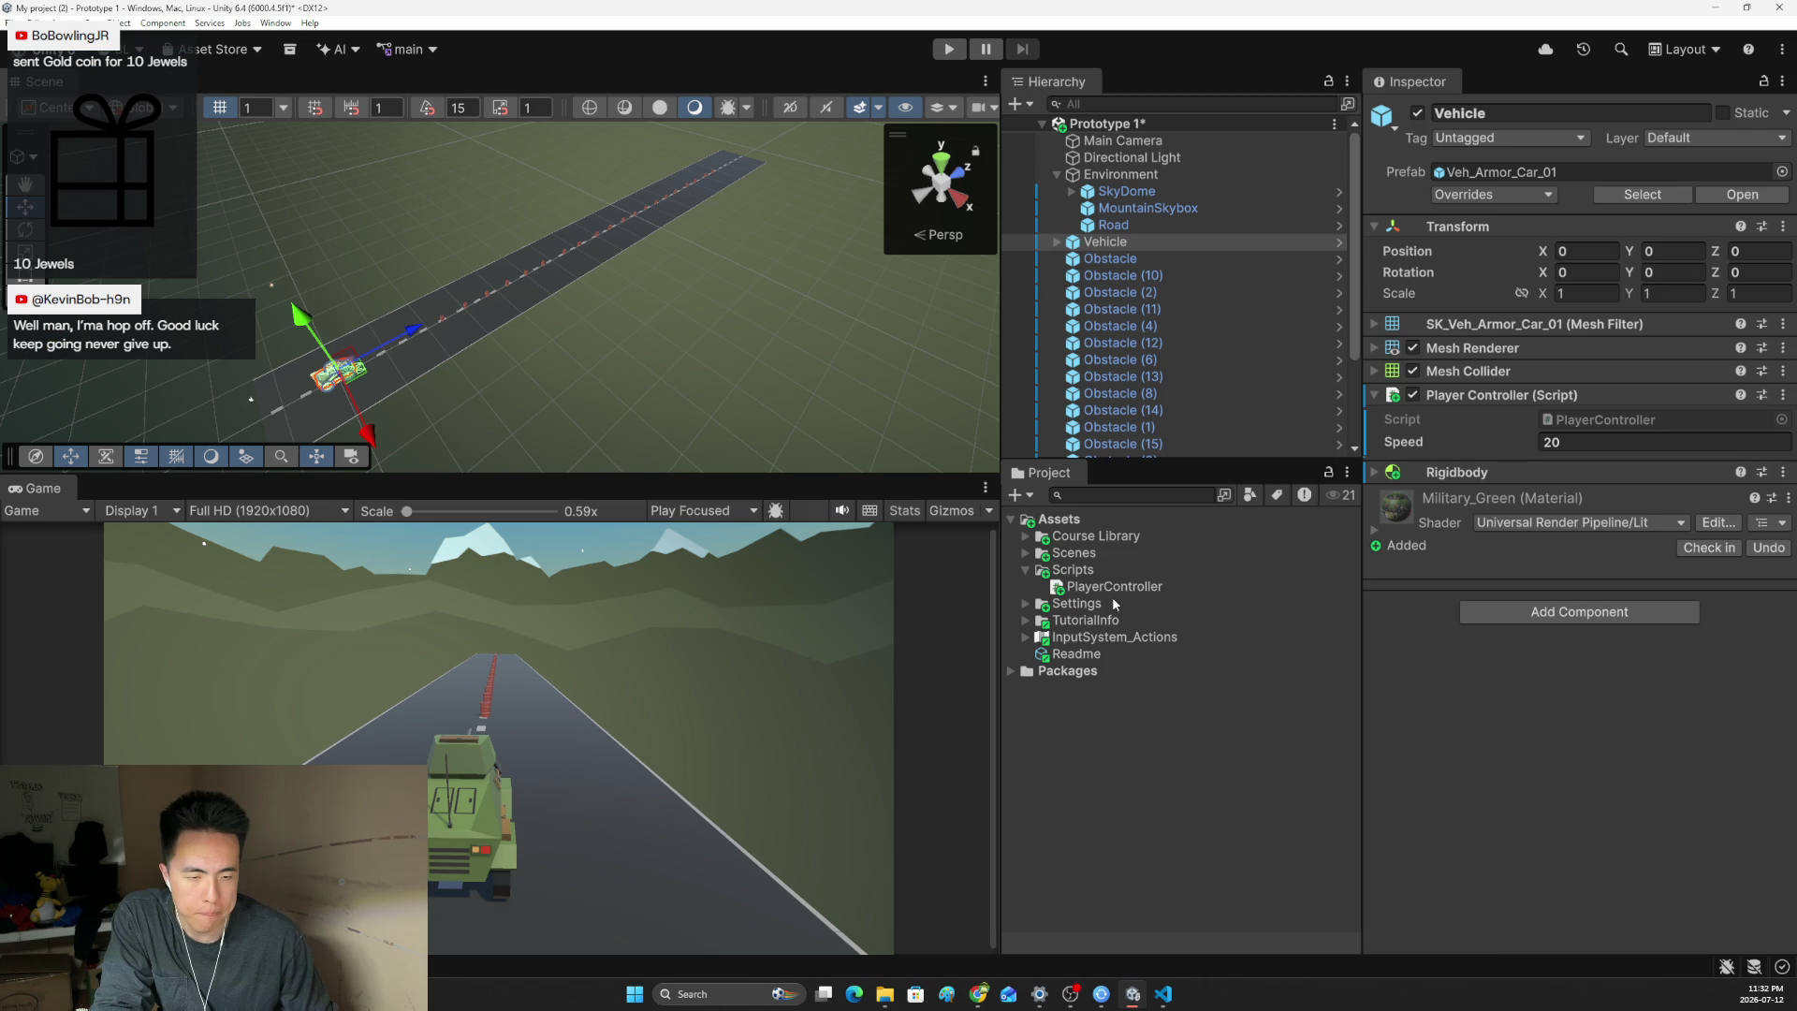
{"action": "left_click", "coordinate": [1087, 571]}
{"action": "right_click", "coordinate": [1086, 572]}
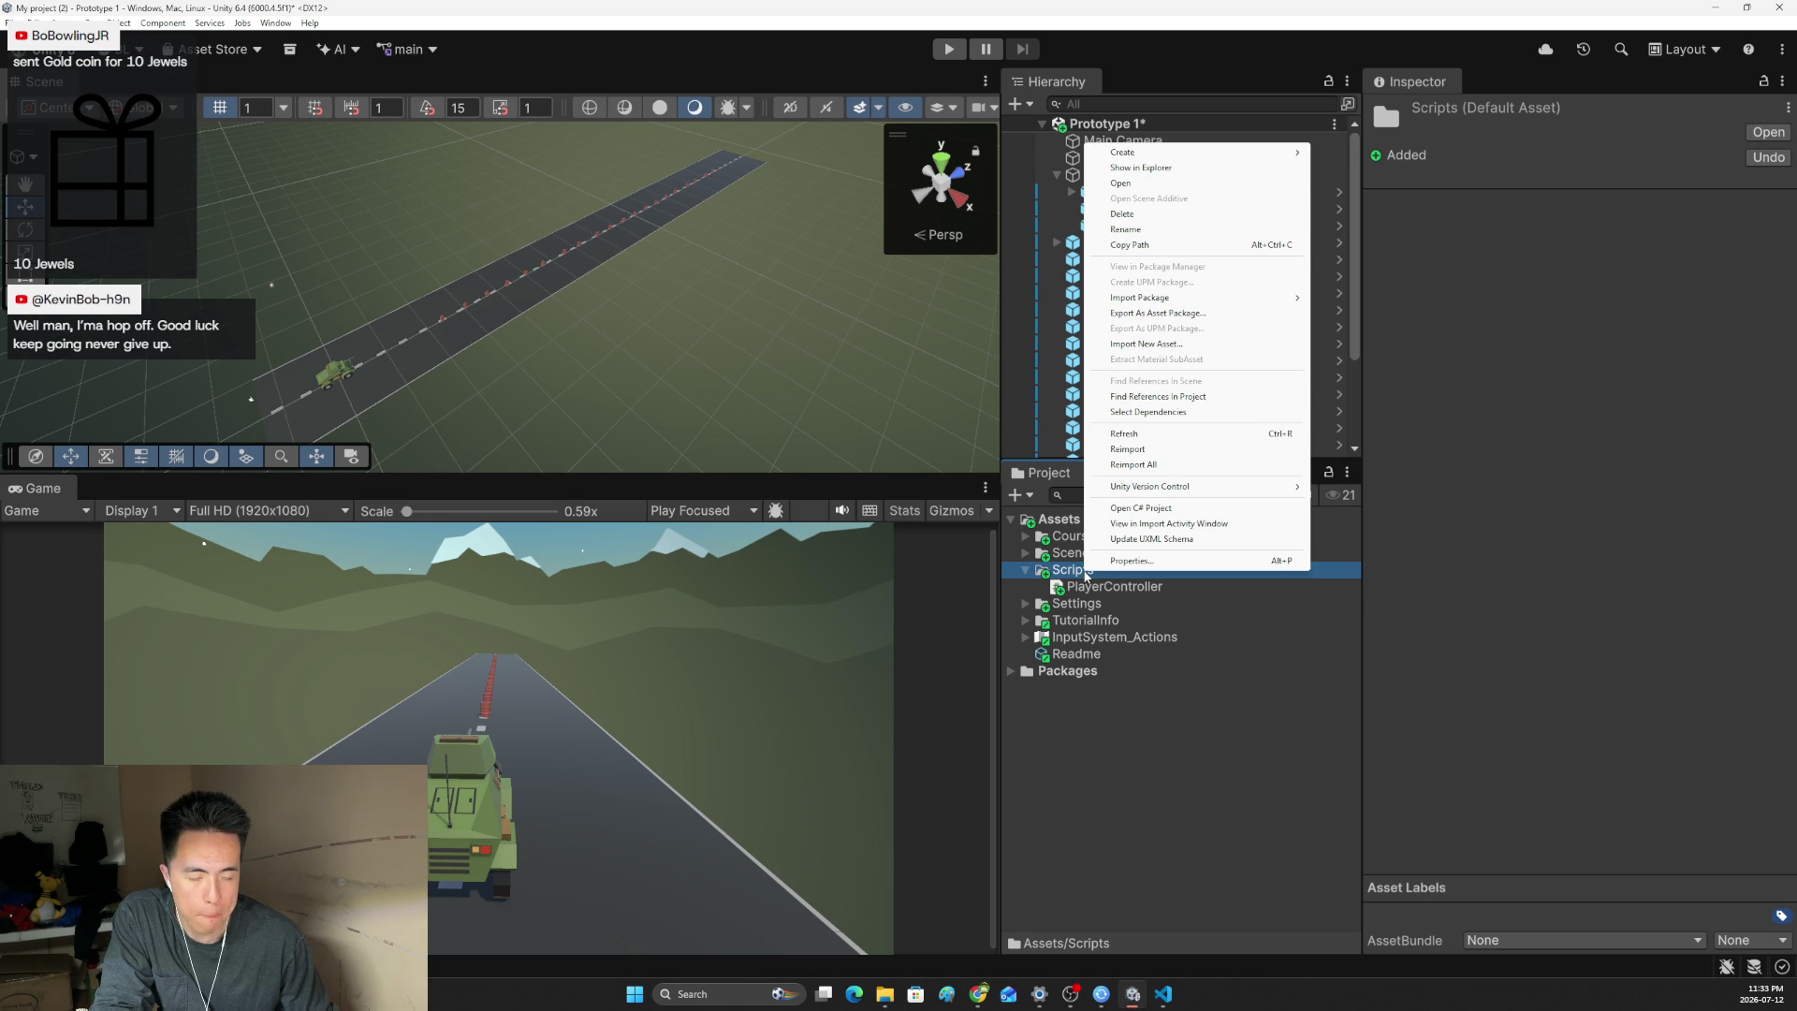
{"action": "key", "text": "Escape"}
{"action": "key", "text": "alt+Tab"}
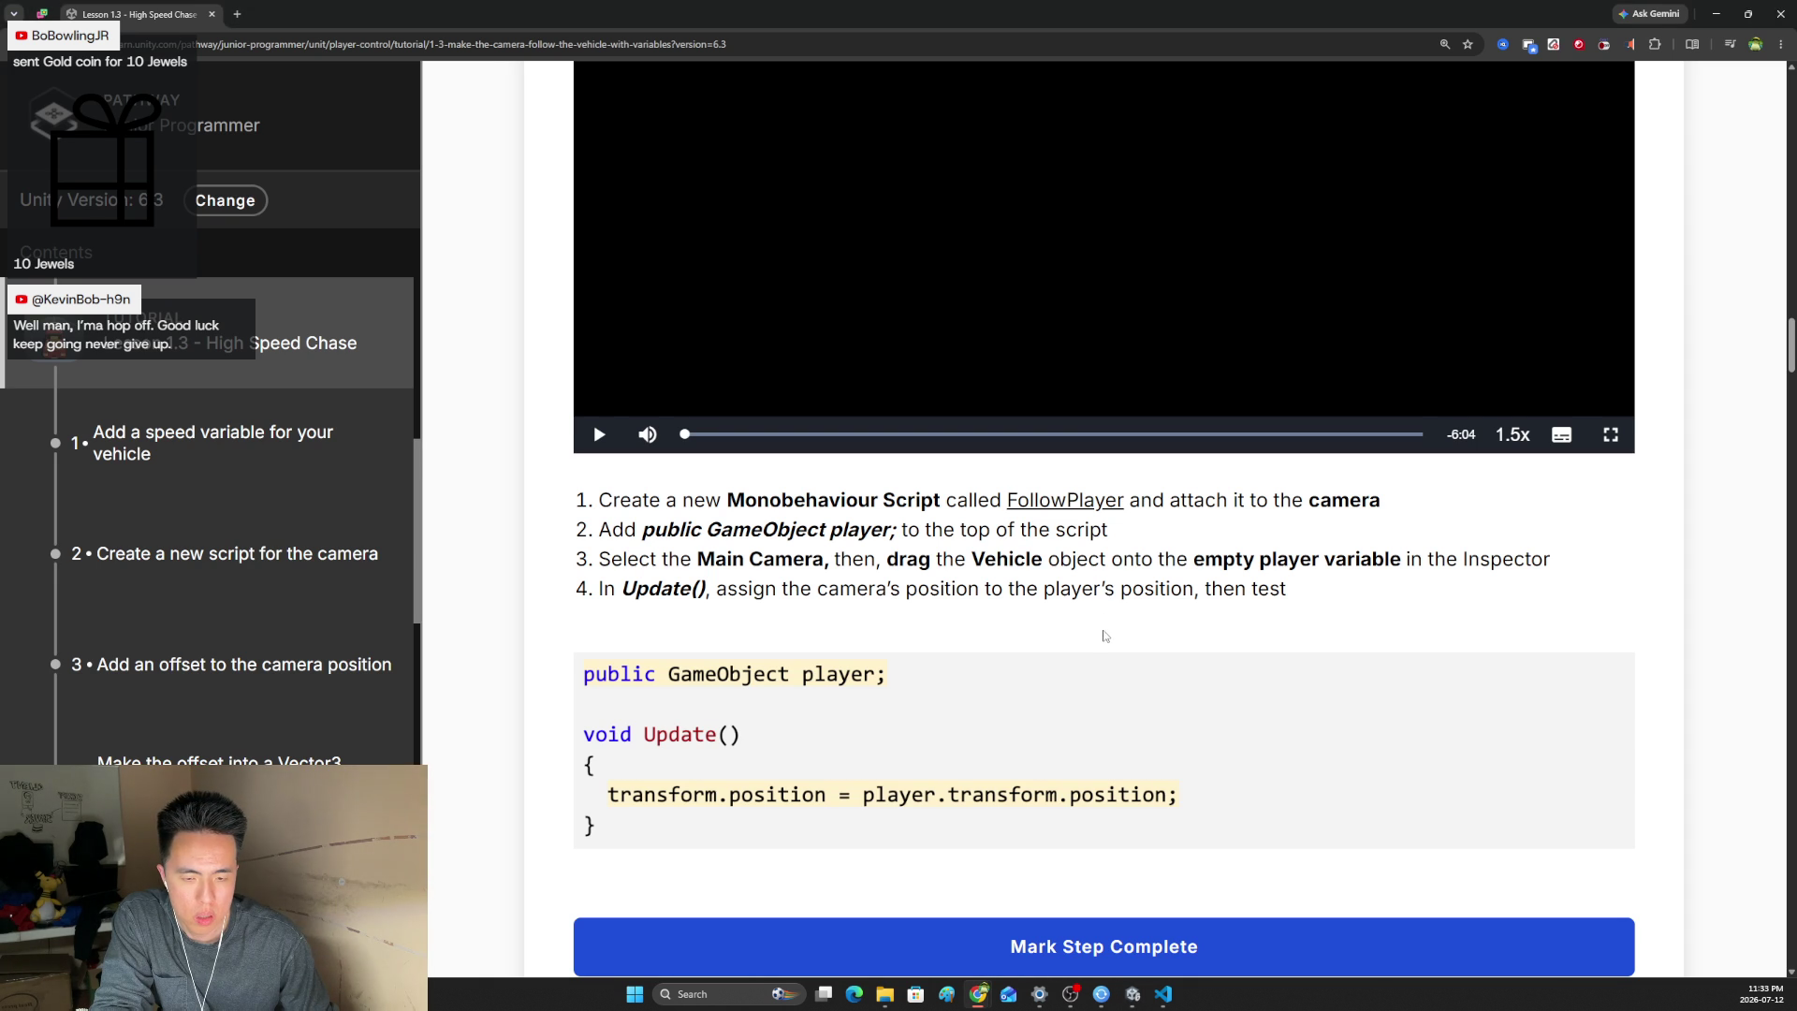
{"action": "scroll", "coordinate": [1104, 635], "scroll_direction": "up", "scroll_amount": 2}
{"action": "key", "text": "alt+Tab"}
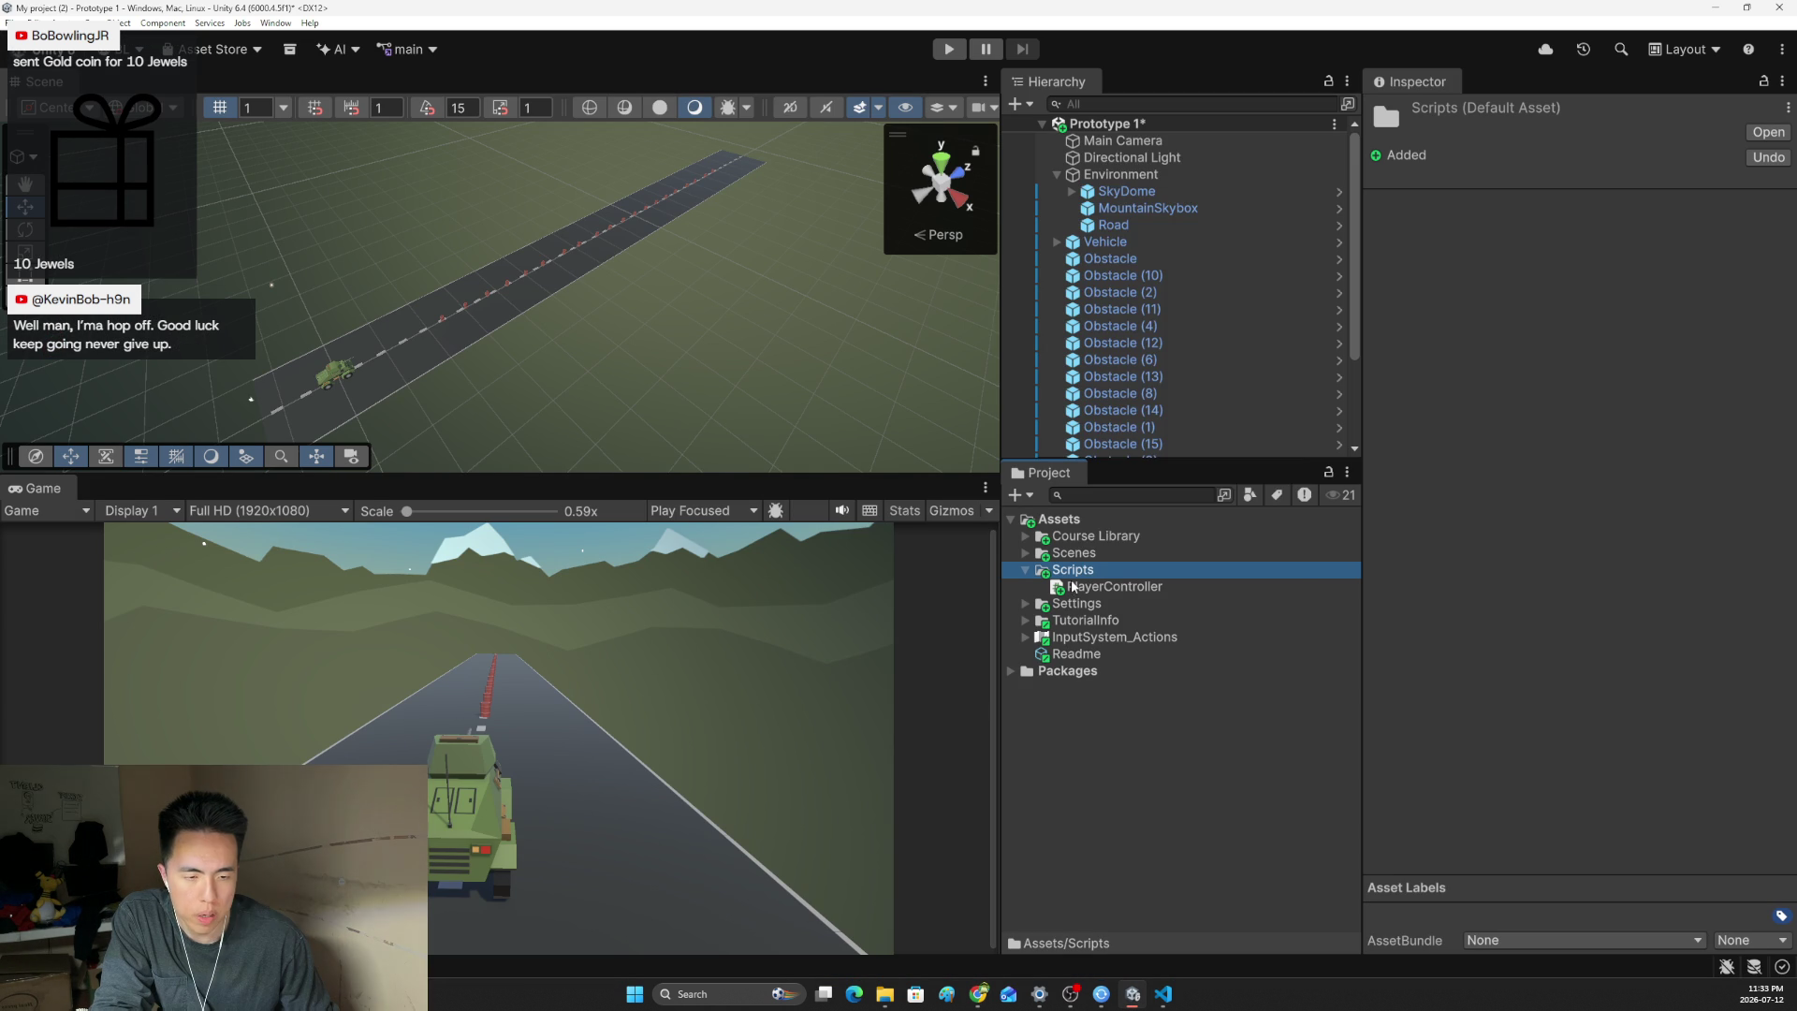
- Create a MonoBehaviour script named FollowPlayer in Scripts and open it in VS Code
{"action": "right_click", "coordinate": [1072, 580]}
{"action": "mouse_move", "coordinate": [1217, 147]}
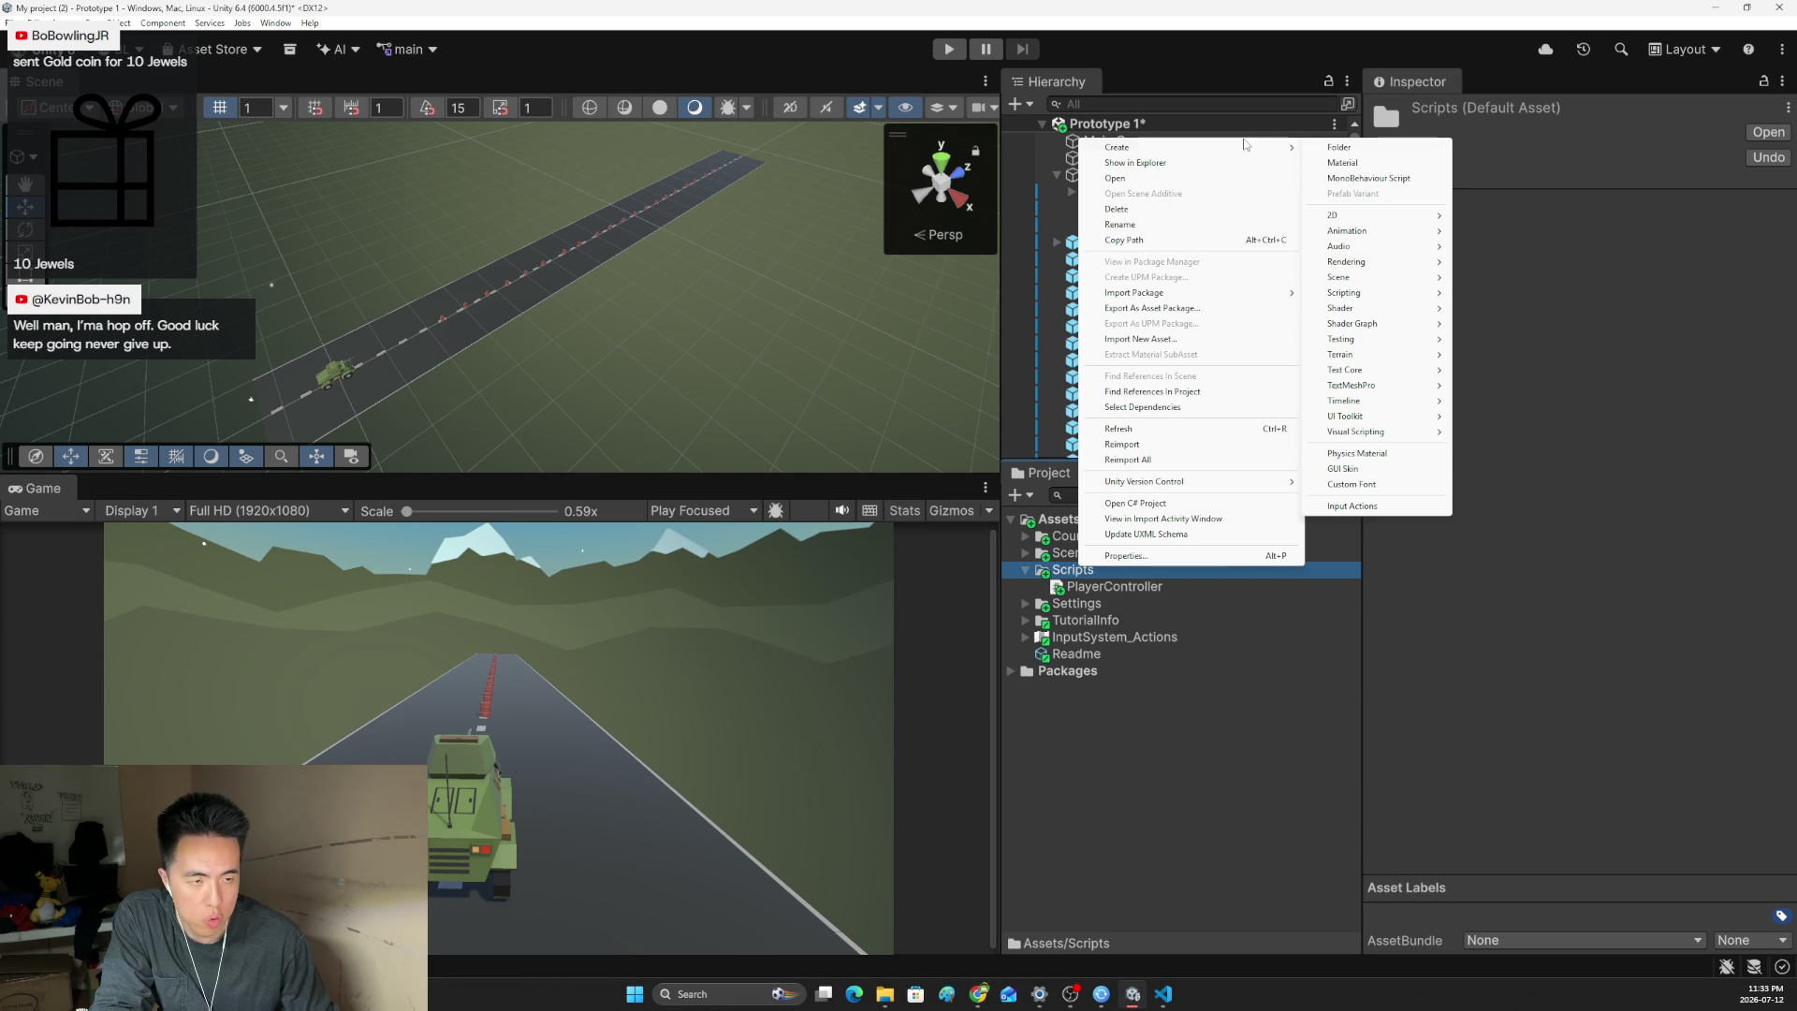
{"action": "left_click", "coordinate": [1362, 178]}
{"action": "type", "text": "FollowPlayer"}
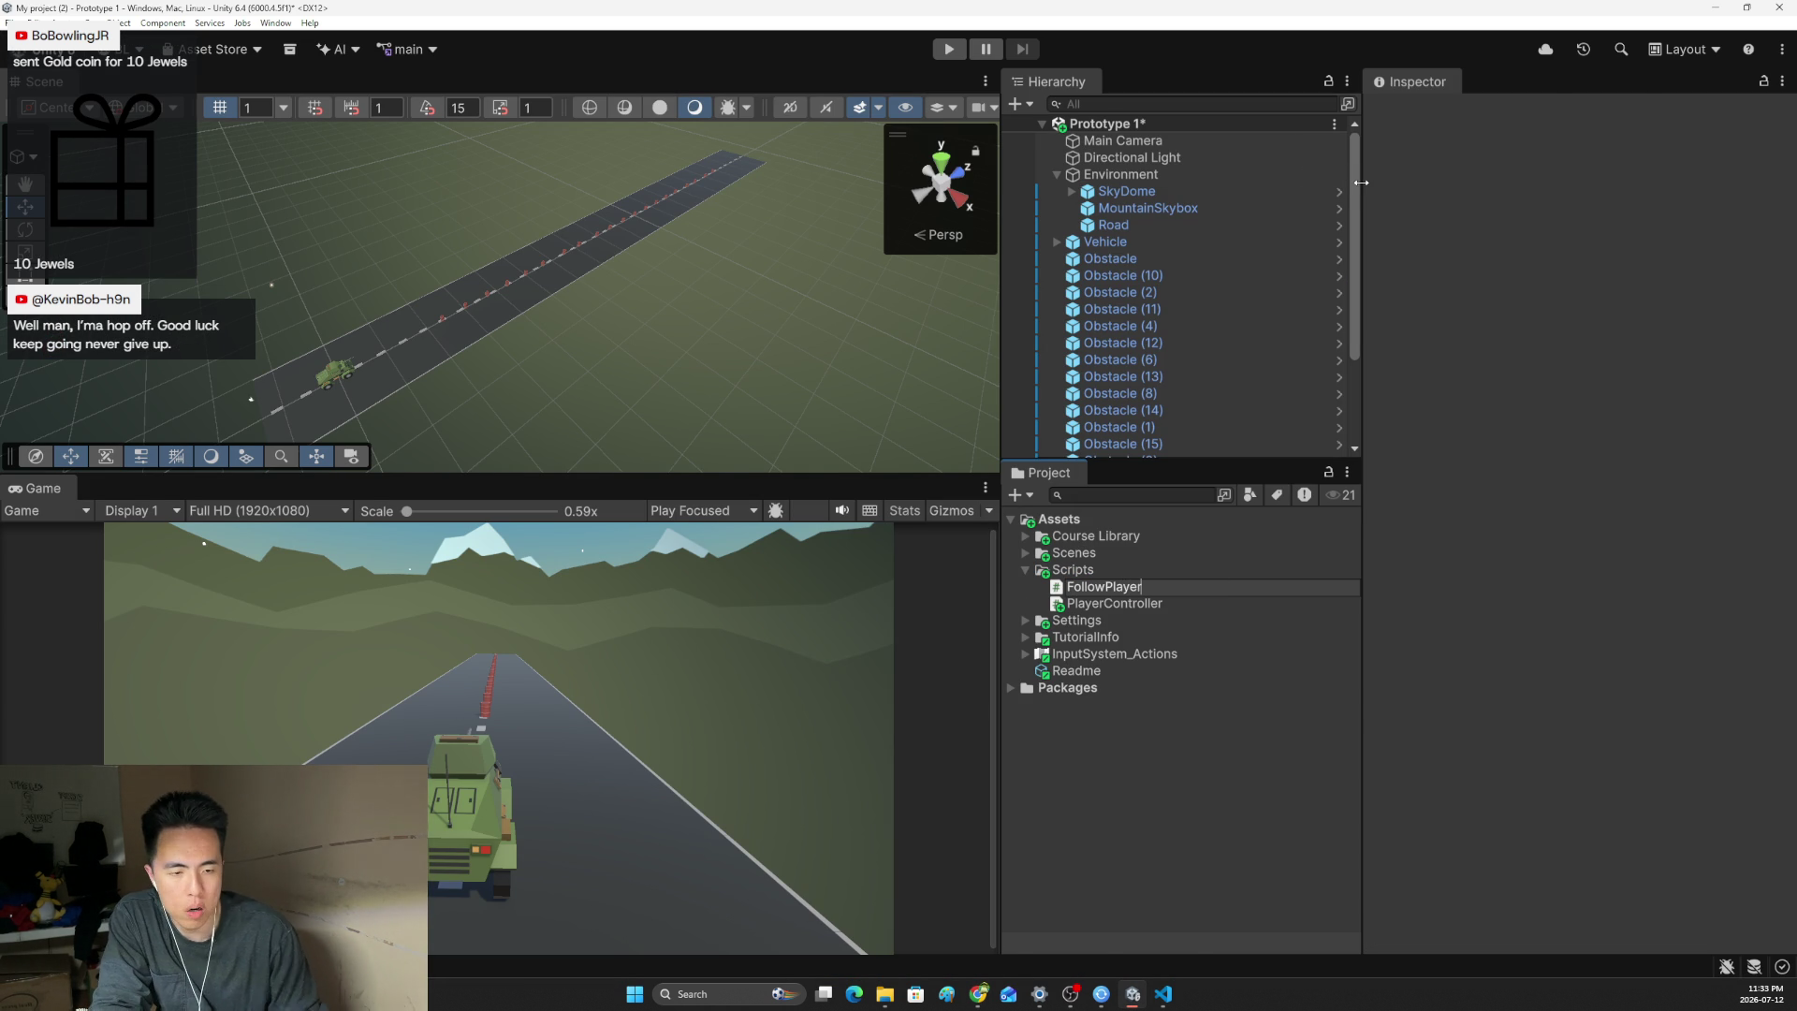
{"action": "key", "text": "Return"}
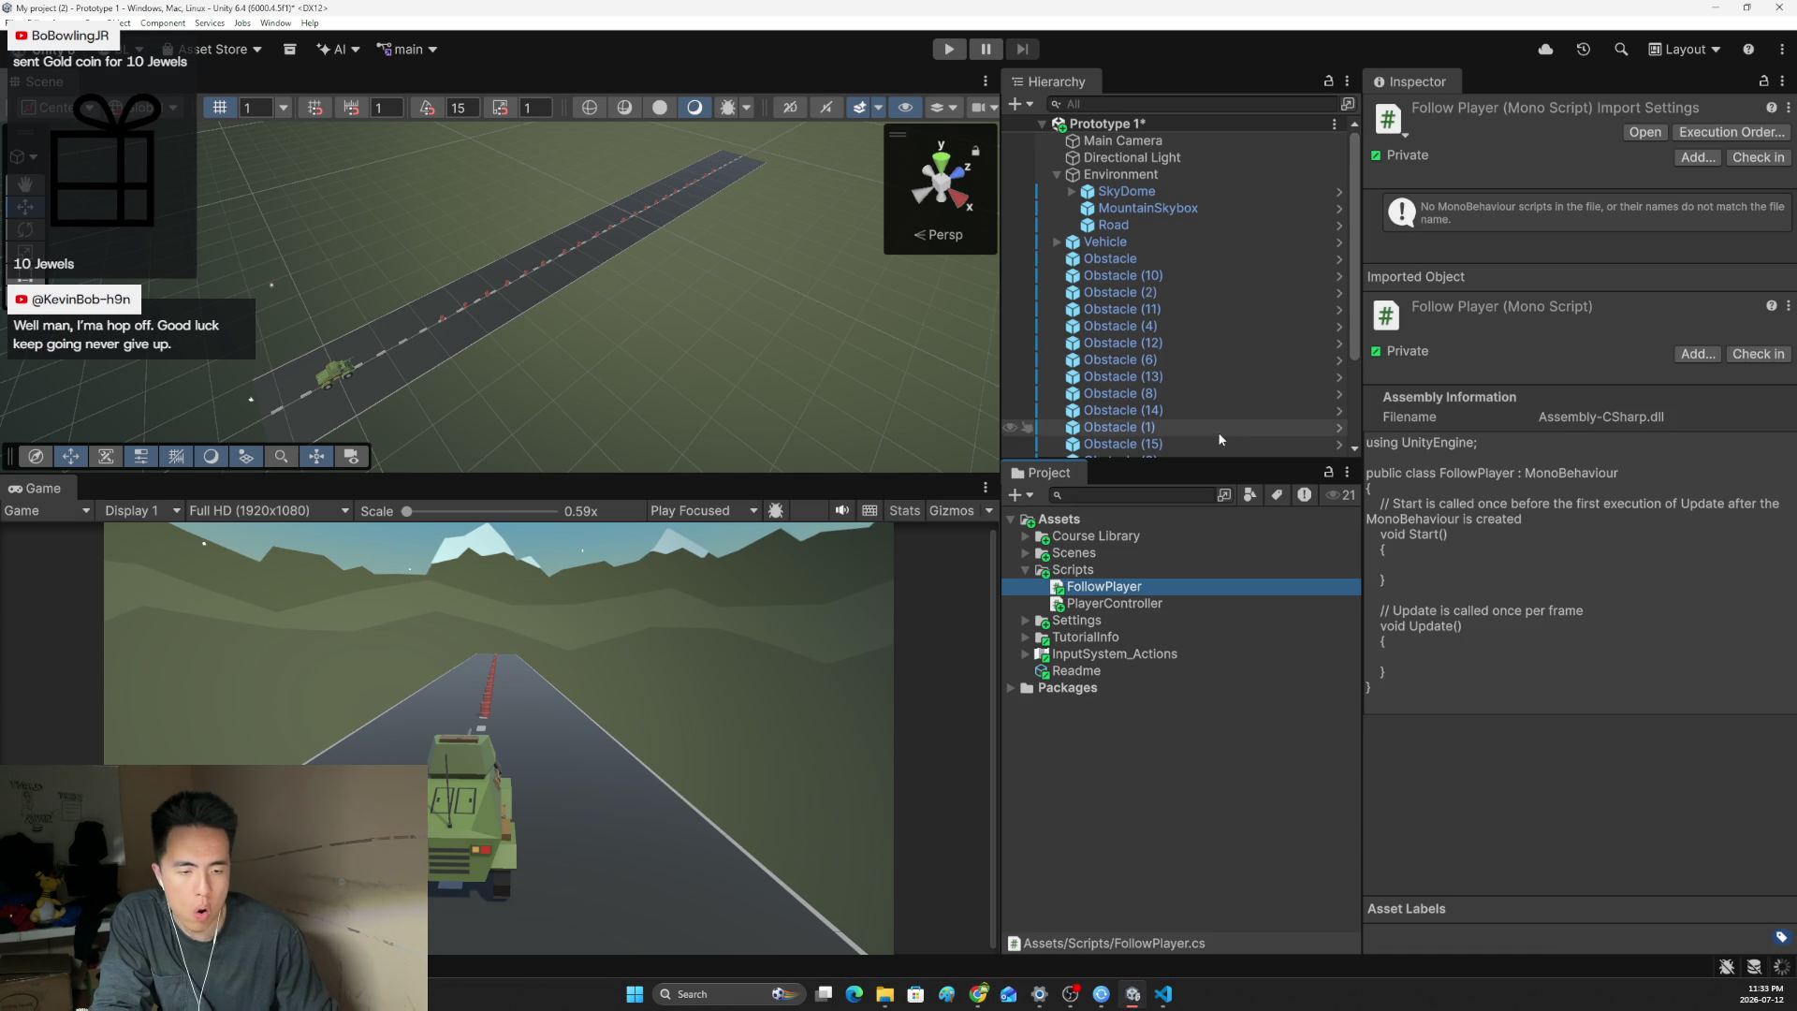
{"action": "double_click", "coordinate": [1116, 591]}
{"action": "left_click", "coordinate": [352, 333]}
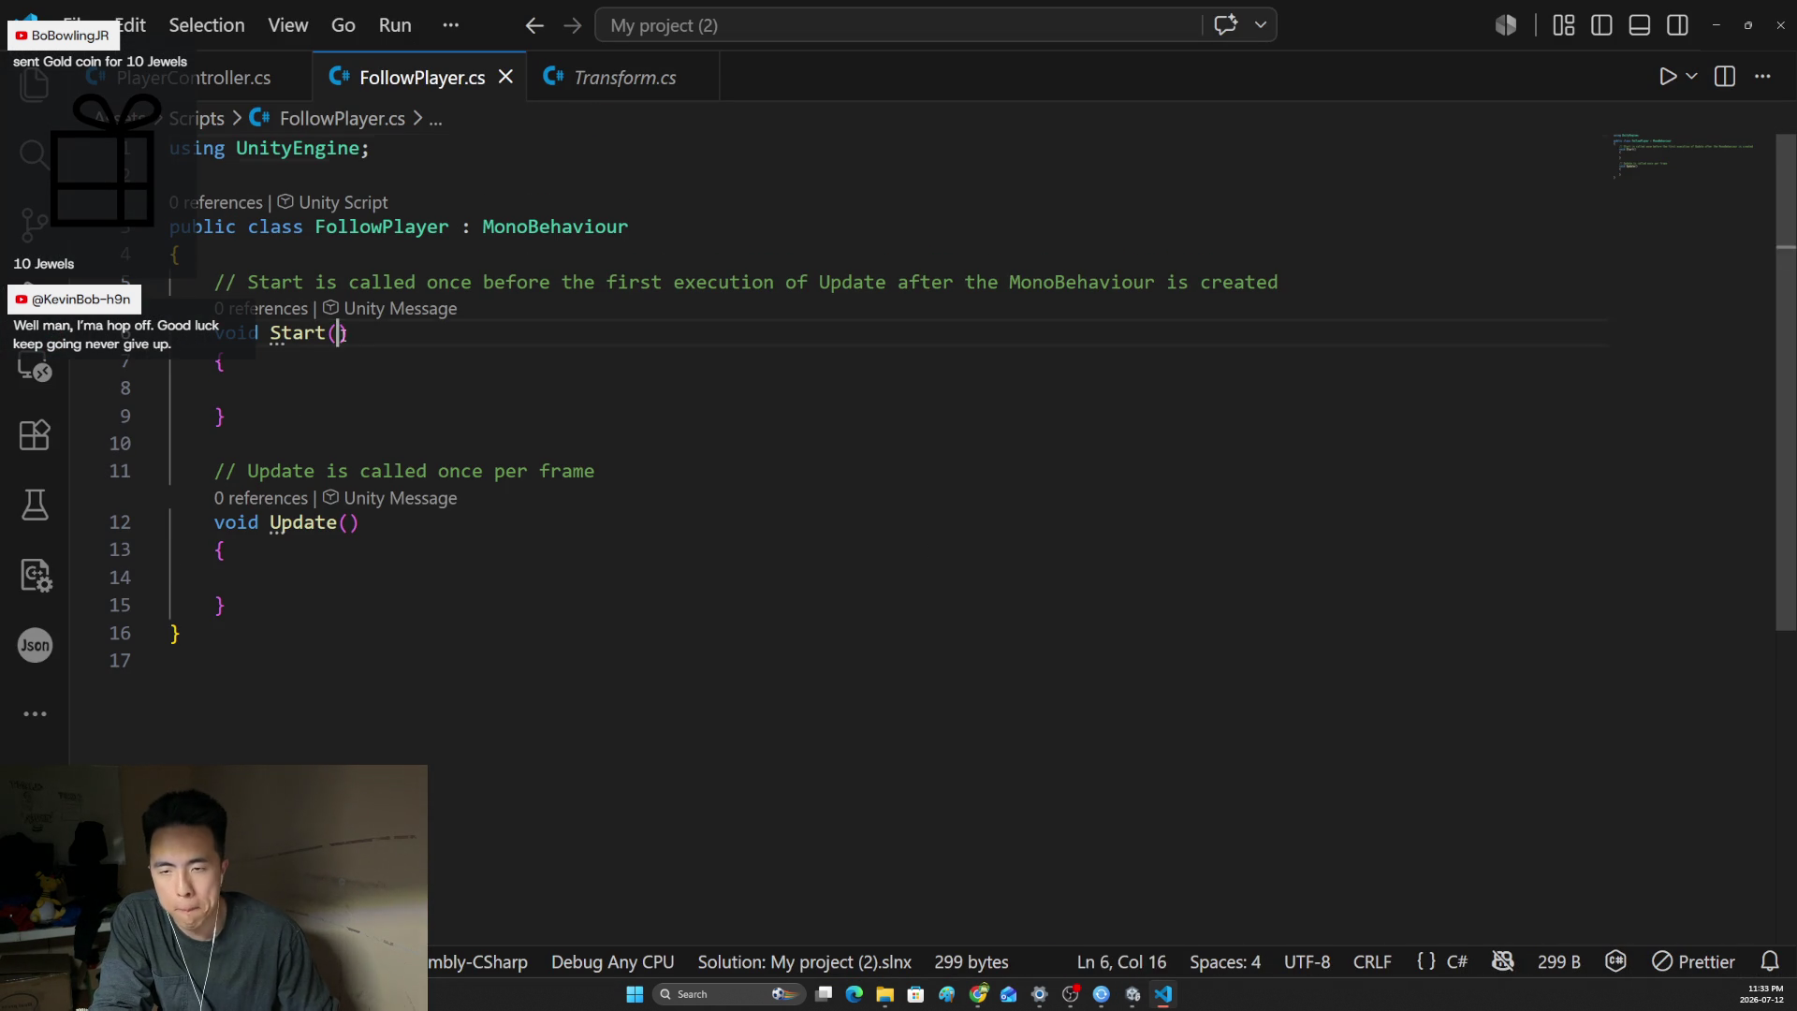
- Declare 'public GameObject player' at the top of the FollowPlayer class
{"action": "left_click", "coordinate": [353, 257]}
{"action": "key", "text": "Return"}
{"action": "type", "text": "public GameObject "}
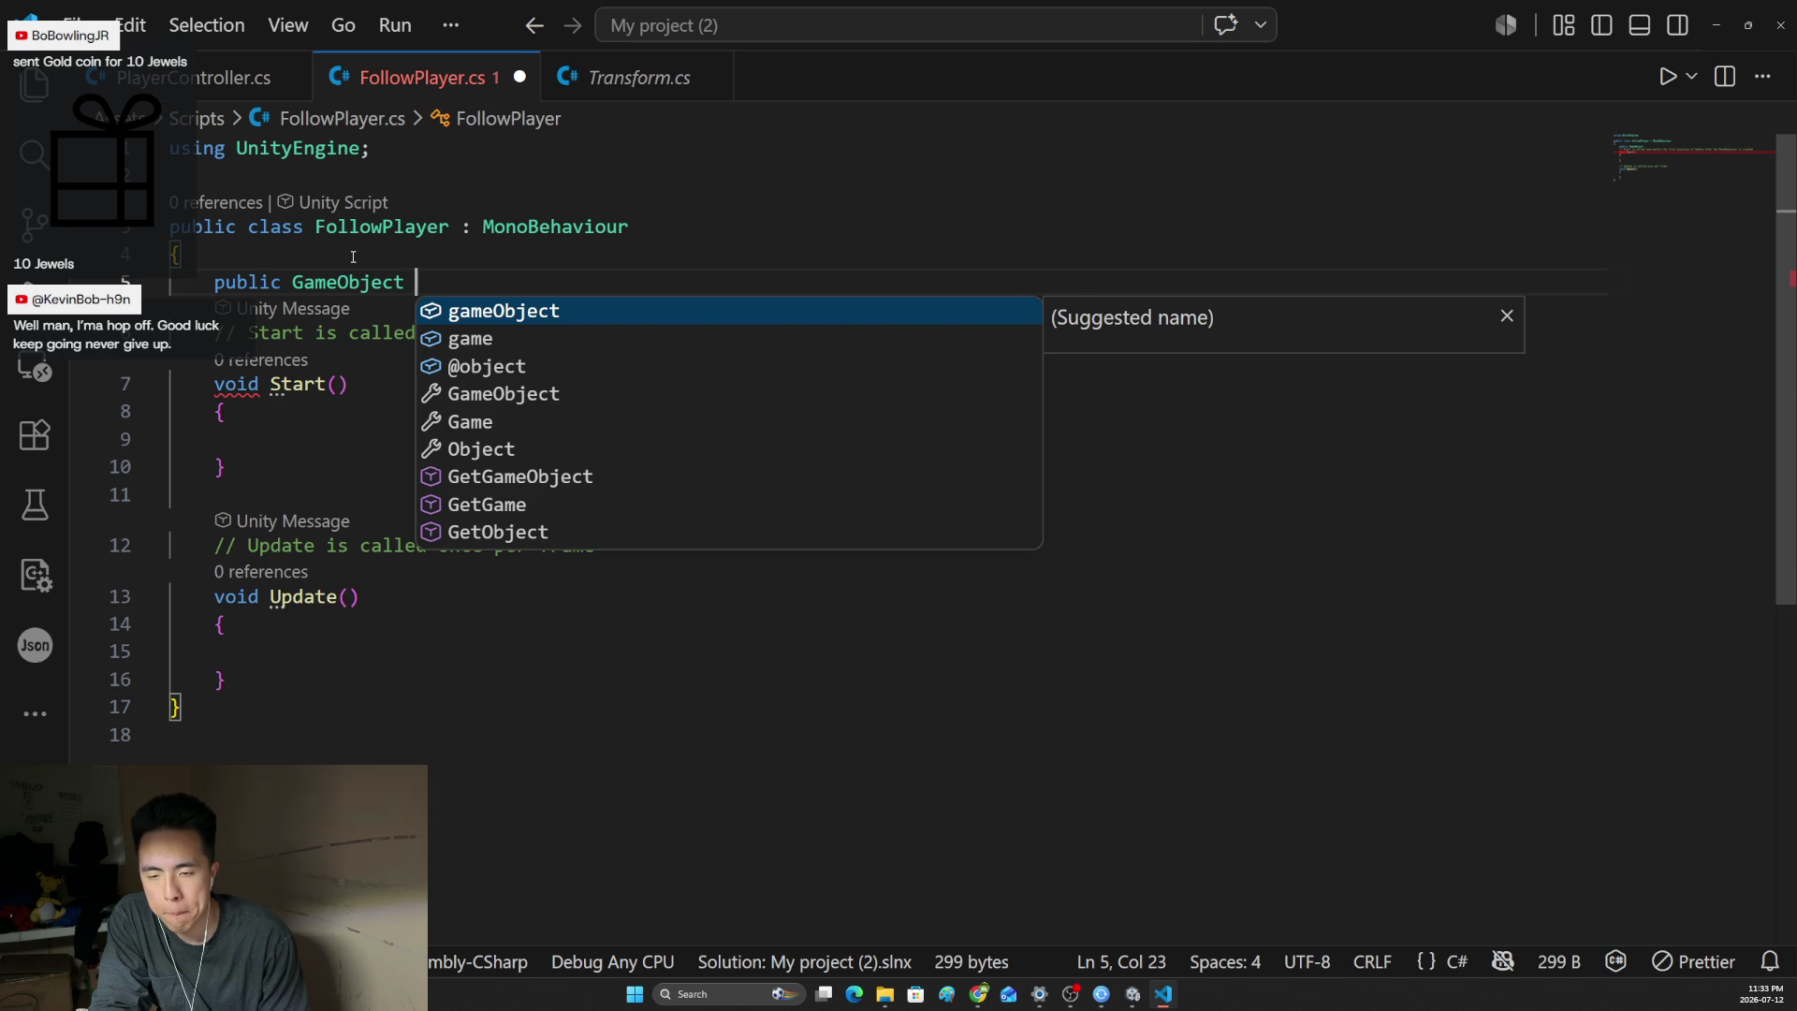
{"action": "type", "text": "player;"}
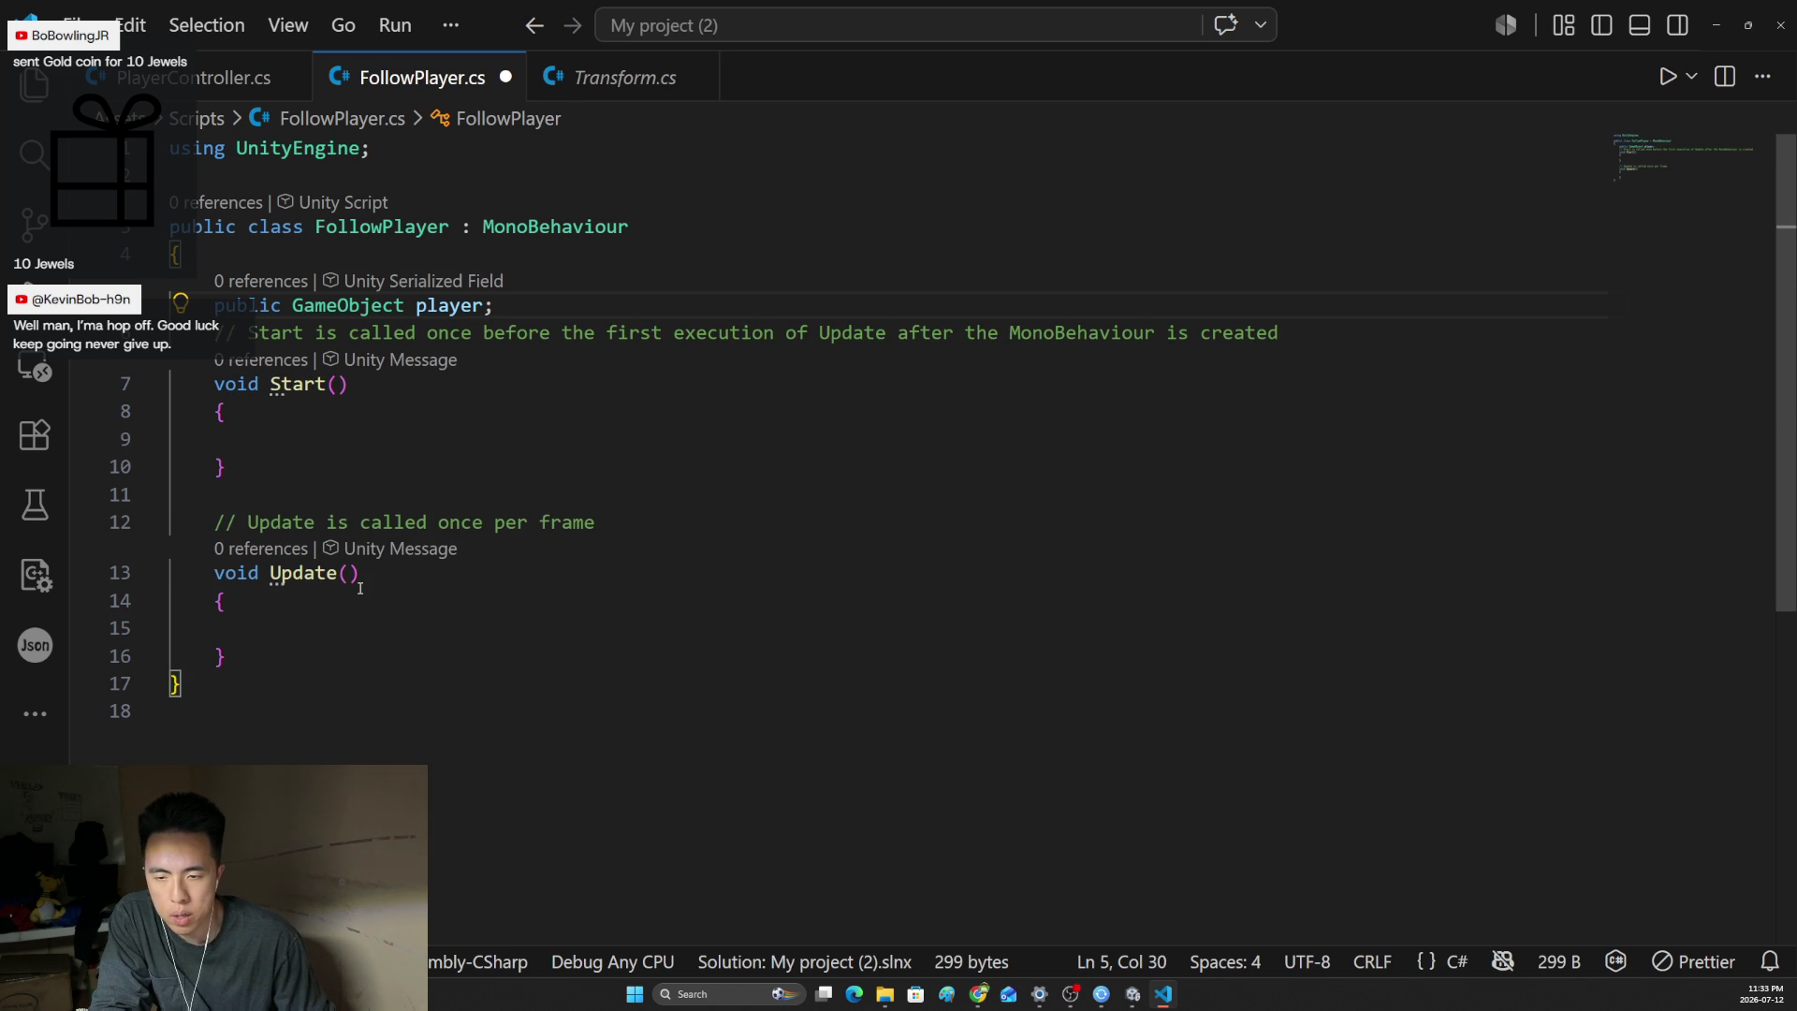
- Write 'transform.position = player.transform.position;' in Update and save FollowPlayer.cs
{"action": "left_click", "coordinate": [341, 622]}
{"action": "type", "text": "trans"}
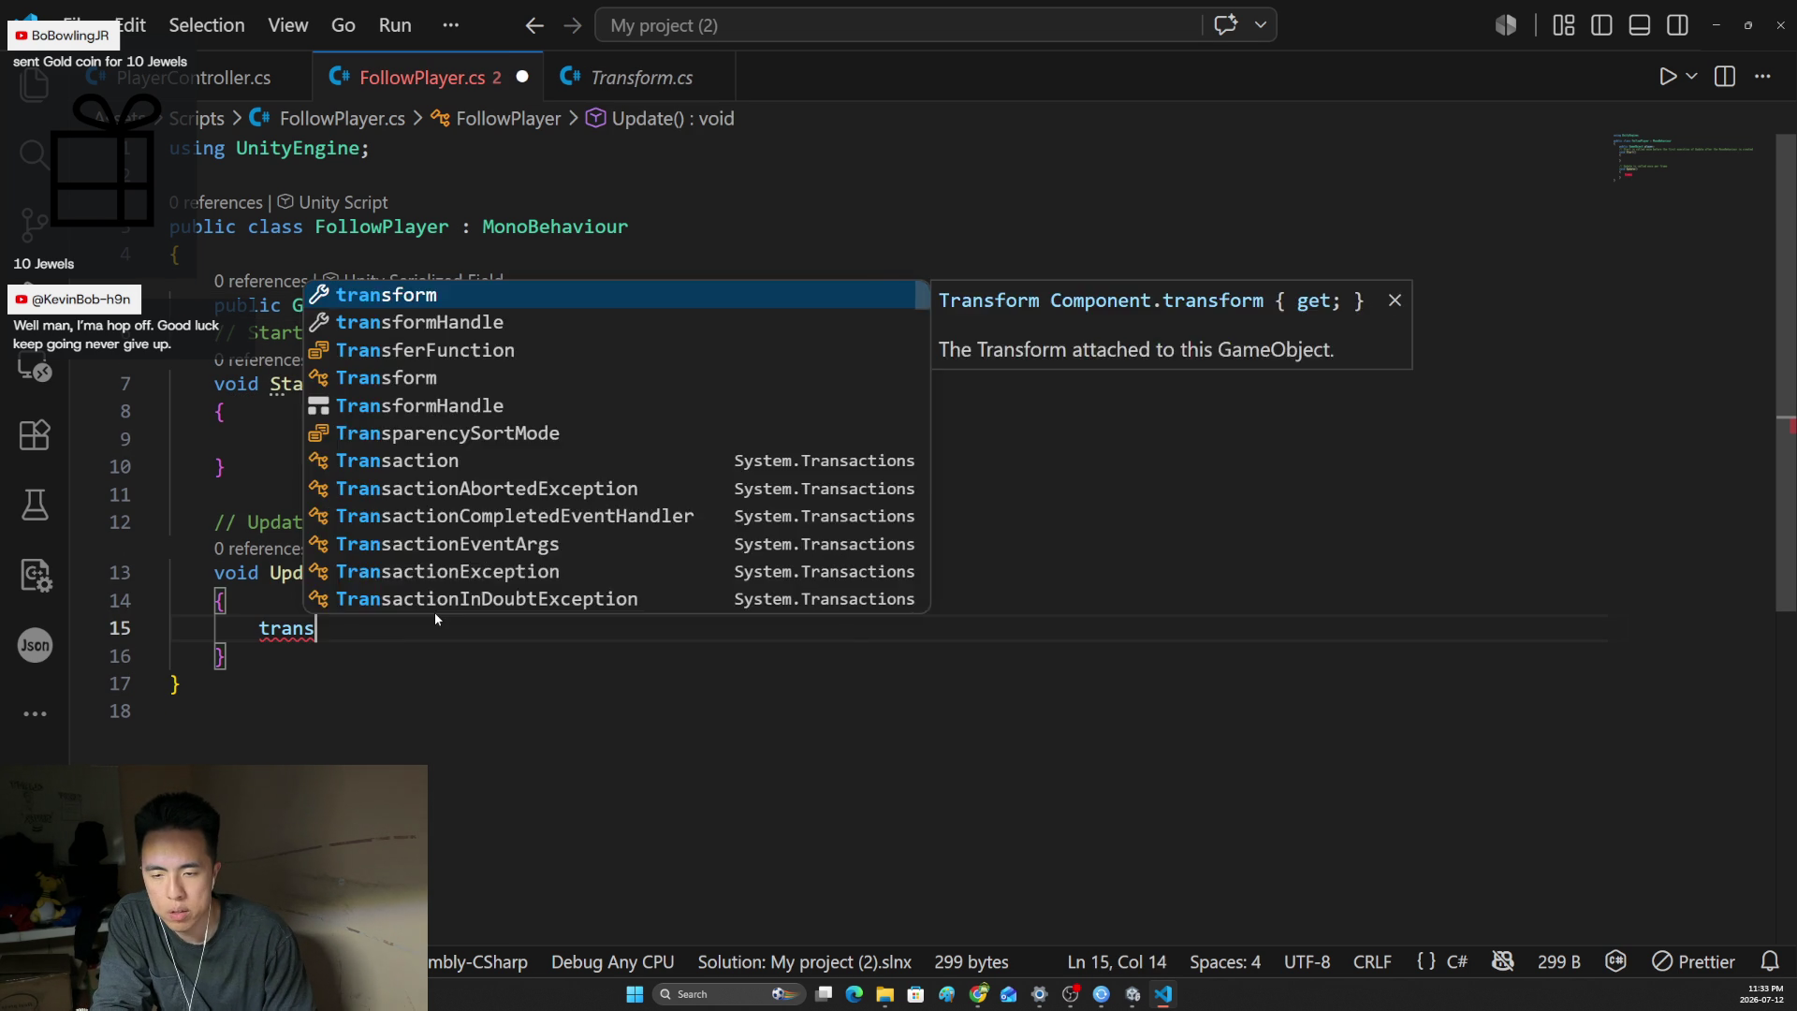
{"action": "type", "text": "form.pos"}
{"action": "key", "text": "Tab"}
{"action": "type", "text": "= player.posit"}
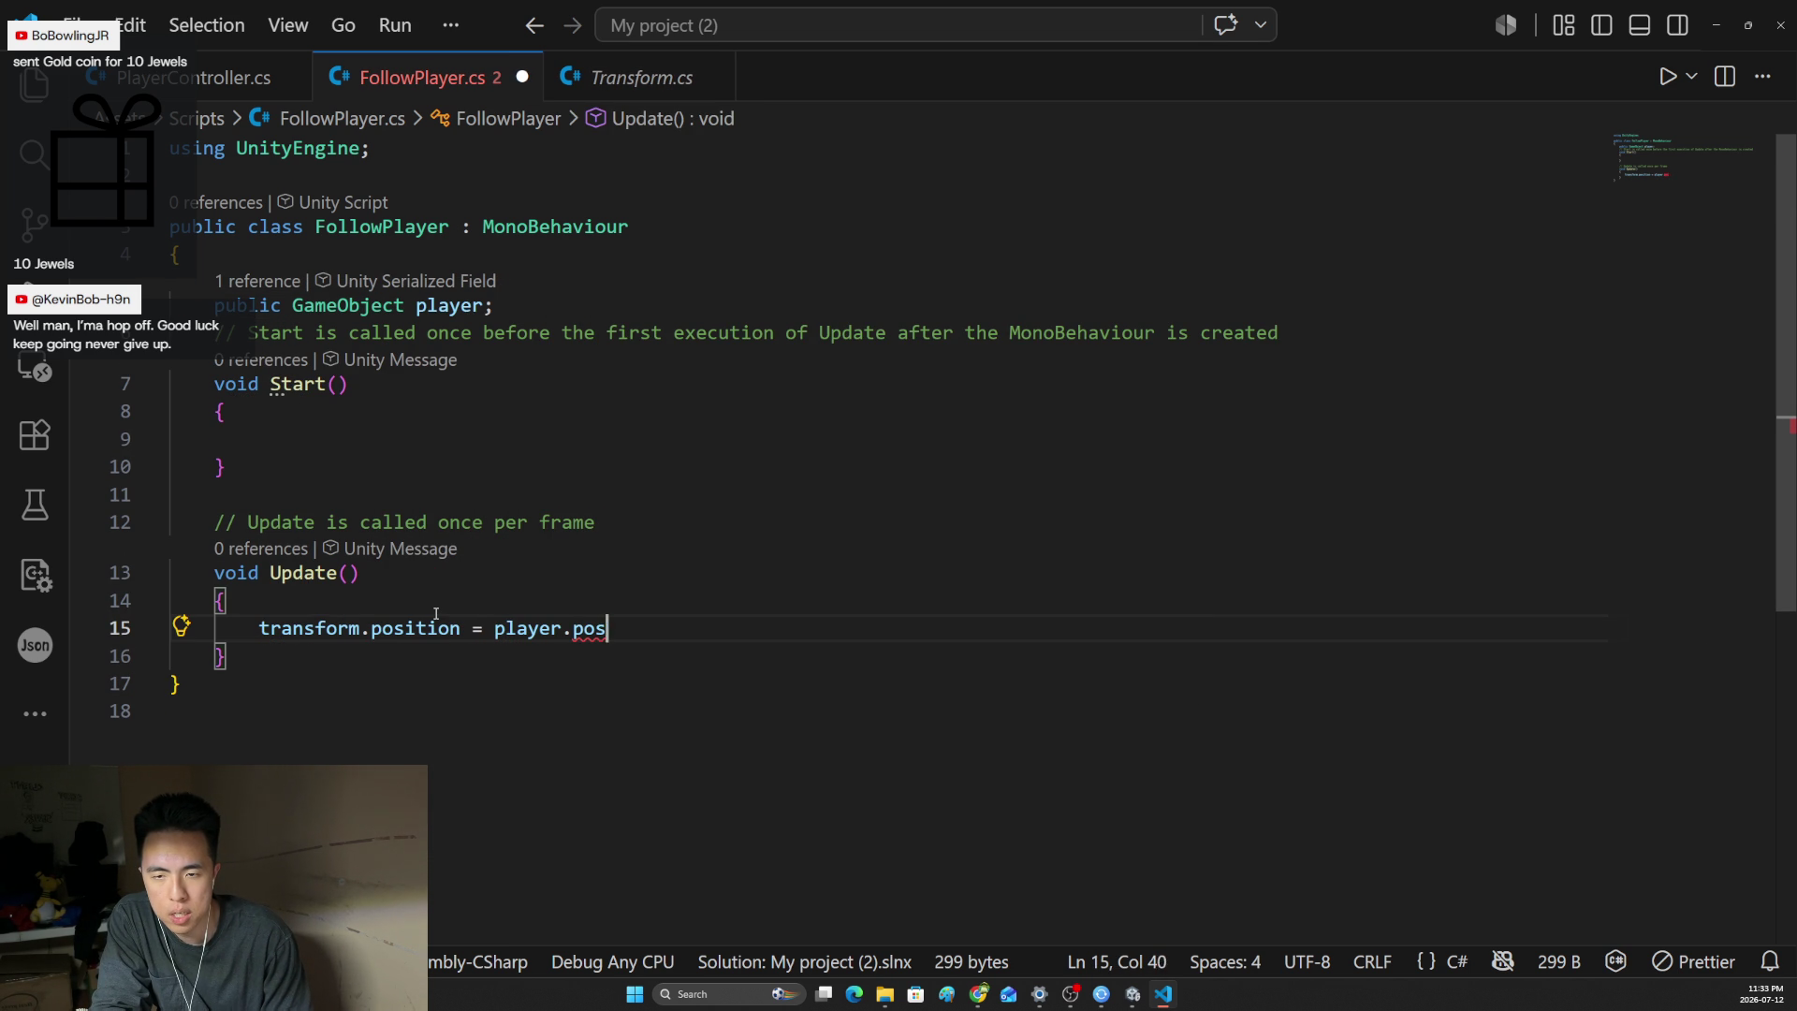
{"action": "type", "text": ".pos"}
{"action": "key", "text": "BackSpace"}
{"action": "key", "text": "BackSpace"}
{"action": "key", "text": "BackSpace"}
{"action": "type", "text": "transform.pos"}
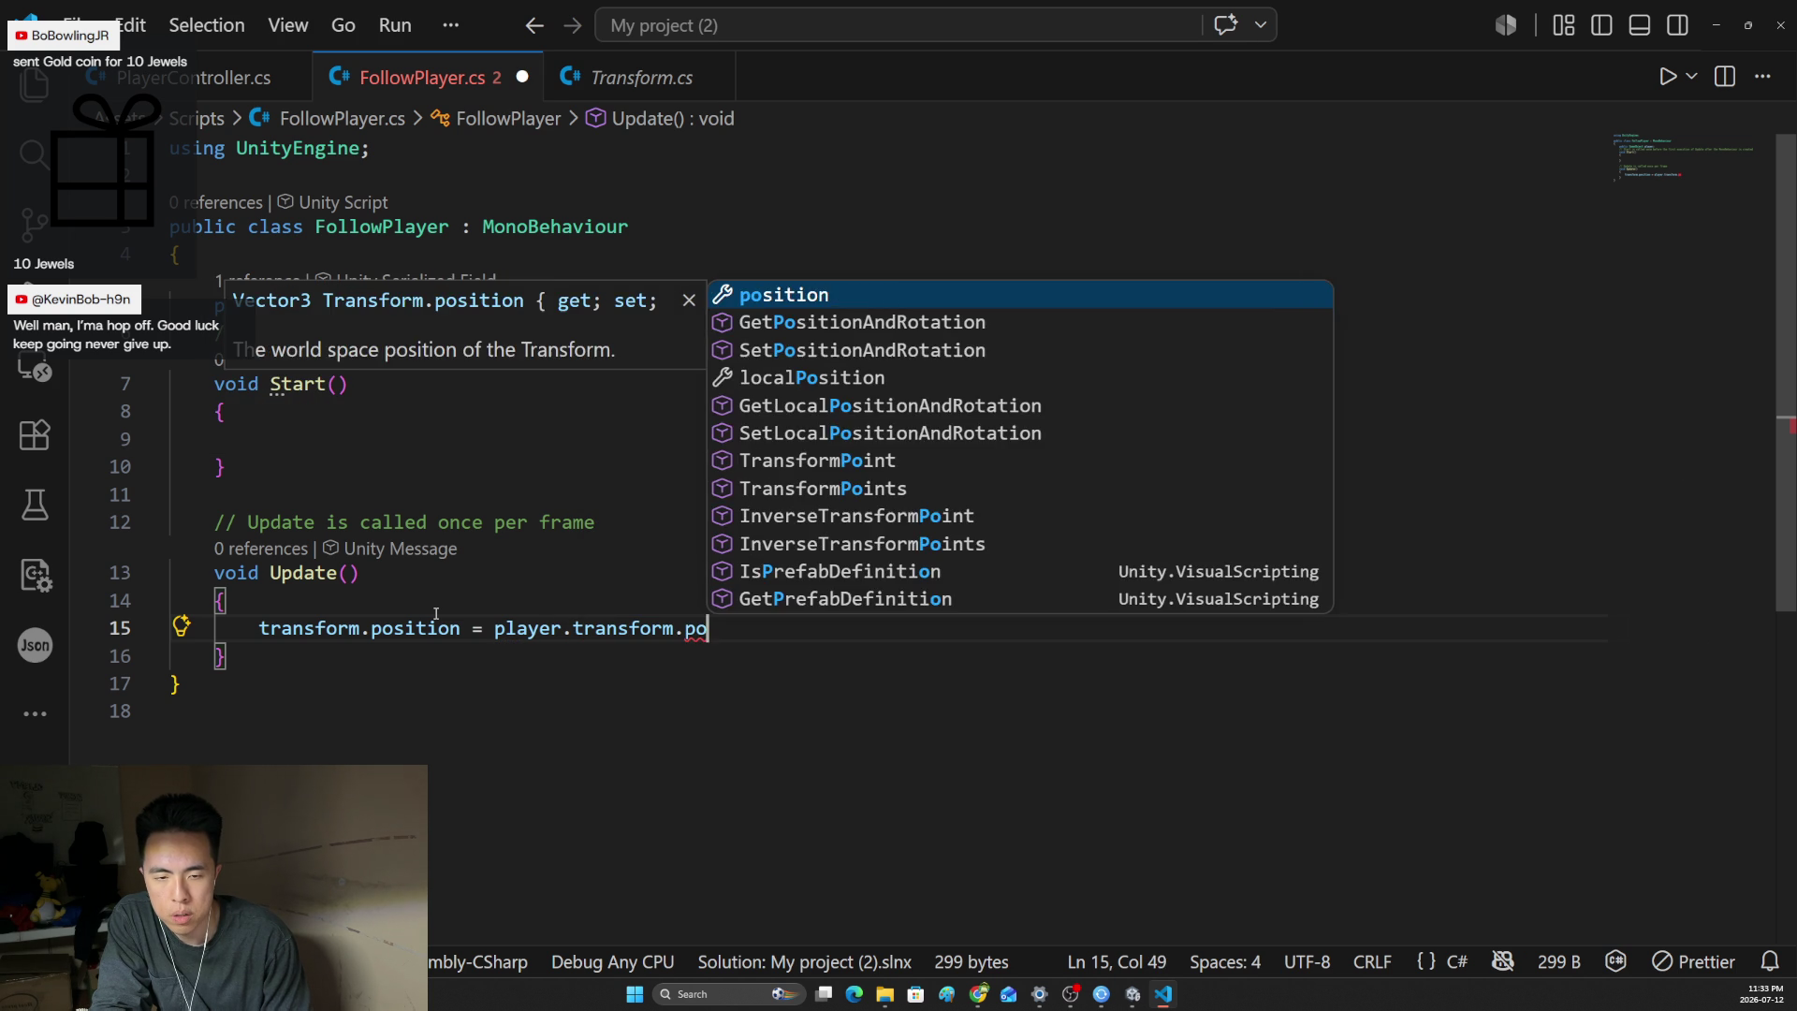
{"action": "key", "text": "Tab"}
{"action": "type", "text": ";"}
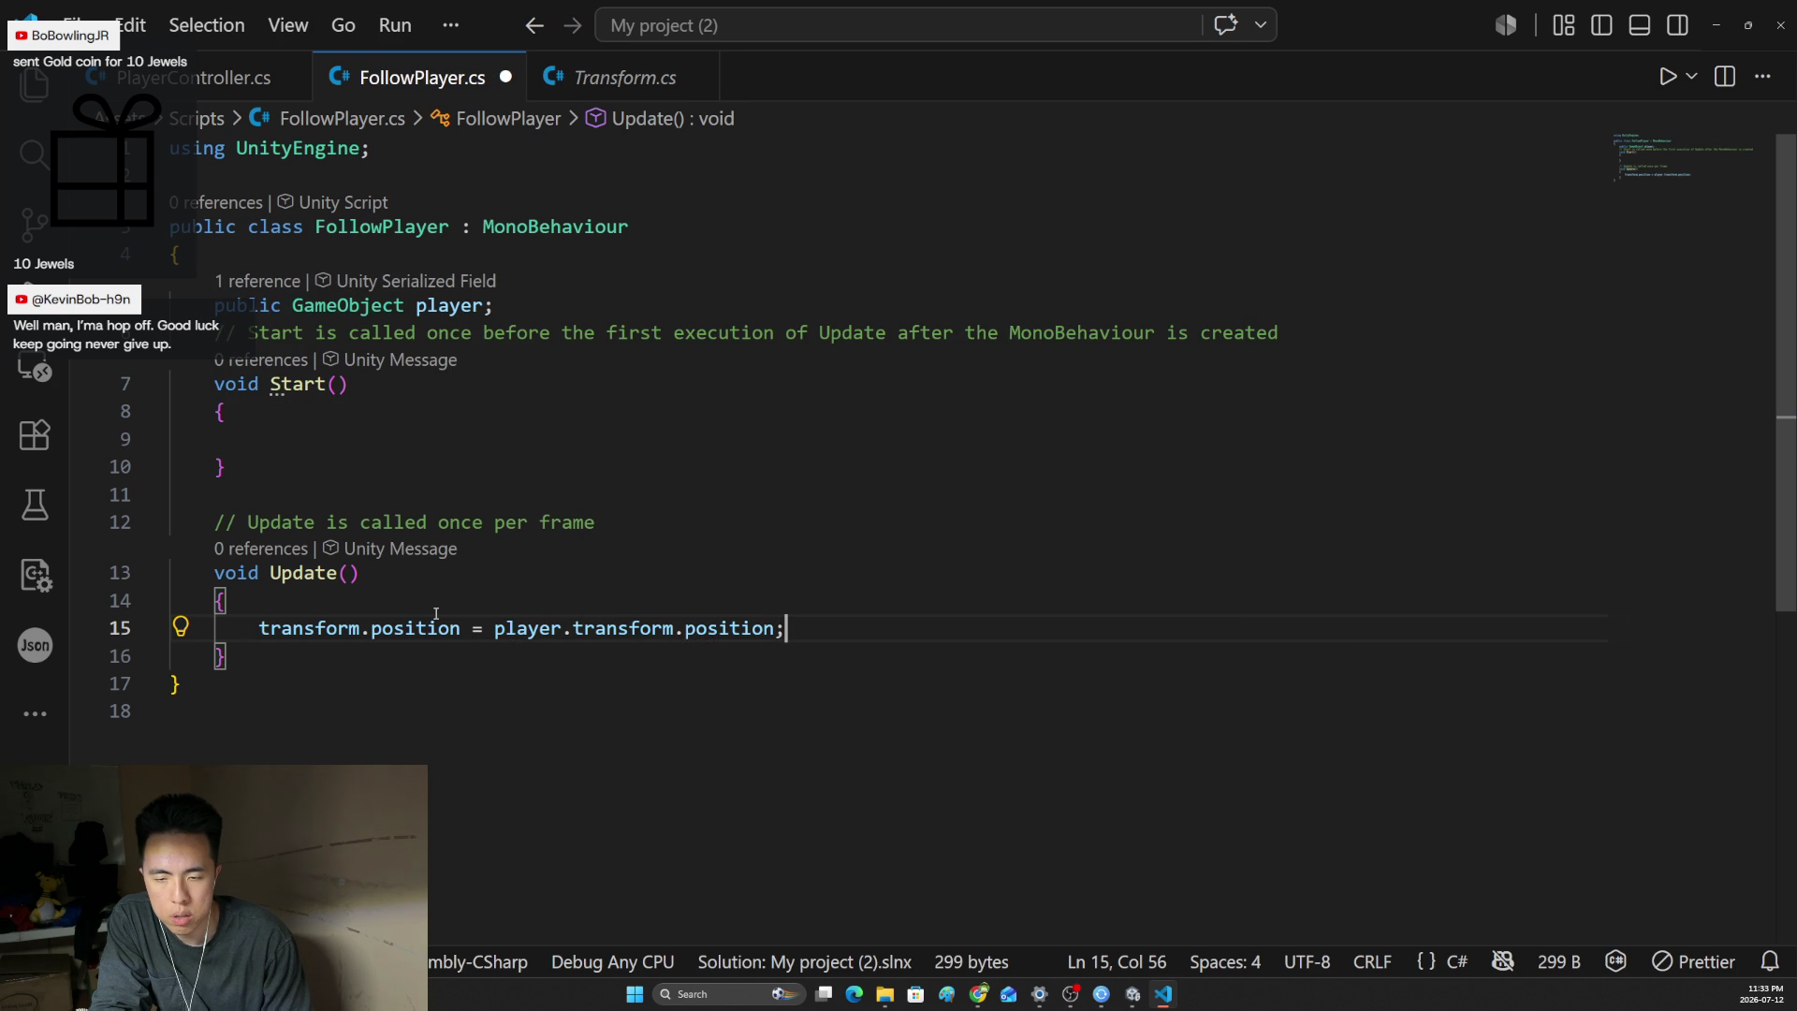
{"action": "key", "text": "ctrl+s"}
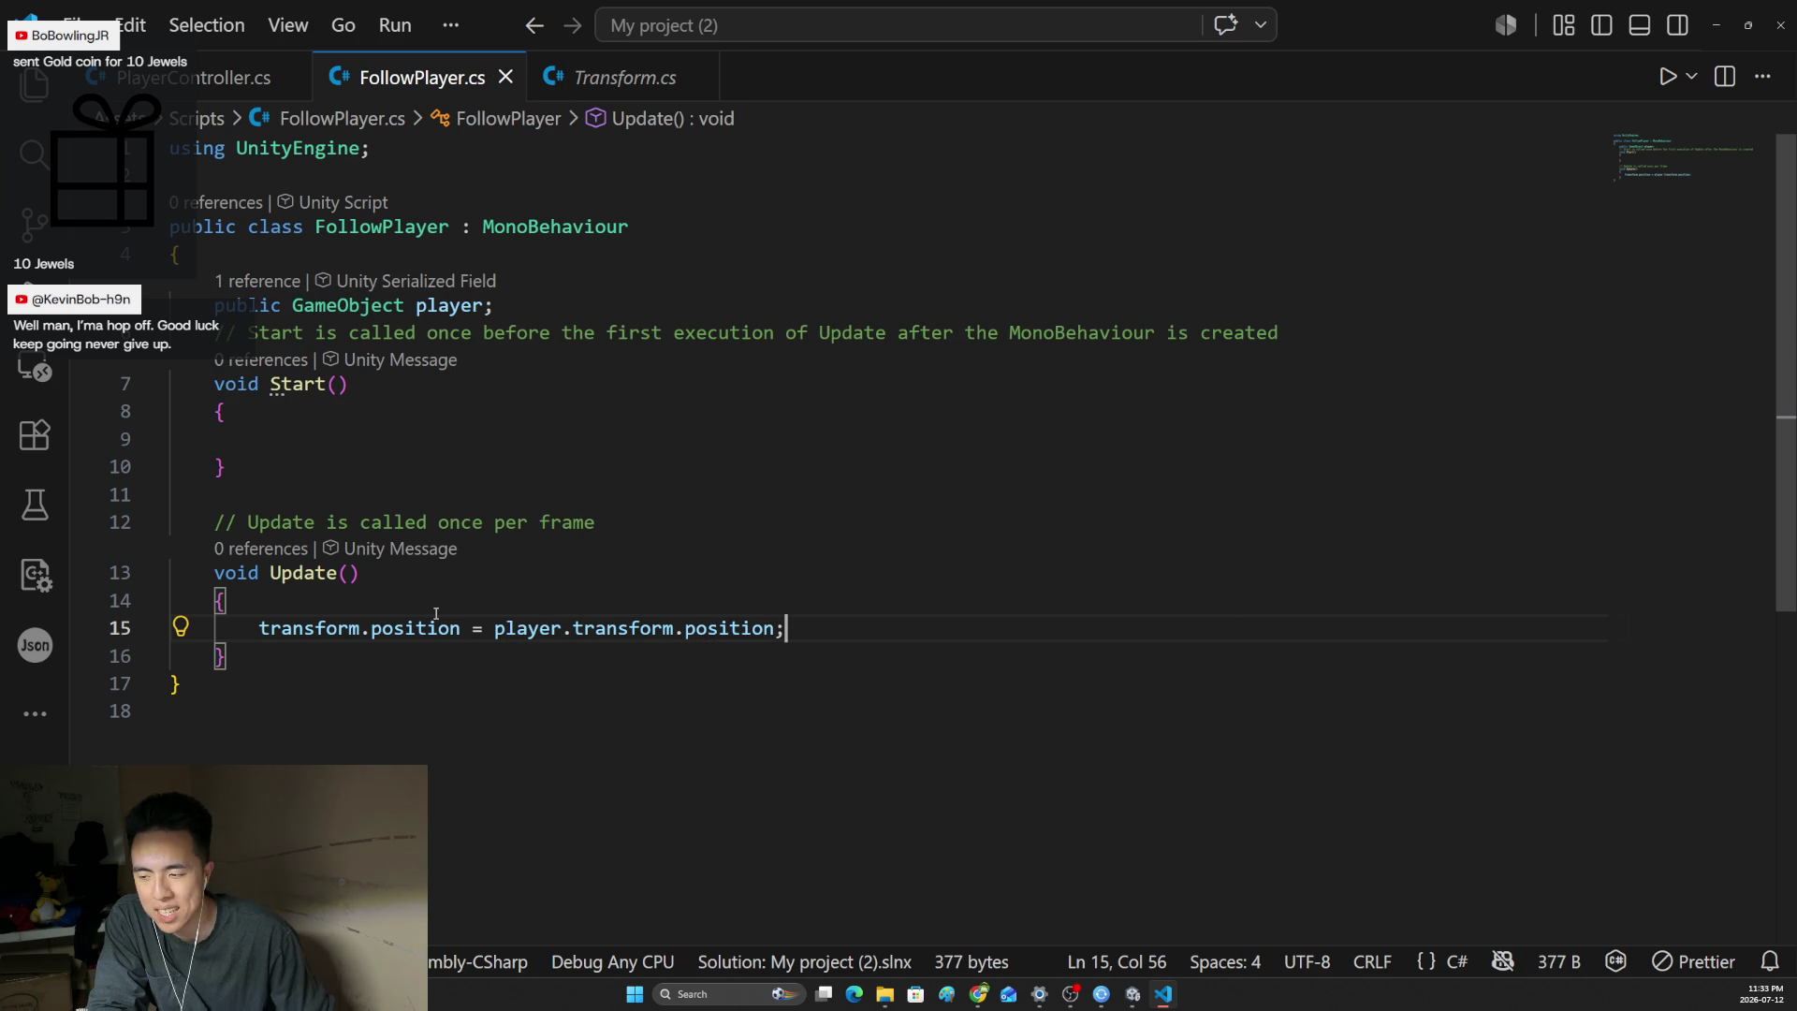
{"action": "left_click", "coordinate": [1132, 995]}
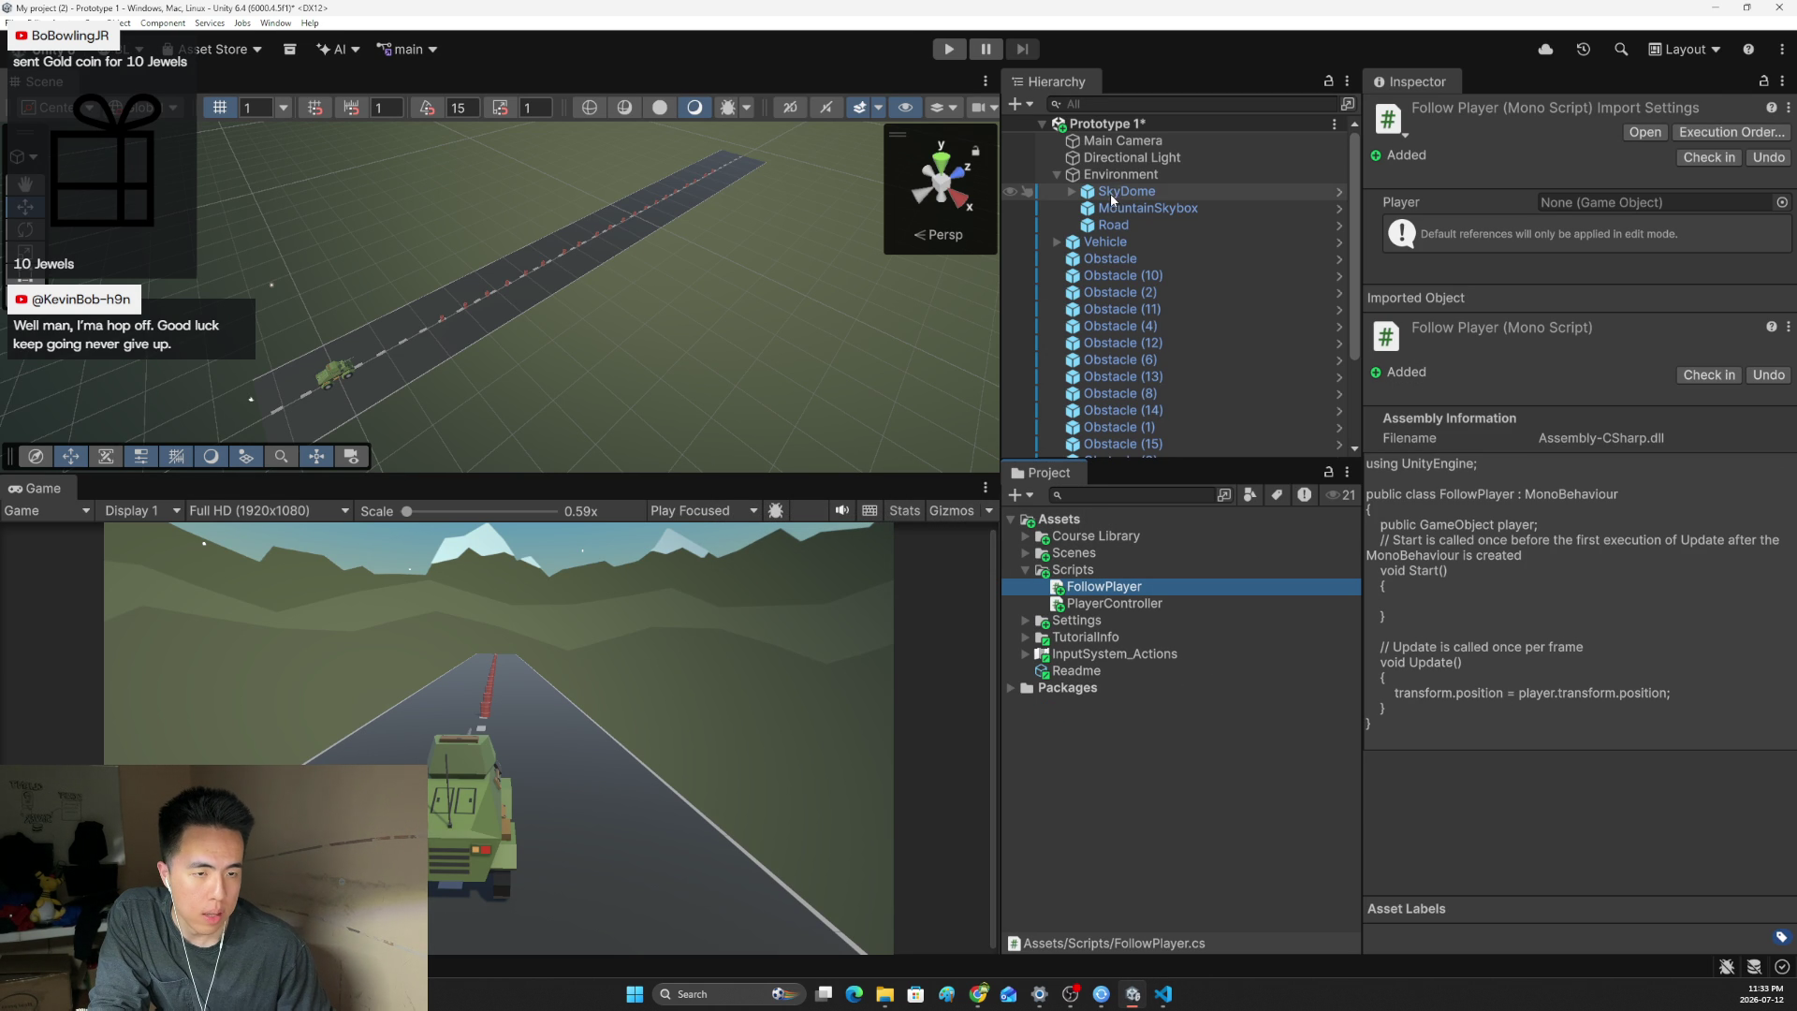
- Add FollowPlayer to Main Camera and assign Vehicle to its Player field
{"action": "left_click", "coordinate": [1118, 141]}
{"action": "left_click", "coordinate": [1085, 585]}
{"action": "left_click_drag", "start_coordinate": [1104, 586], "coordinate": [1514, 714]}
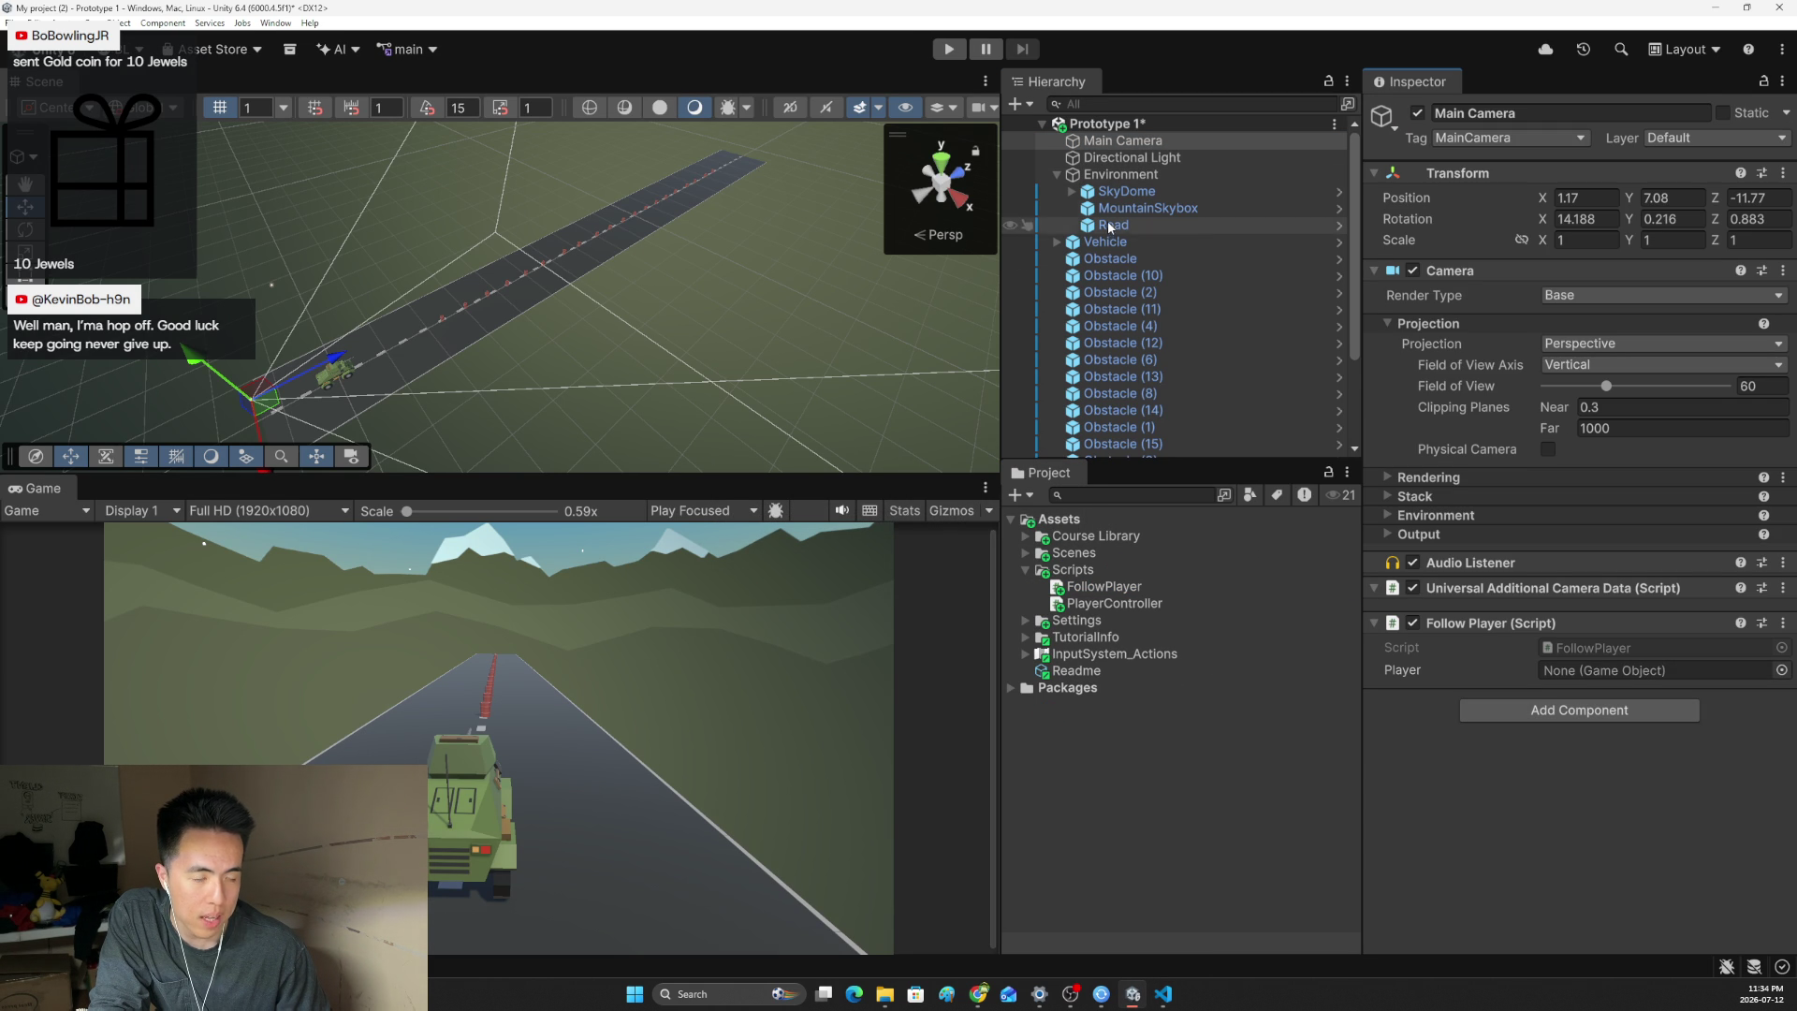
{"action": "mouse_move", "coordinate": [1105, 241]}
{"action": "left_mouse_down"}
{"action": "mouse_move", "coordinate": [1473, 486]}
{"action": "mouse_move", "coordinate": [1591, 669]}
{"action": "left_mouse_up"}
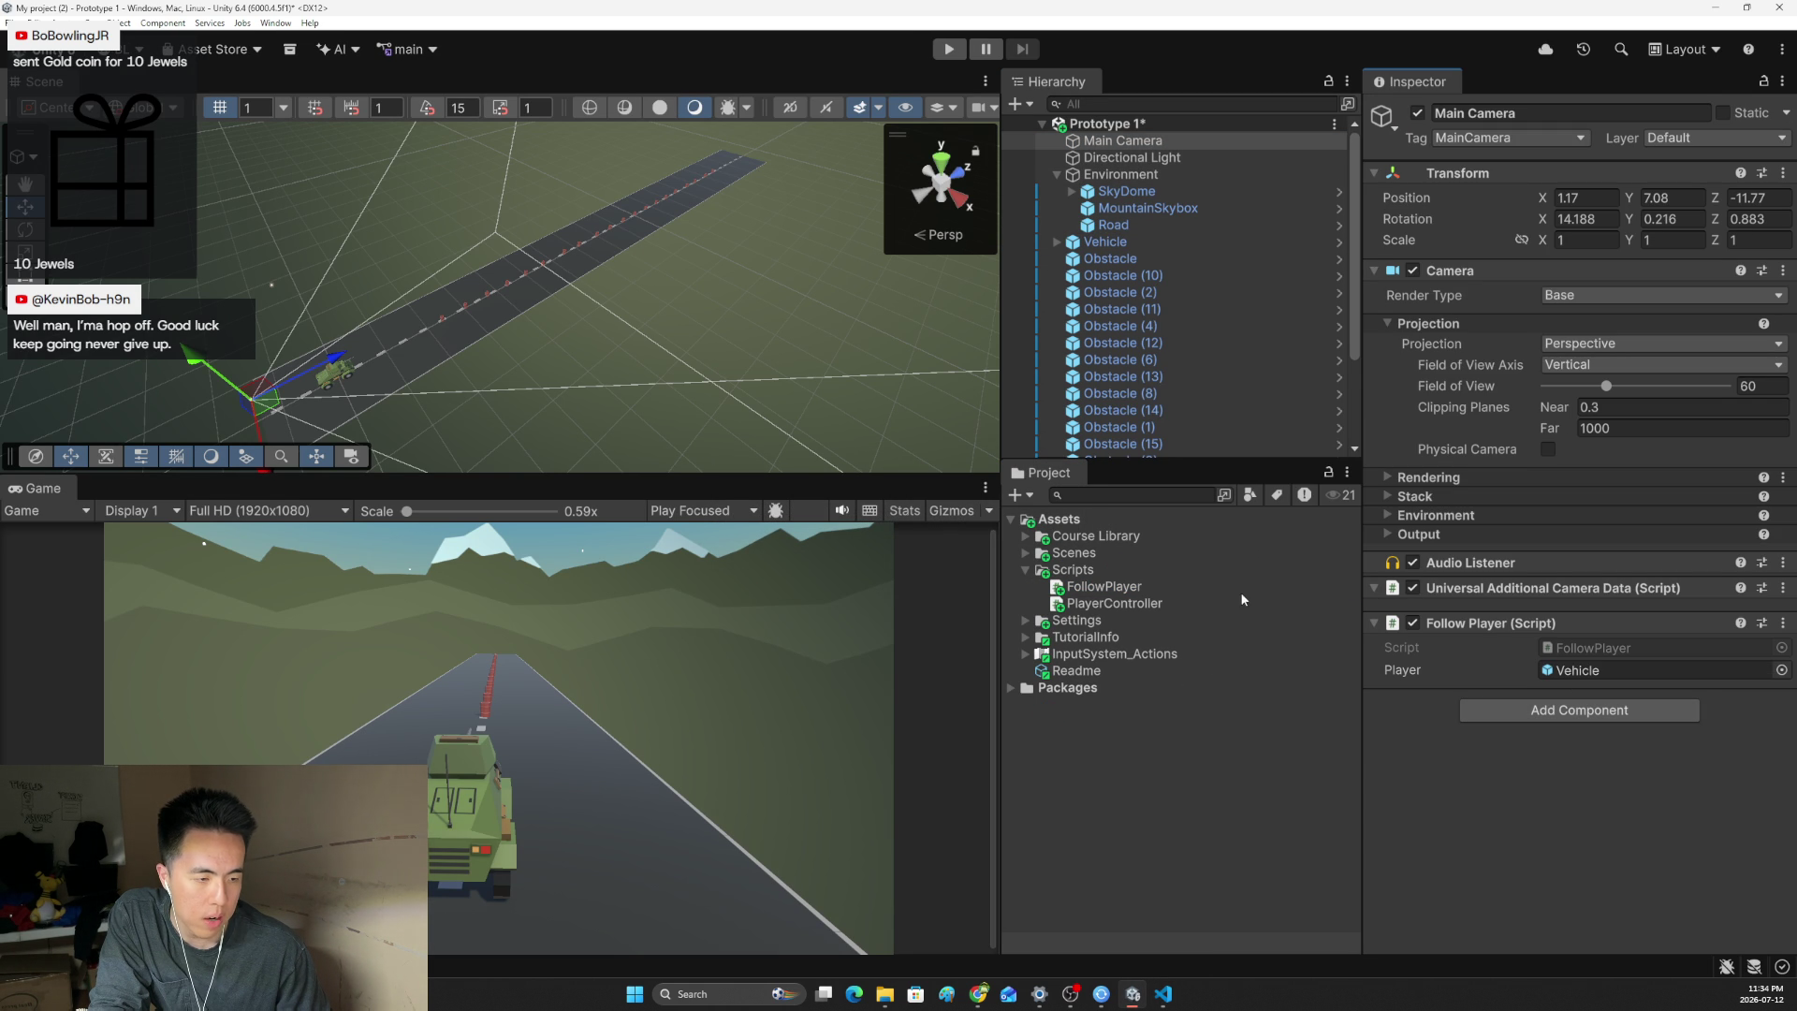
- Play-test driving the vehicle forward with the following camera, then stop Play mode
{"action": "left_click", "coordinate": [947, 48]}
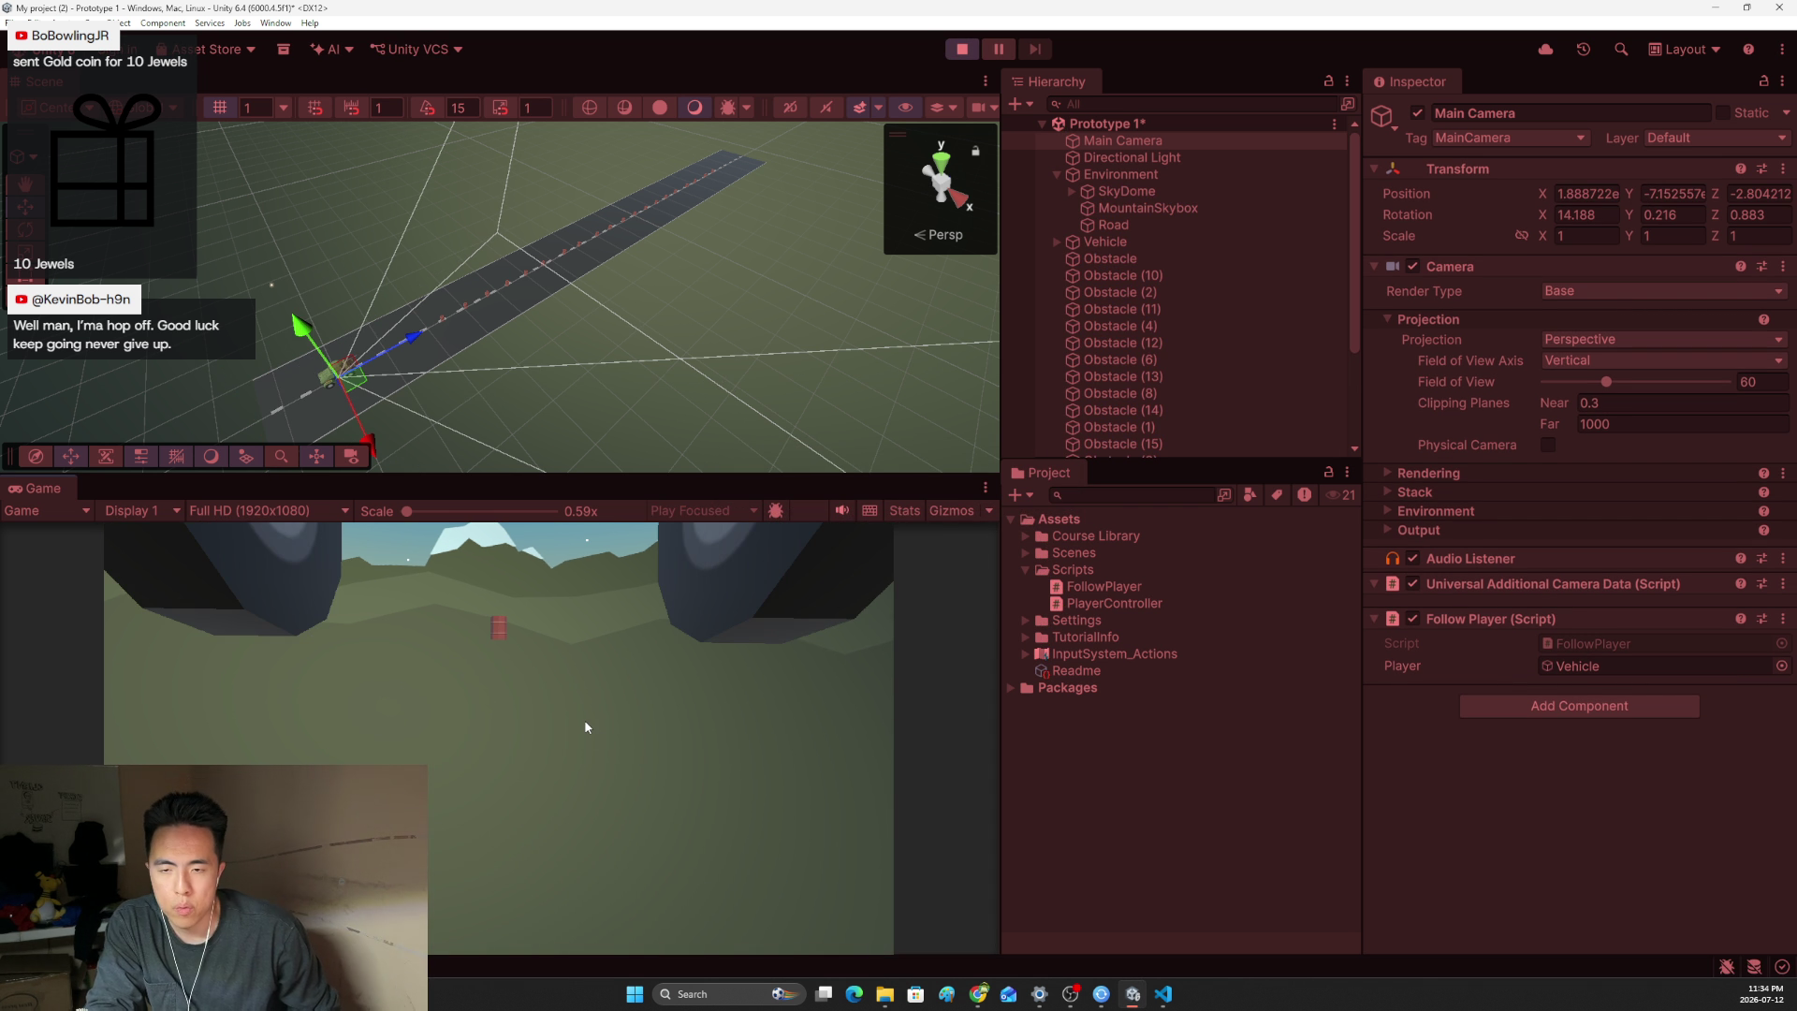
{"action": "key", "text": "Up"}
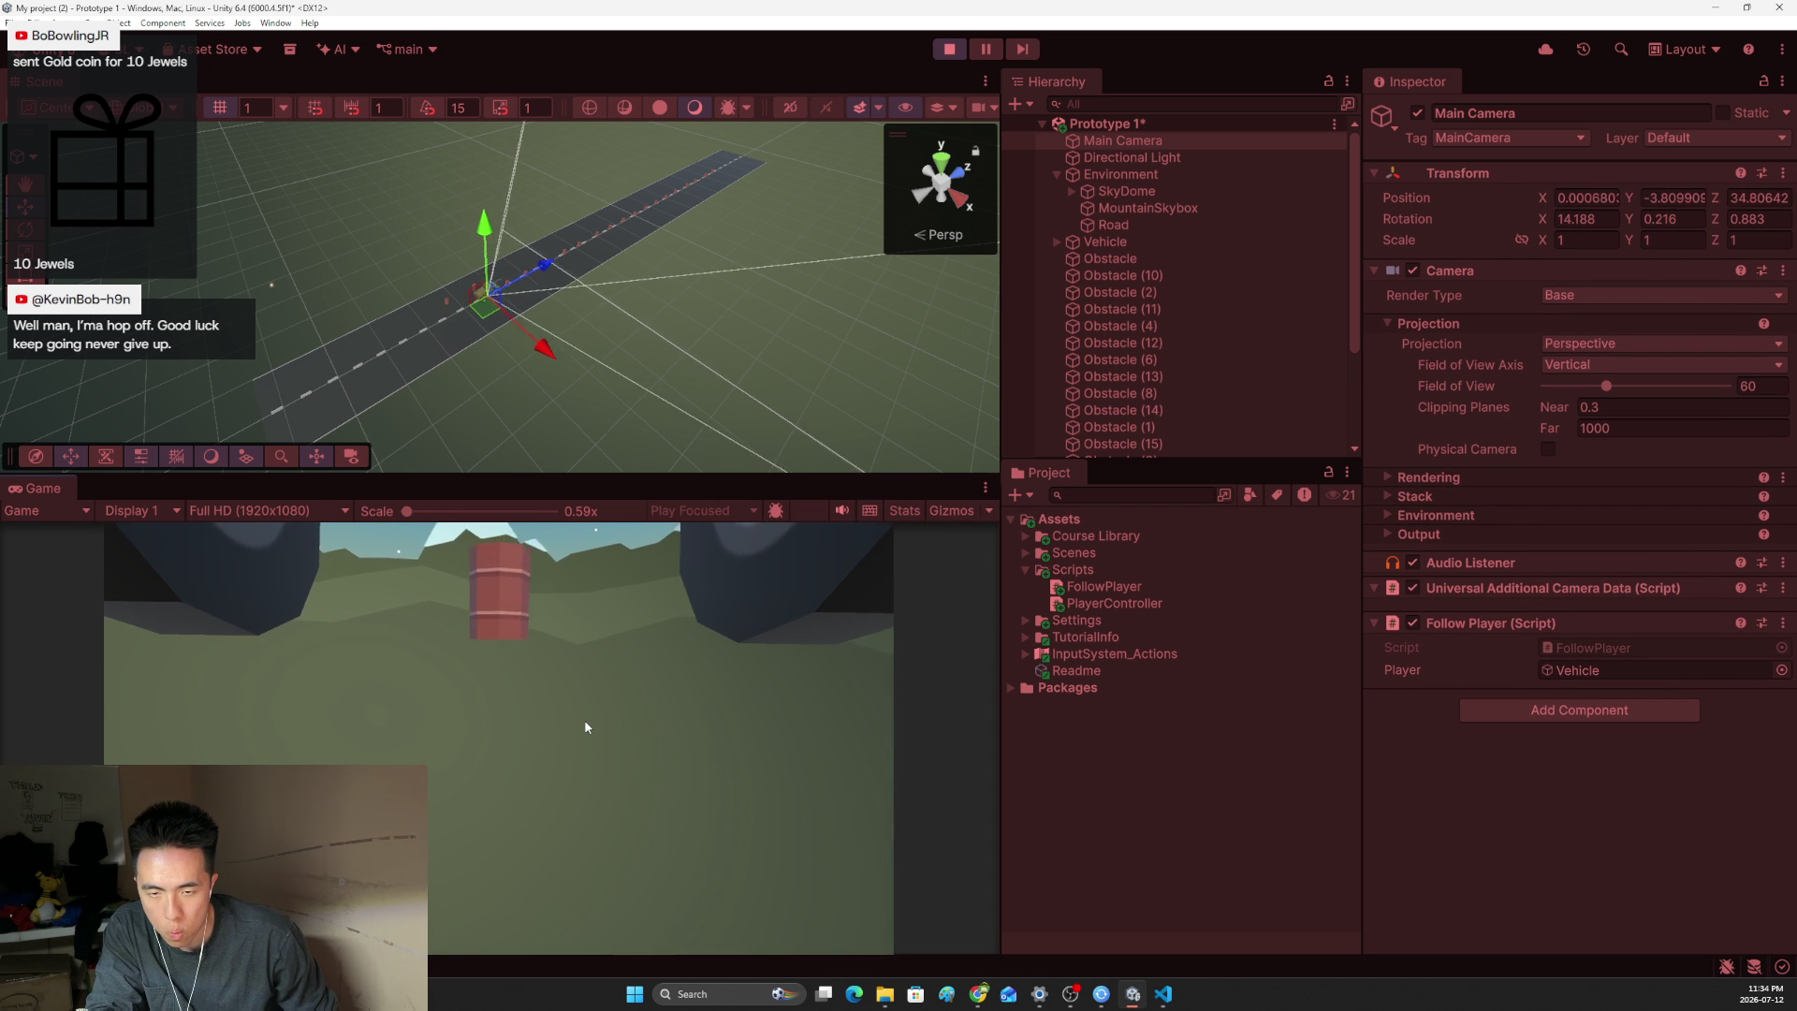
{"action": "left_click", "coordinate": [950, 48]}
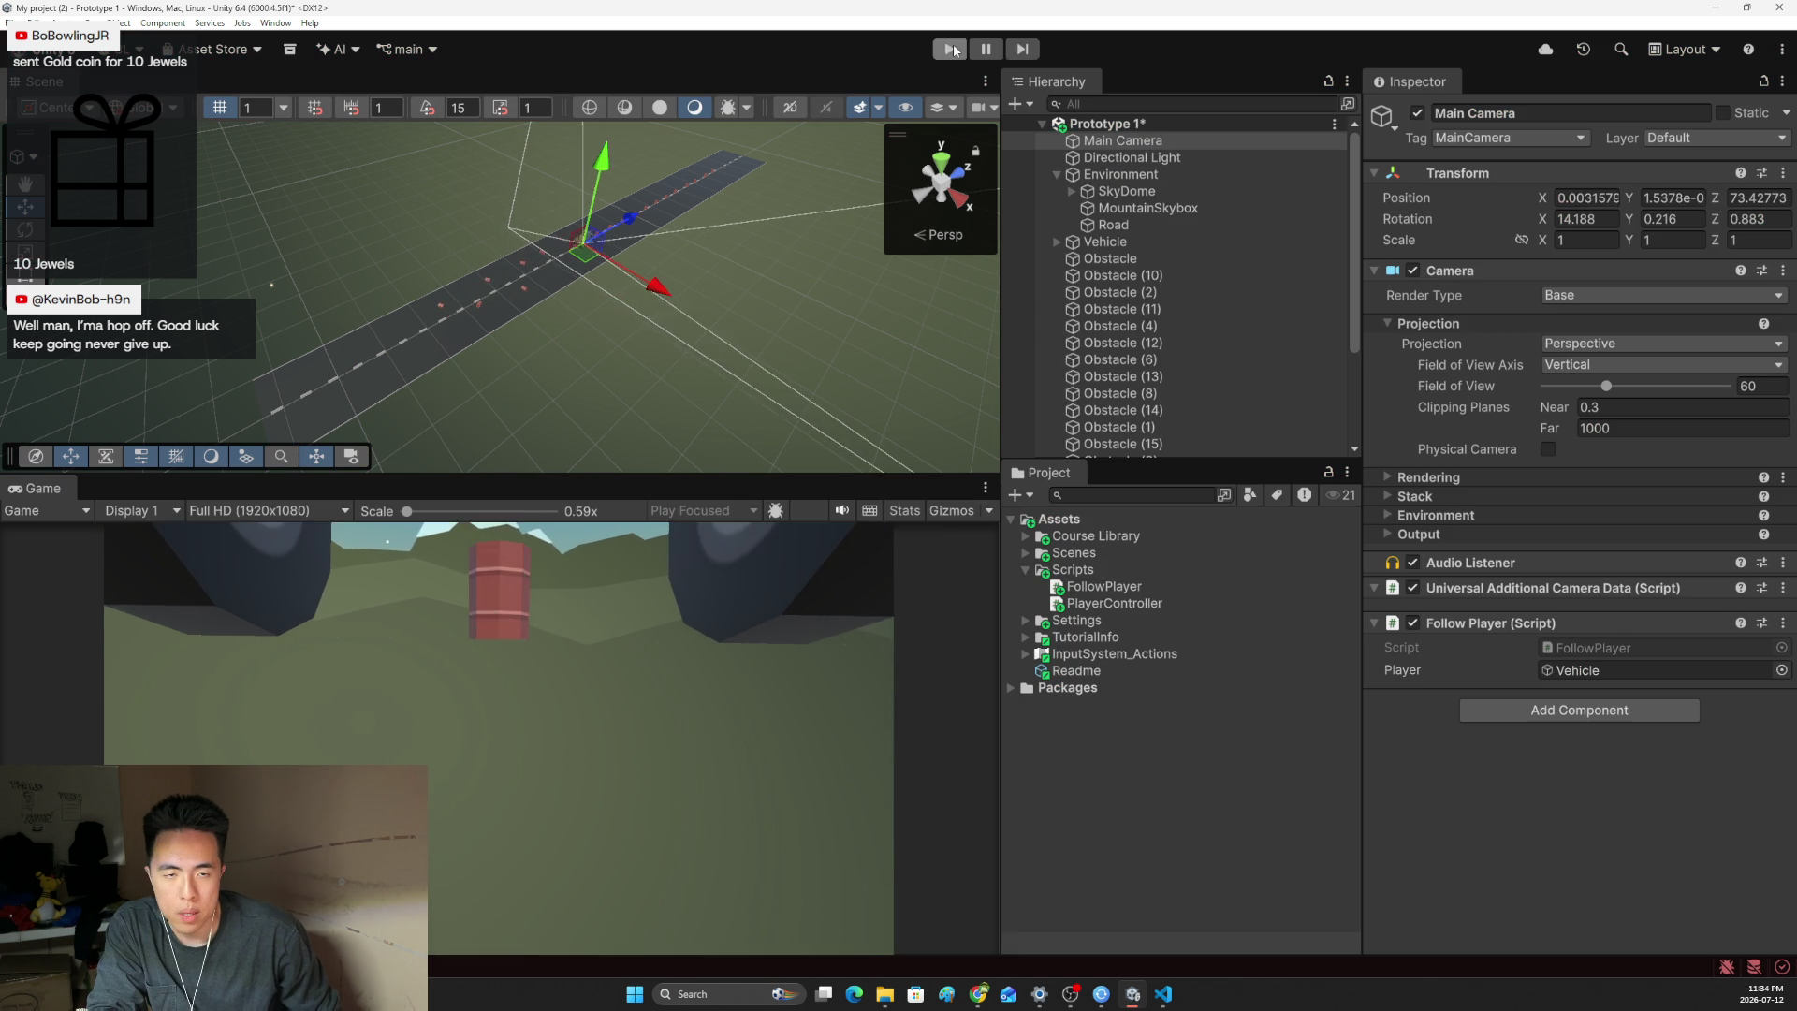
{"action": "key", "text": "alt+Tab"}
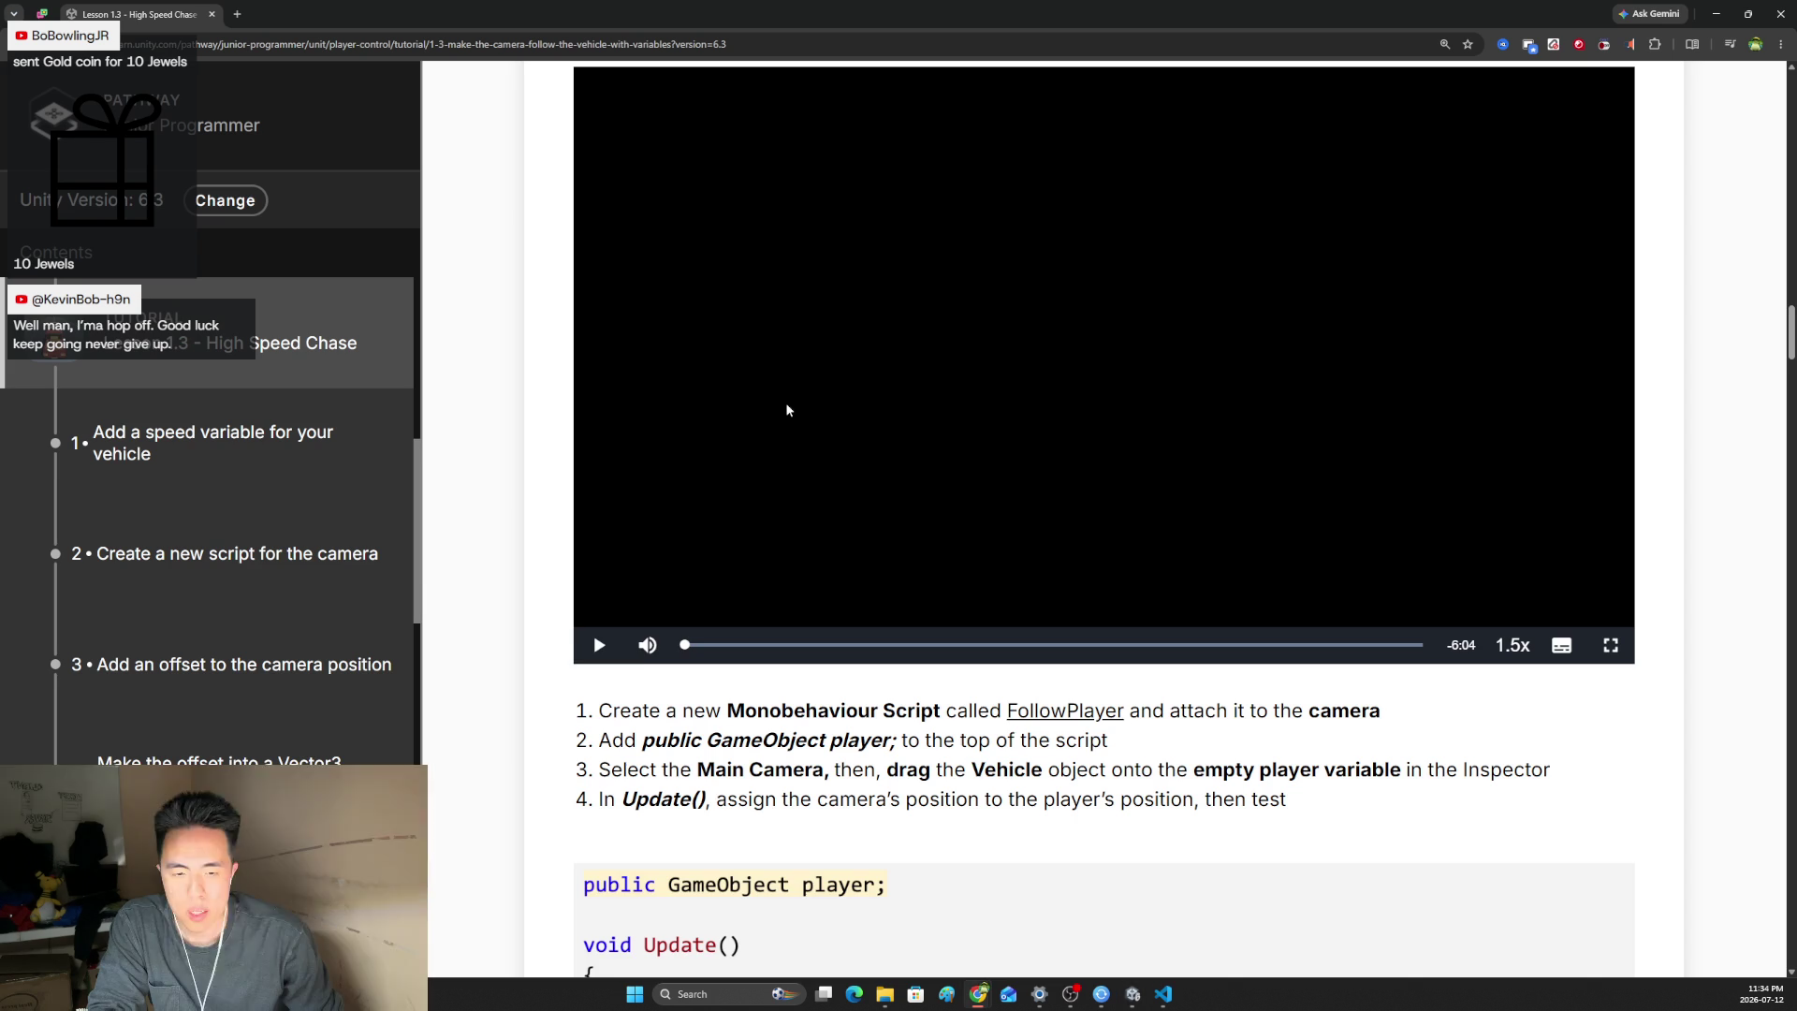
- Scroll to the step 3 heading 'Add an offset to the camera position' and play its video
{"action": "scroll", "coordinate": [786, 410], "scroll_direction": "down", "scroll_amount": 10}
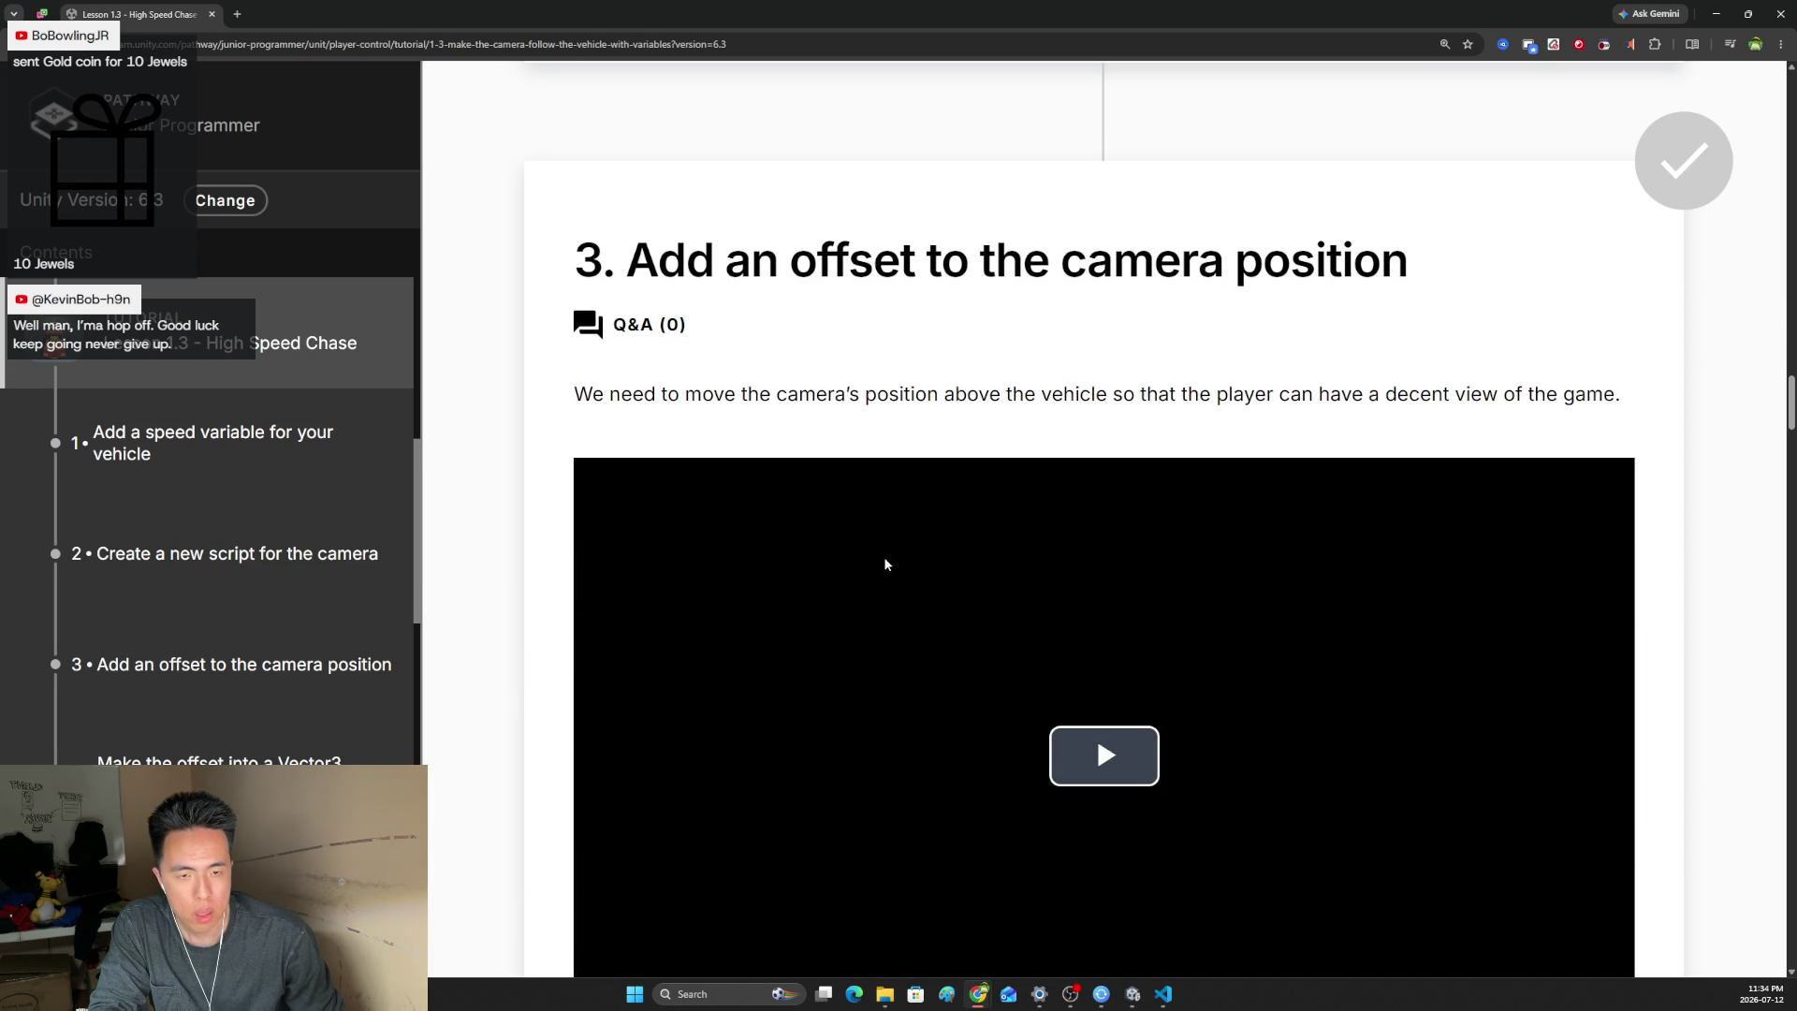
{"action": "left_click_drag", "start_coordinate": [699, 275], "coordinate": [1228, 273]}
{"action": "double_click", "coordinate": [1344, 280]}
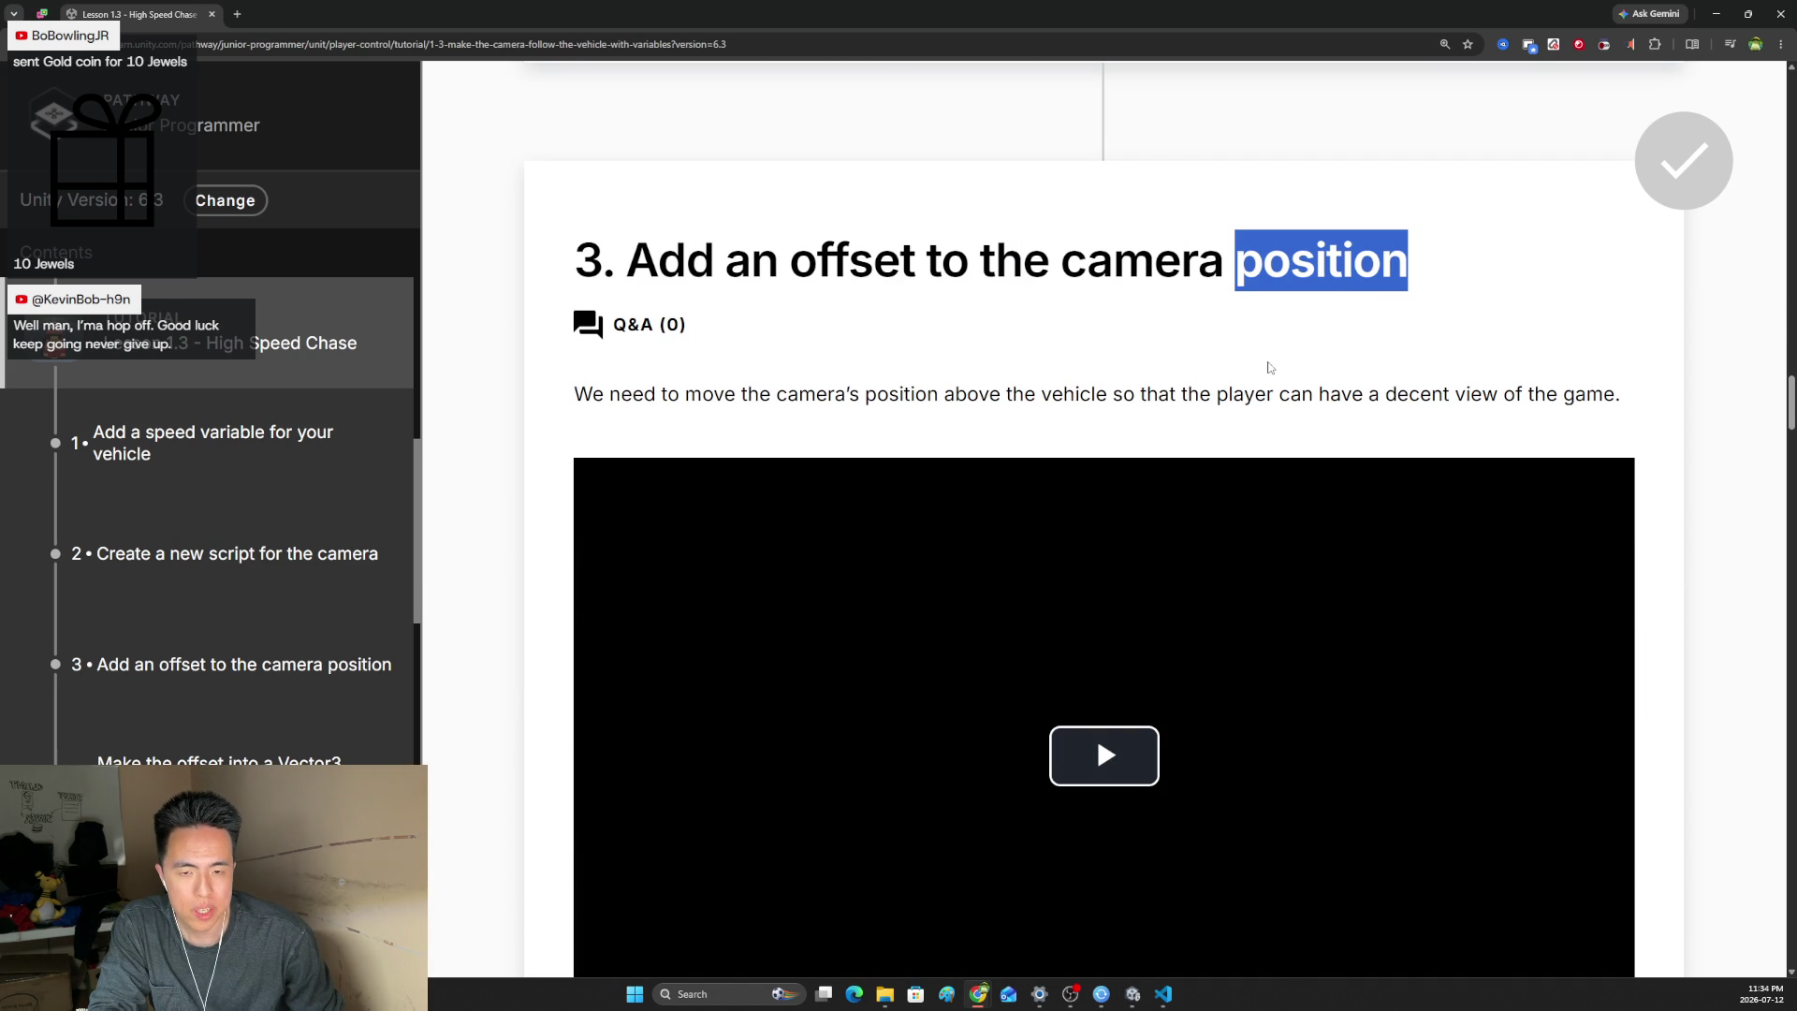
{"action": "left_click", "coordinate": [933, 397]}
{"action": "scroll", "coordinate": [934, 397], "scroll_direction": "down", "scroll_amount": 3}
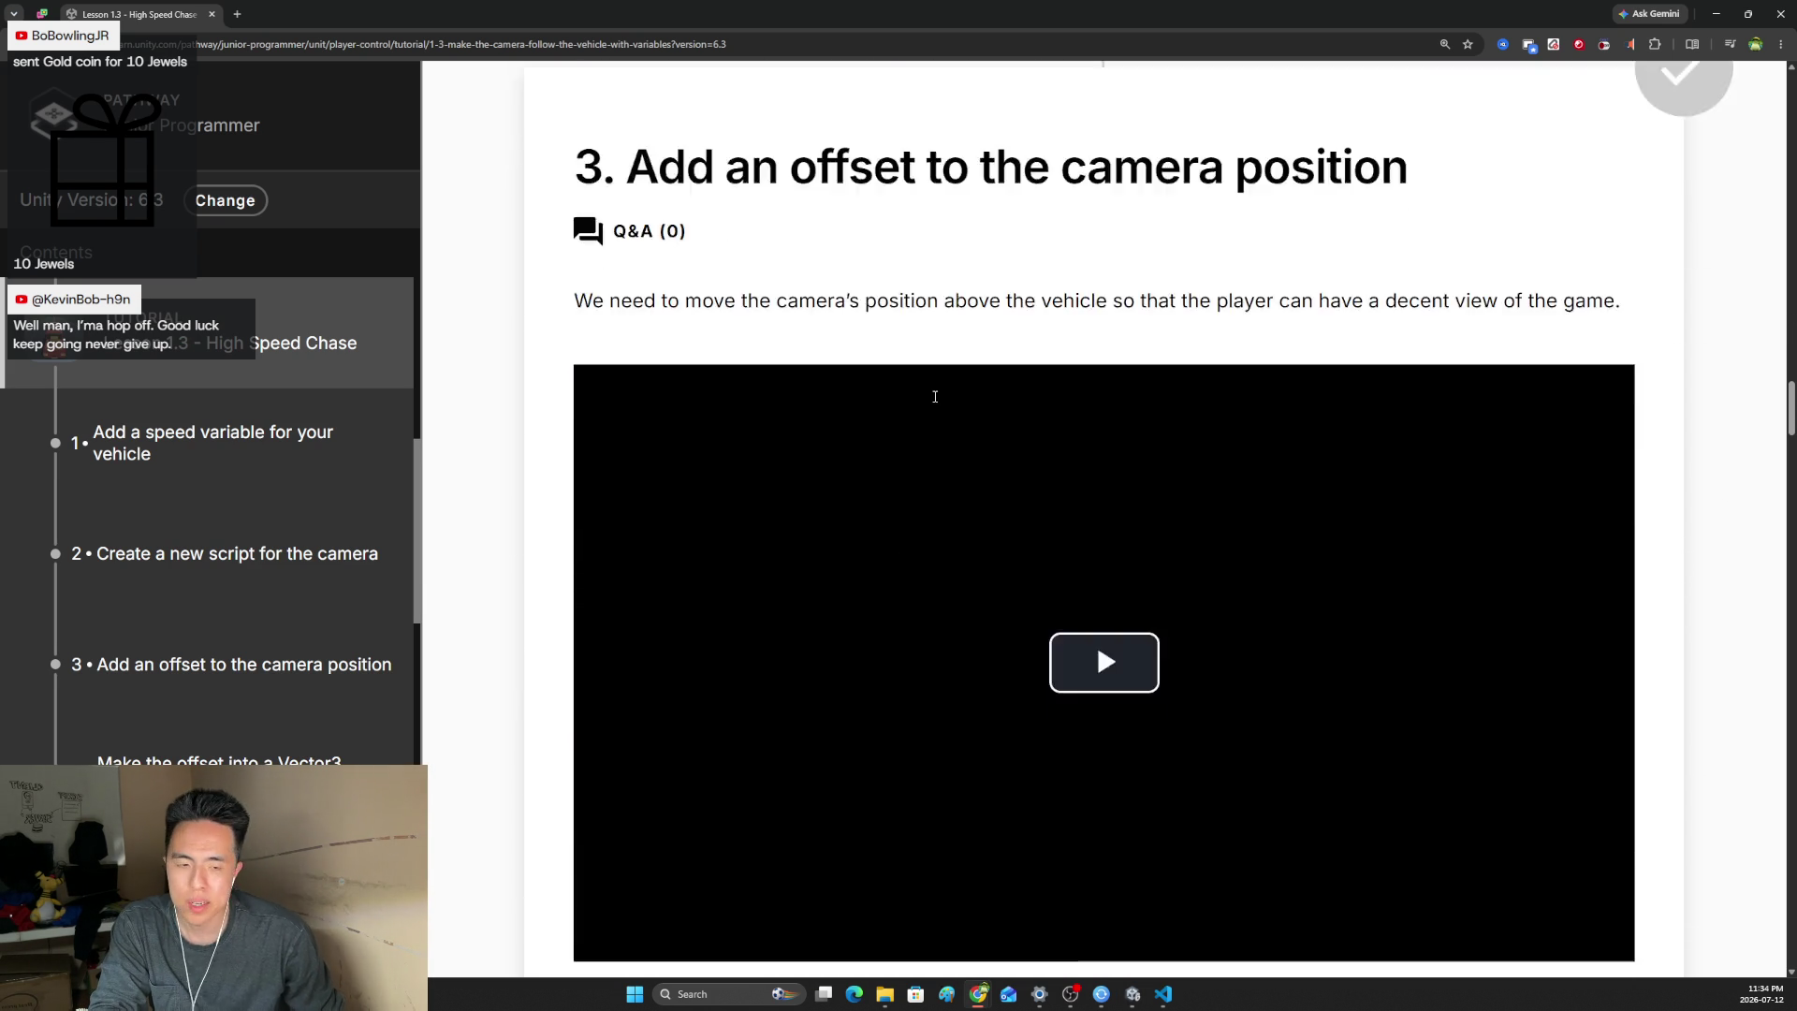
{"action": "left_click", "coordinate": [1099, 477]}
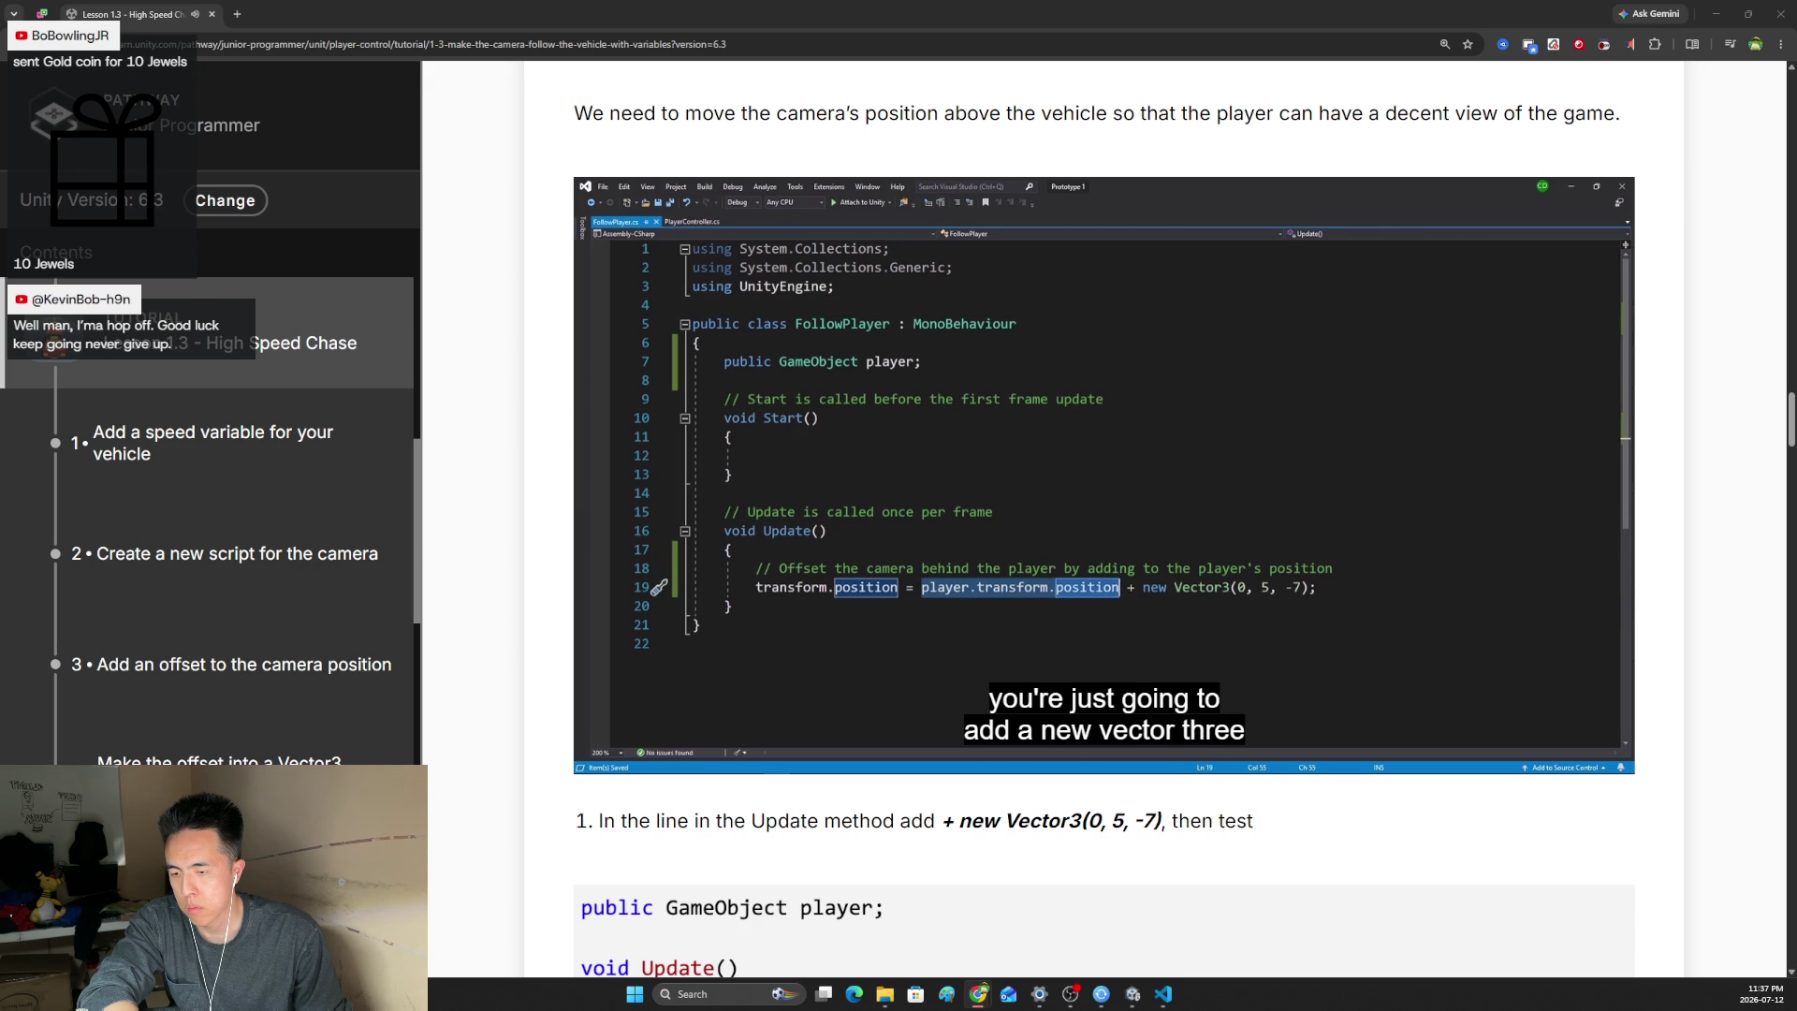
- Rewind the offset video from about 2:48 to 1:09, mute it, and pause on the Update code
{"action": "scroll", "coordinate": [211, 421], "scroll_direction": "up", "scroll_amount": 1}
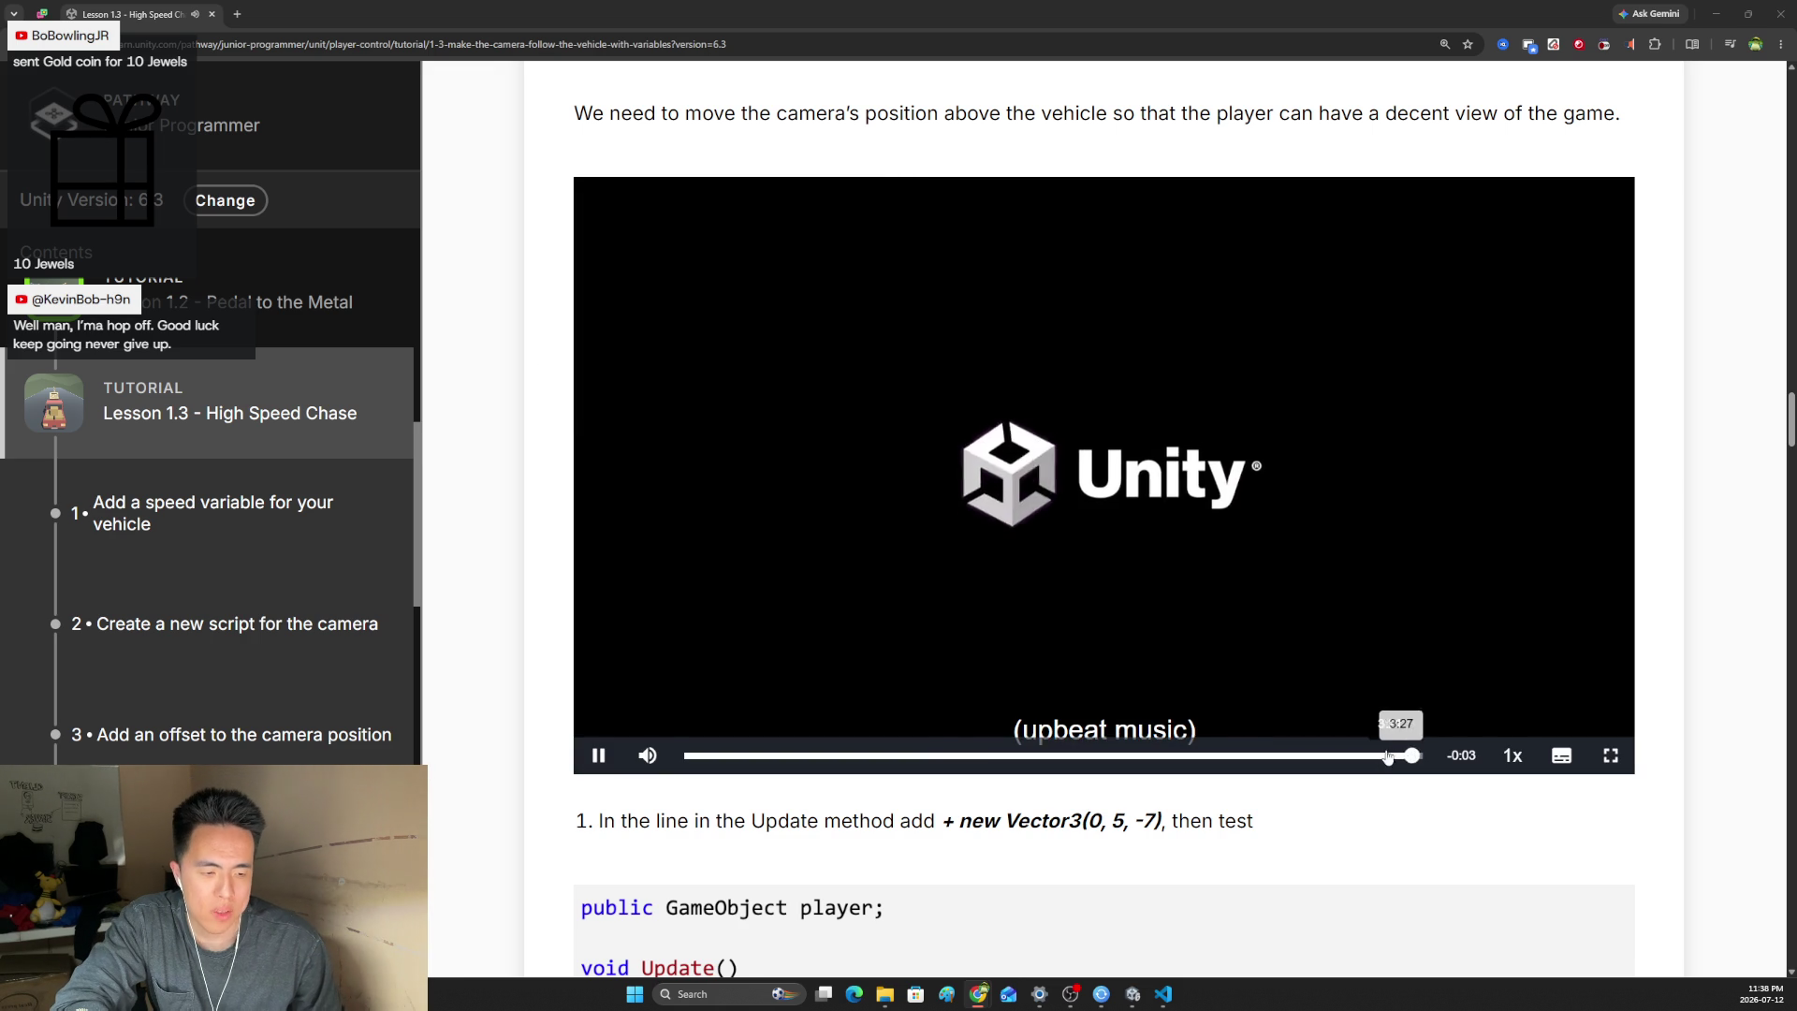
{"action": "left_click", "coordinate": [1381, 755]}
{"action": "left_click", "coordinate": [1310, 755]}
{"action": "left_click", "coordinate": [1275, 756]}
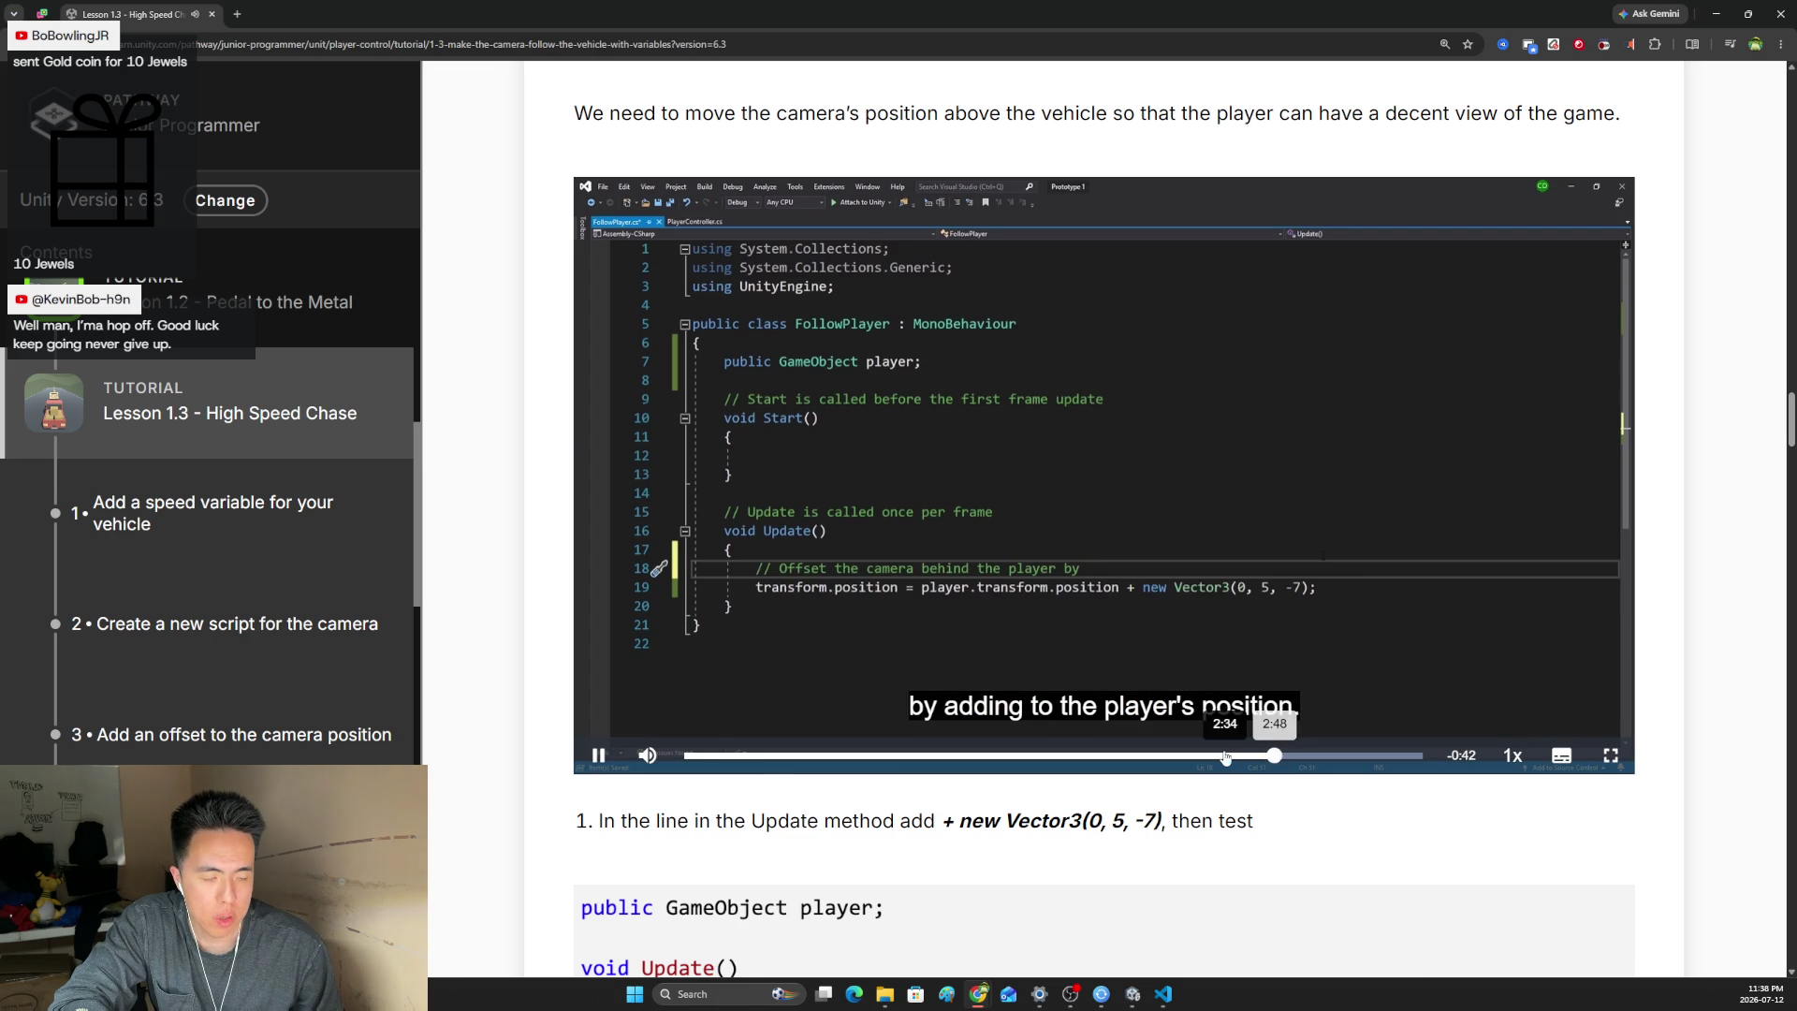
{"action": "left_click", "coordinate": [1226, 755]}
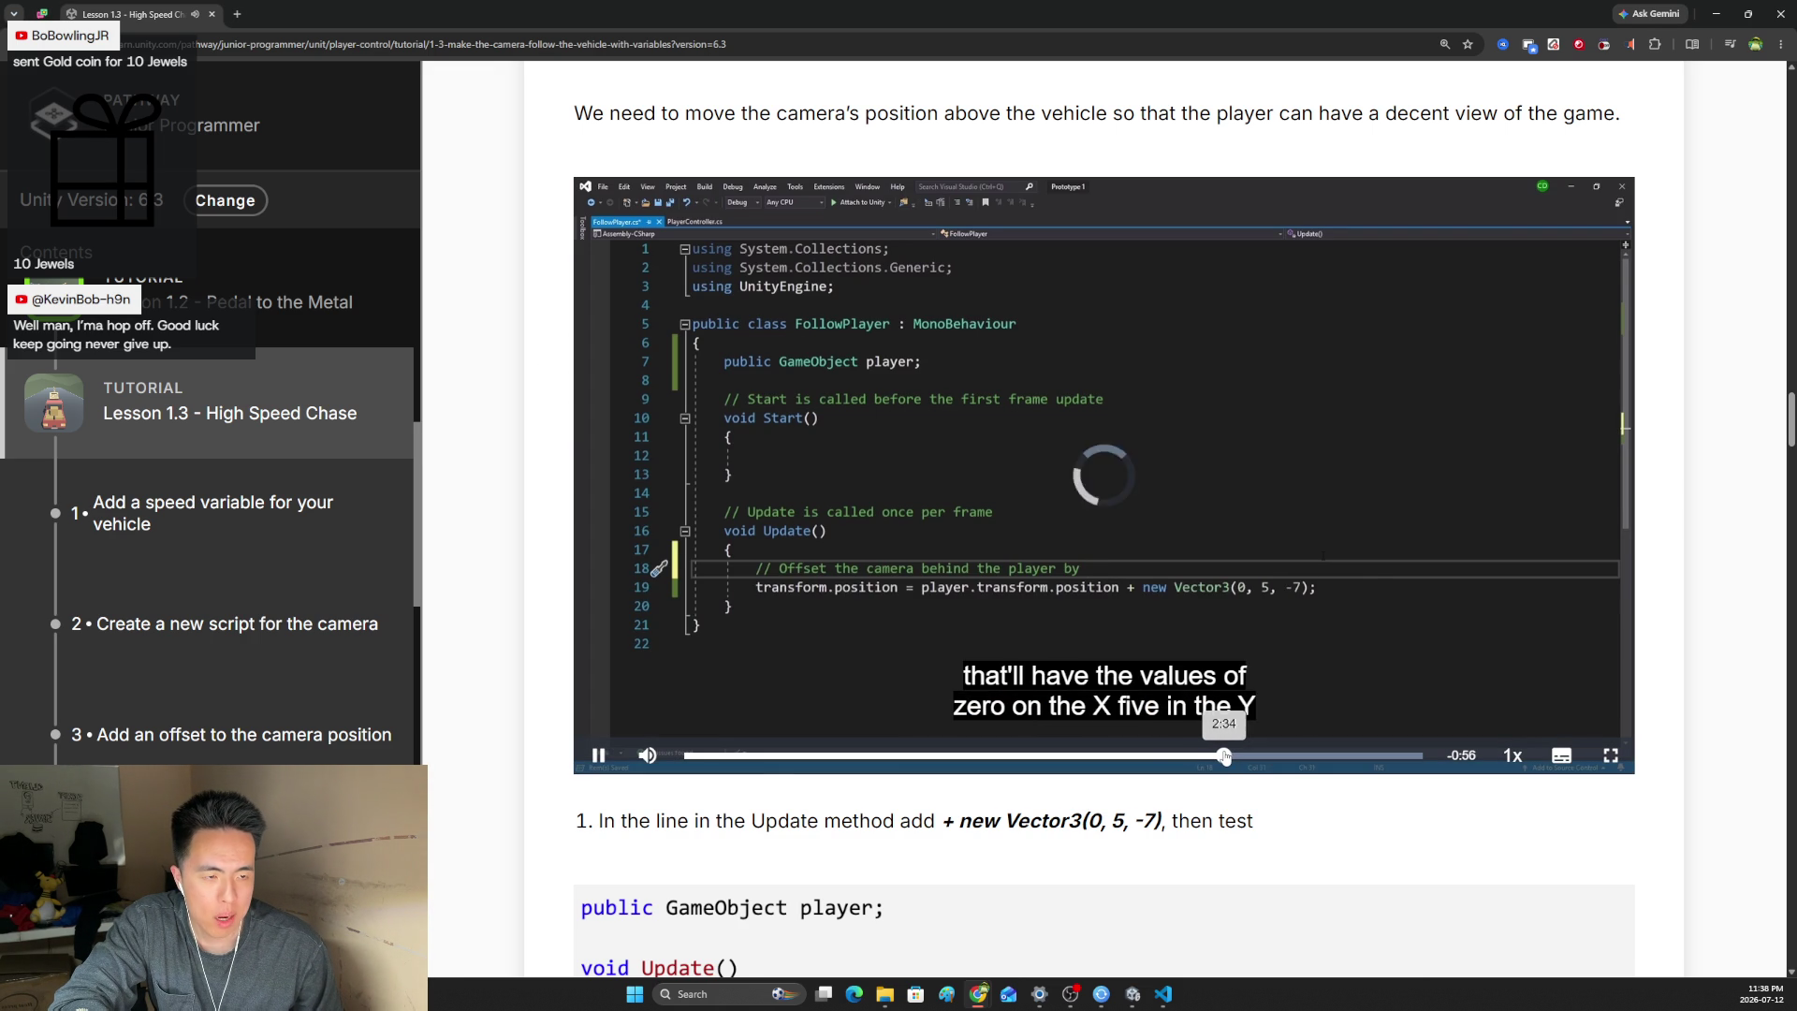
{"action": "left_click", "coordinate": [1157, 755]}
{"action": "left_click", "coordinate": [648, 756]}
{"action": "left_click", "coordinate": [1038, 755]}
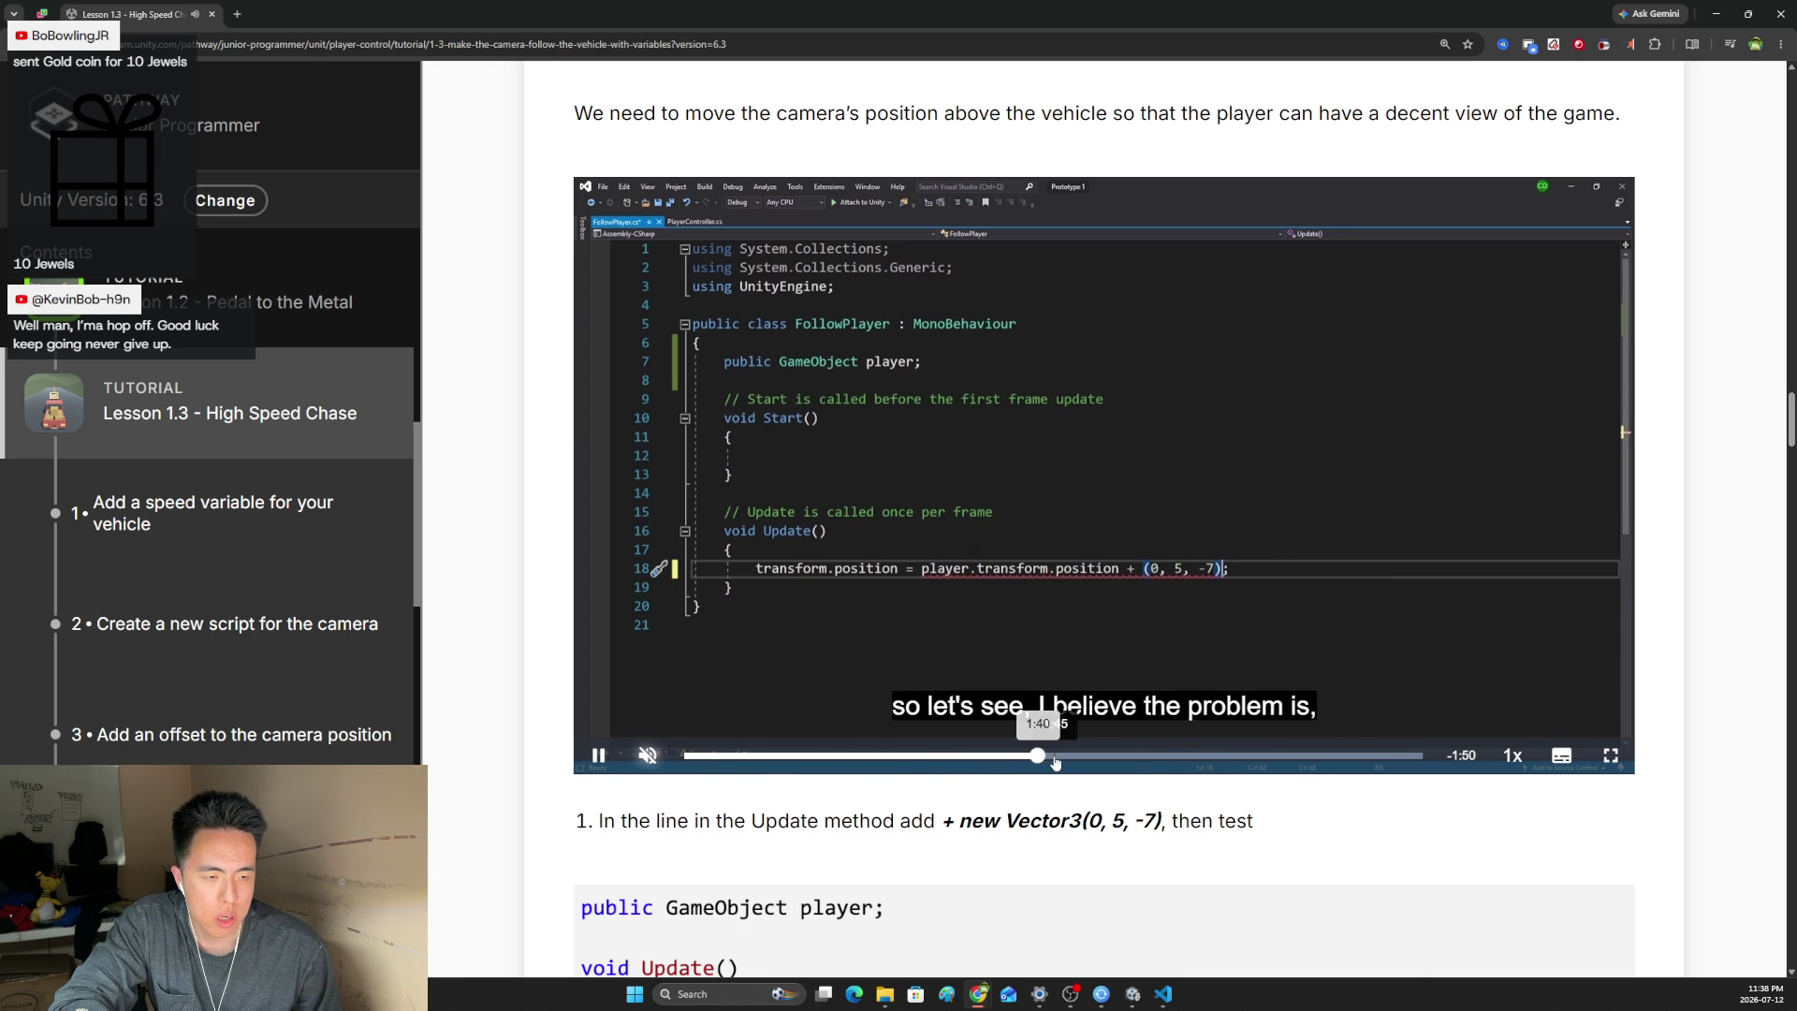
{"action": "left_click", "coordinate": [927, 755]}
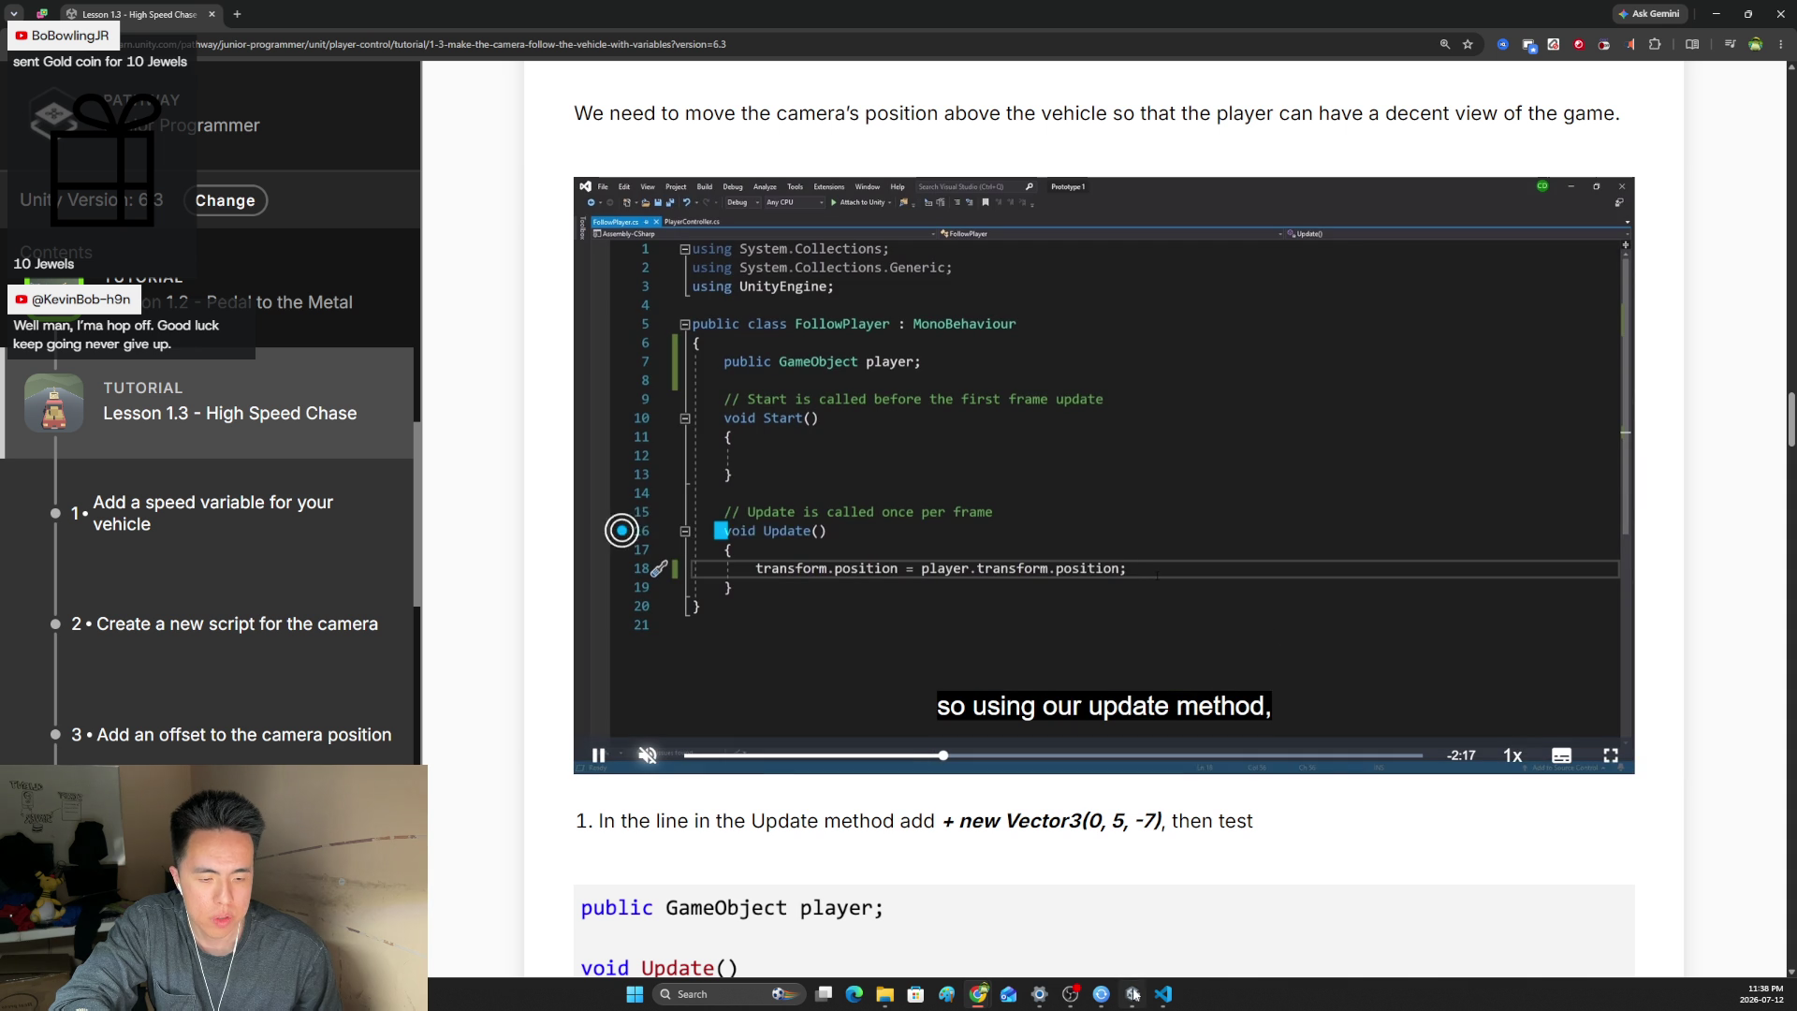
{"action": "left_click", "coordinate": [599, 755]}
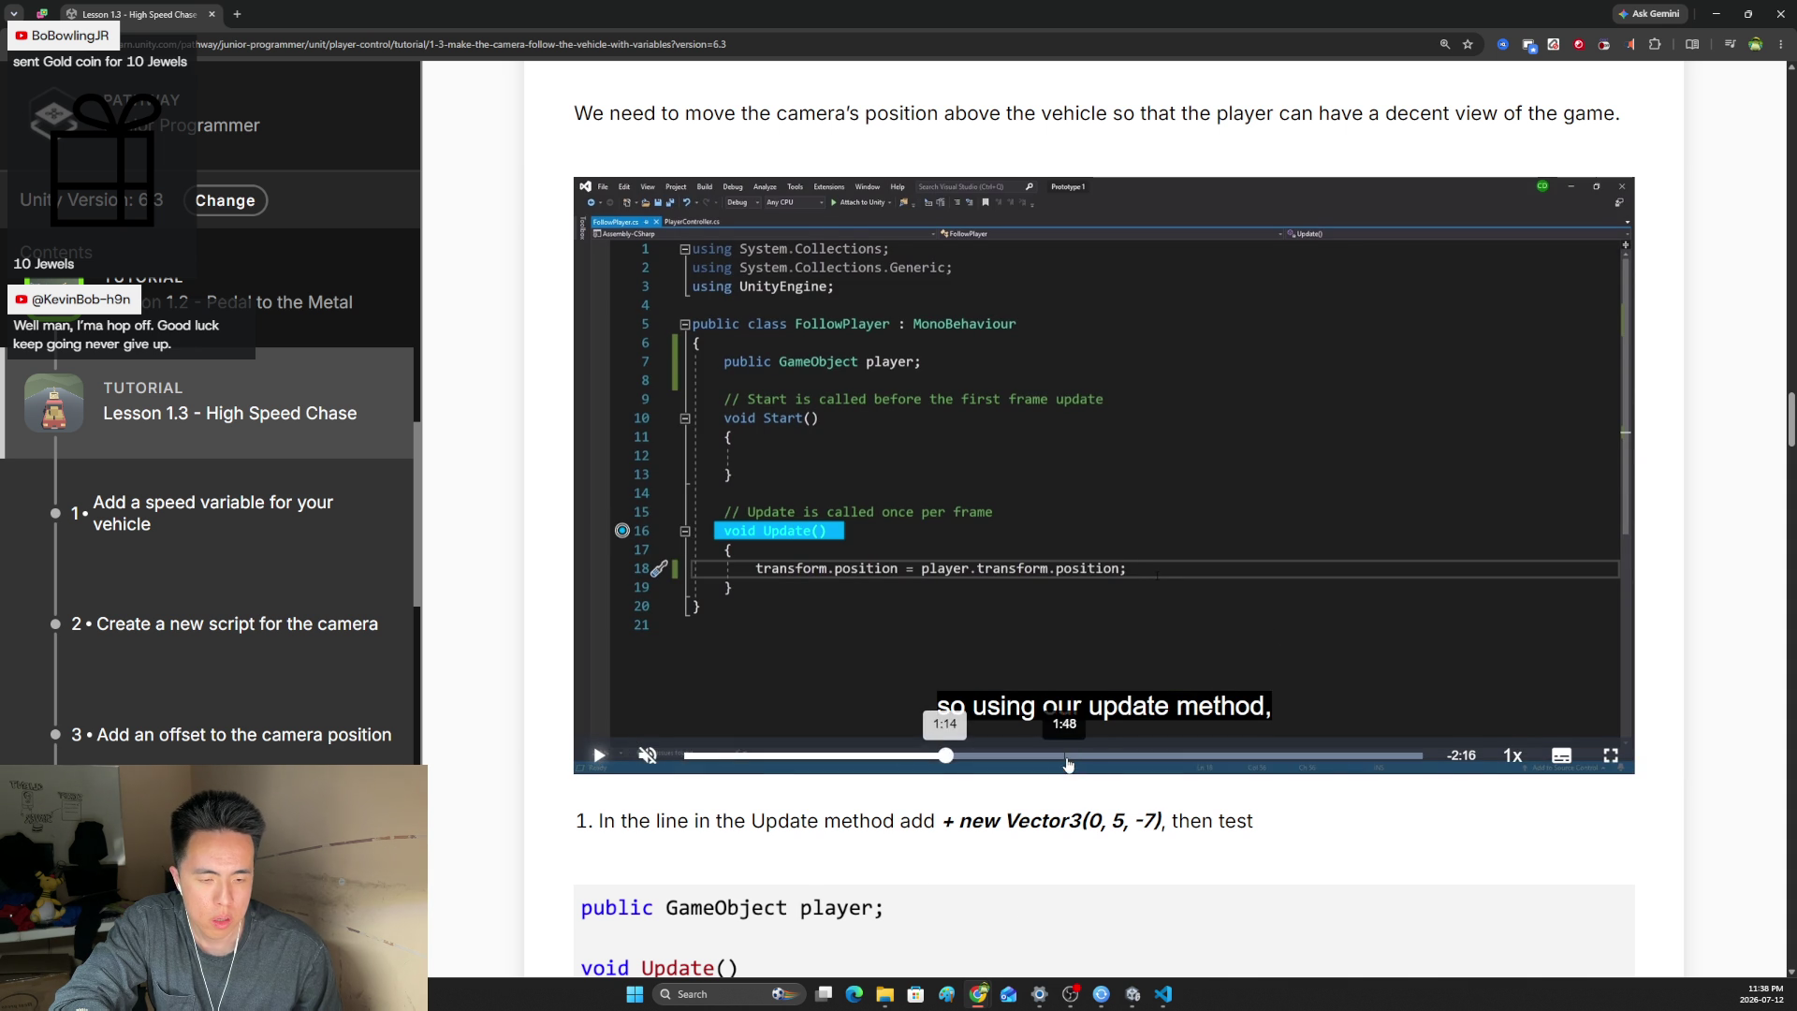
- Scroll down to the Vector3(0, 5, -7) code example and return to the Unity editor
{"action": "scroll", "coordinate": [1108, 814], "scroll_direction": "down", "scroll_amount": 3}
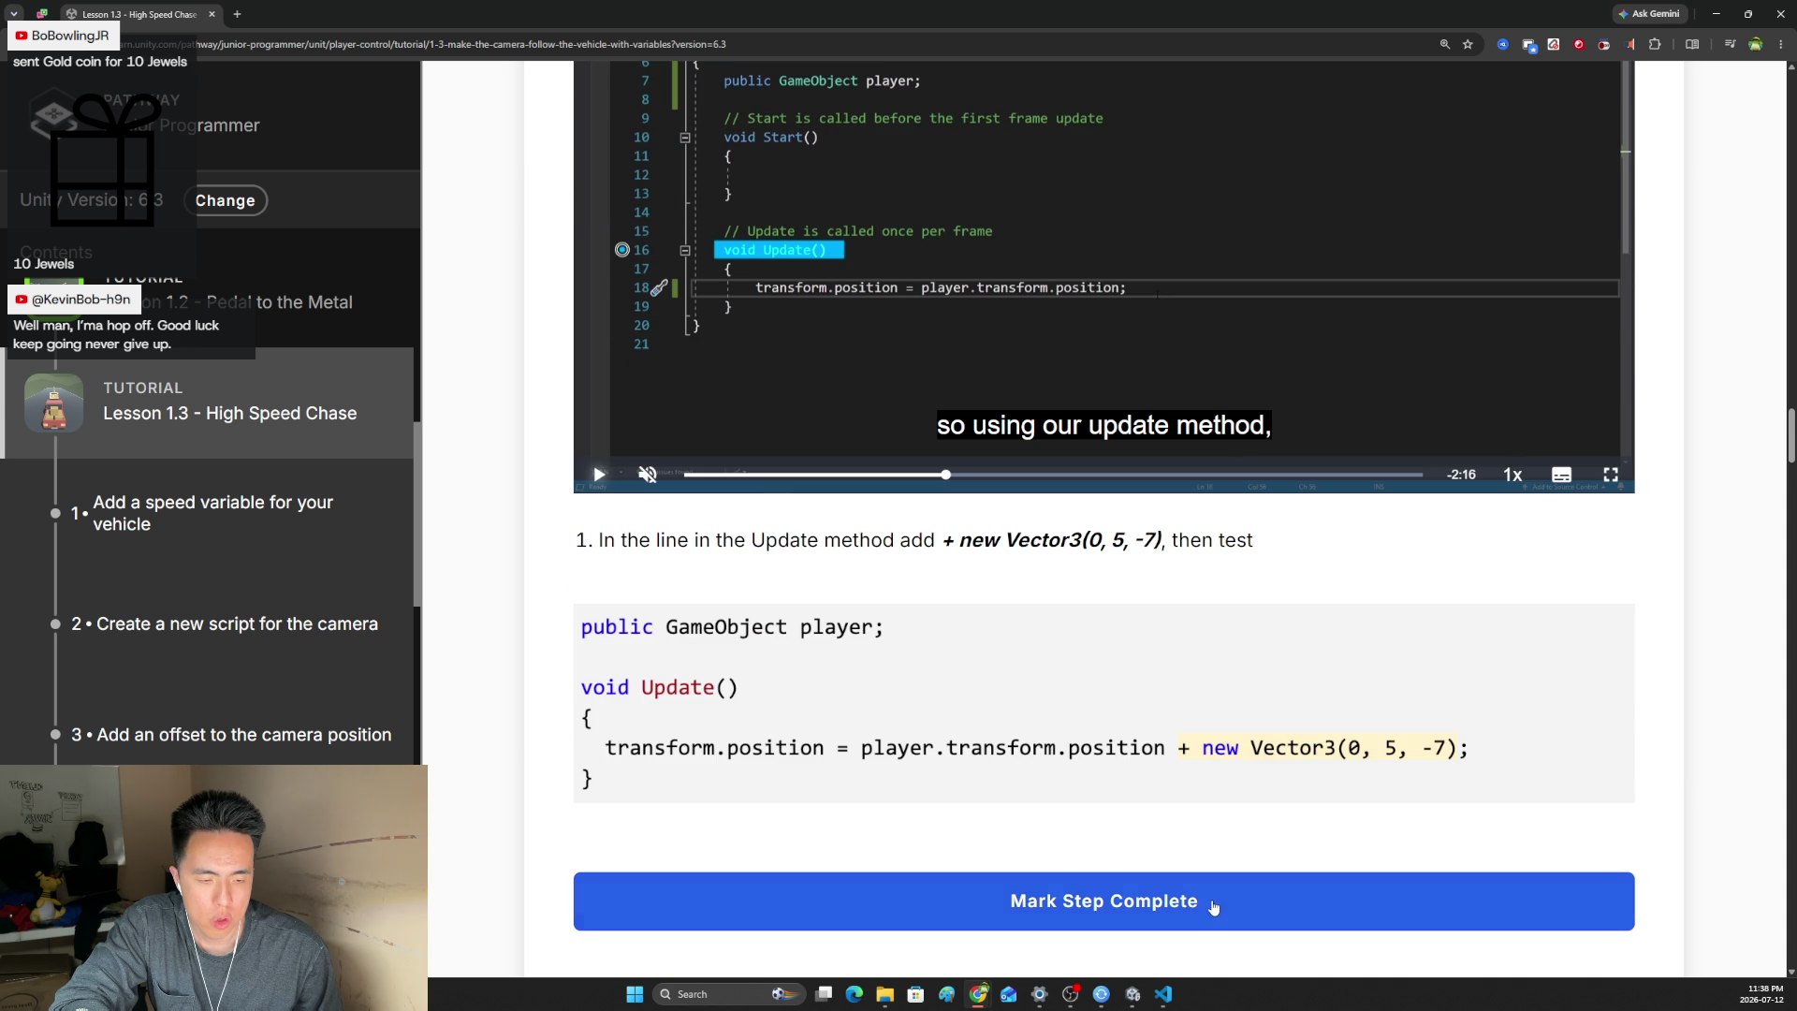
{"action": "left_click", "coordinate": [1163, 996]}
{"action": "left_click", "coordinate": [1162, 997]}
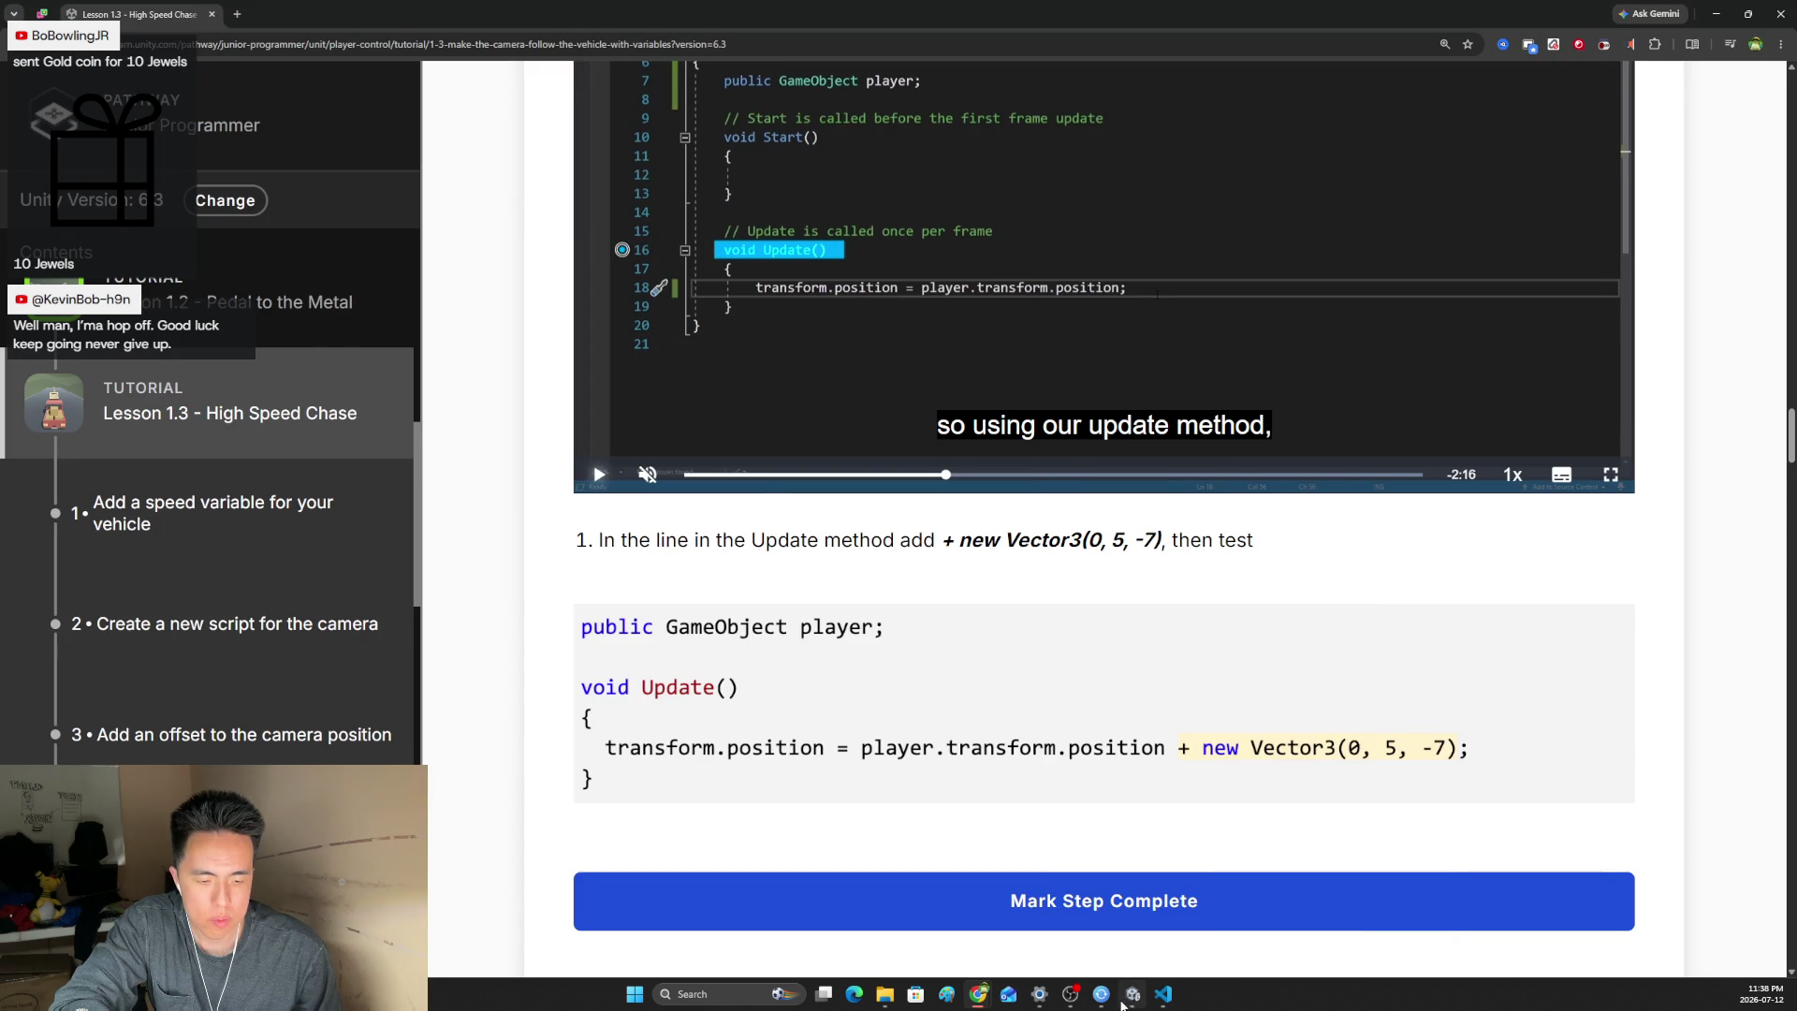
{"action": "left_click", "coordinate": [1132, 993]}
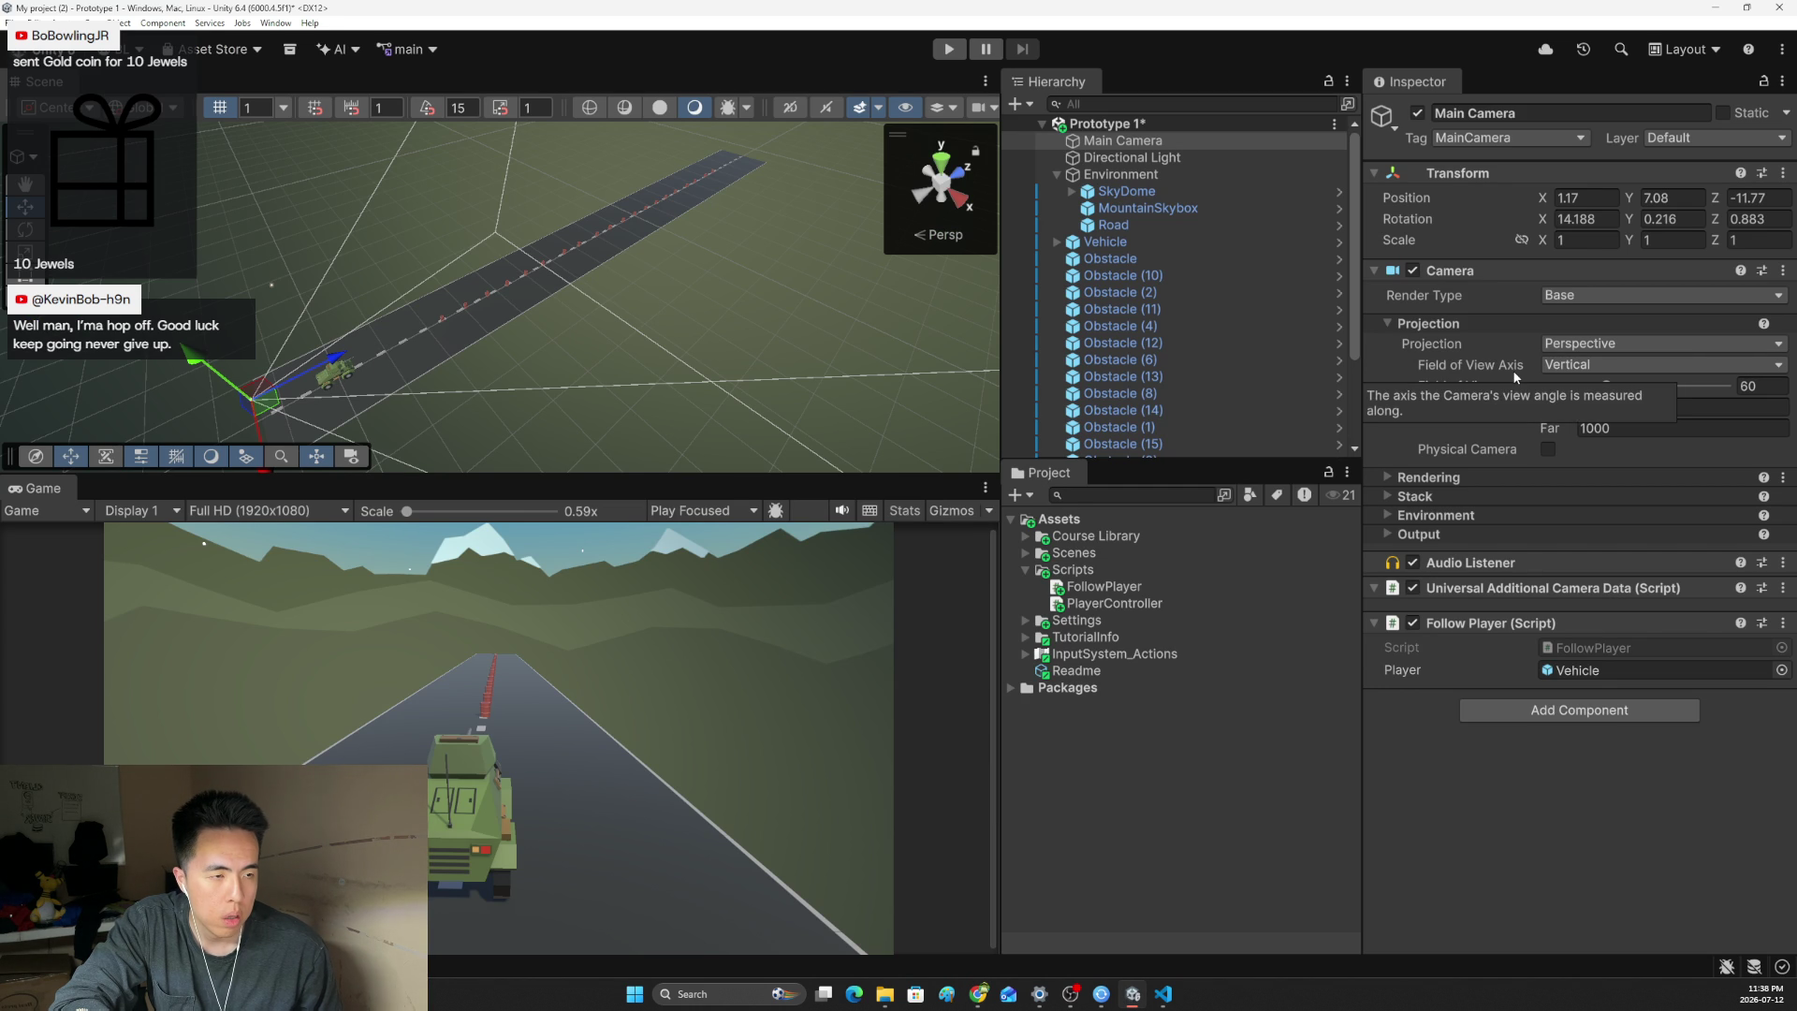
- Enter Main Camera rotation values 14, 0, 0 in the Inspector
{"action": "left_click", "coordinate": [1582, 220]}
{"action": "type", "text": "14"}
{"action": "left_click", "coordinate": [1659, 220]}
{"action": "type", "text": "0"}
{"action": "left_click", "coordinate": [1736, 221]}
{"action": "type", "text": "1"}
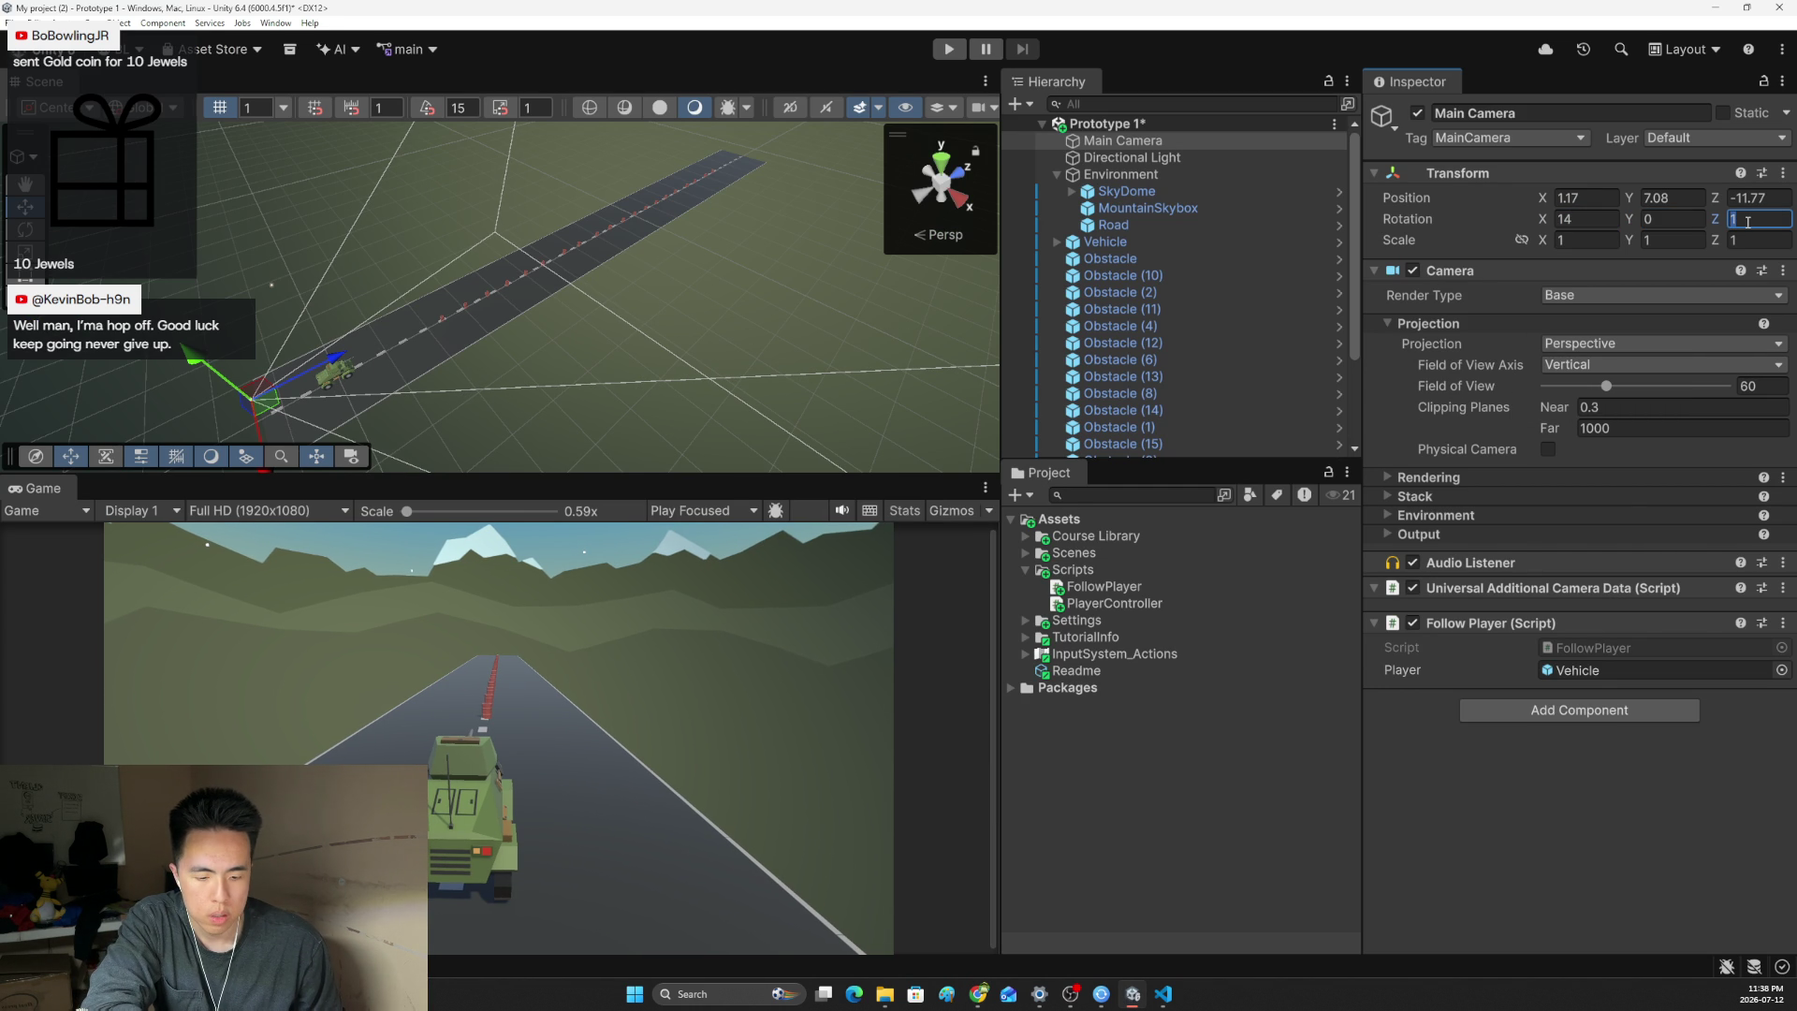
{"action": "key", "text": "BackSpace"}
{"action": "type", "text": "0"}
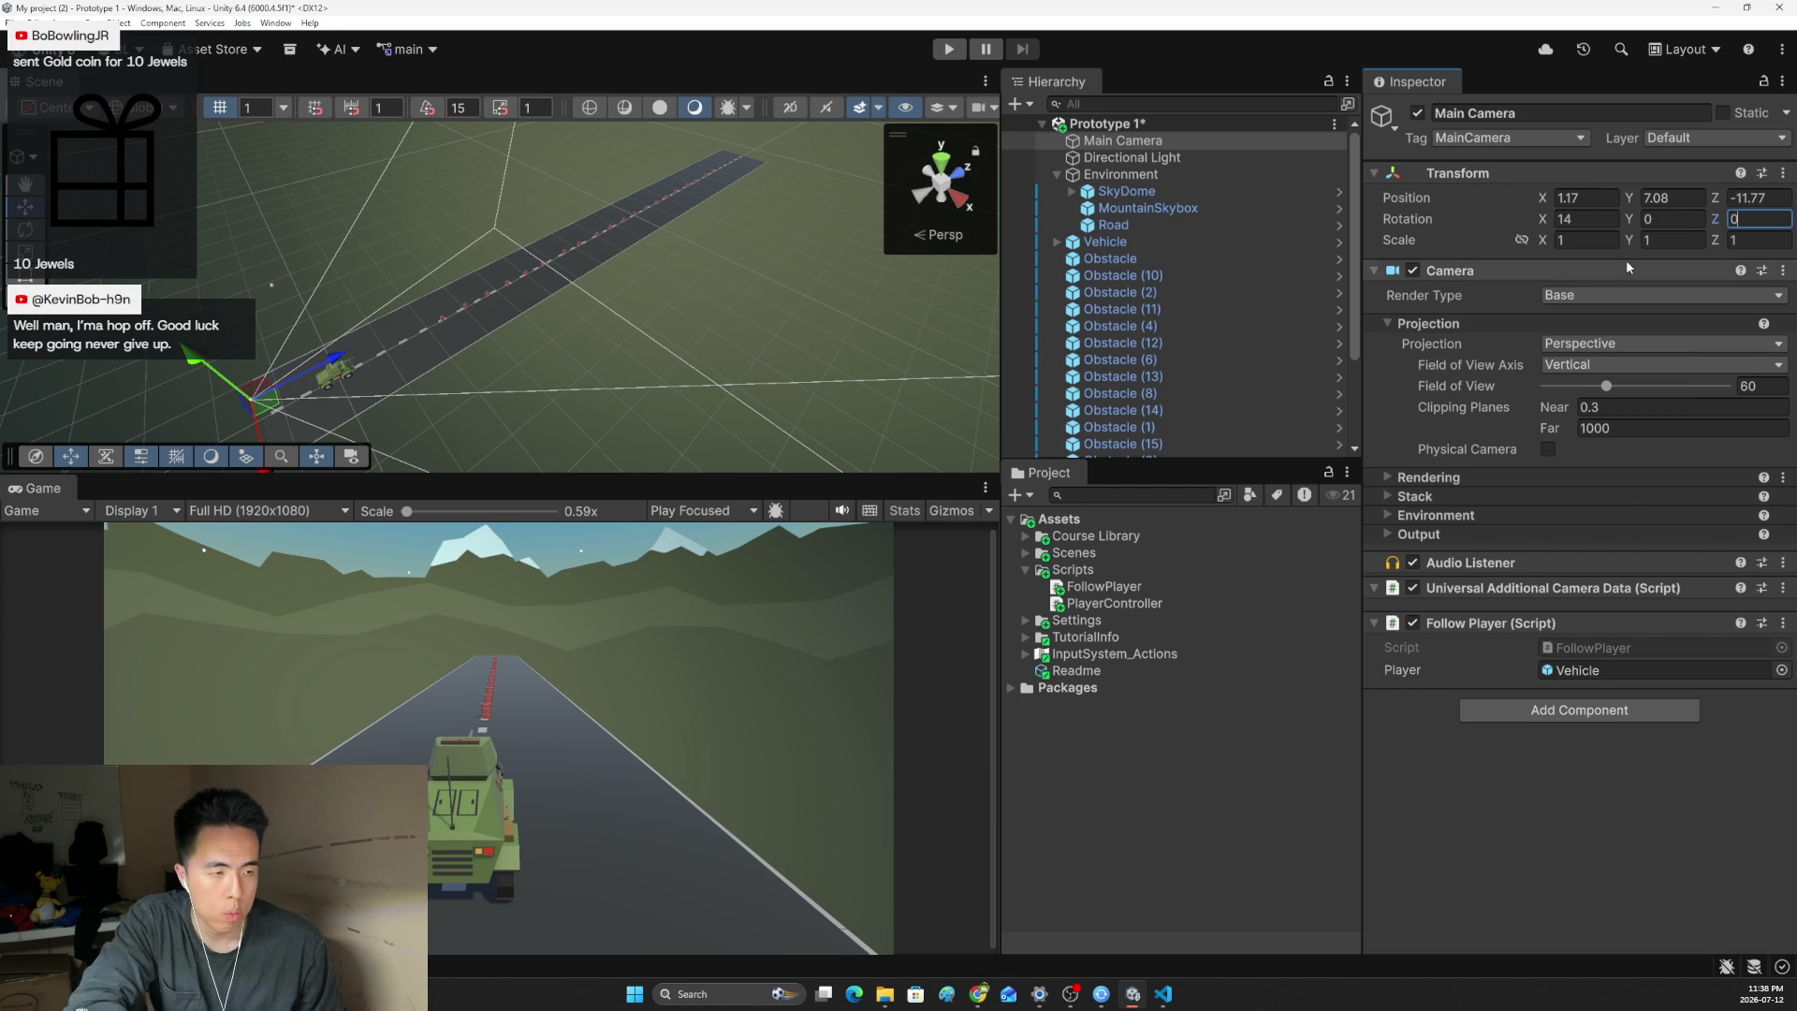
- Undo back to rotation 14.188, 0.216, 0.883 and redo to restore Vehicle as follow target
{"action": "key", "text": "ctrl+z"}
{"action": "key", "text": "ctrl+z"}
{"action": "key", "text": "ctrl+z"}
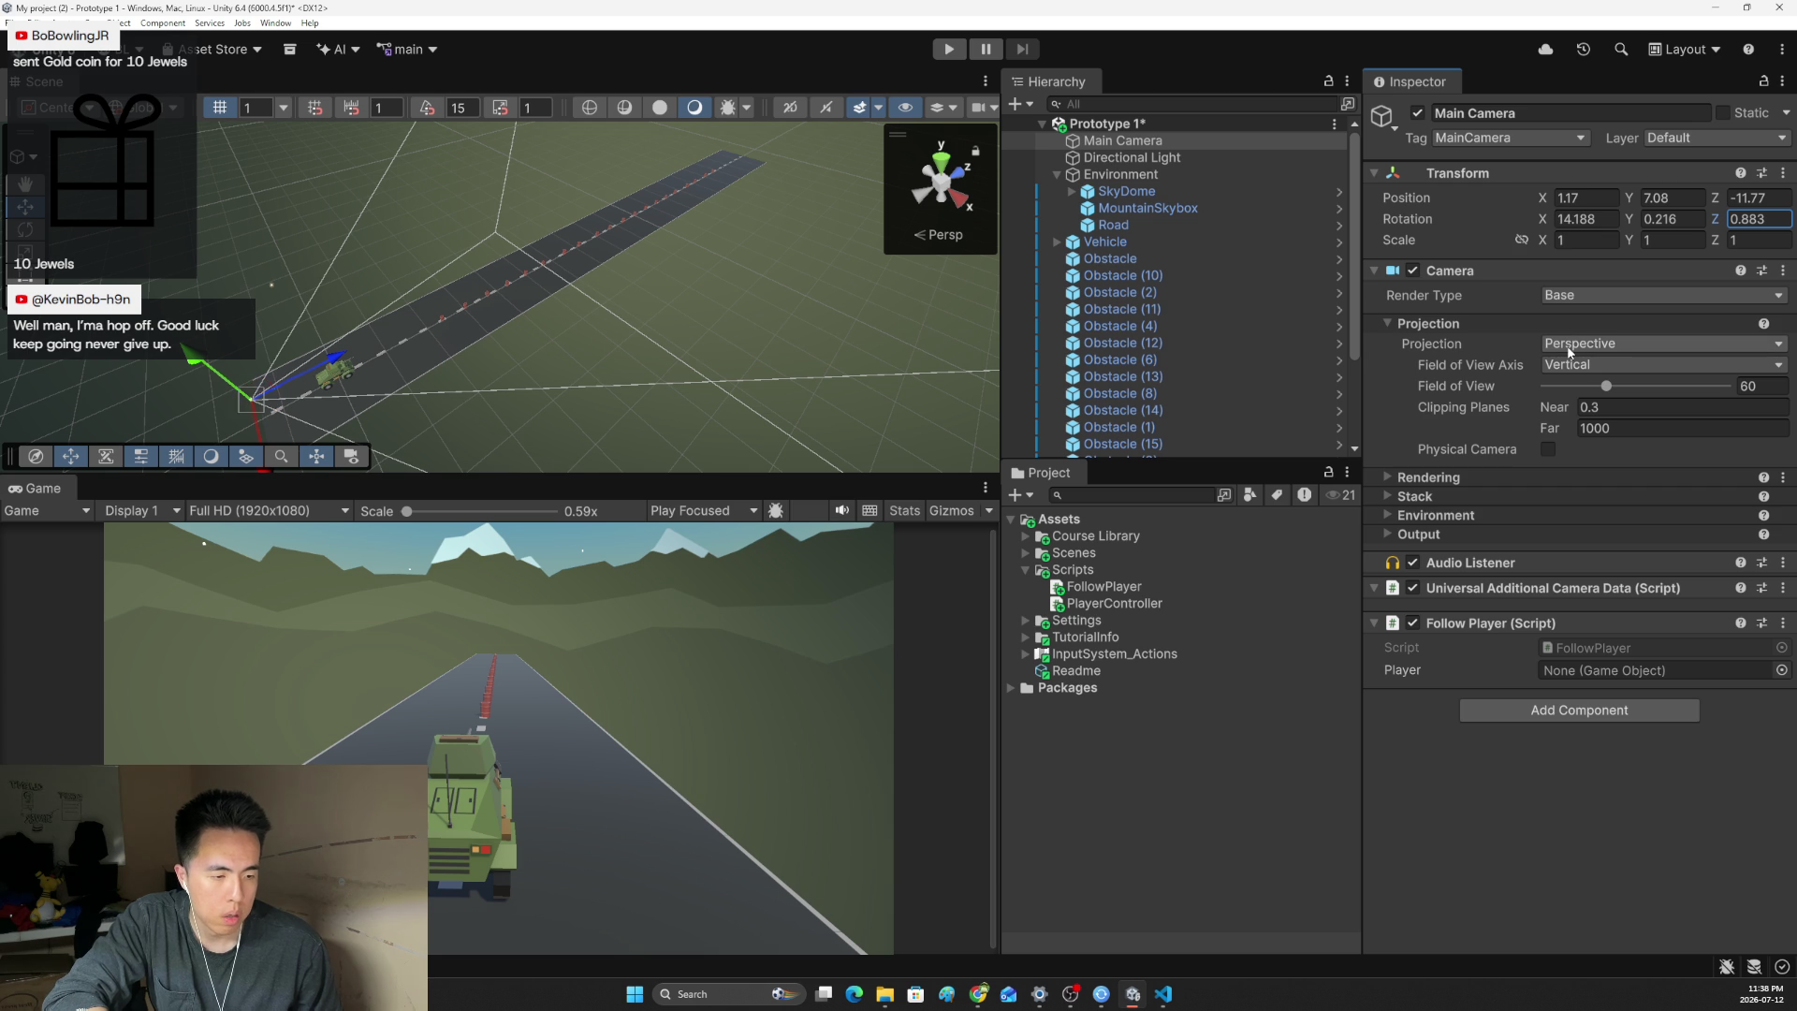
{"action": "key", "text": "ctrl+y"}
{"action": "left_click", "coordinate": [1585, 201]}
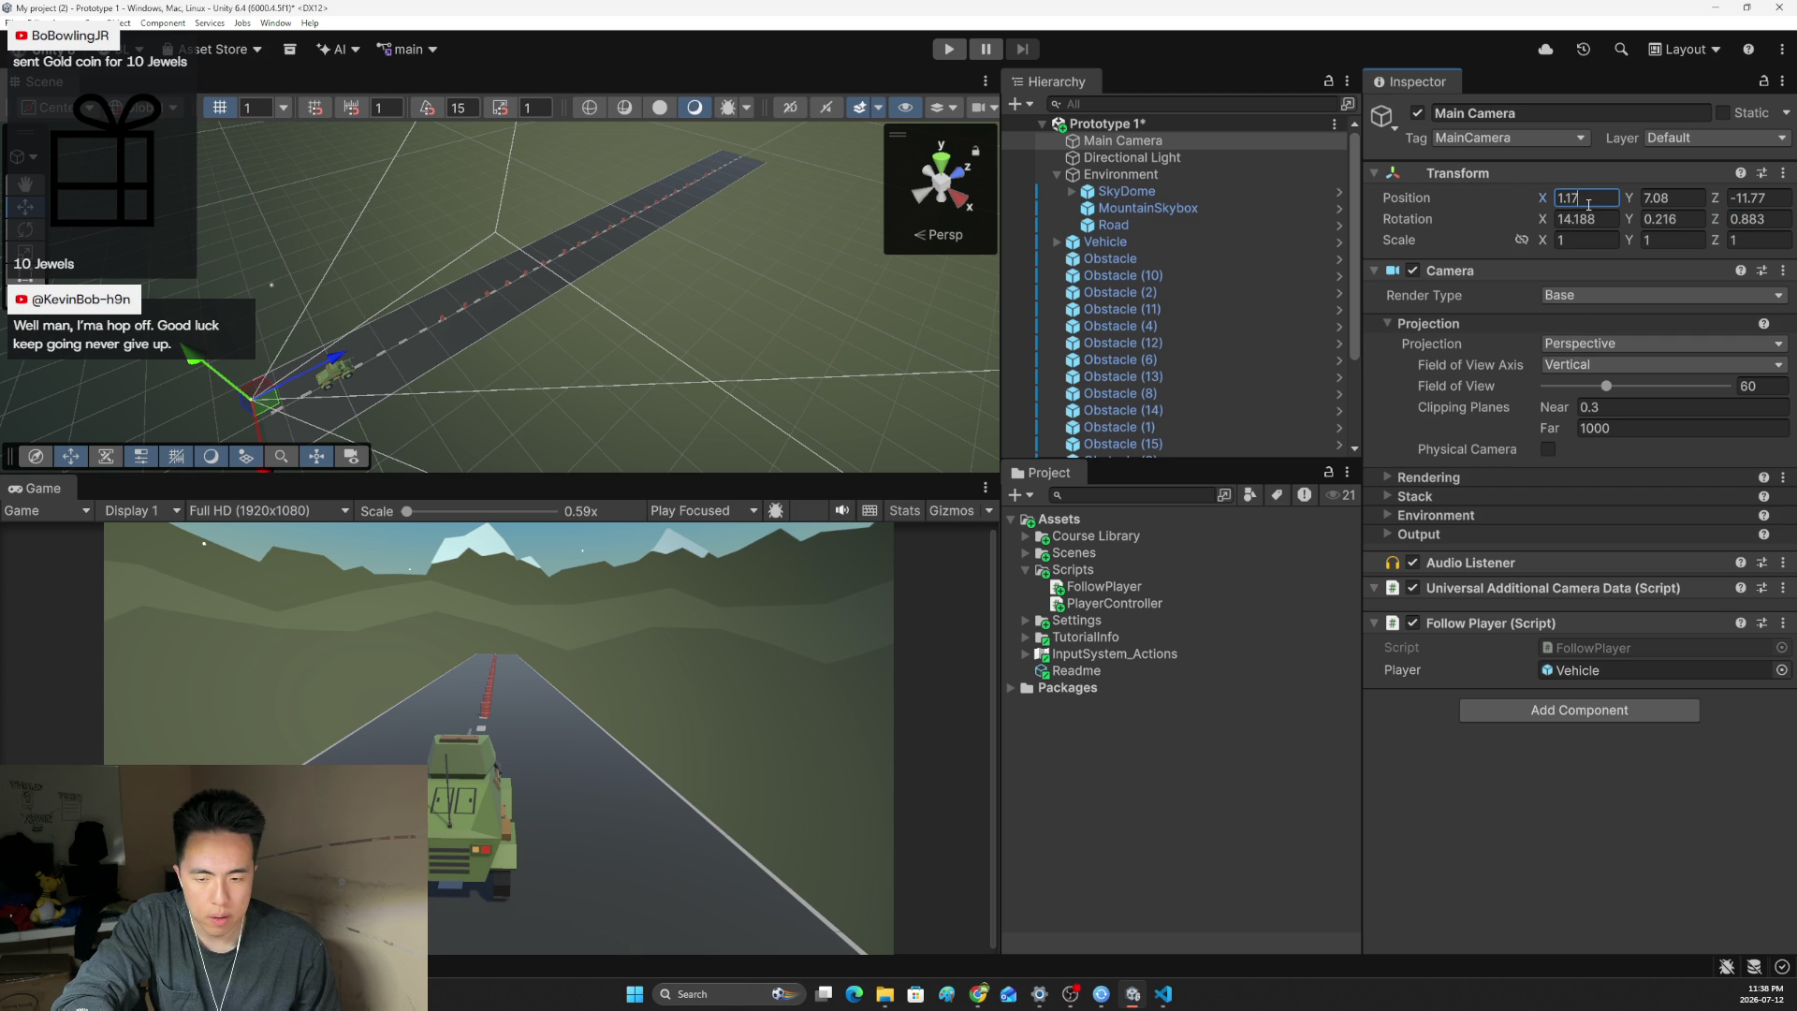
{"action": "left_click", "coordinate": [1161, 994]}
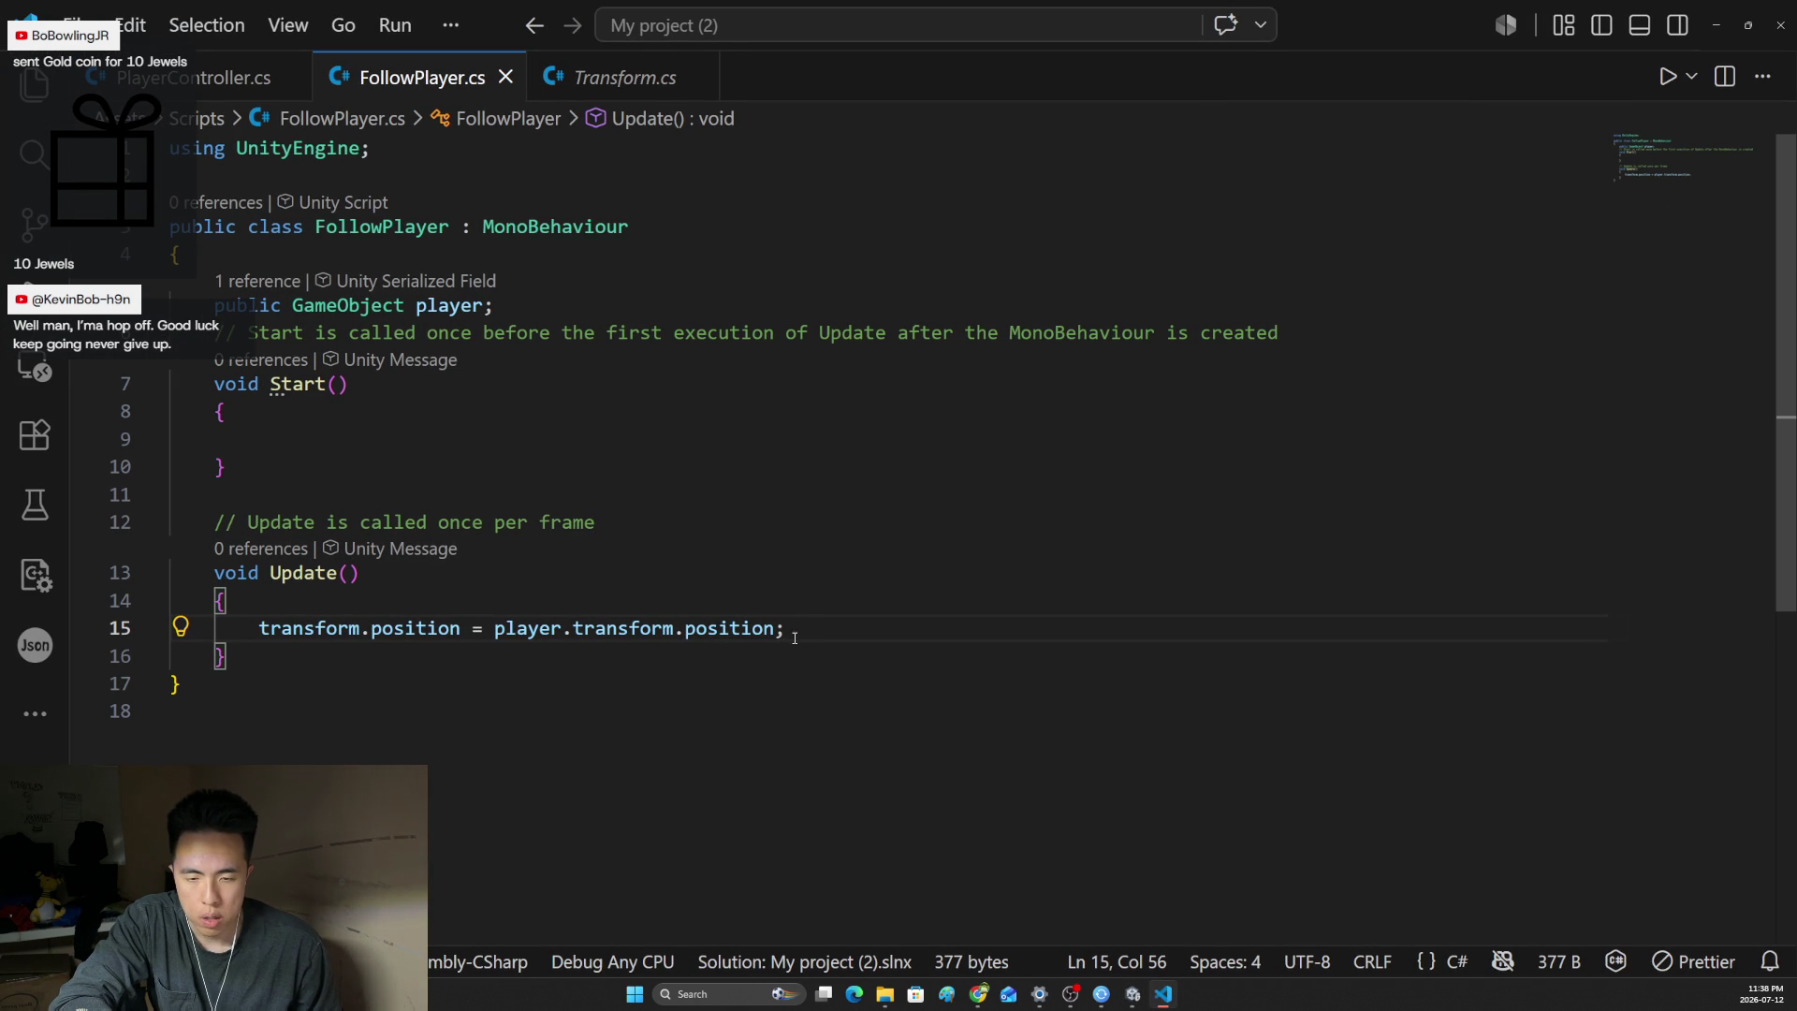
- Append + new Vector3(1, 7, -11); to line 15's position assignment and save FollowPlayer.cs
{"action": "key", "text": "BackSpace"}
{"action": "type", "text": "+ new"}
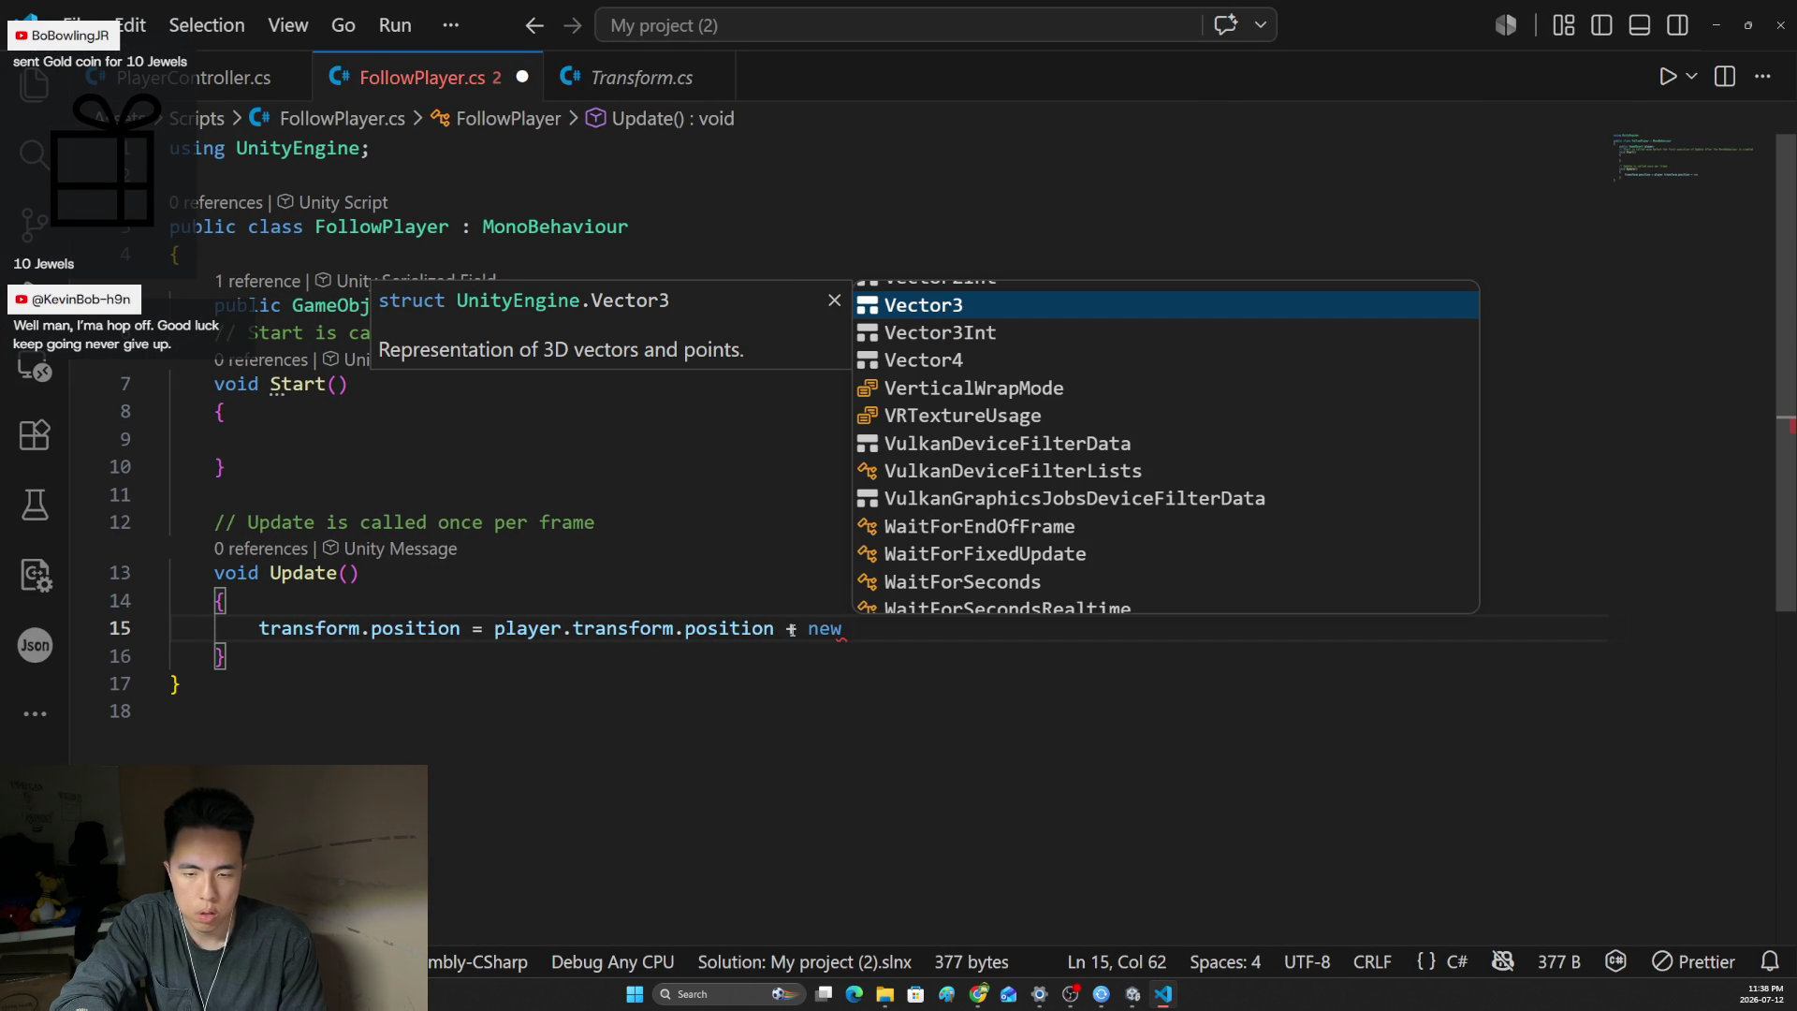
{"action": "key", "text": "Return"}
{"action": "type", "text": "("}
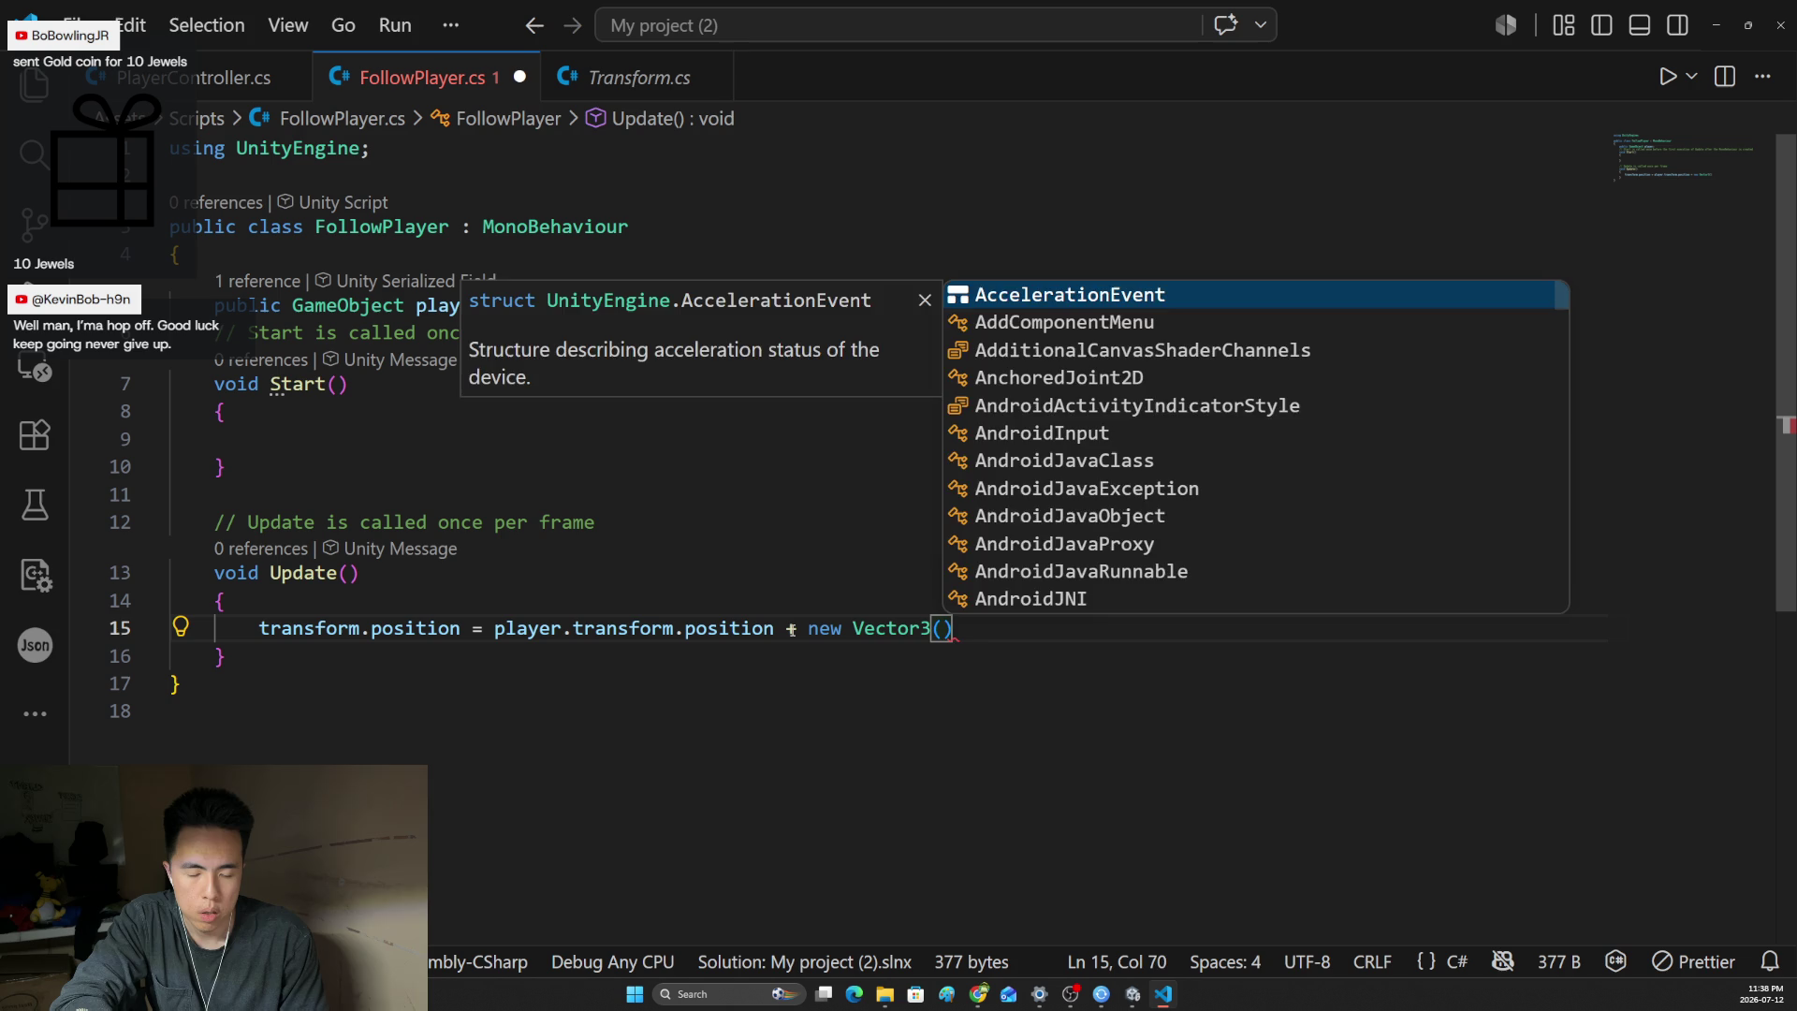
{"action": "type", "text": "1, 7, "}
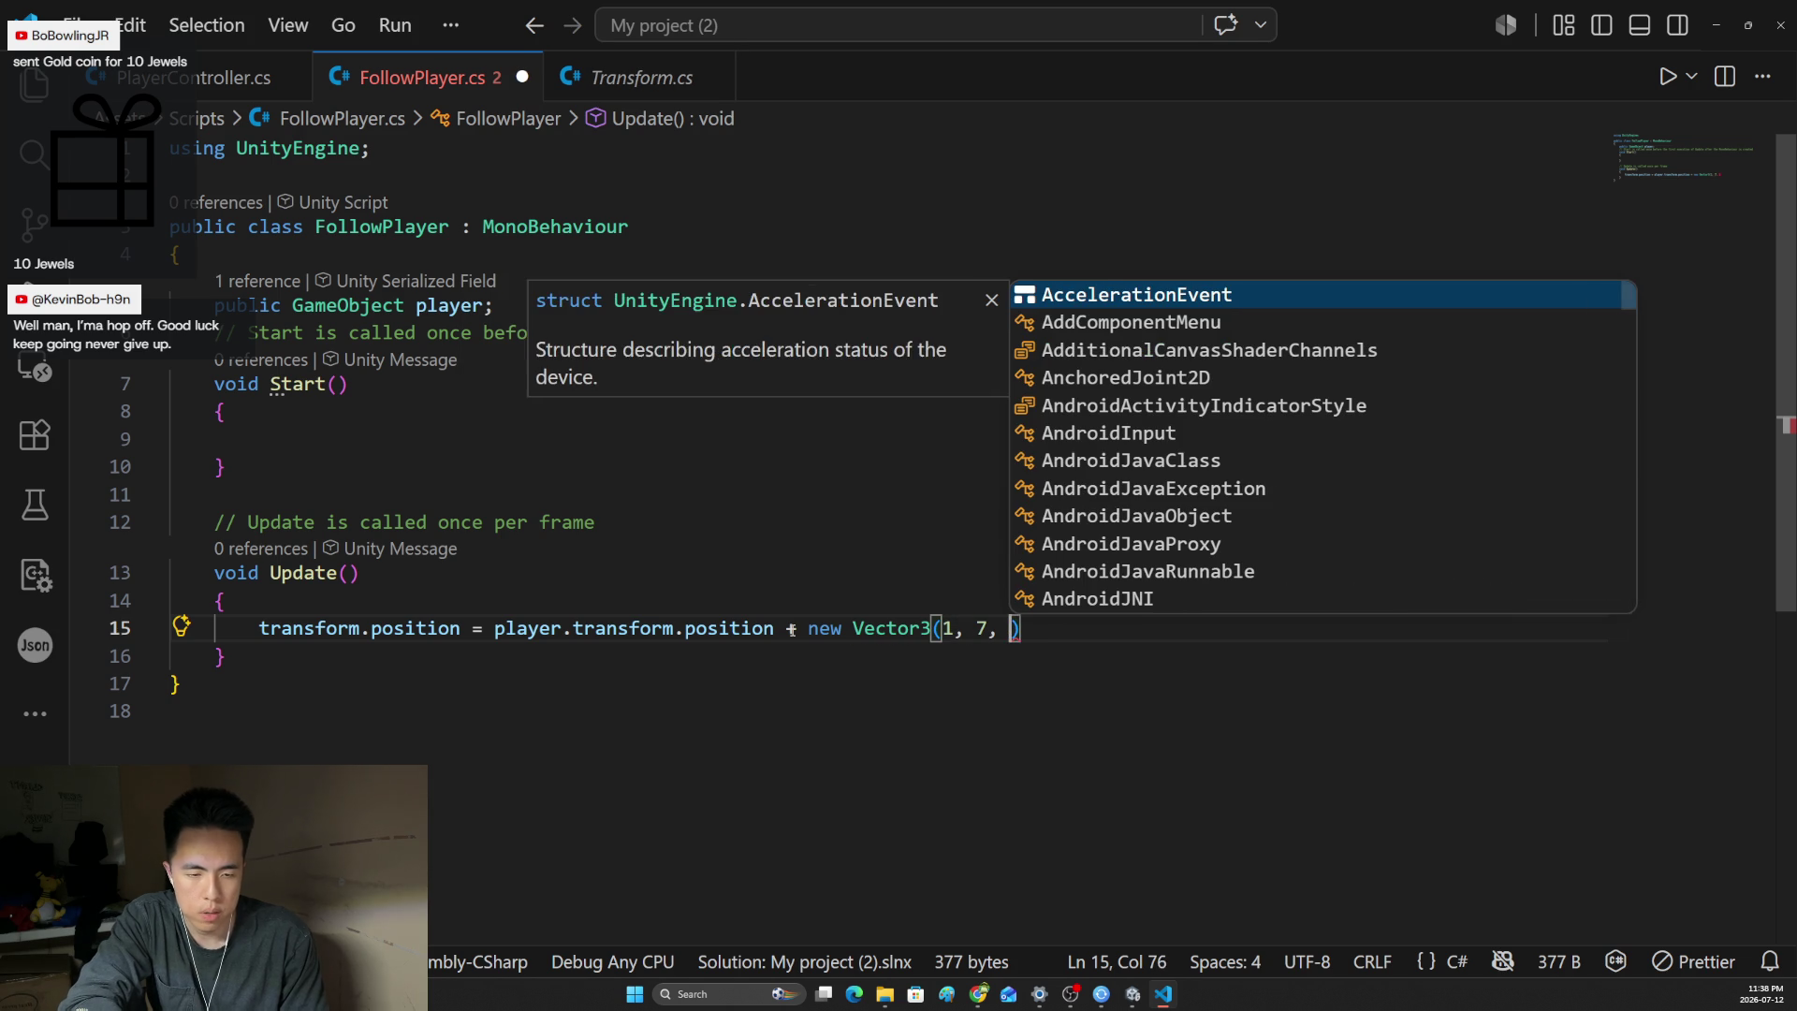
{"action": "type", "text": "-11"}
{"action": "key", "text": "alt+Tab"}
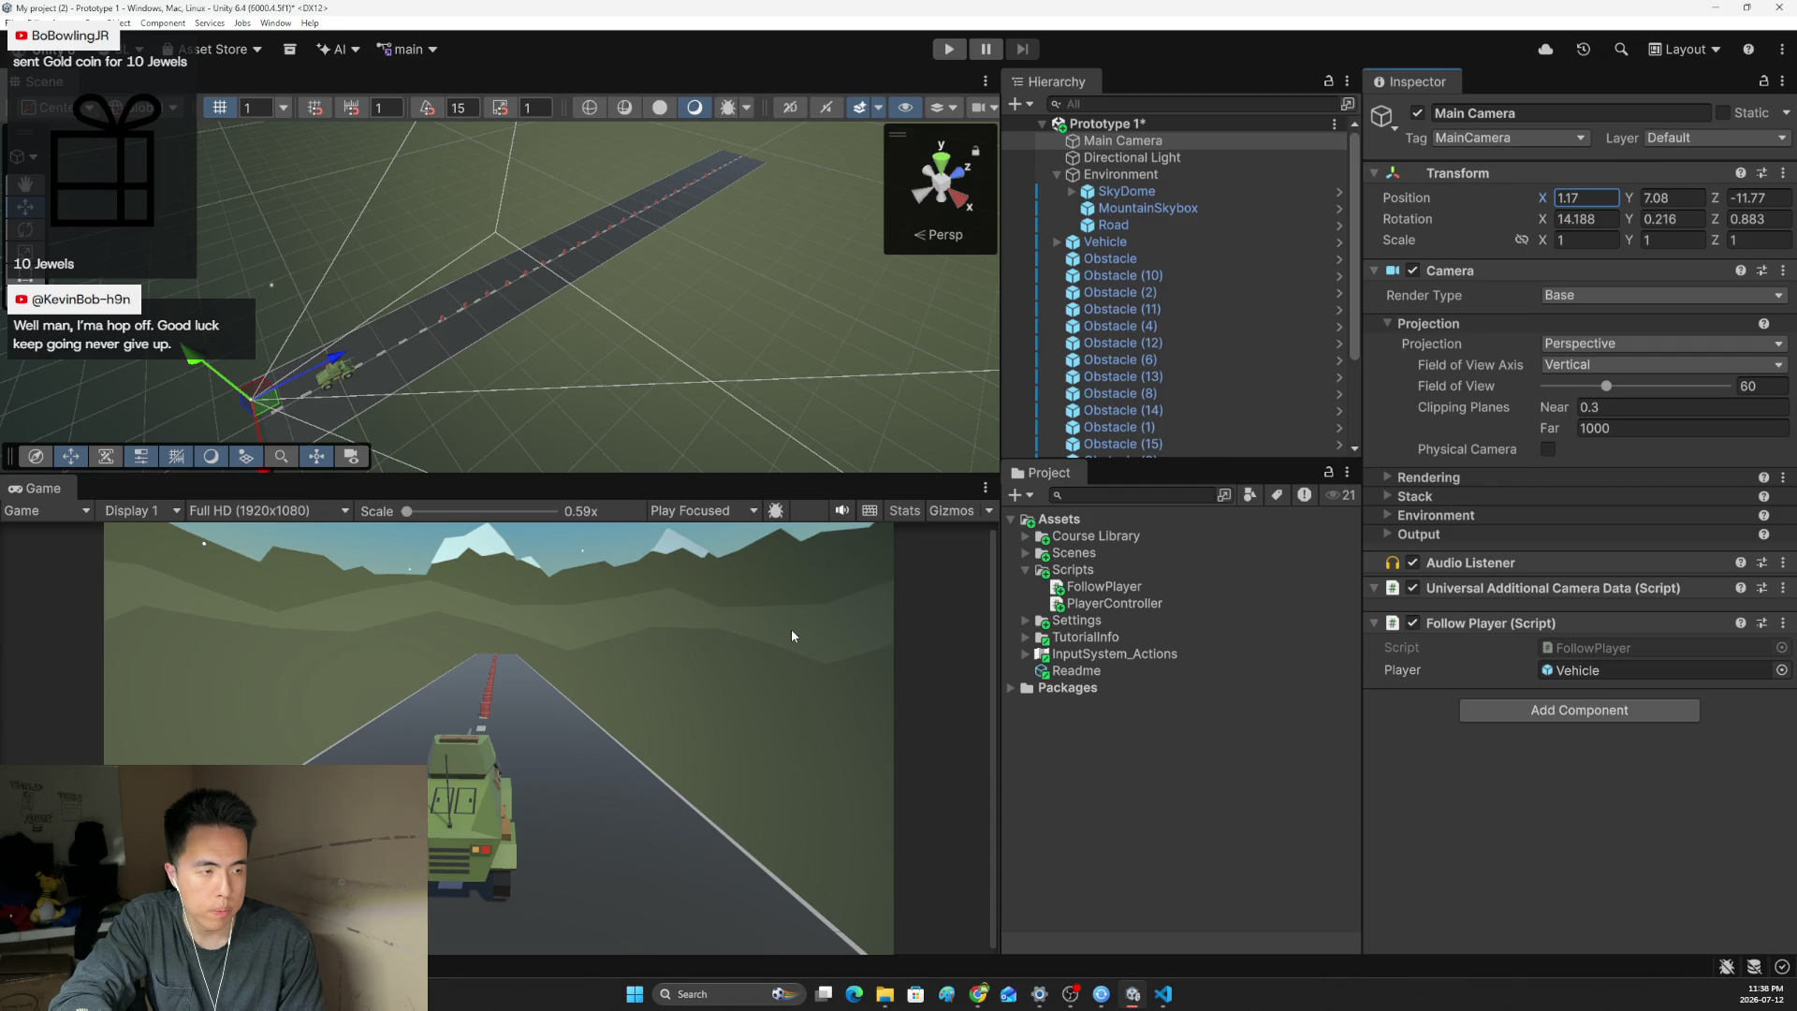
{"action": "key", "text": "alt+Tab"}
{"action": "key", "text": "BackSpace"}
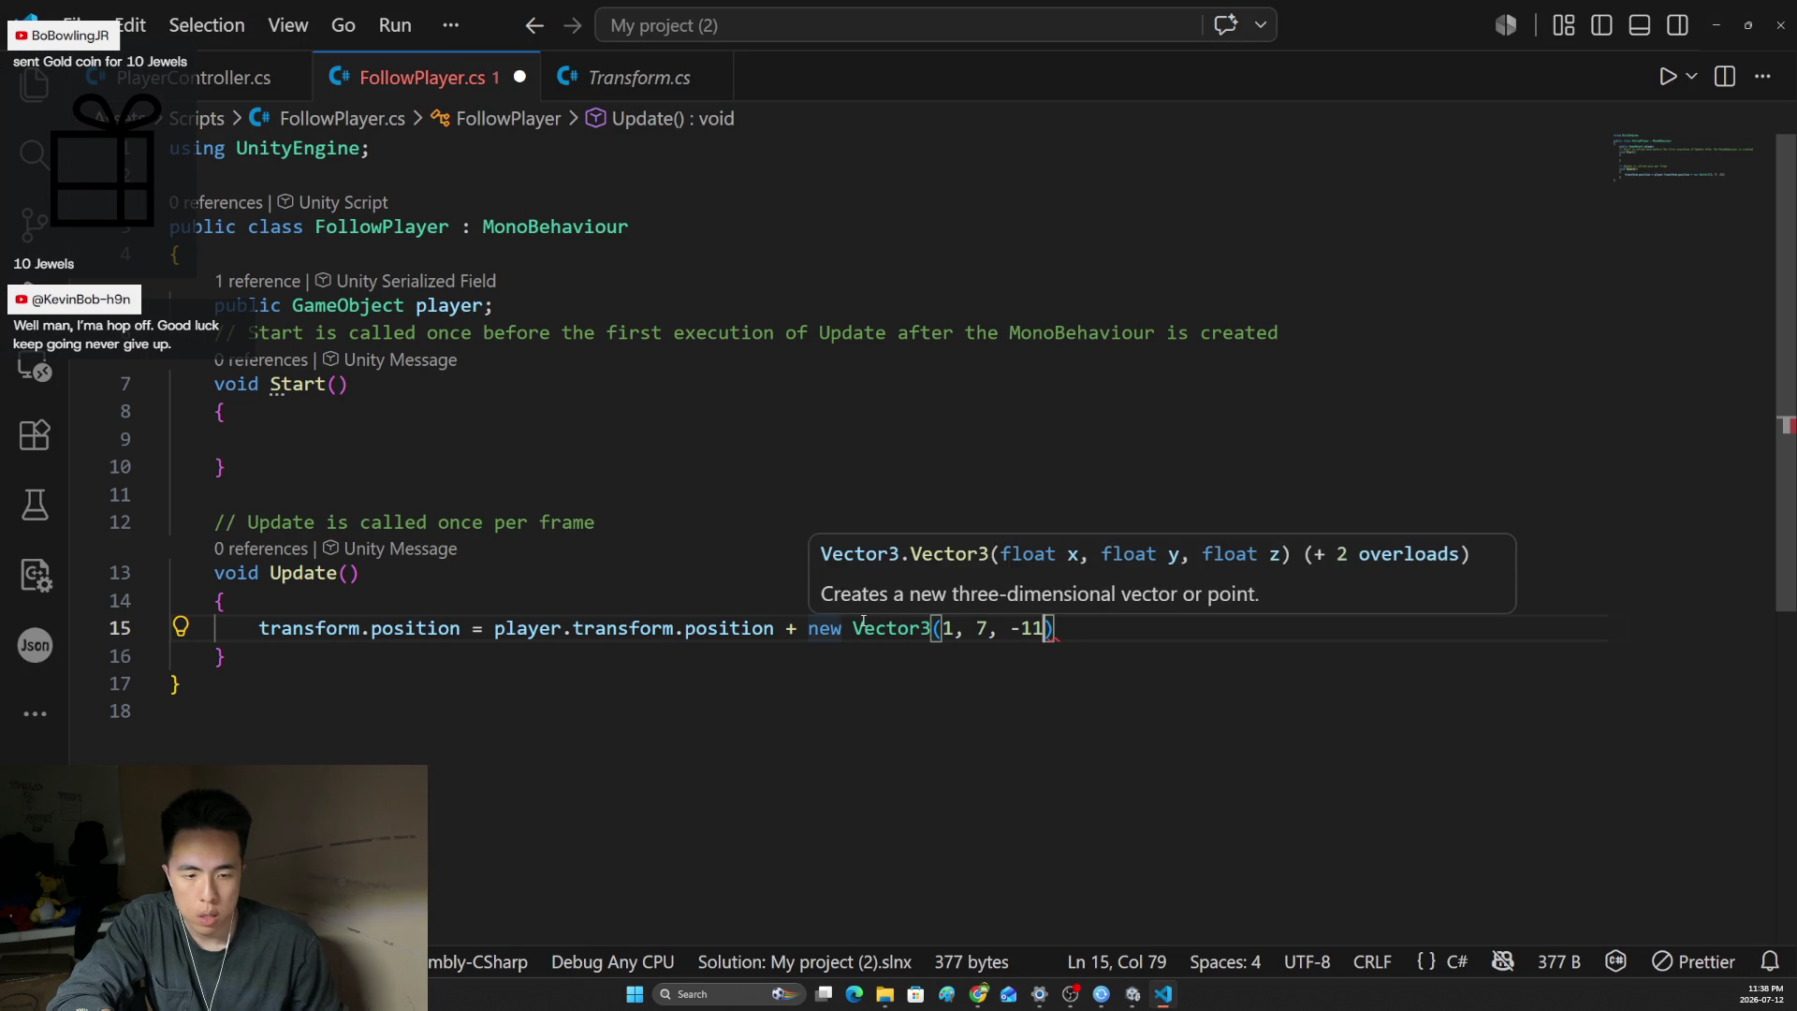
{"action": "type", "text": ");"}
{"action": "key", "text": "ctrl+s"}
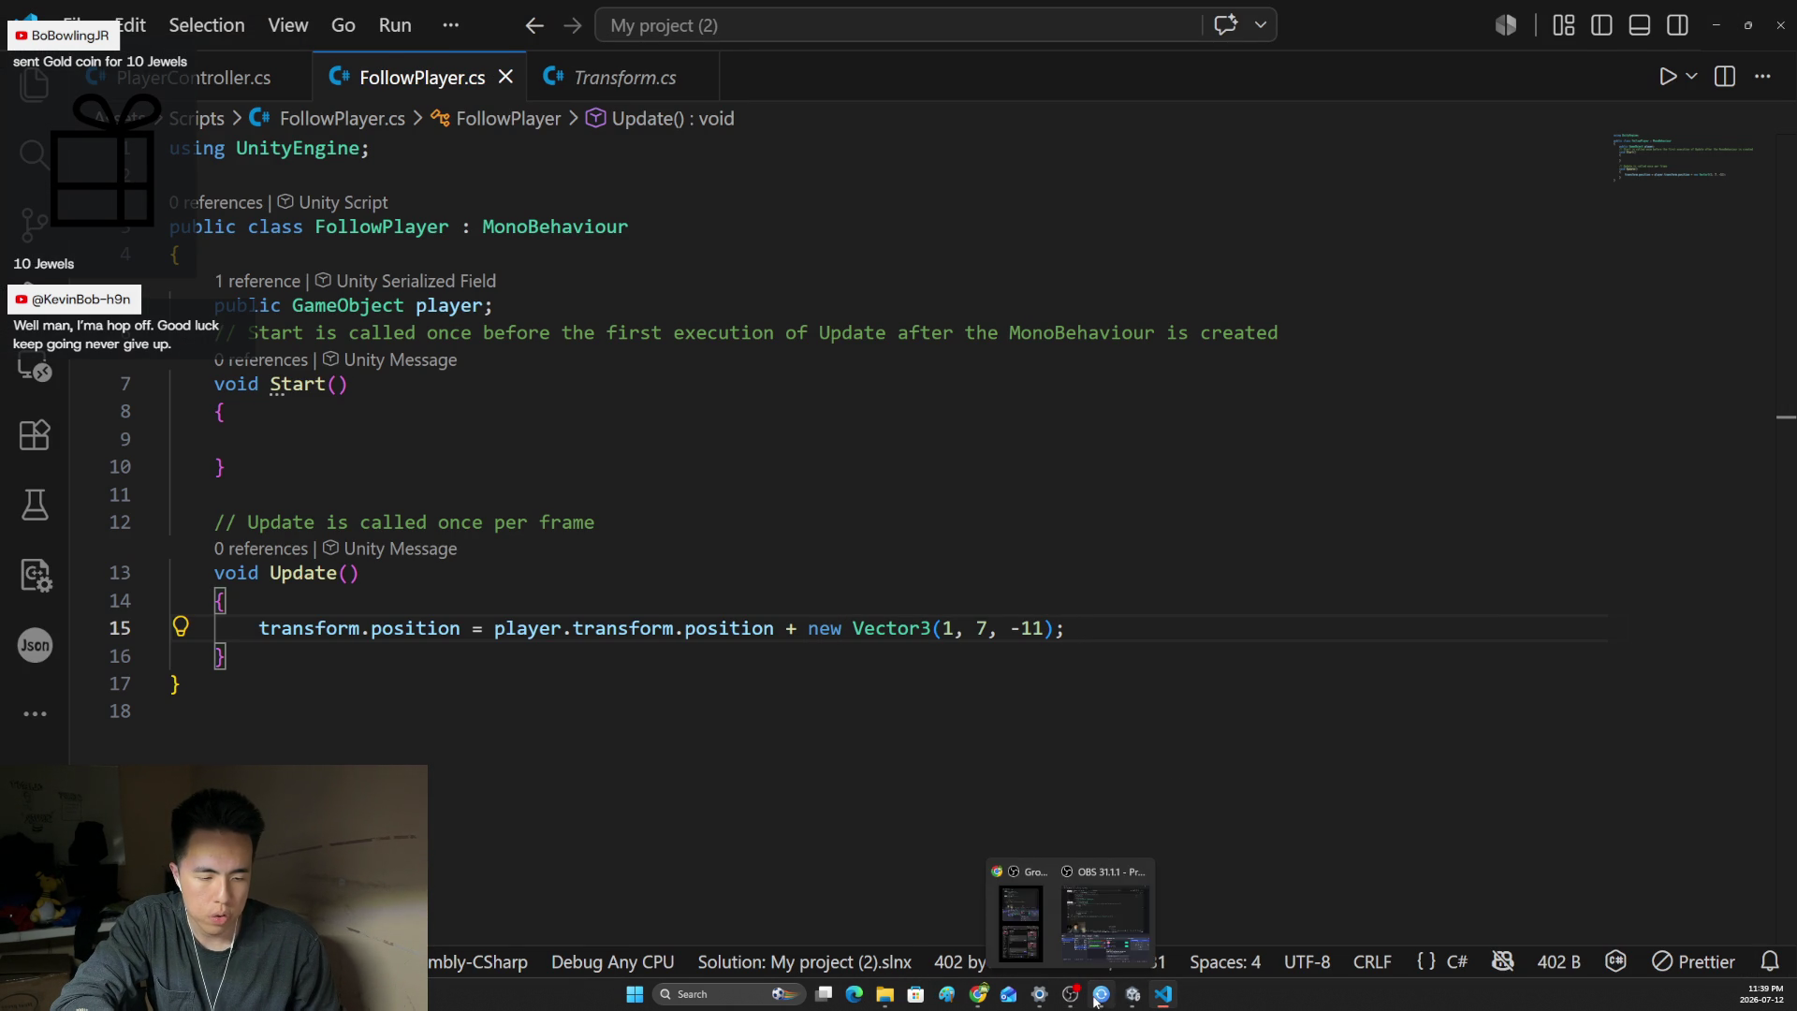
{"action": "left_click", "coordinate": [1122, 1000]}
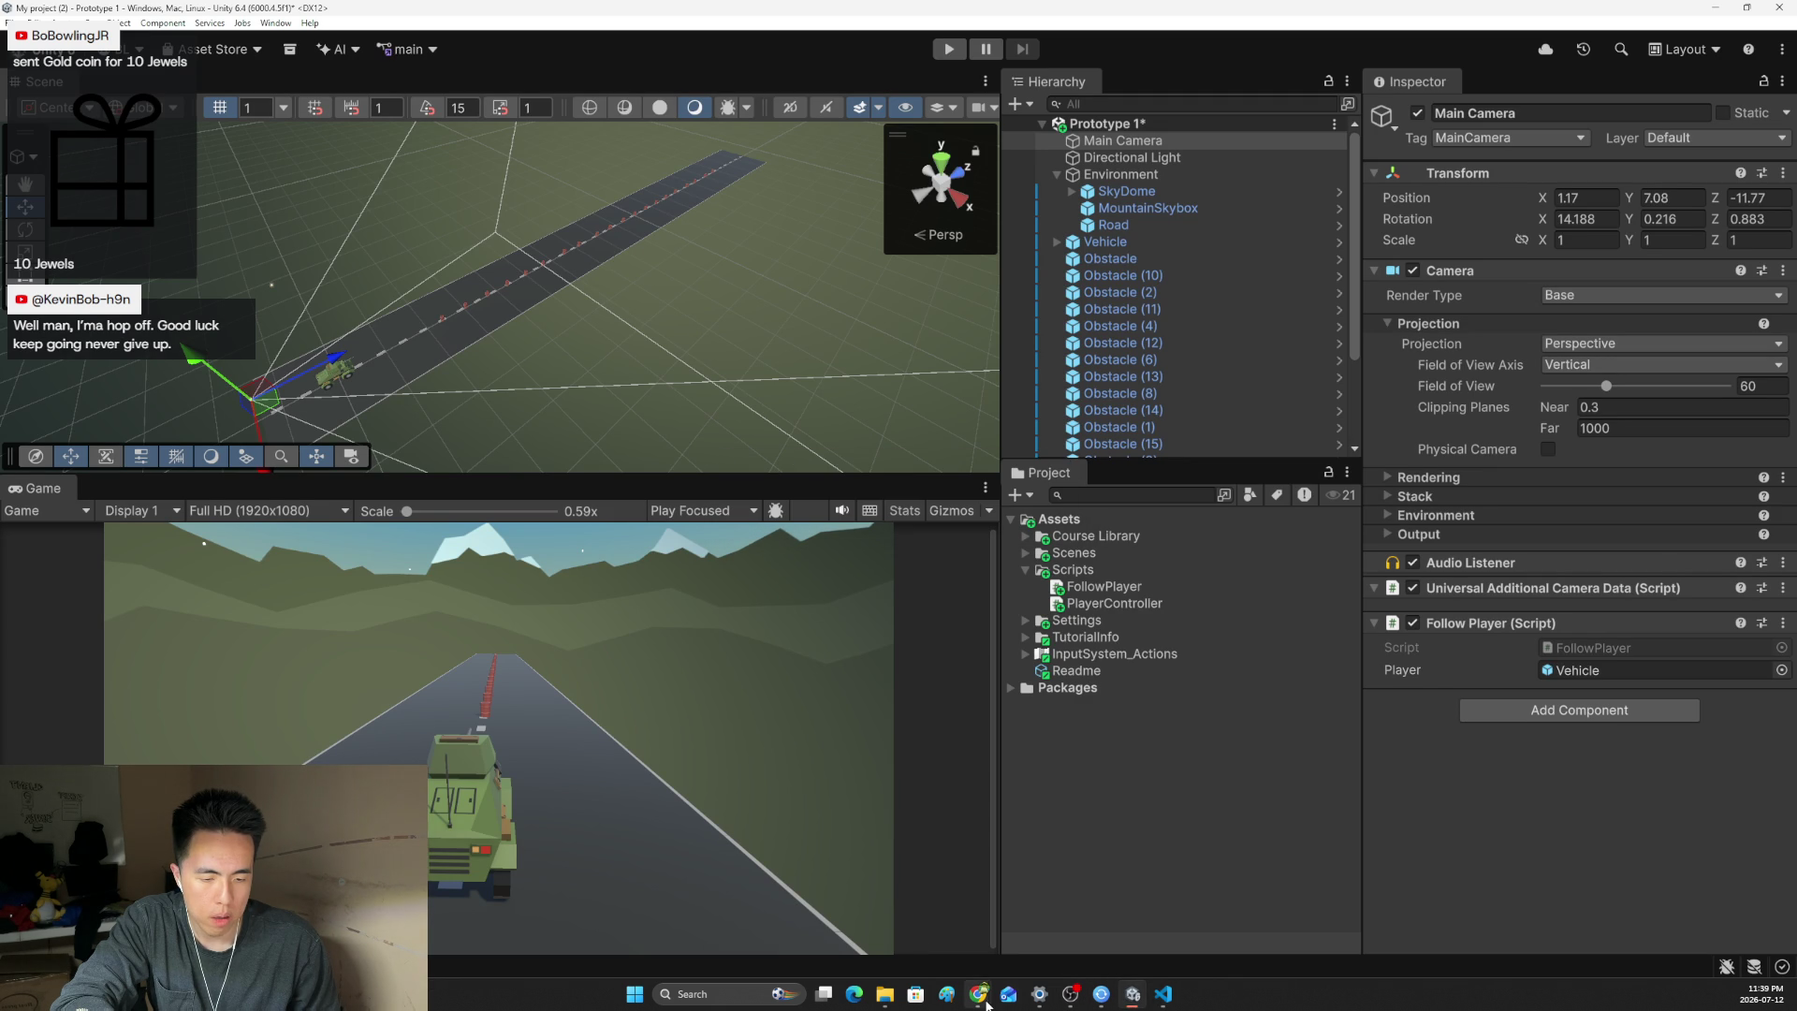
- Review the tutorial's Vector3(0, 5, -7) offset step, then start Play mode in Unity
{"action": "mouse_move", "coordinate": [986, 1004]}
{"action": "left_click", "coordinate": [902, 947]}
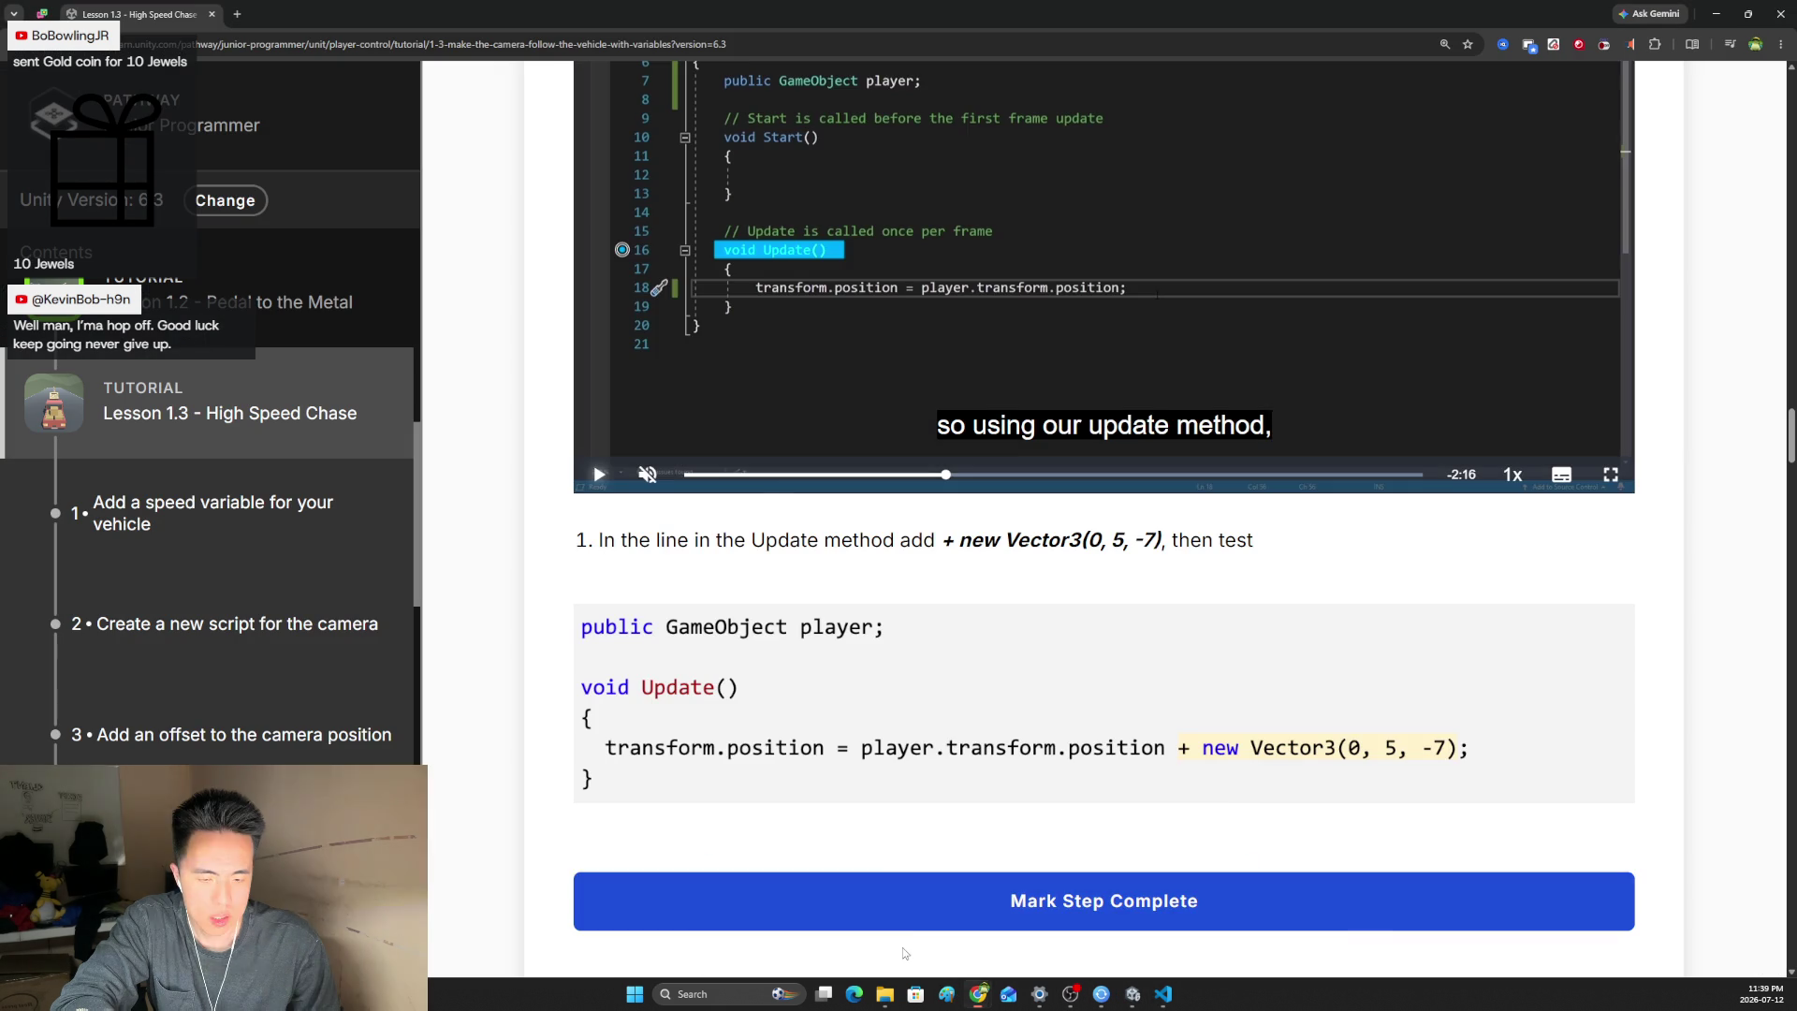
{"action": "scroll", "coordinate": [1045, 887], "scroll_direction": "down", "scroll_amount": 3}
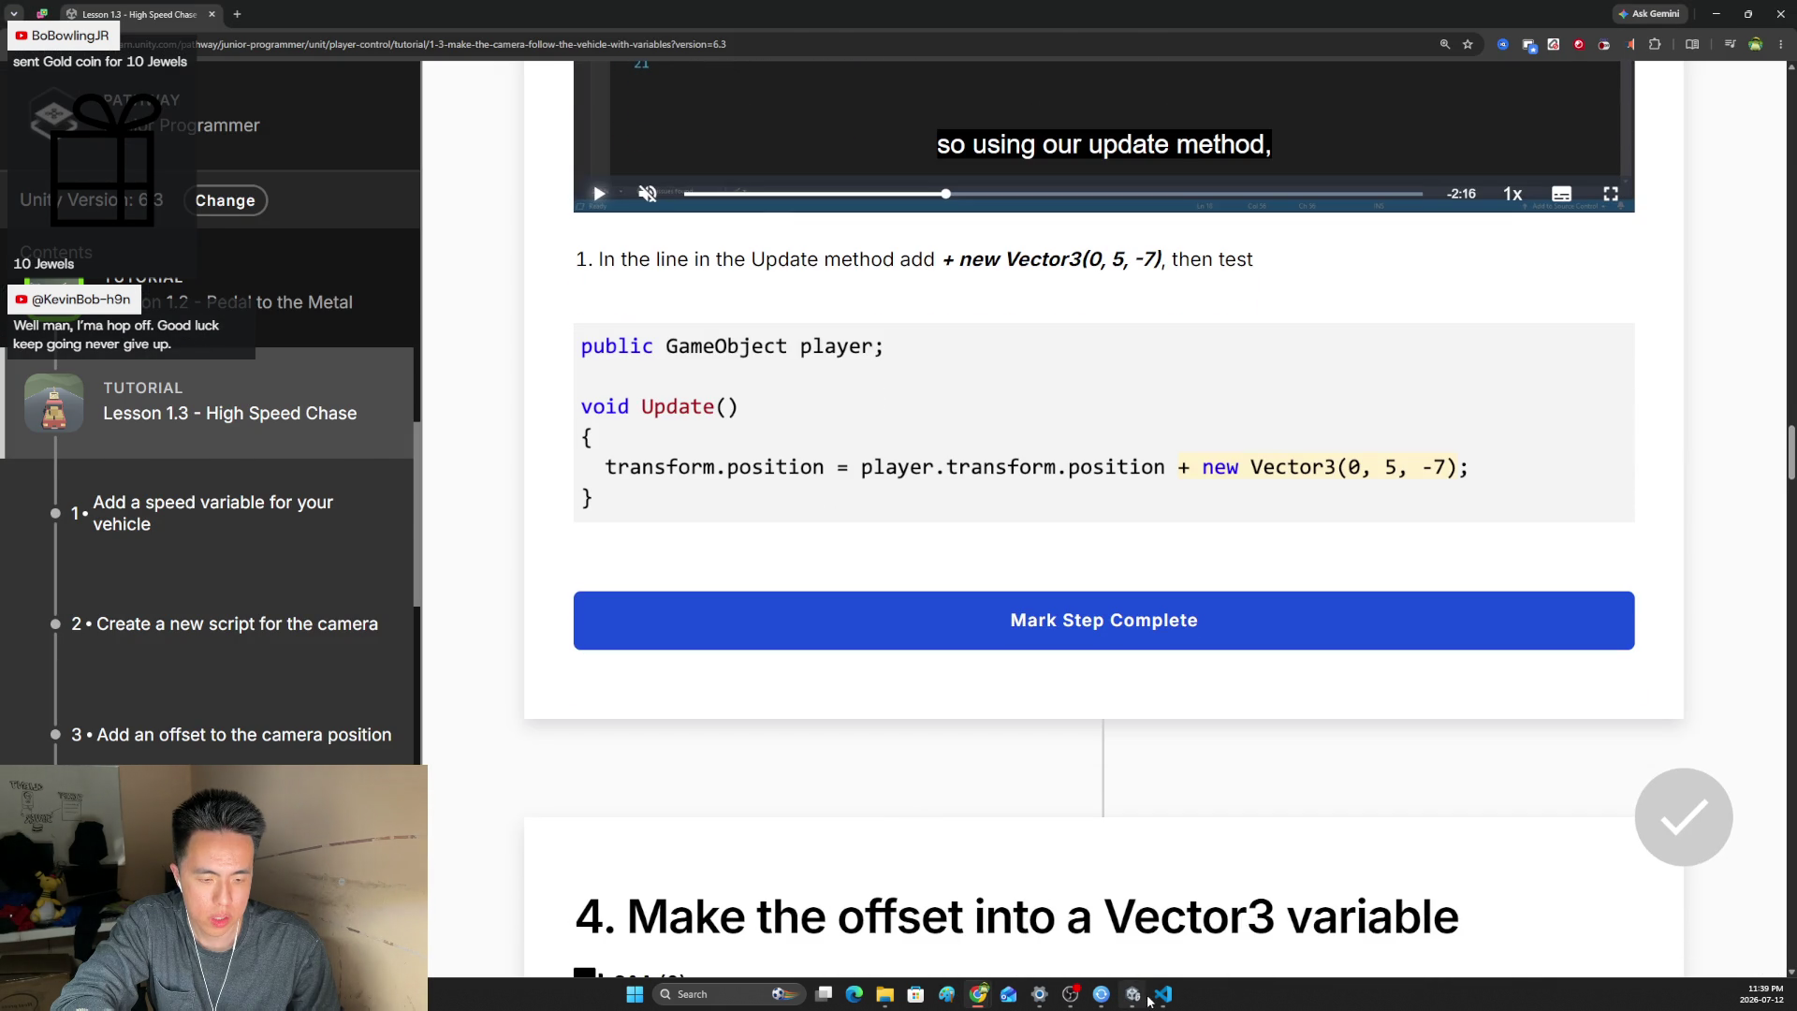
{"action": "left_click", "coordinate": [1163, 995]}
{"action": "left_click", "coordinate": [1163, 995]}
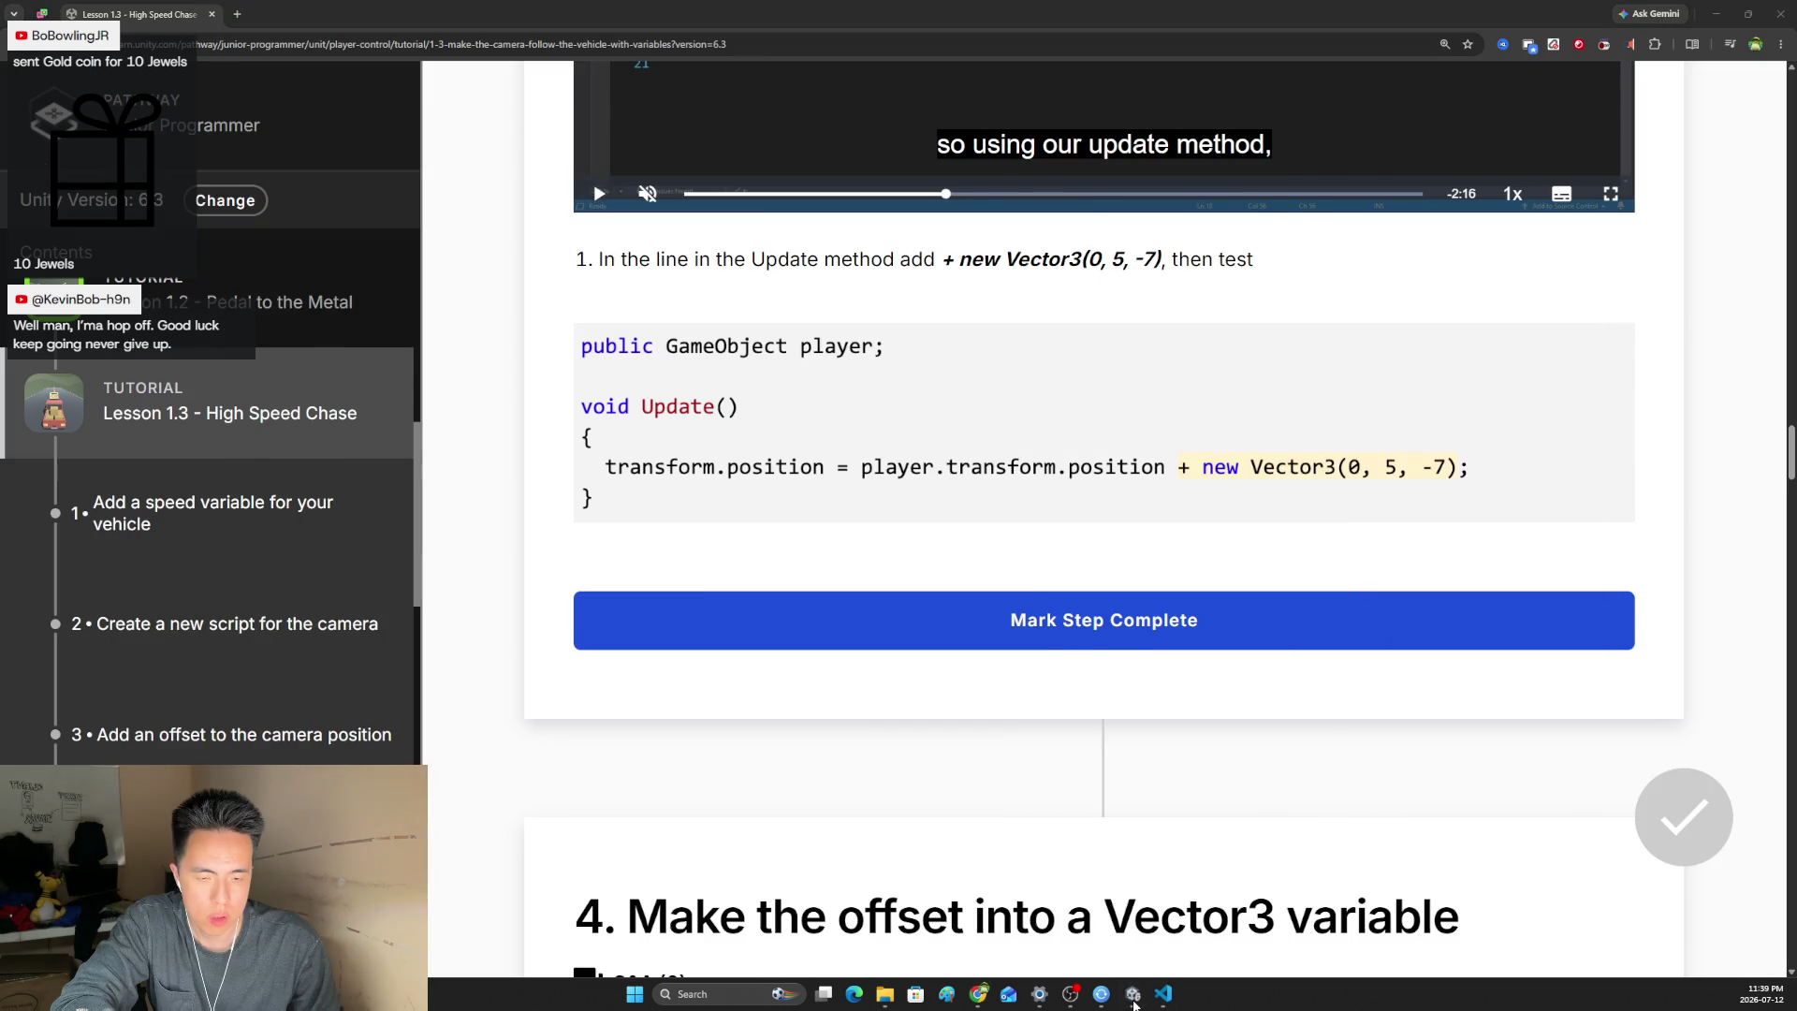
{"action": "left_click", "coordinate": [1132, 994]}
{"action": "left_click", "coordinate": [946, 49]}
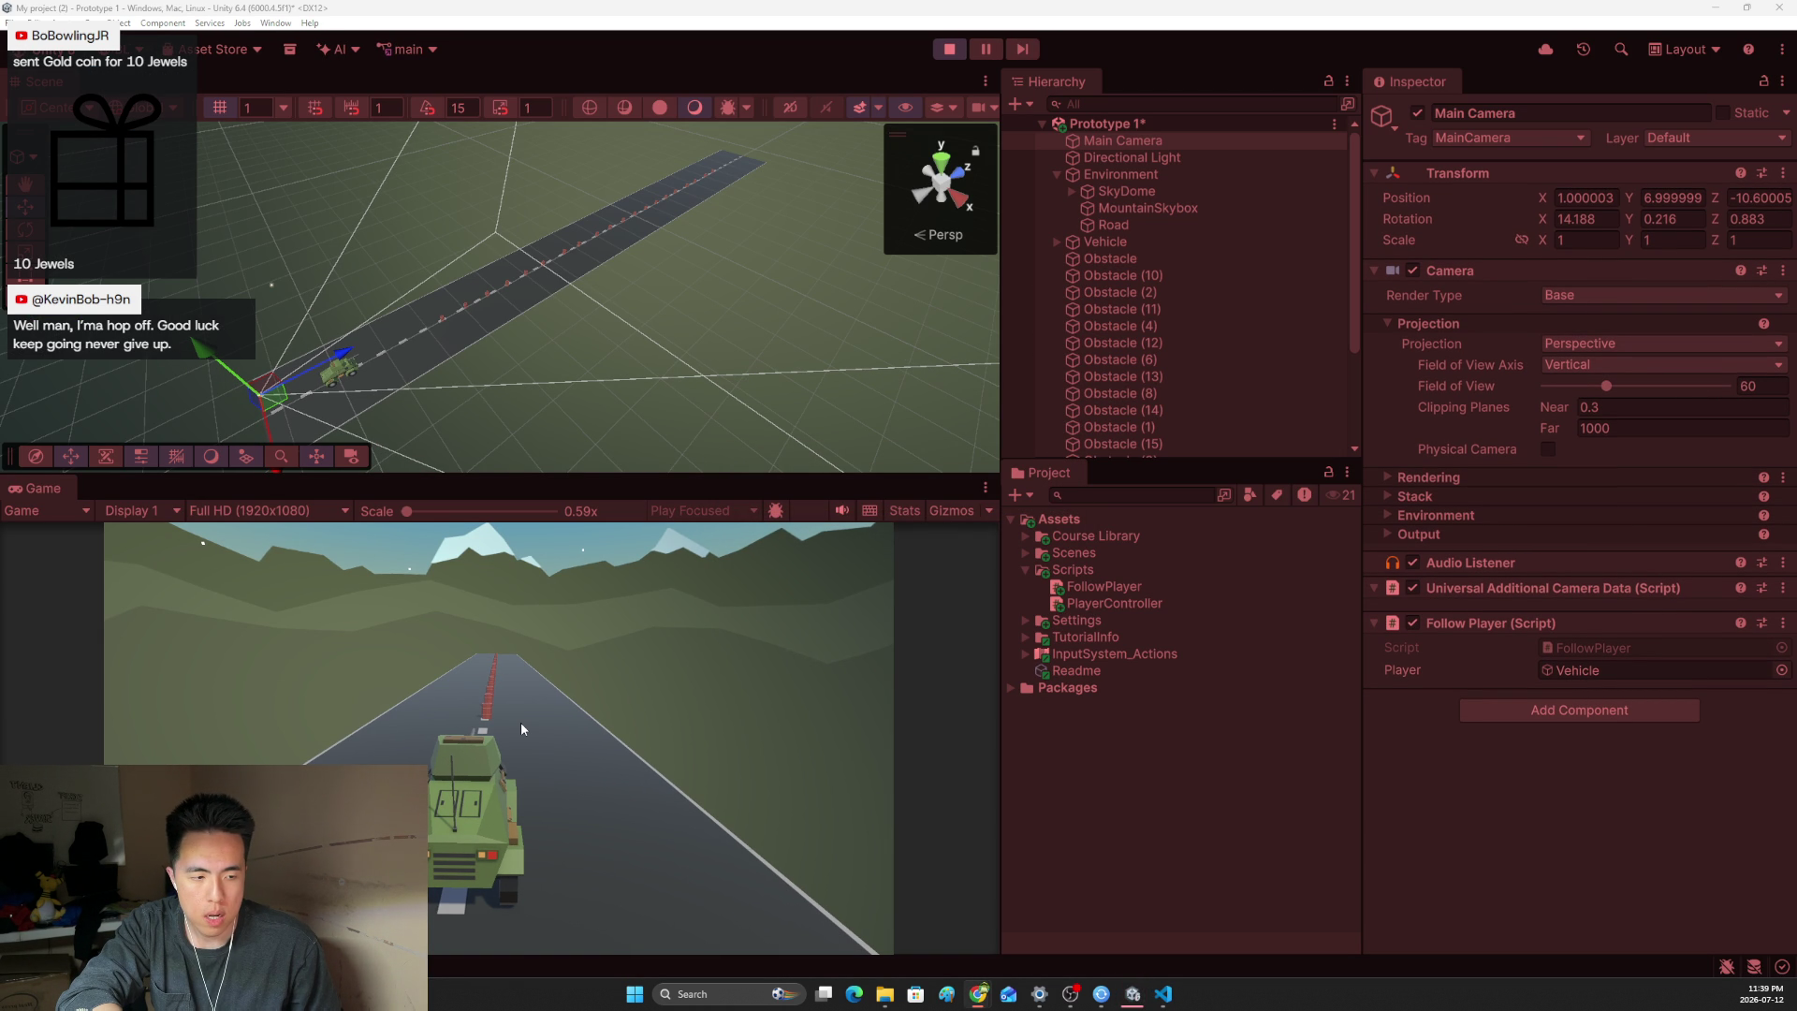
- Drive the vehicle forward with the Up arrow to check the camera follows, then stop Play mode
{"action": "key", "text": "Up"}
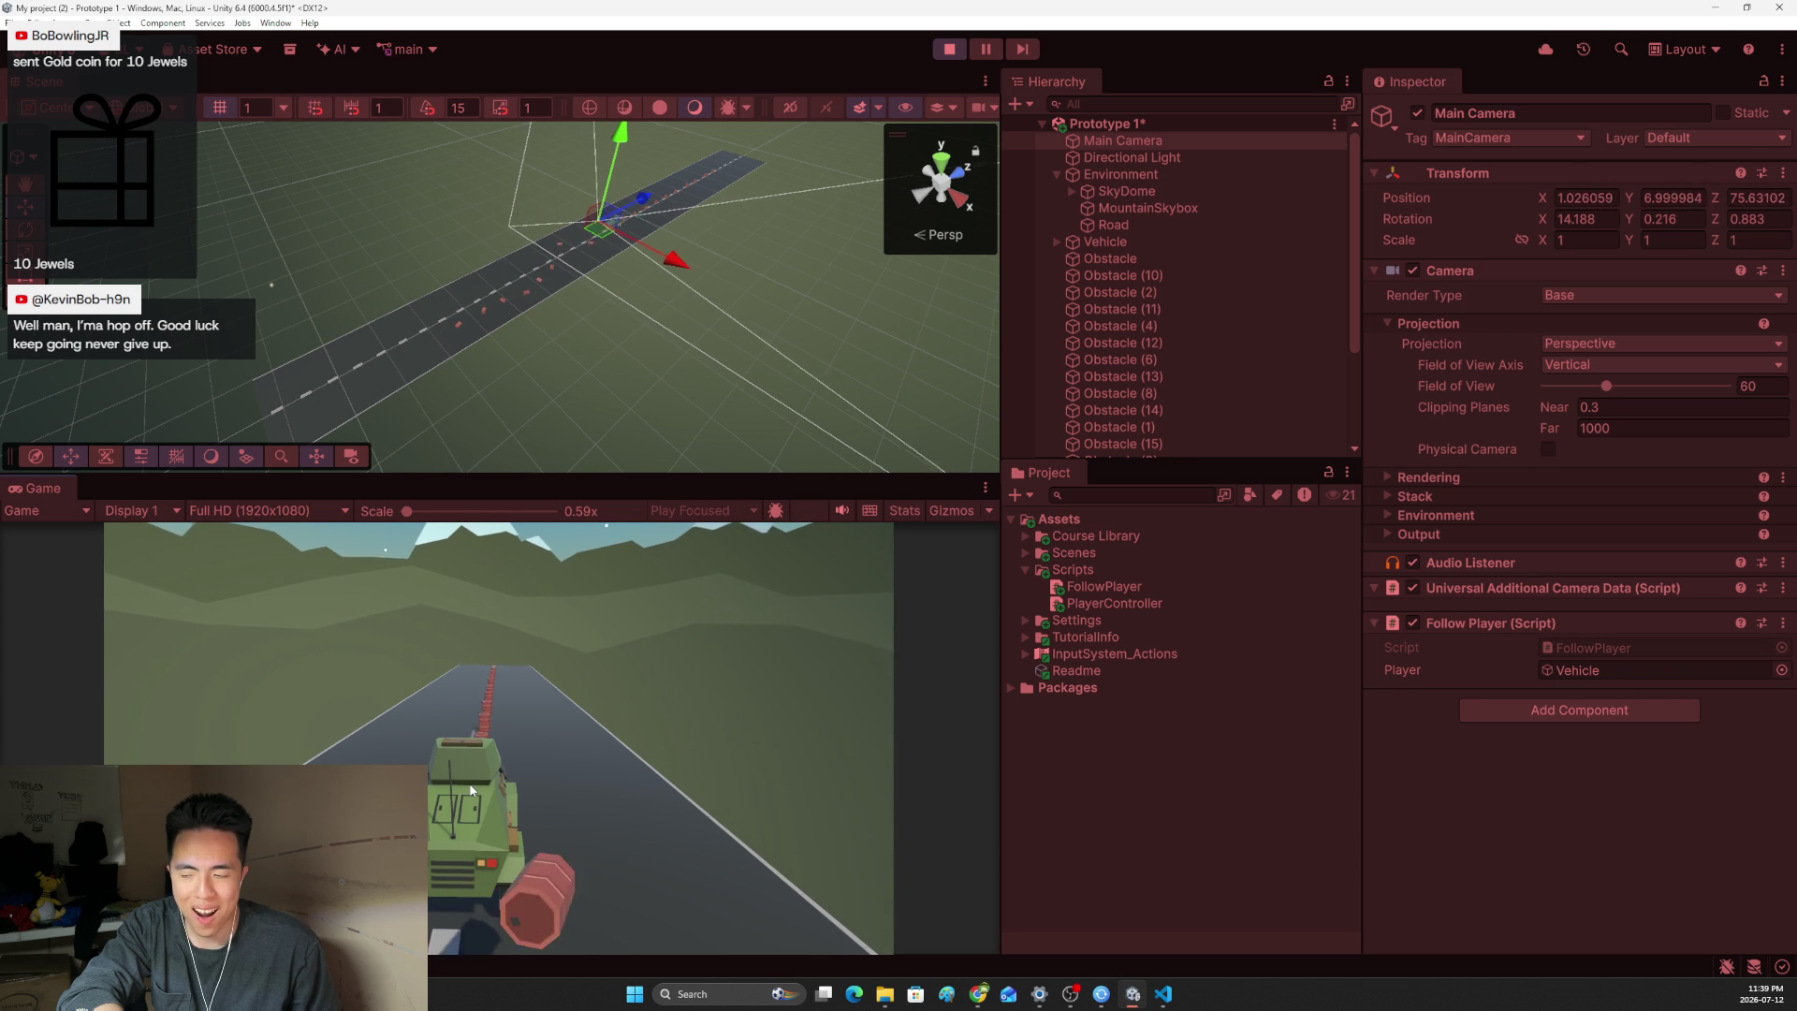
{"action": "left_click", "coordinate": [949, 48]}
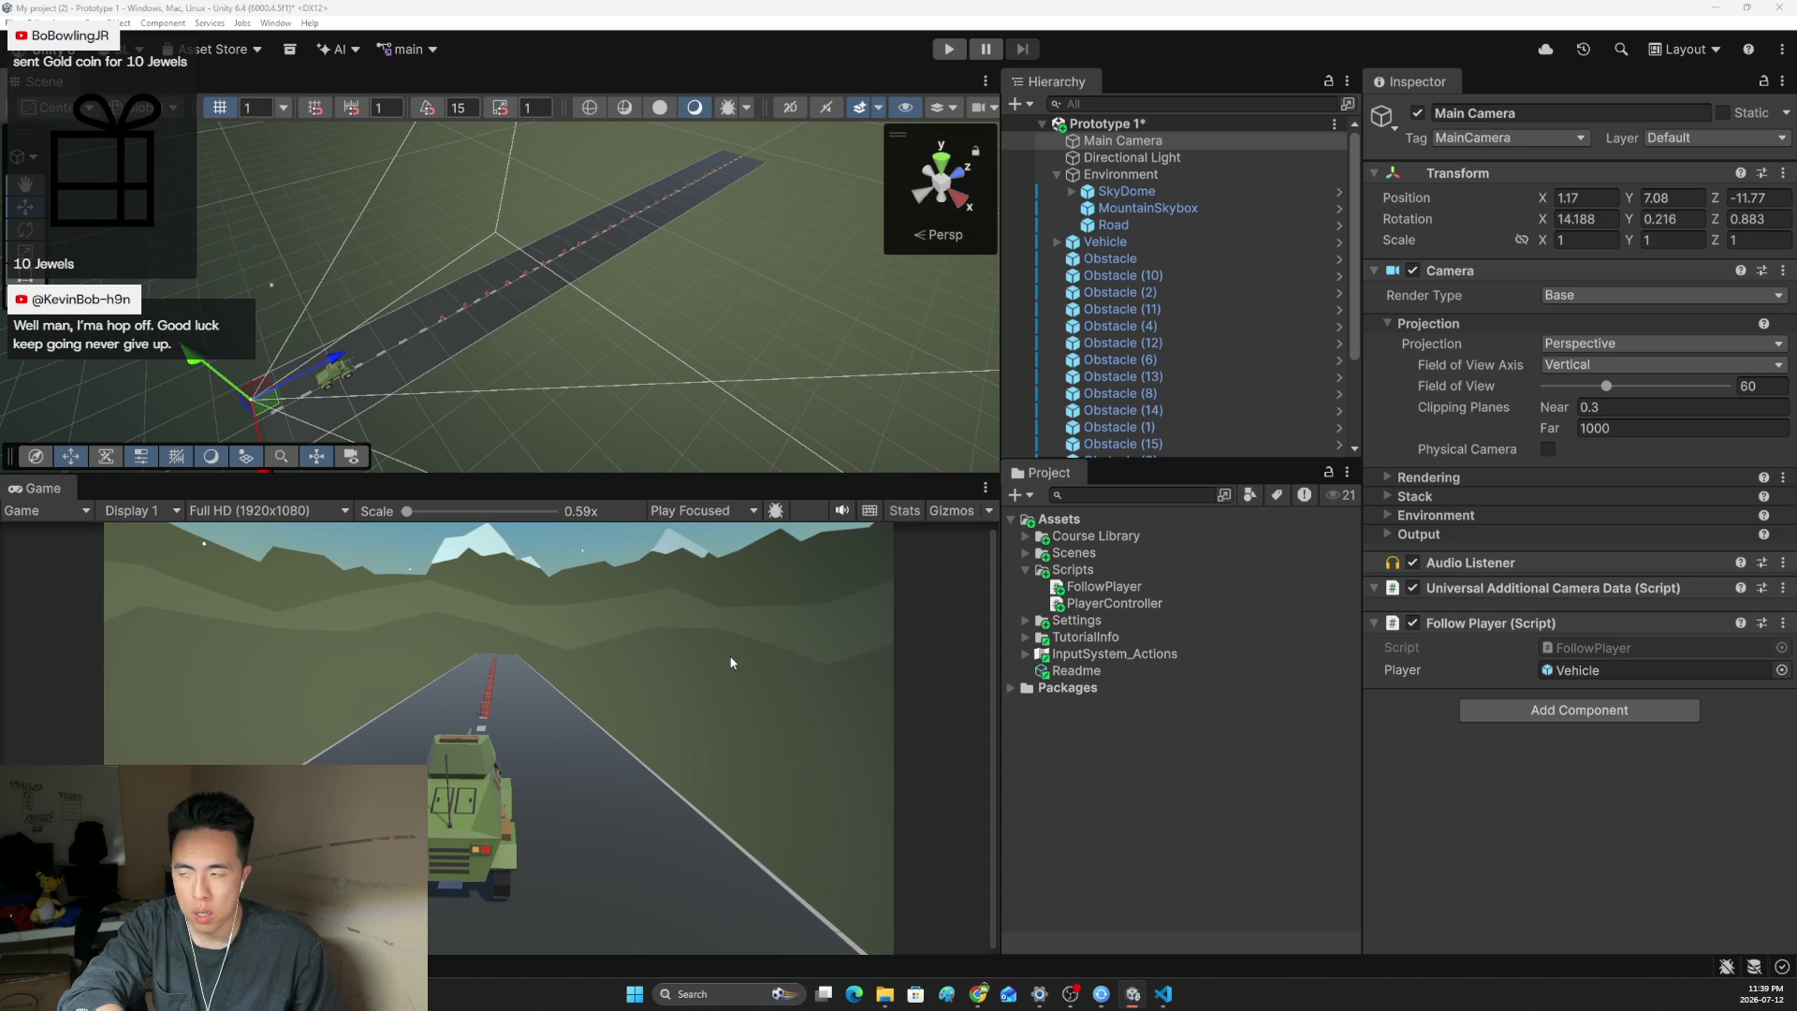
{"action": "key", "text": "alt+Tab"}
- Scroll to step 4 'Make the offset into a Vector3 variable' and play its tutorial video
{"action": "scroll", "coordinate": [836, 604], "scroll_direction": "down", "scroll_amount": 5}
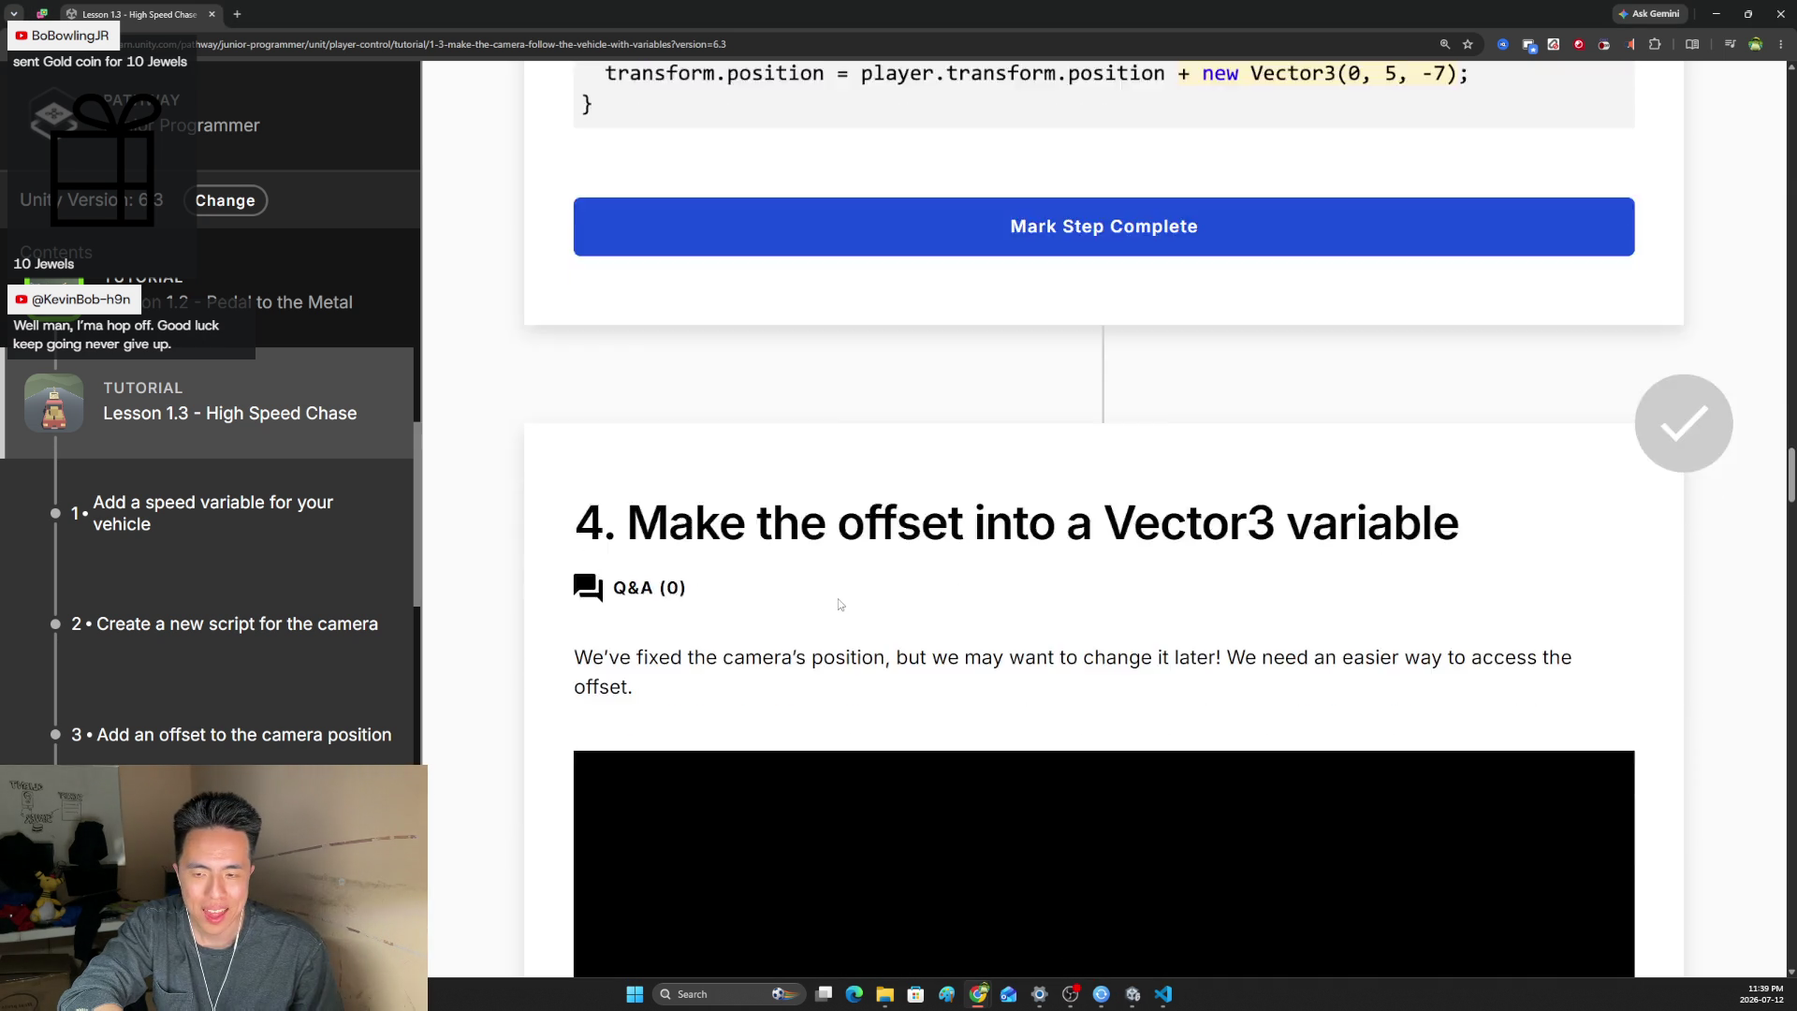
{"action": "left_click", "coordinate": [1104, 740]}
{"action": "scroll", "coordinate": [898, 702], "scroll_direction": "down", "scroll_amount": 2}
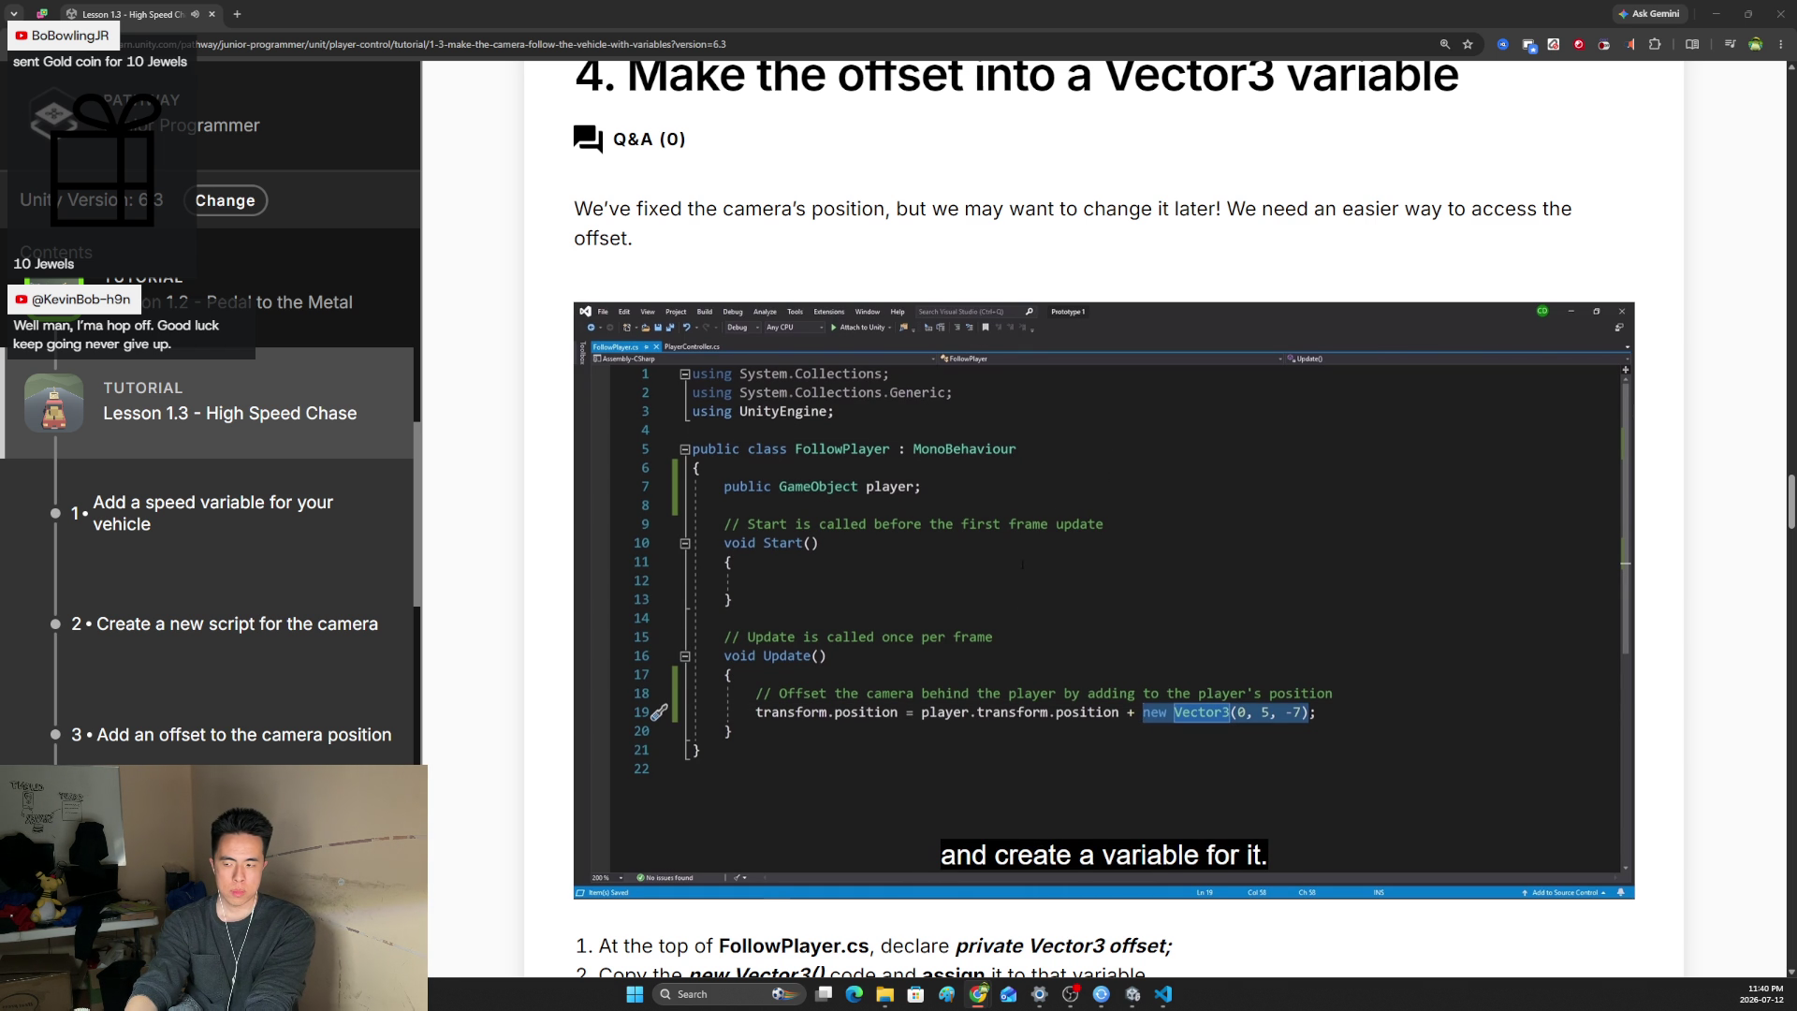
{"action": "left_click", "coordinate": [1065, 486]}
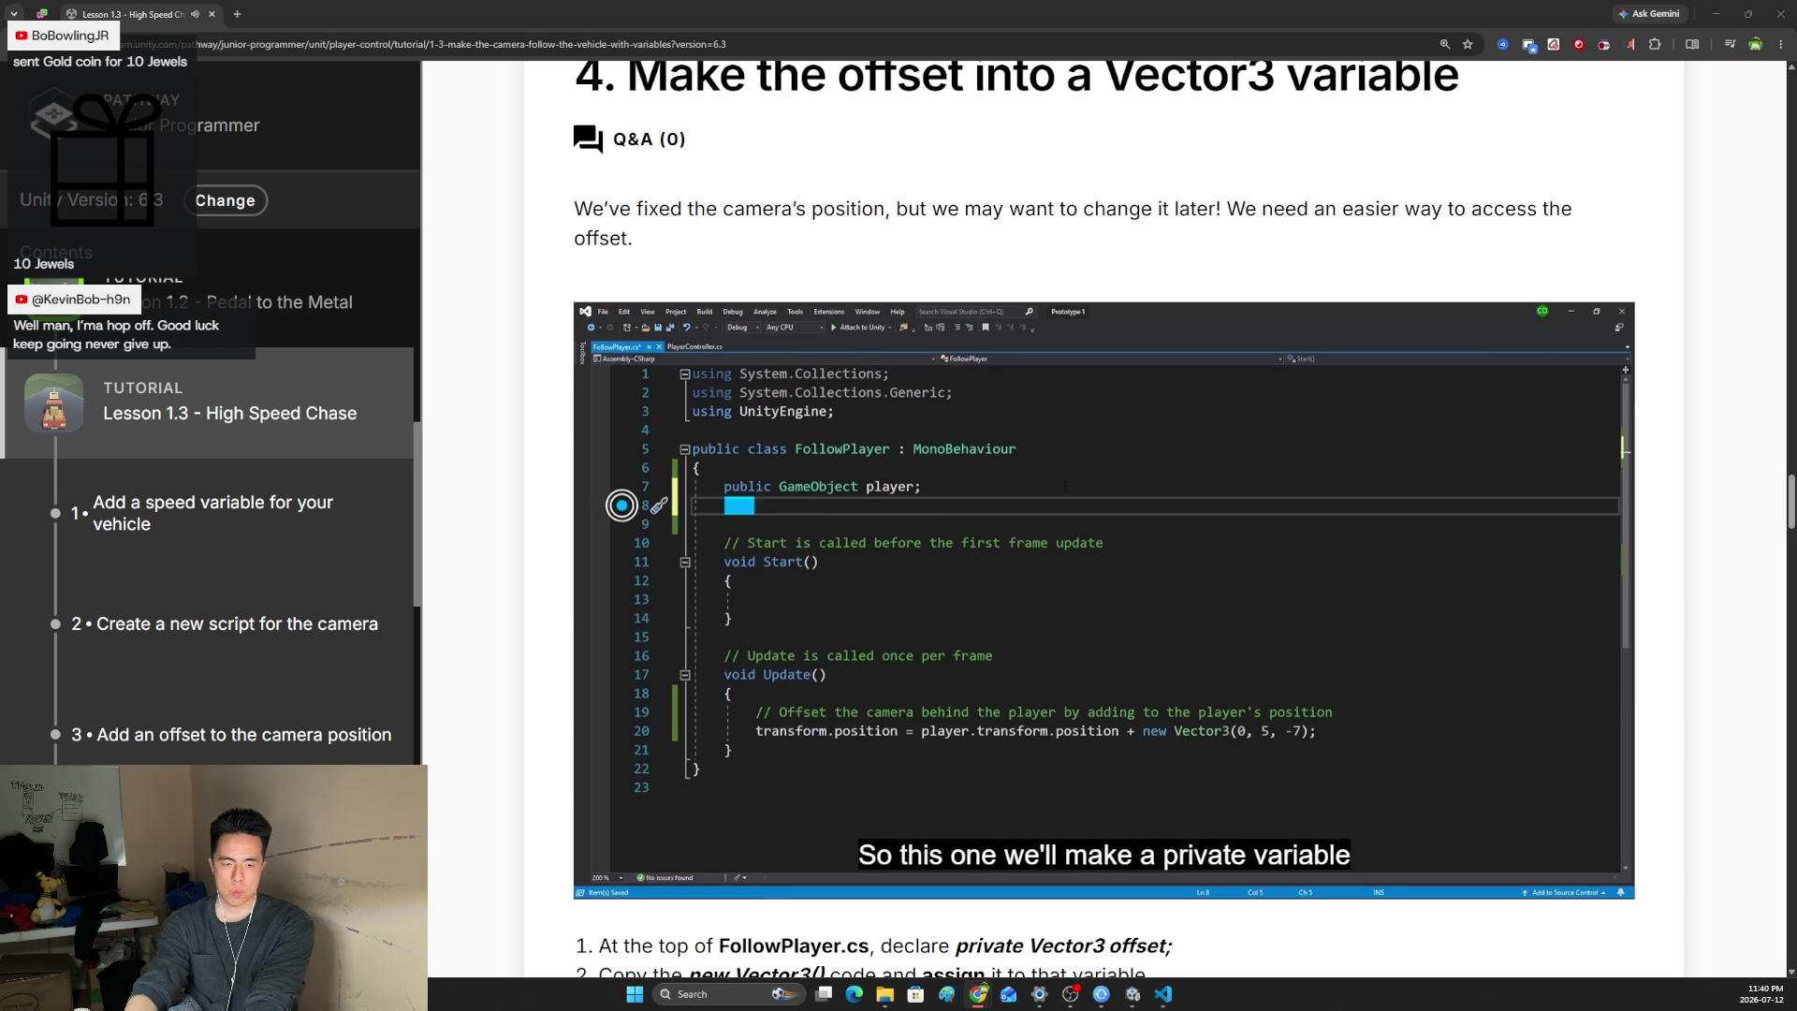